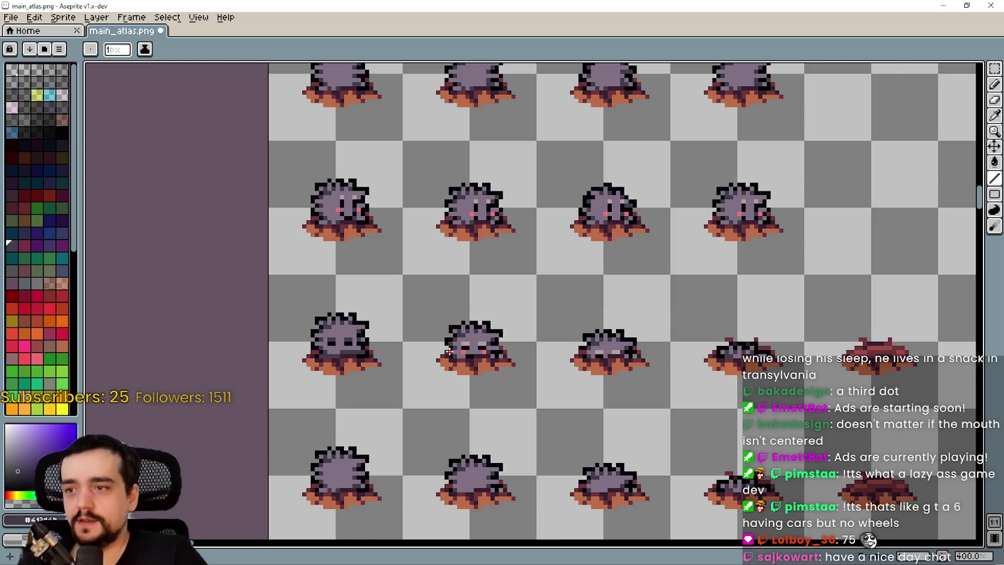
Sample the dark grey from the sprite and paint over the right pink cheek pixel
scroll(453, 371, down, 1)
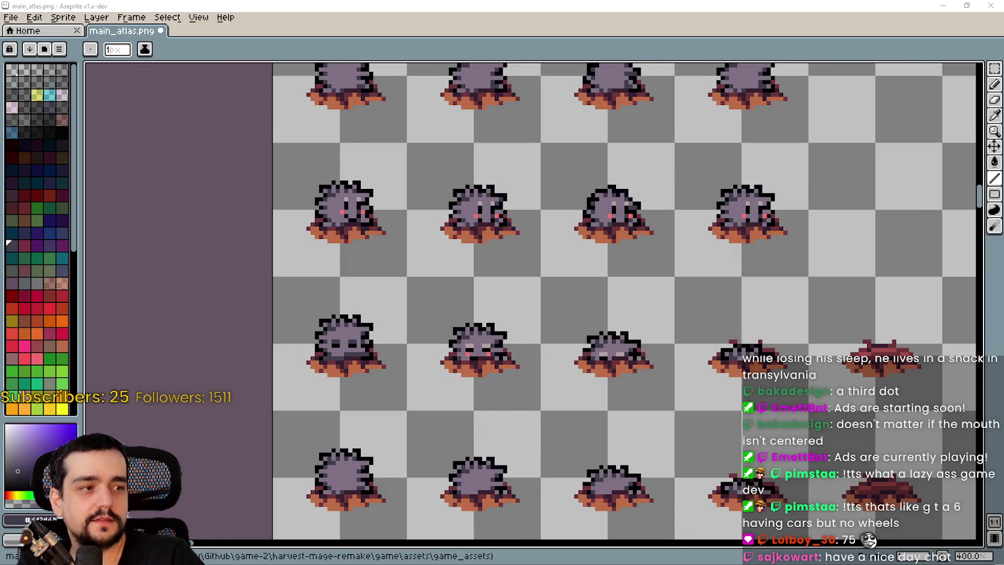
drag(994, 69, 978, 68)
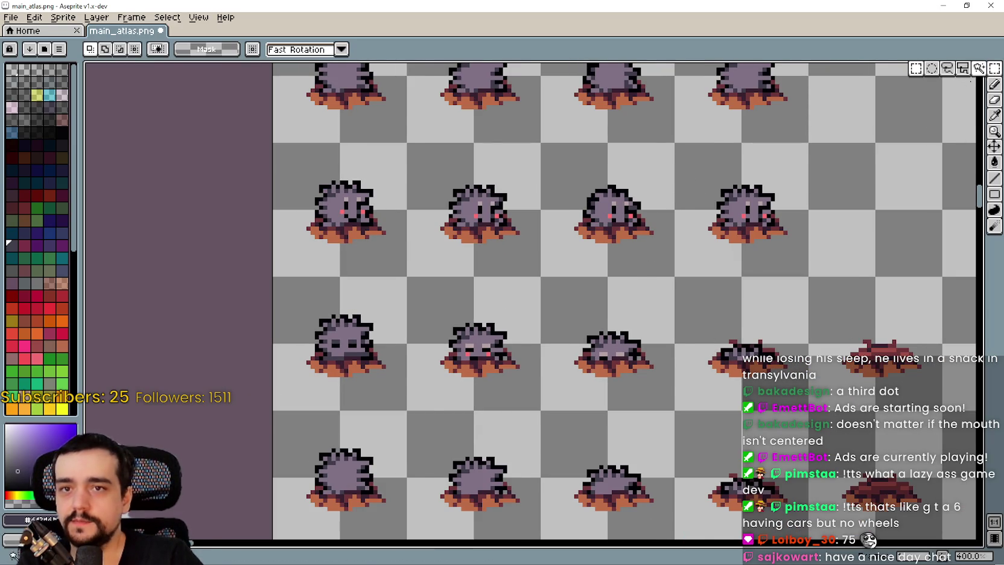
scroll(481, 414, down, 1)
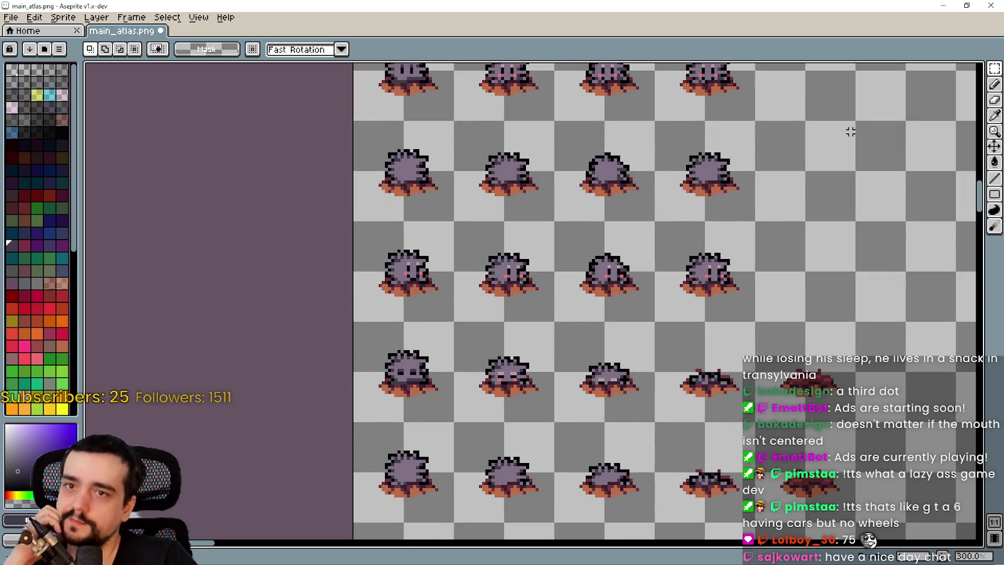
scroll(537, 347, down, 2)
scroll(516, 368, up, 1)
drag(516, 368, 491, 407)
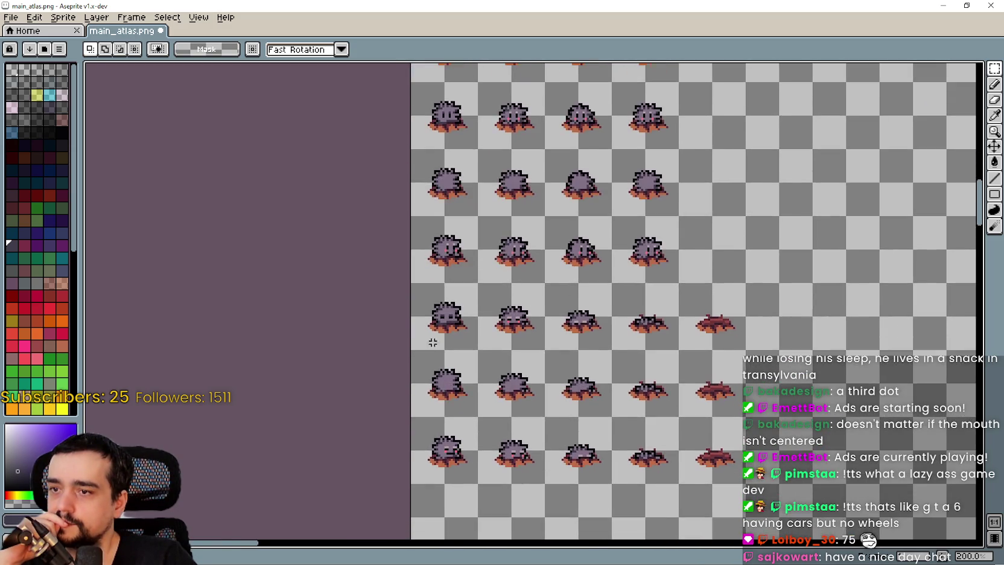
scroll(461, 330, up, 2)
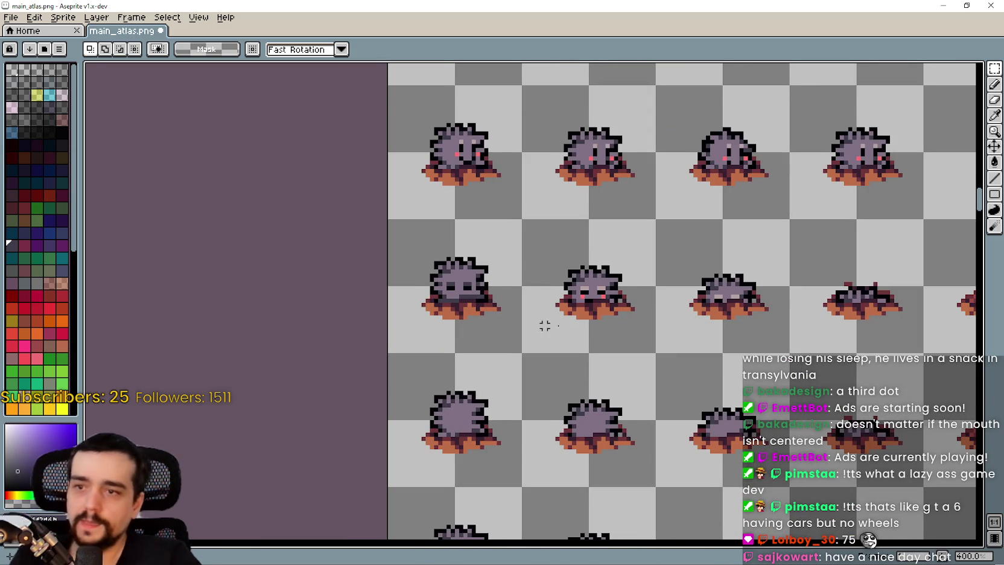
scroll(500, 274, up, 3)
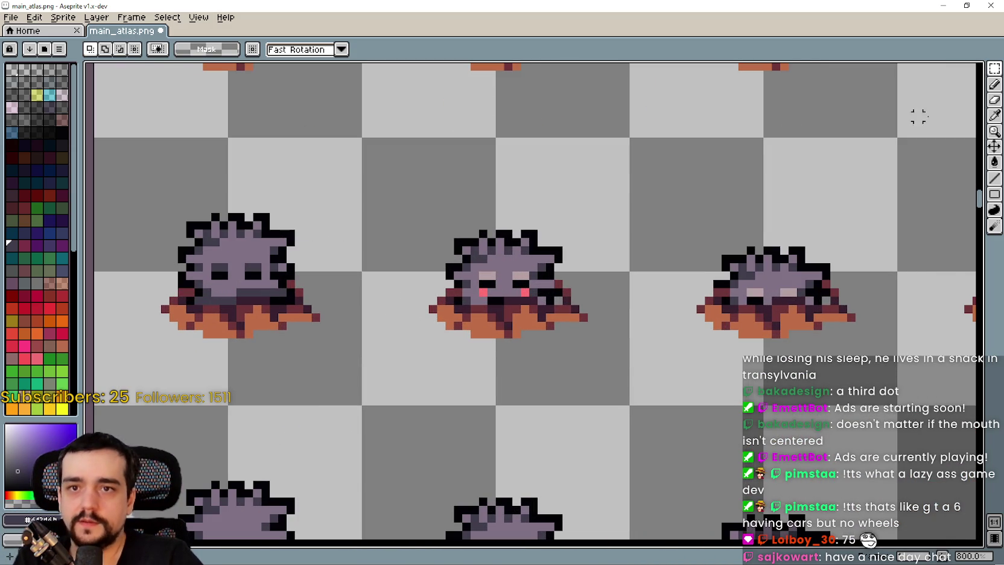
click(994, 114)
scroll(469, 305, up, 1)
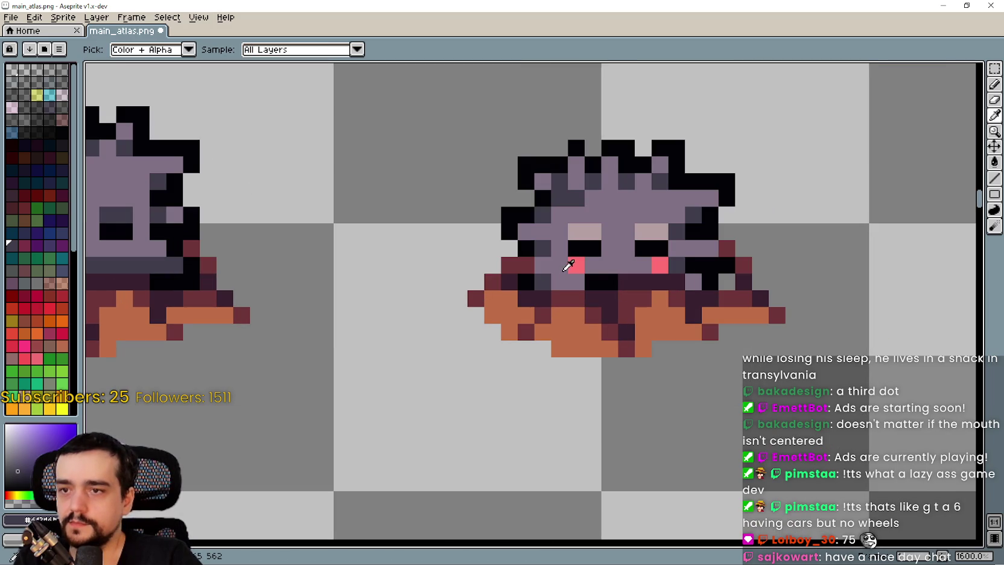
click(676, 264)
key(b)
click(660, 264)
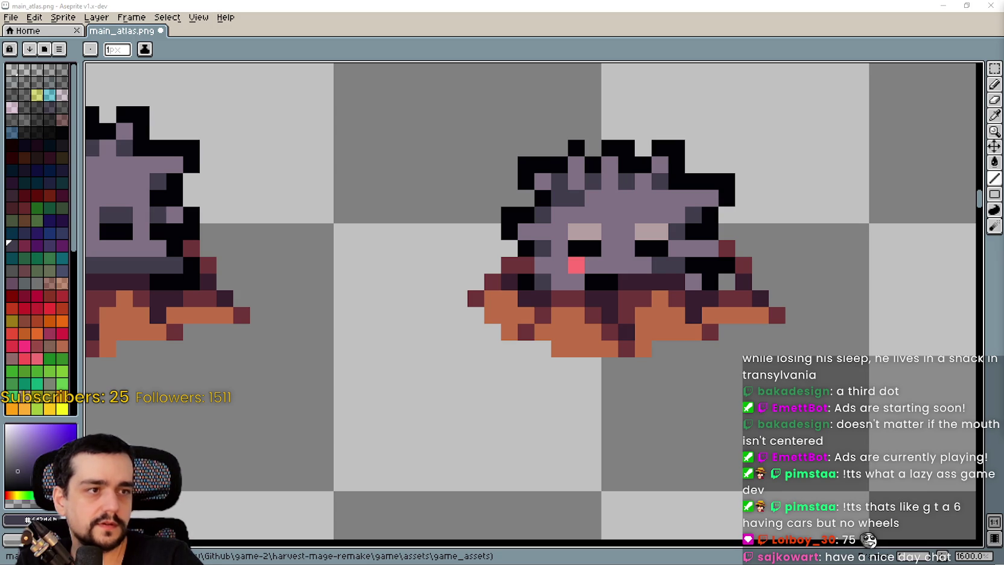
Draw a dark grey mouth row with one pink pixel at its left end
scroll(542, 241, down, 5)
scroll(542, 238, up, 6)
mouse_move(542, 238)
mouse_down()
mouse_move(547, 216)
mouse_move(528, 235)
mouse_up()
key(v)
key(ctrl+z)
key(b)
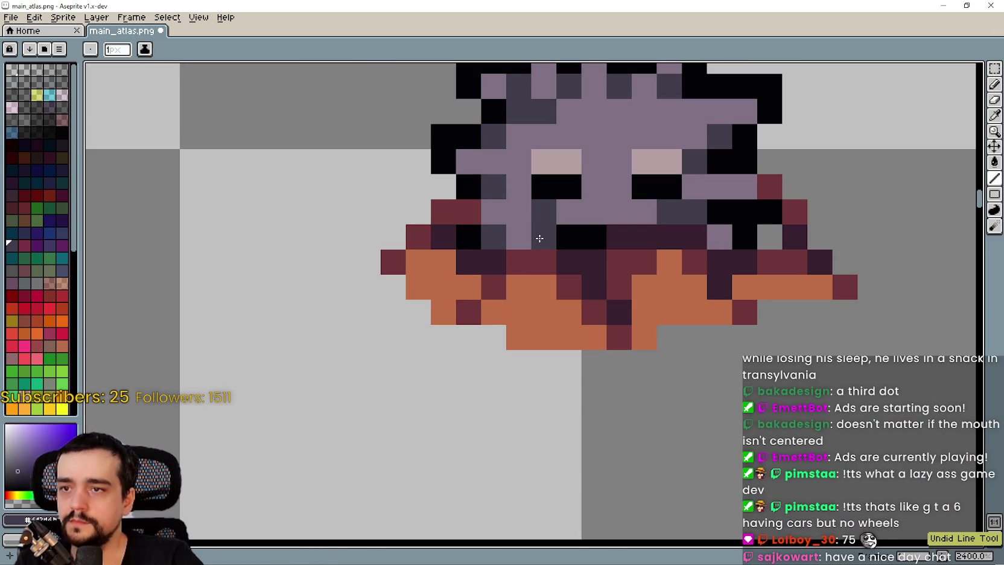
click(543, 212)
right_click(518, 236)
drag(669, 214, 560, 216)
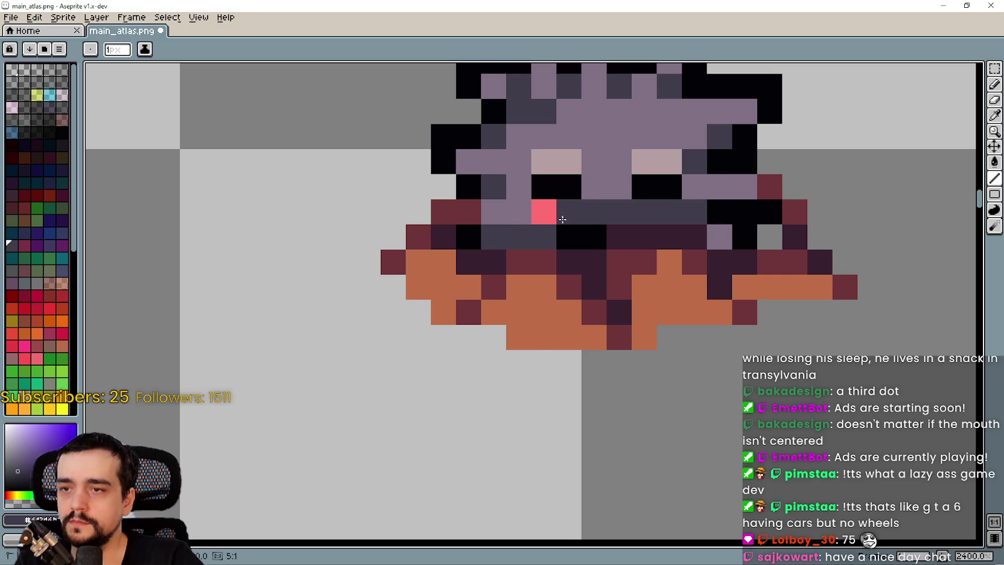
scroll(621, 245, down, 5)
Sample the body purple and paint a pixel in the middle sprite's mouth, keeping a 1px brush
click(994, 114)
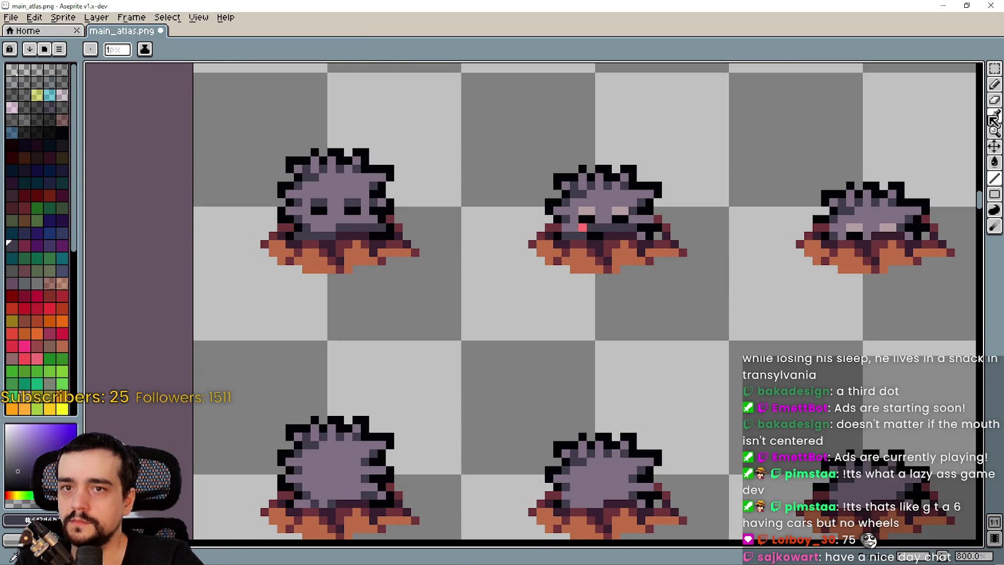
scroll(552, 218, up, 5)
click(634, 229)
click(992, 84)
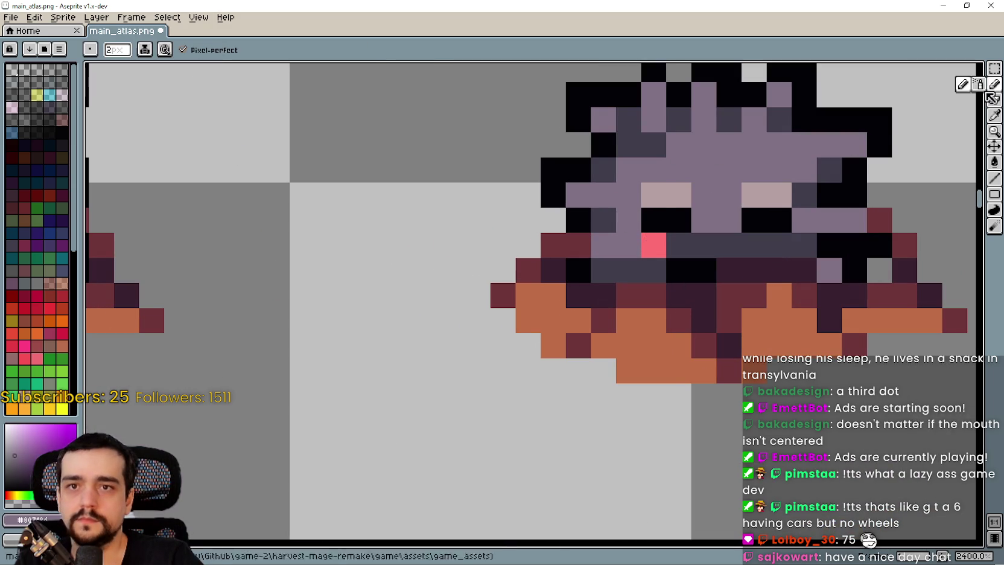
scroll(633, 268, down, 5)
click(651, 239)
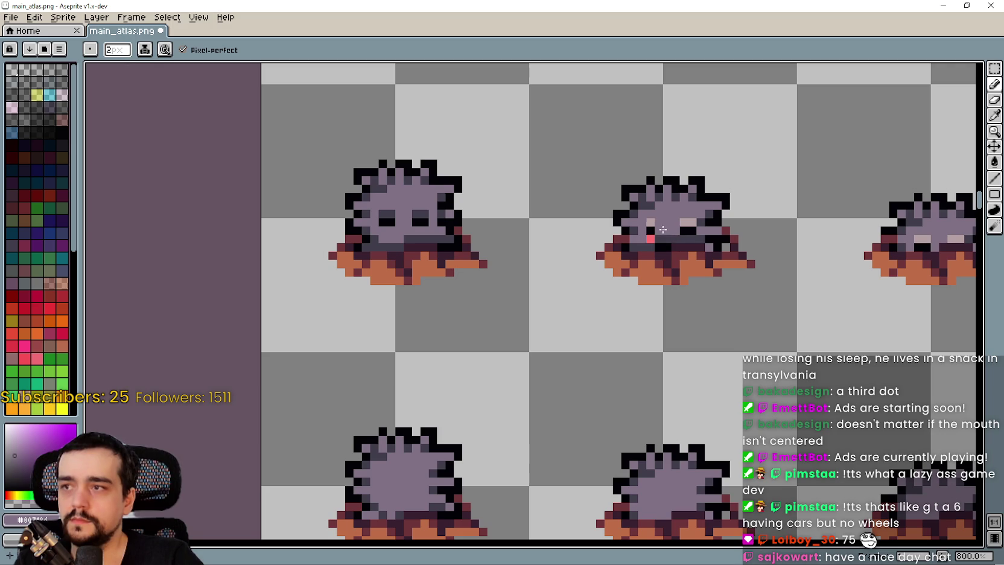
click(128, 52)
key(Escape)
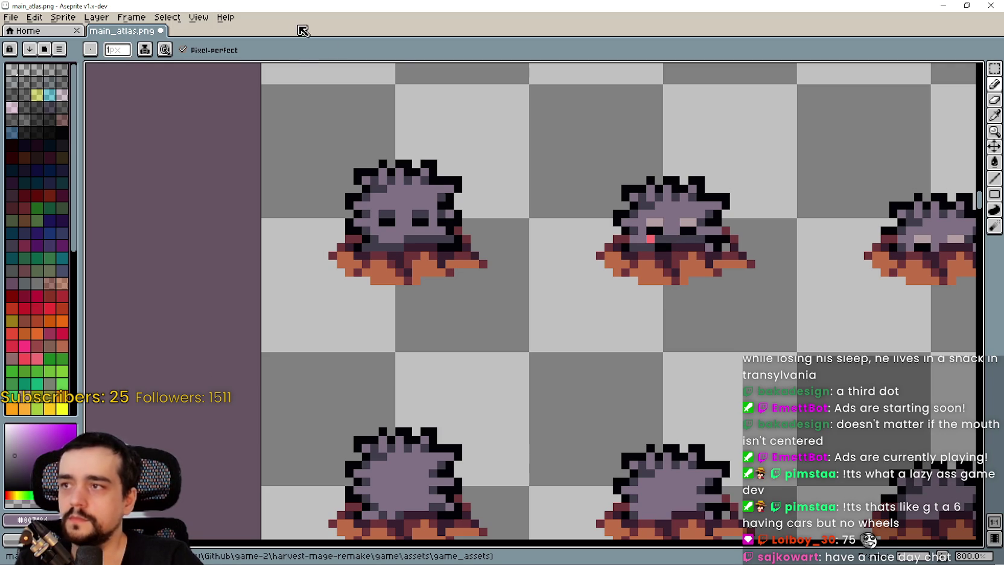
scroll(595, 209, up, 2)
scroll(707, 272, down, 2)
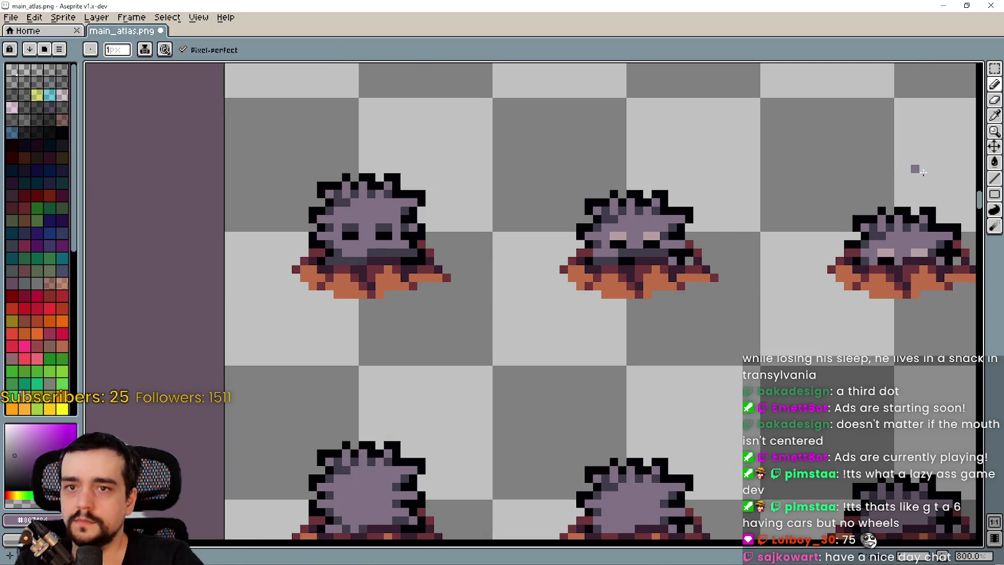
click(994, 178)
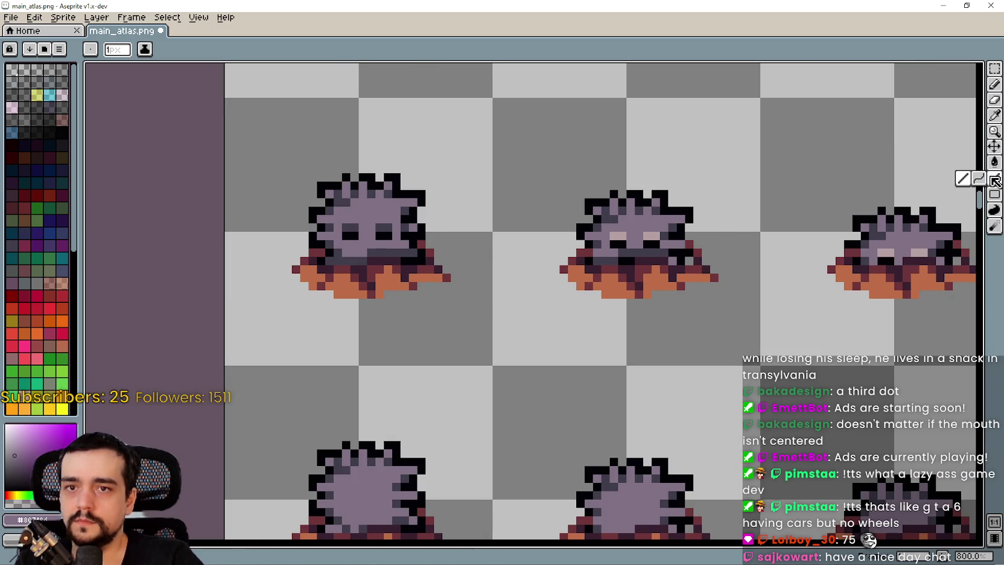
Repaint the first frame's right eye and pink left-eye pixels dark grey
key(plus)
key(plus)
key(plus)
click(995, 116)
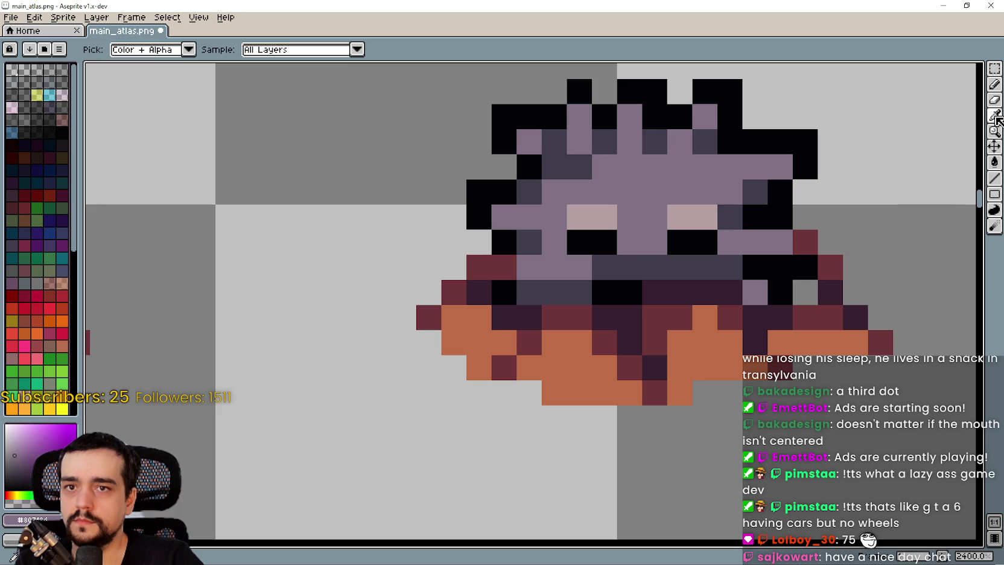
click(631, 263)
key(l)
drag(680, 216, 704, 217)
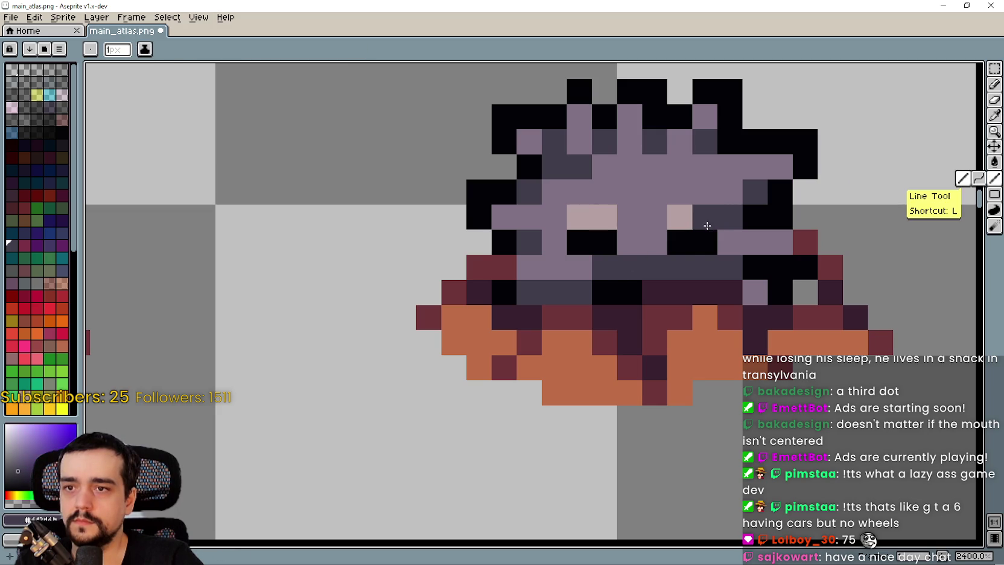
click(579, 217)
click(597, 216)
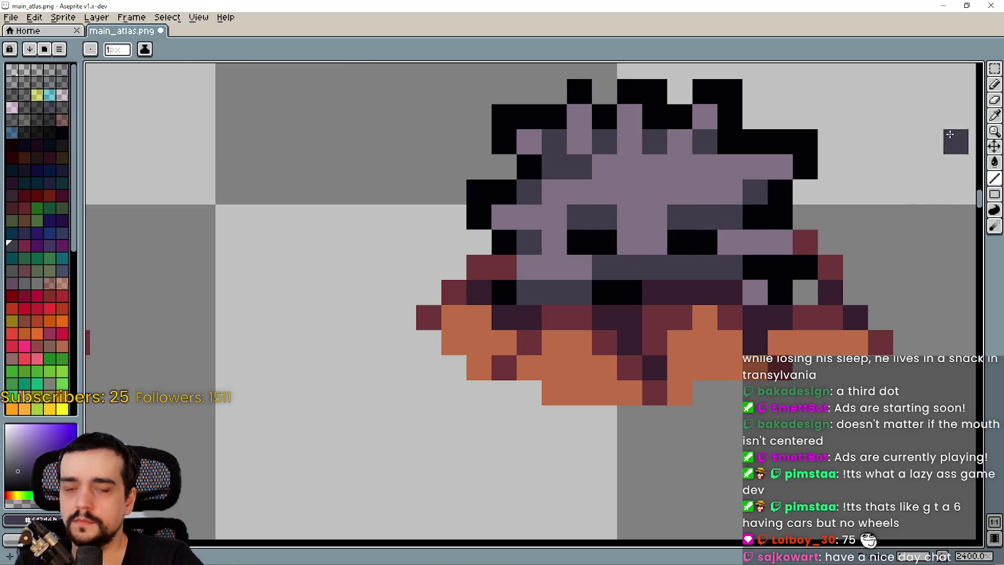
Paint a right-eye pixel and a mouth pixel body purple, then save main_atlas.png
key(i)
click(762, 229)
key(l)
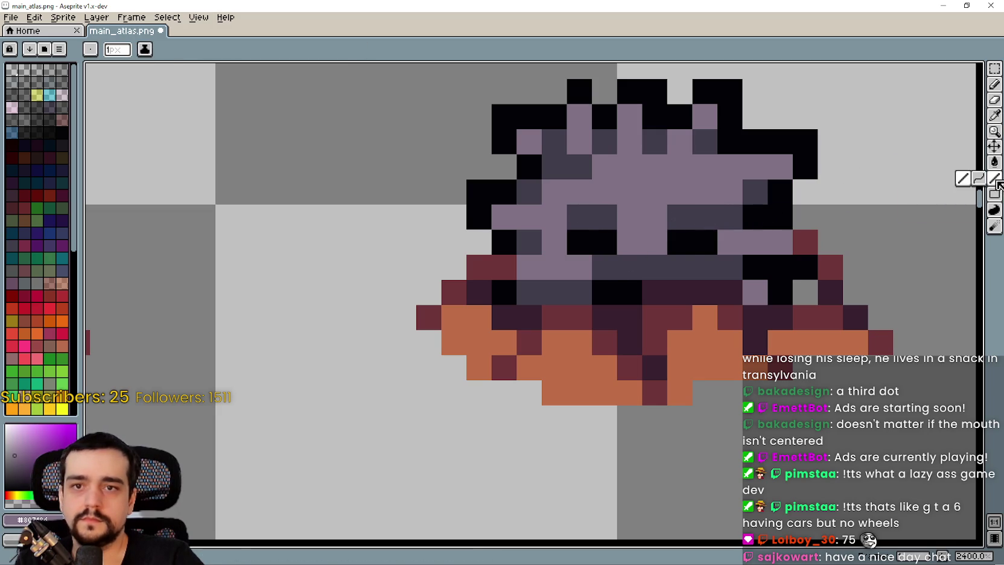
click(729, 217)
click(658, 288)
scroll(659, 288, down, 5)
key(ctrl+s)
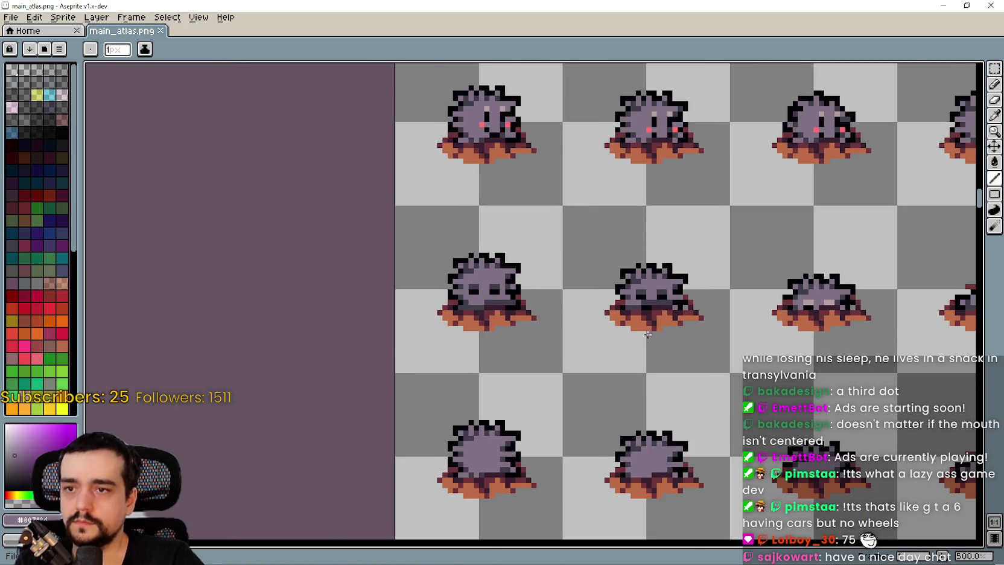
Paint the flat sprite's eyes dark grey, with its left-eye edge and mouth pixel purple
scroll(572, 295, up, 1)
scroll(572, 295, up, 1)
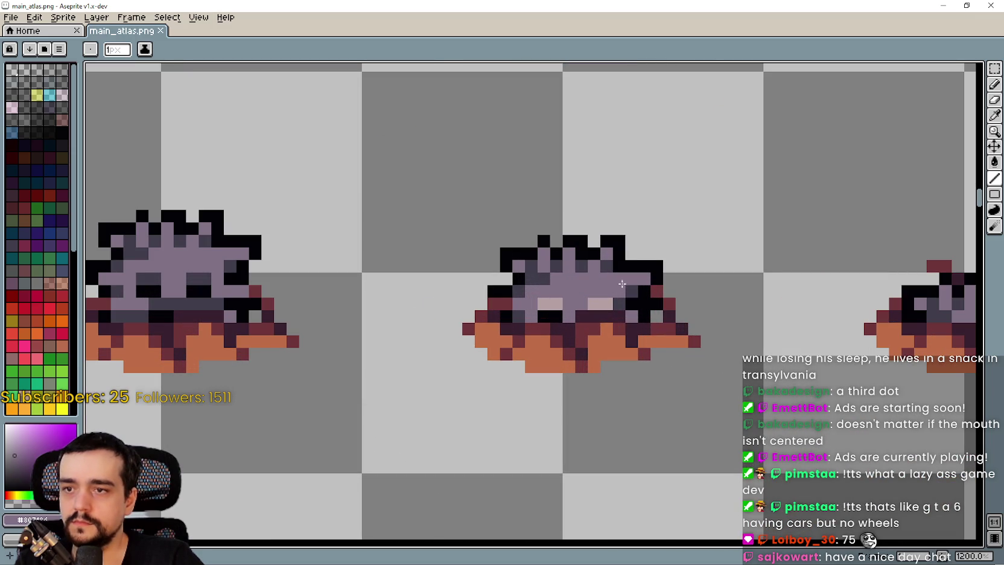
click(994, 114)
scroll(587, 267, up, 1)
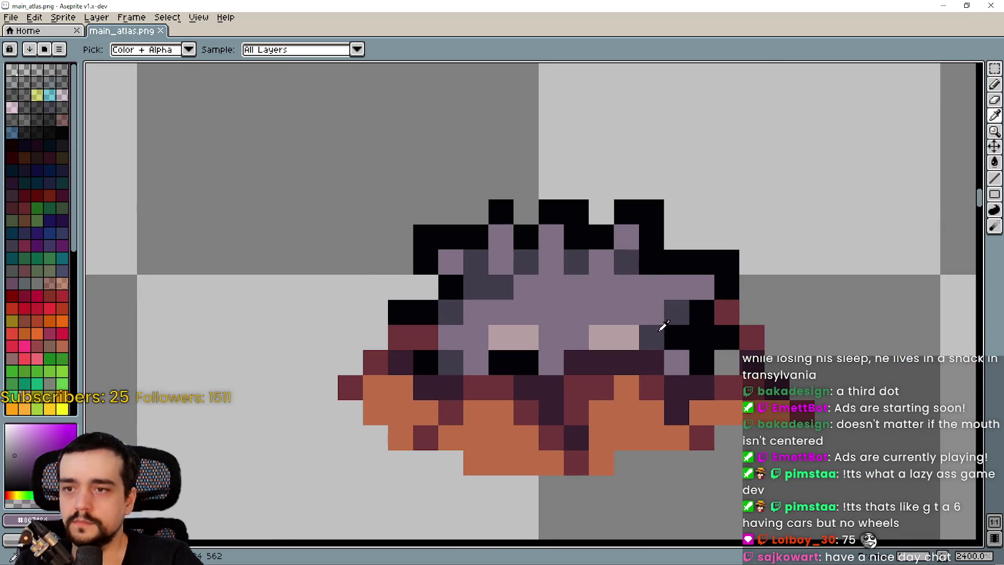
click(994, 177)
click(626, 336)
click(602, 336)
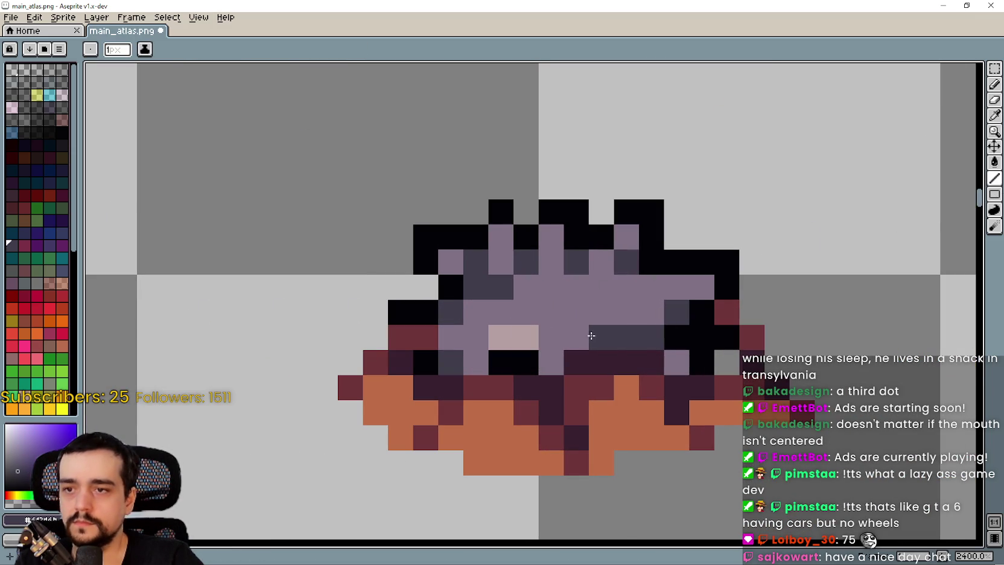
right_click(521, 336)
click(501, 337)
right_click(526, 362)
scroll(528, 358, down, 3)
Zoom in on the flat sprite, sample its body purple, and save the sprite sheet
scroll(579, 374, up, 1)
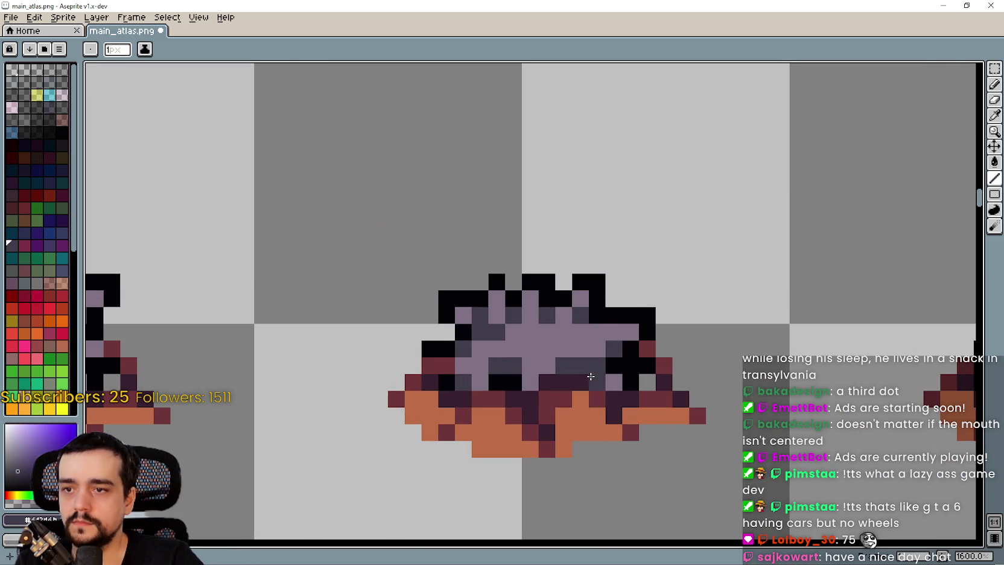
click(994, 130)
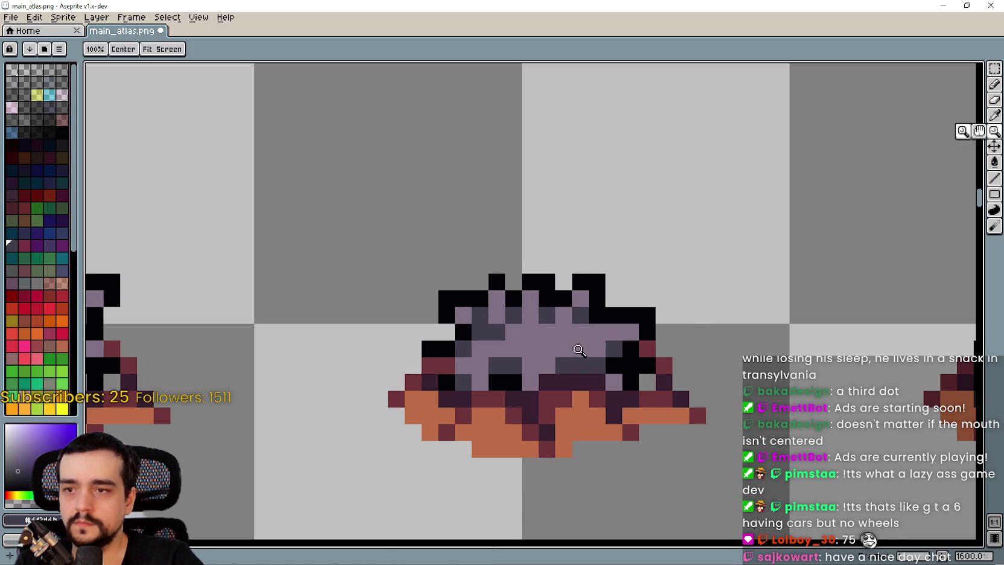
click(579, 349)
scroll(693, 297, down, 1)
click(994, 115)
click(625, 321)
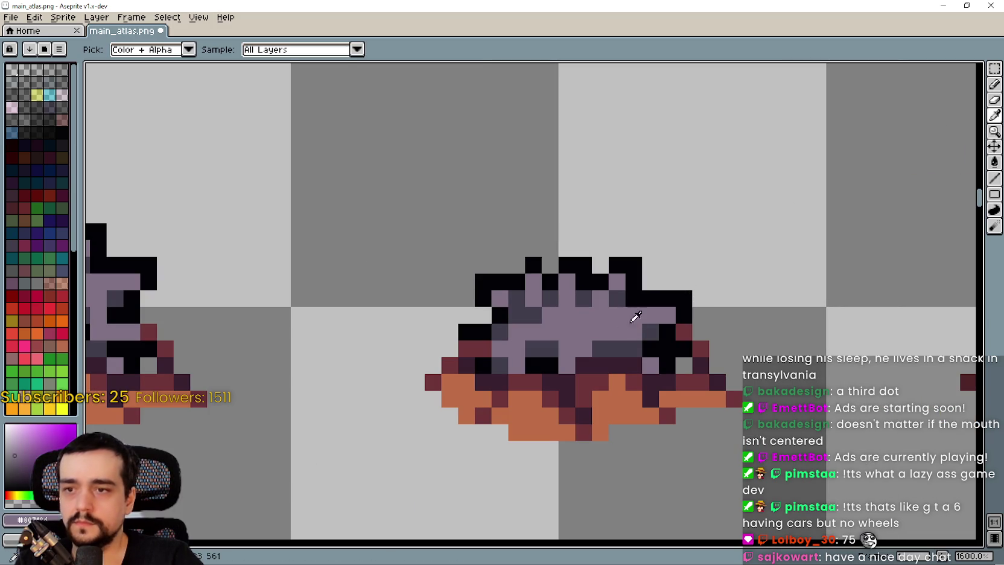
click(994, 192)
scroll(603, 449, down, 5)
key(ctrl+s)
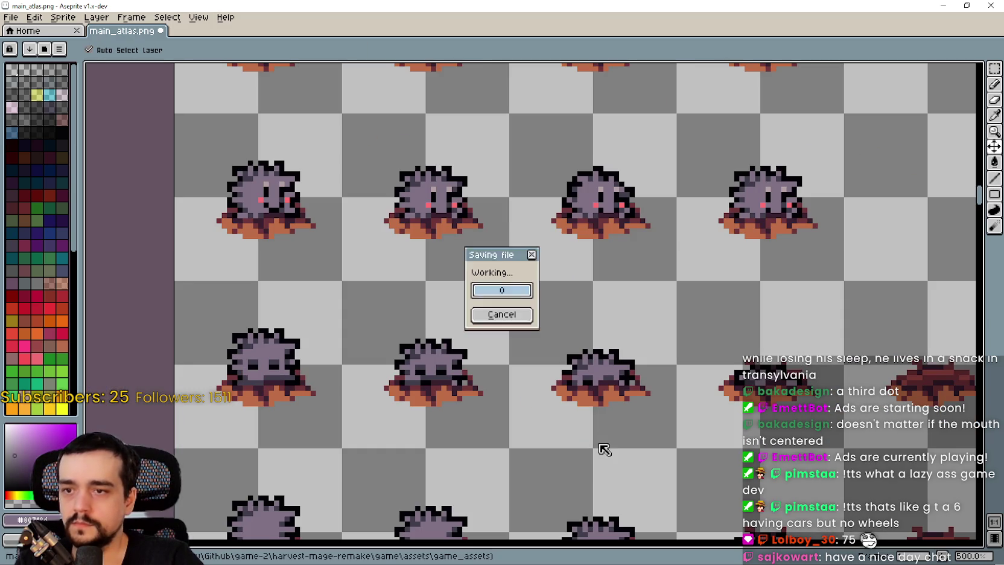
Paint over the monster's mouth row in the light purple body colour
scroll(721, 417, down, 2)
drag(328, 394, 472, 326)
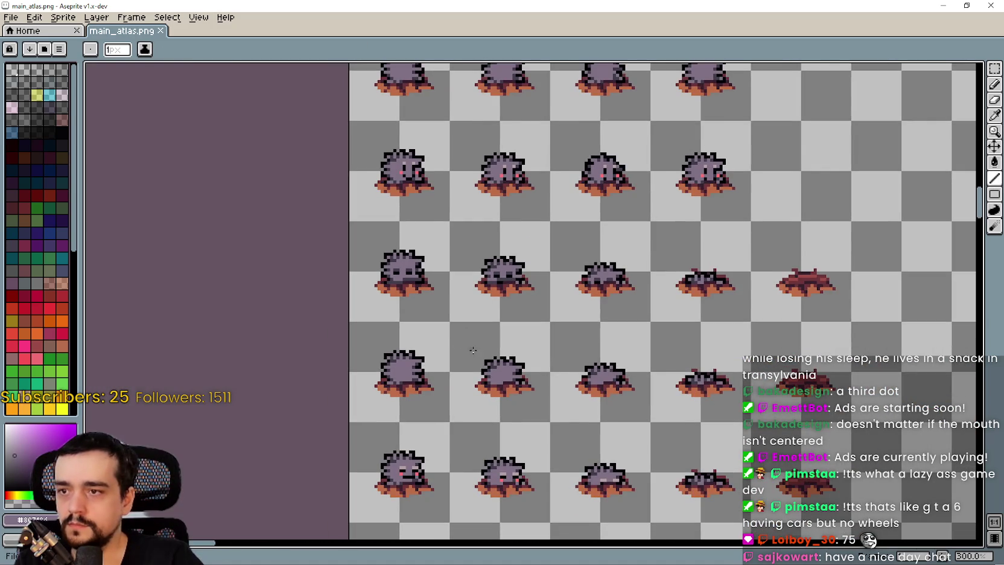
scroll(483, 347, up, 6)
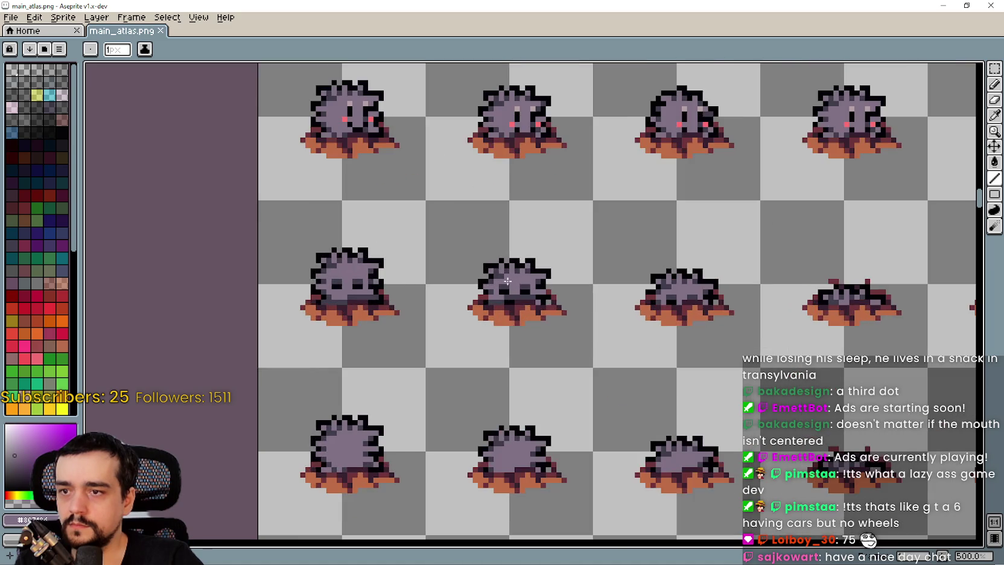
scroll(522, 321, down, 4)
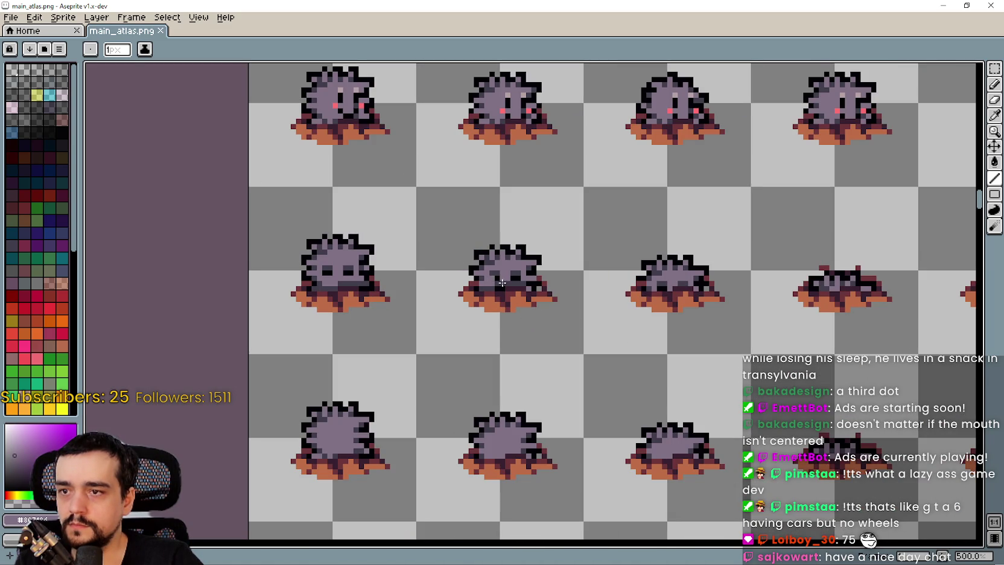
scroll(482, 283, up, 4)
scroll(535, 293, up, 1)
drag(535, 293, 433, 294)
Undo the stray pink pixel beside the monster's right eye
scroll(485, 392, down, 3)
scroll(484, 392, down, 2)
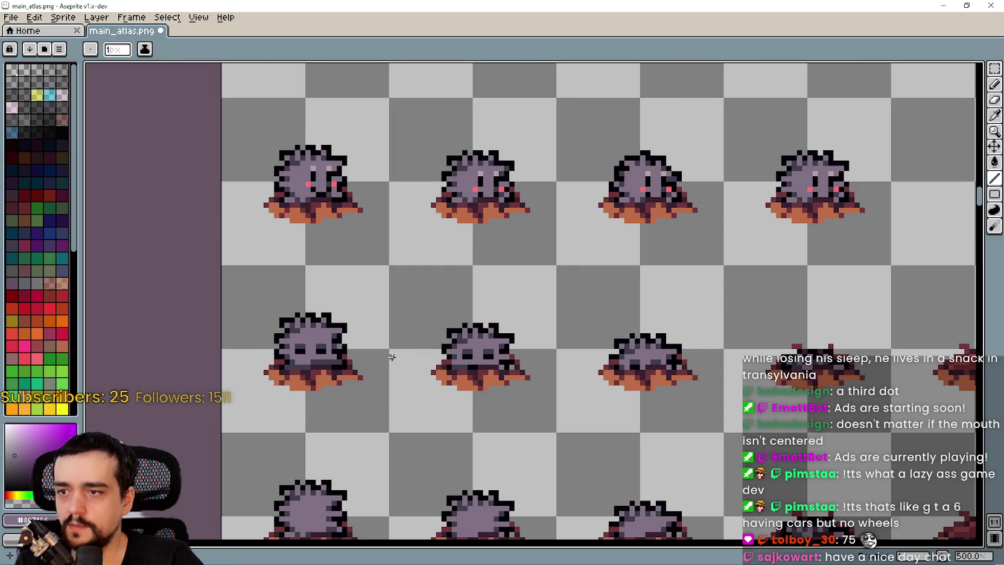
scroll(401, 361, down, 3)
mouse_move(571, 352)
mouse_down()
mouse_move(571, 320)
mouse_move(588, 292)
mouse_up()
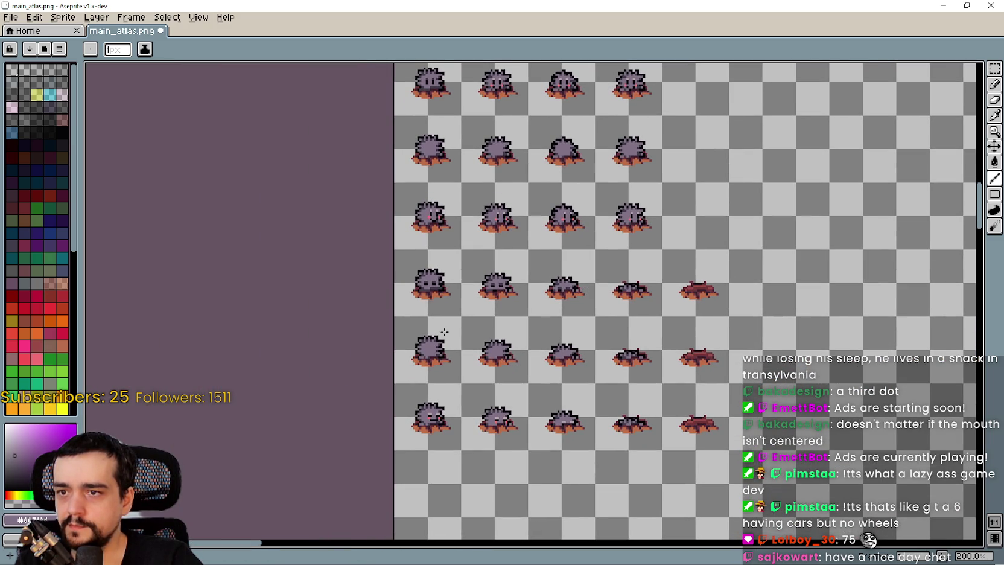
scroll(456, 401, up, 2)
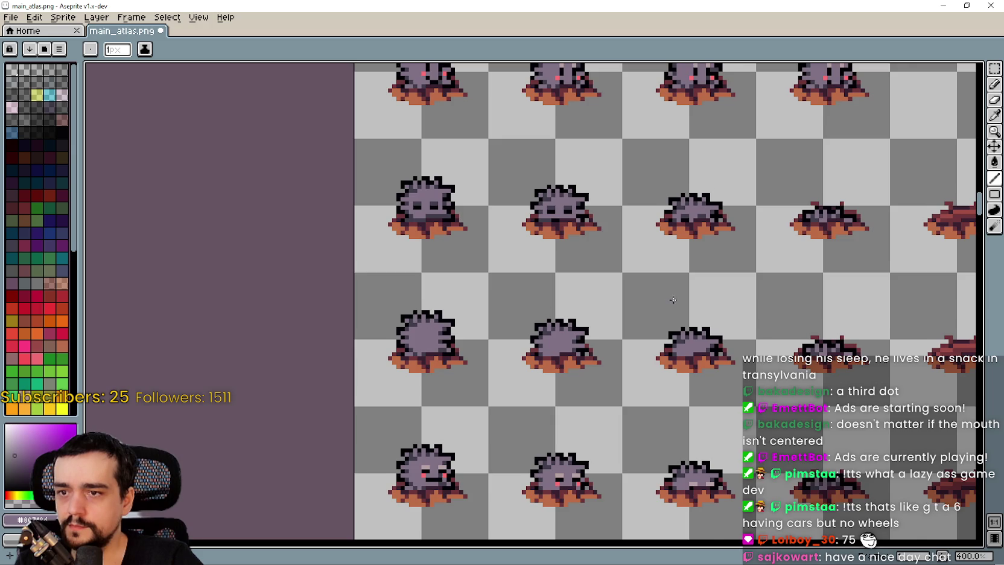
drag(675, 302, 534, 217)
scroll(360, 384, up, 5)
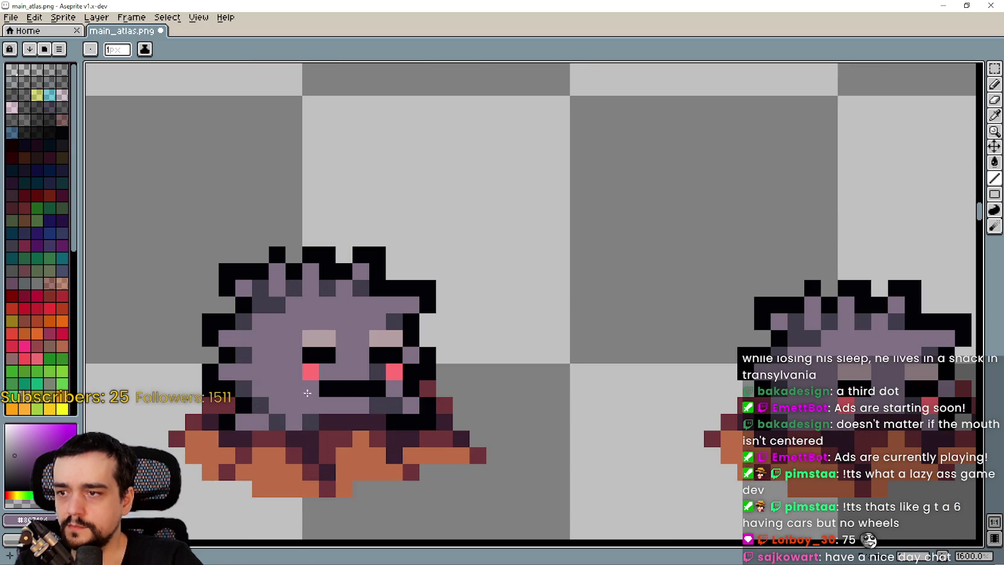
scroll(402, 399, down, 3)
drag(356, 396, 458, 374)
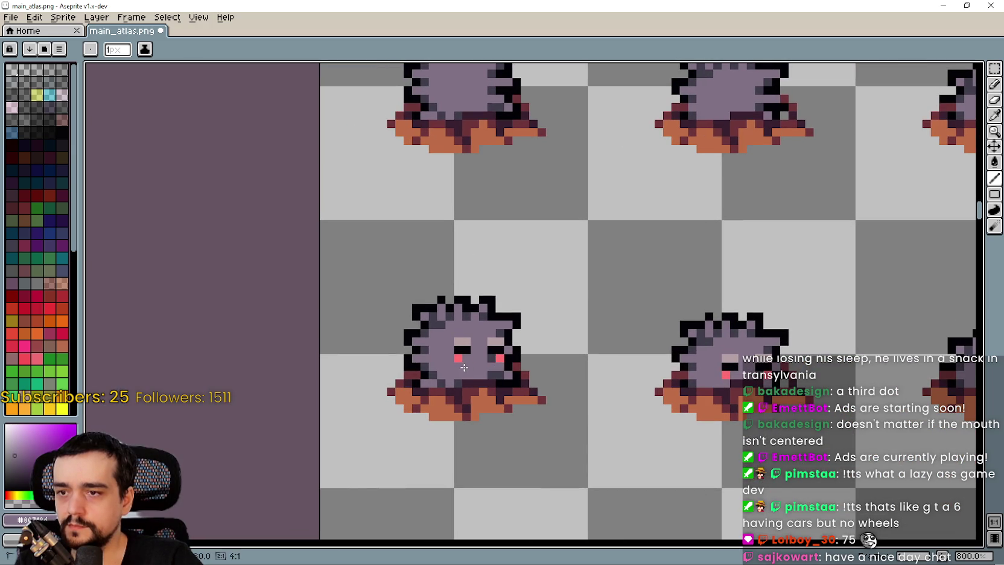
scroll(458, 374, up, 3)
key(ctrl+z)
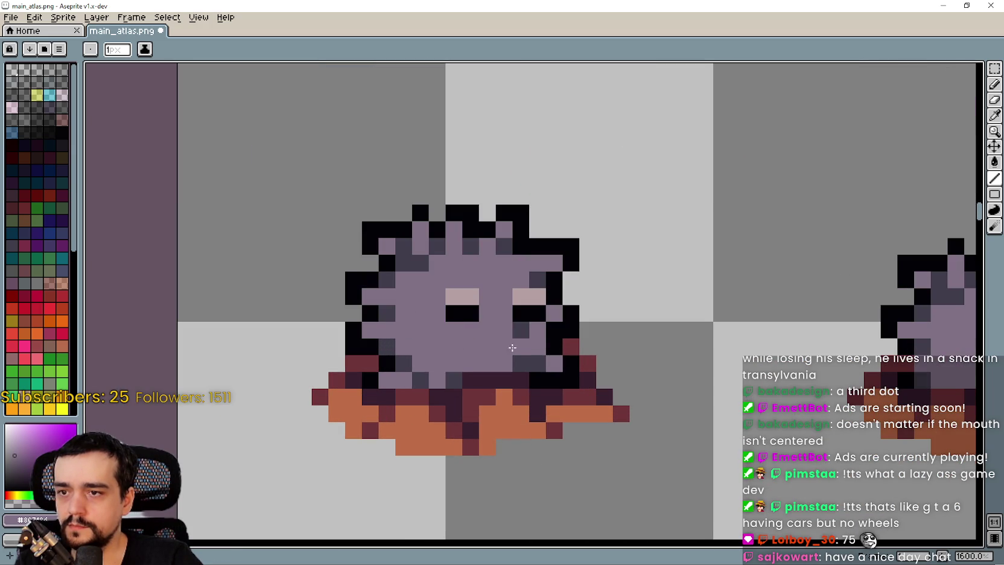
Select the monster's eyes with the Rectangular Marquee and move them down one pixel, undoing the accidental skew
click(994, 114)
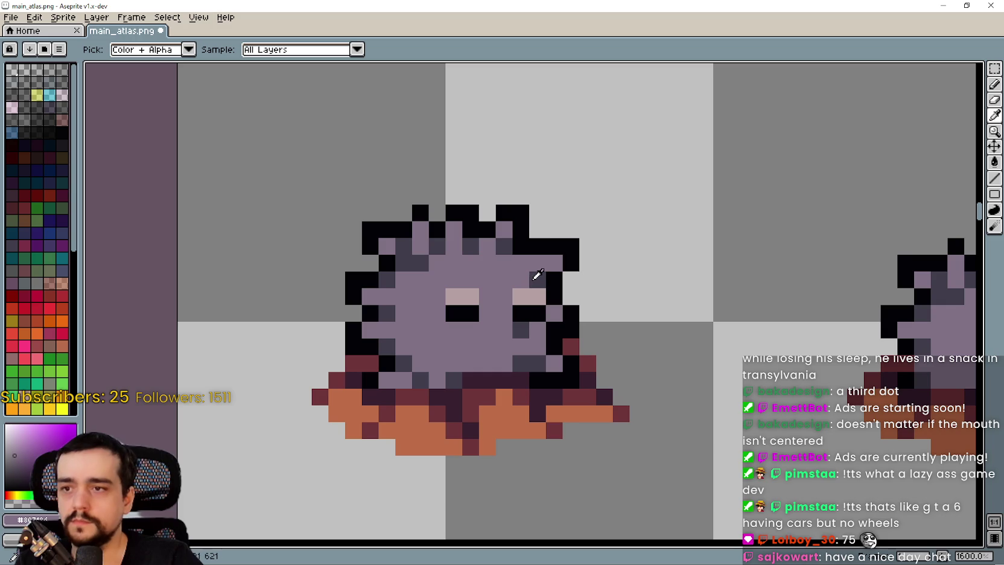
click(994, 68)
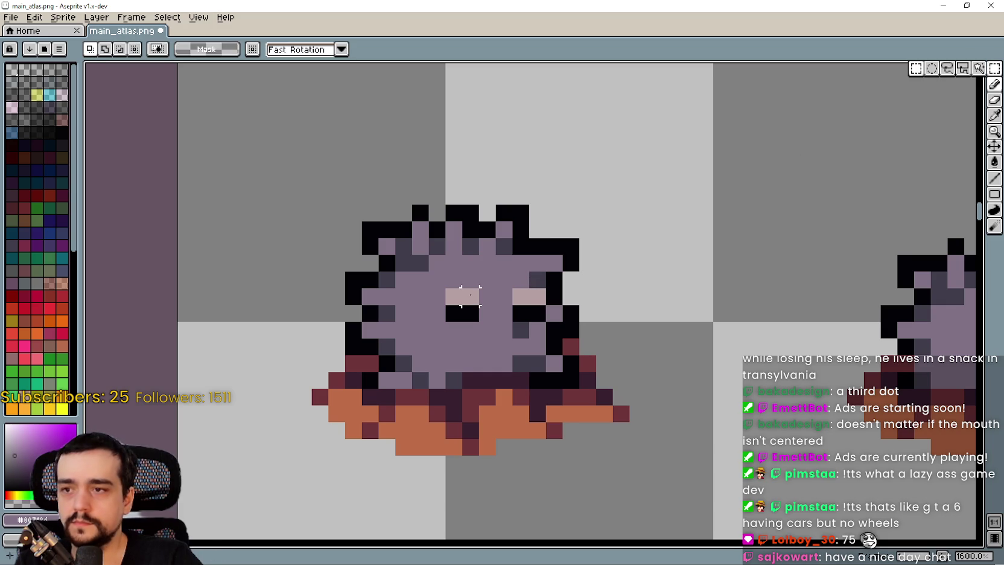
mouse_move(445, 289)
mouse_down()
mouse_move(537, 309)
mouse_move(546, 321)
mouse_up()
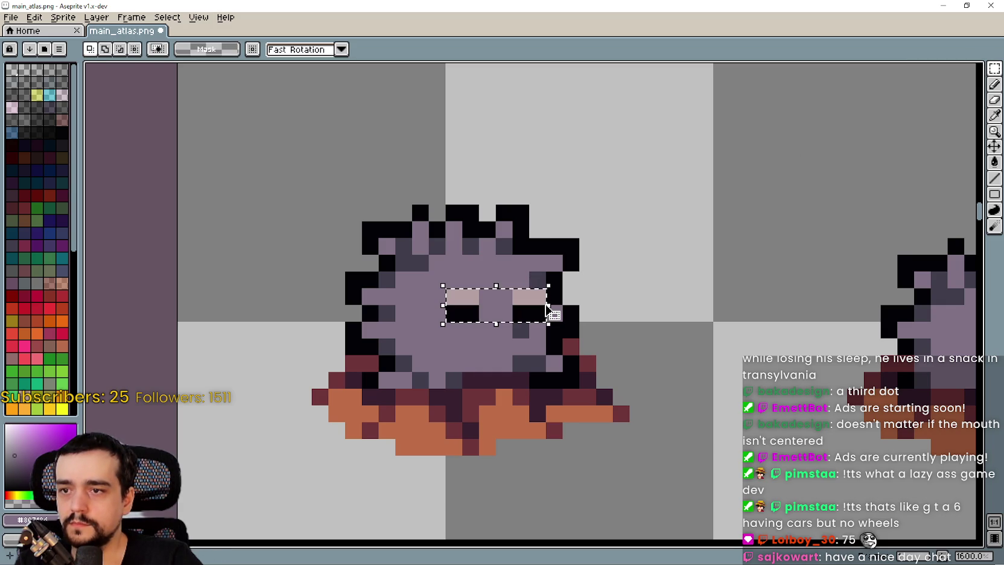
key(Down)
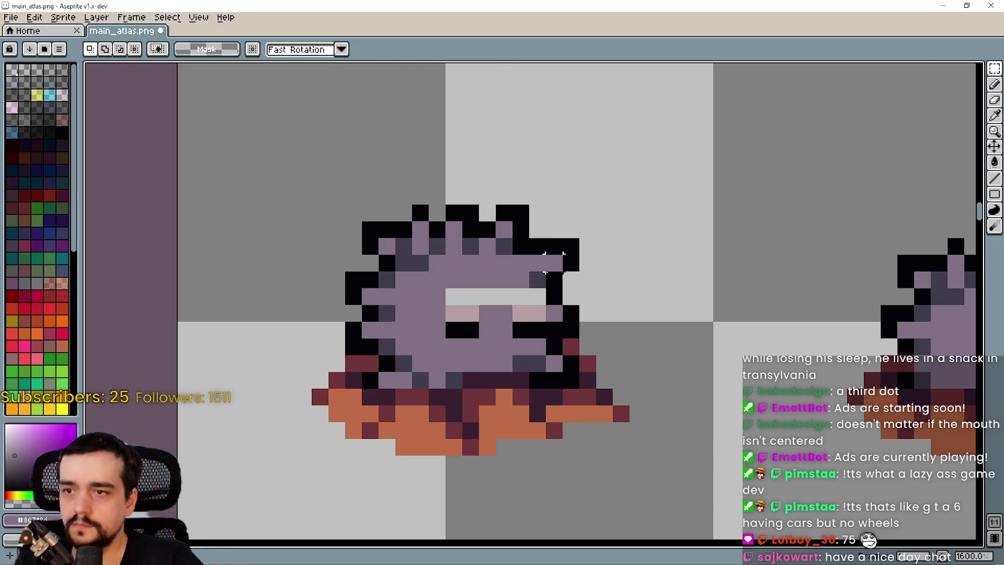
mouse_move(426, 269)
mouse_down()
mouse_move(532, 290)
mouse_move(488, 326)
mouse_up()
key(ctrl+z)
key(ctrl+z)
key(ctrl+z)
key(ctrl+z)
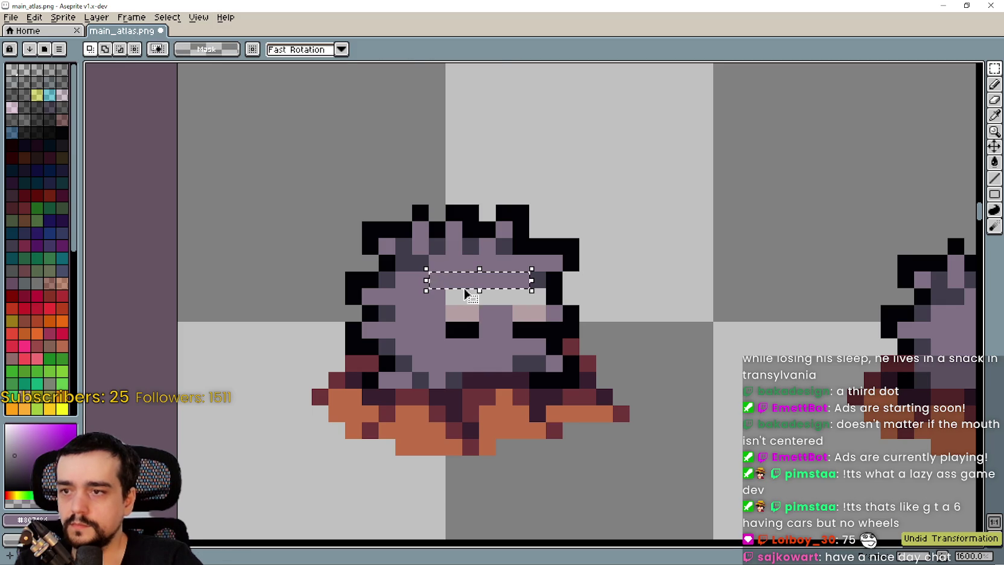
key(ctrl+z)
key(ctrl+z)
key(ctrl+z)
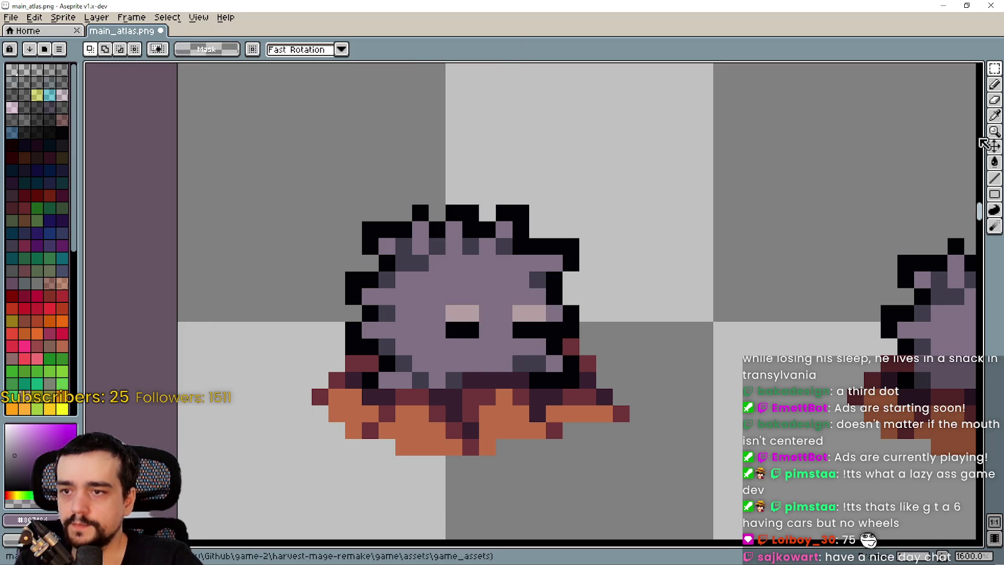
Darken the light eye highlight pixels on two monster frames with the sampled dark grey
key(i)
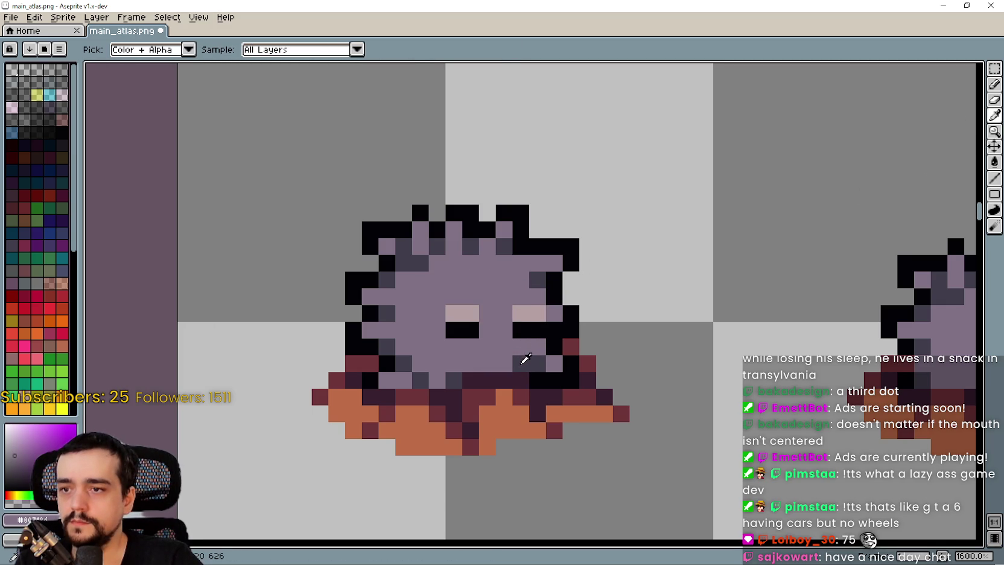
click(525, 359)
click(994, 180)
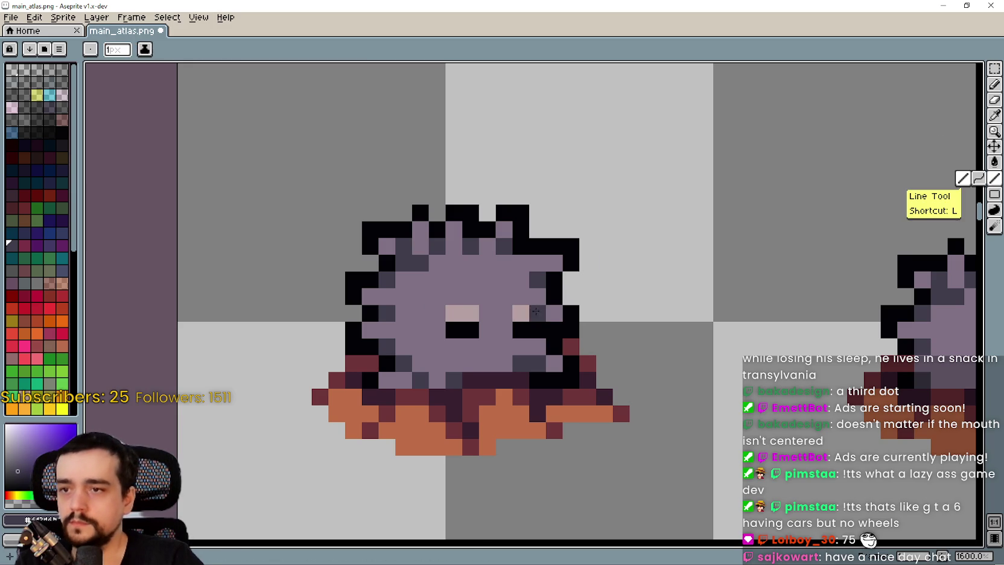
scroll(459, 314, down, 4)
scroll(495, 331, up, 2)
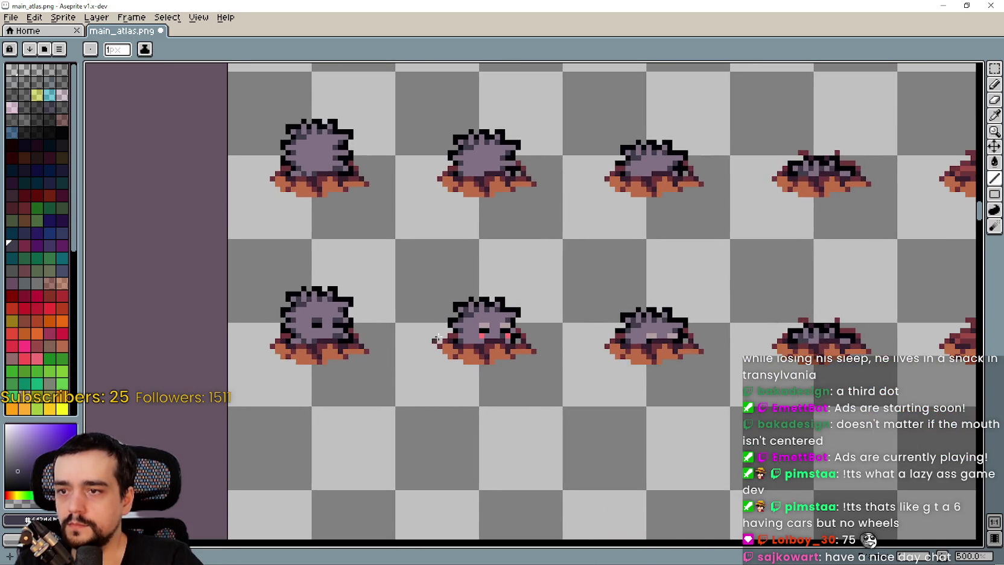
click(506, 320)
scroll(531, 341, right, 3)
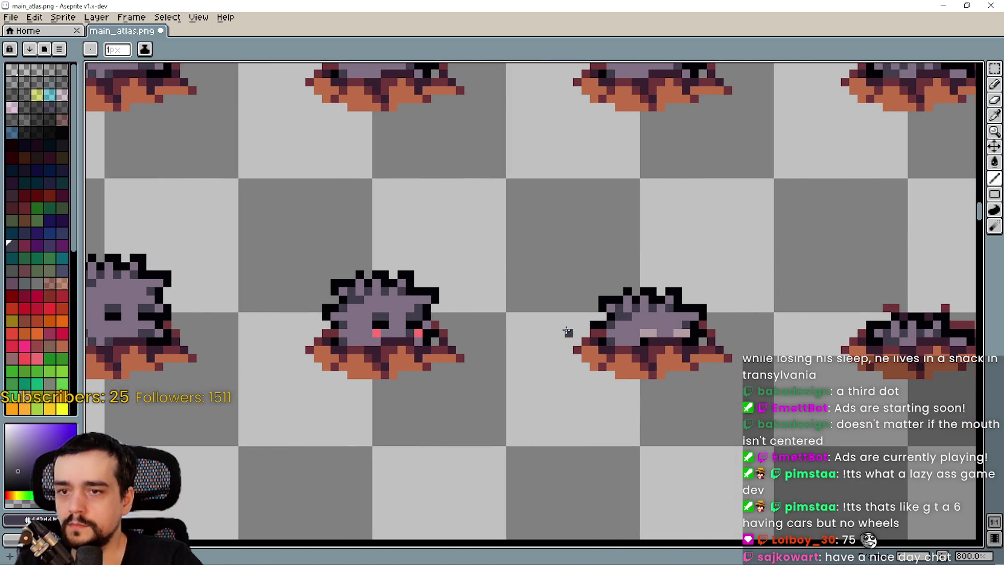
click(650, 333)
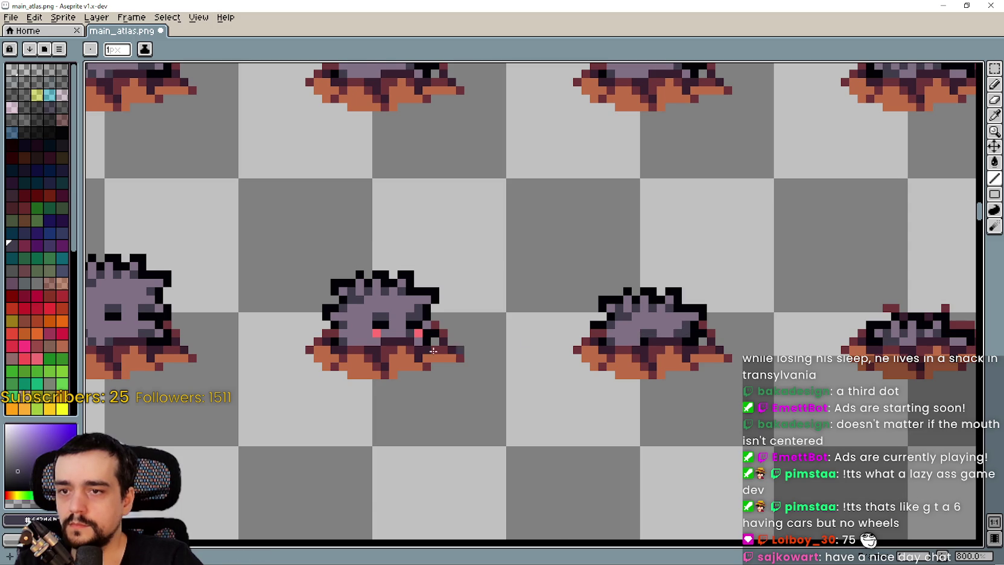
scroll(525, 339, up, 2)
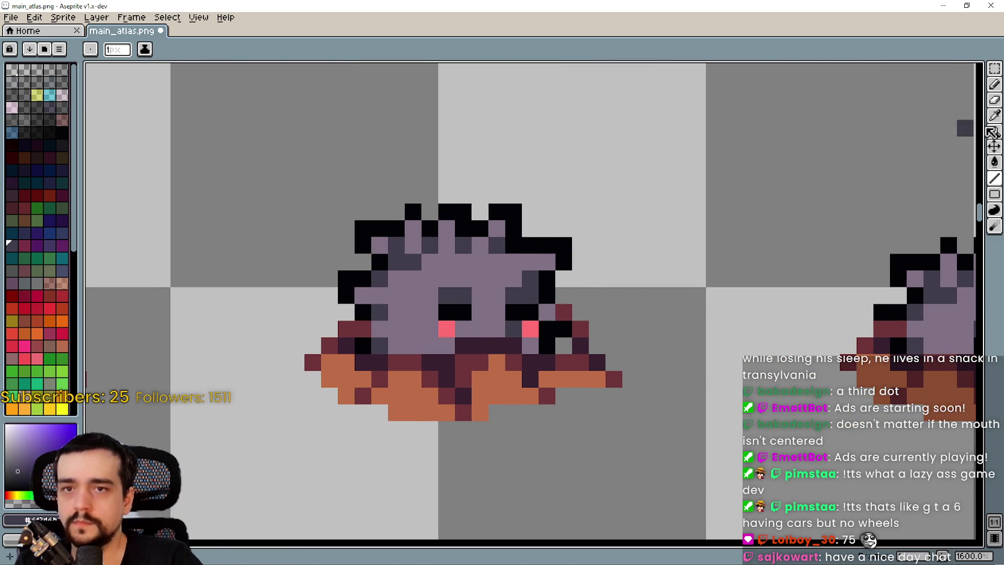
Sample the light body purple and paint over both of the middle monster's pink cheeks
click(993, 114)
click(432, 330)
click(994, 92)
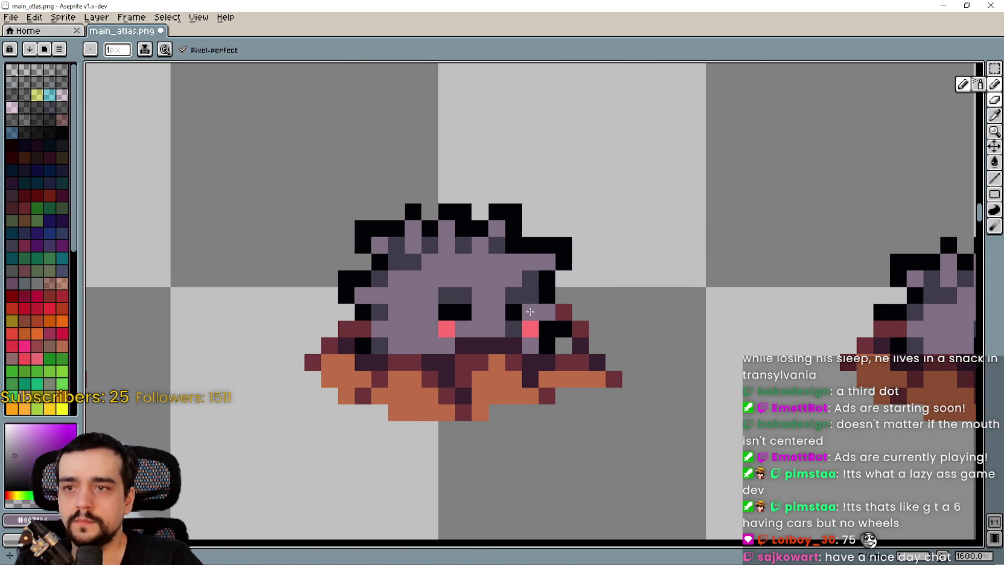
click(447, 329)
click(531, 331)
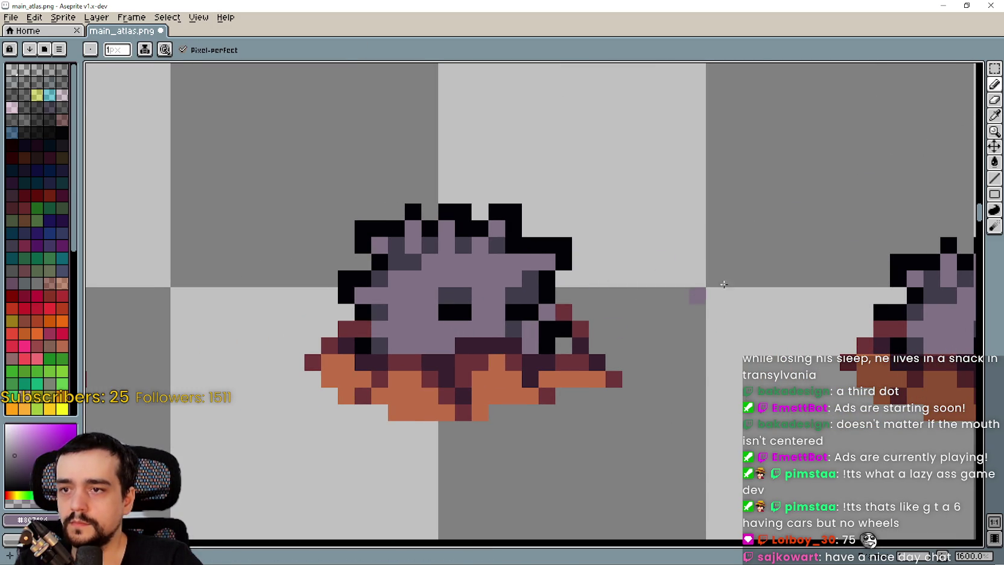
click(994, 68)
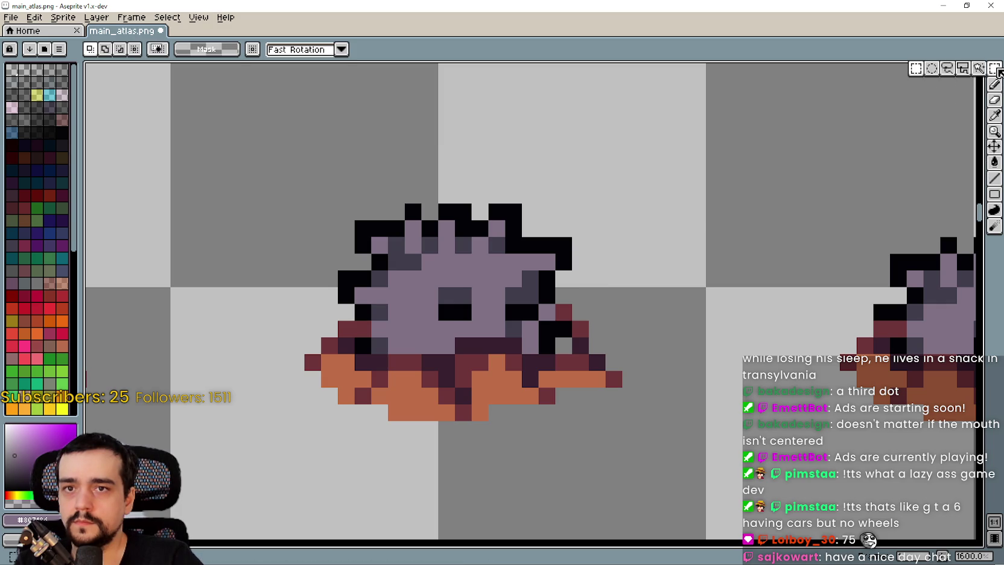
Box the middle monster's eyes, nudge them down one pixel, and deselect with Ctrl+D
drag(421, 287, 541, 322)
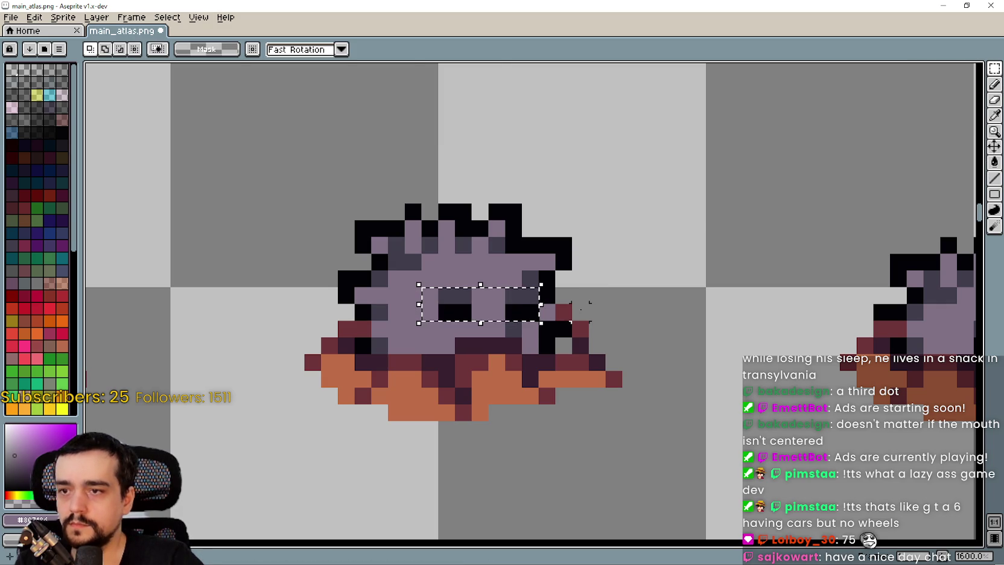
key(Down)
scroll(595, 294, down, 1)
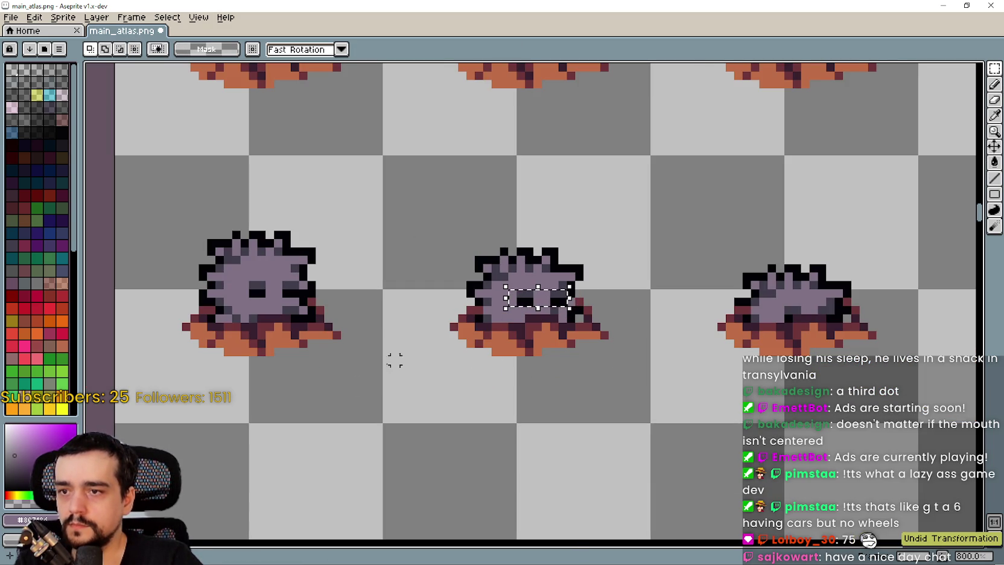
mouse_move(166, 232)
mouse_down()
mouse_move(613, 268)
mouse_move(616, 289)
mouse_up()
key(ctrl+d)
scroll(553, 318, up, 5)
scroll(553, 317, down, 3)
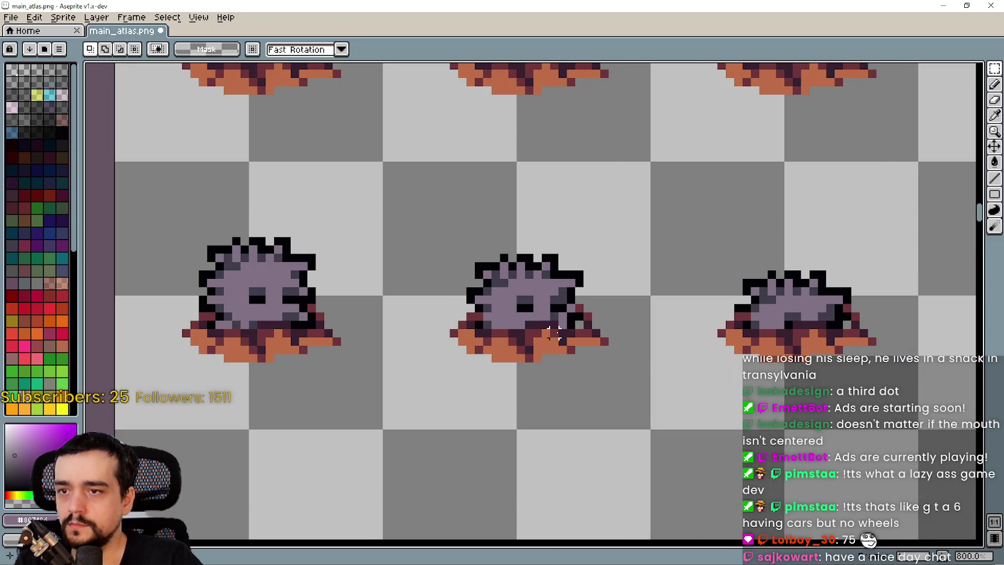
scroll(579, 364, down, 1)
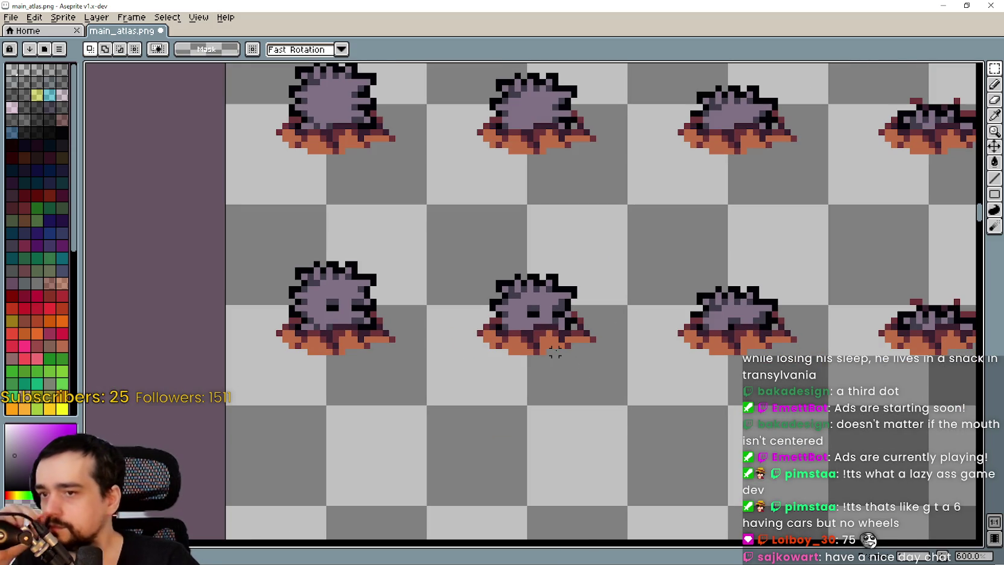
scroll(547, 351, up, 3)
scroll(546, 347, down, 3)
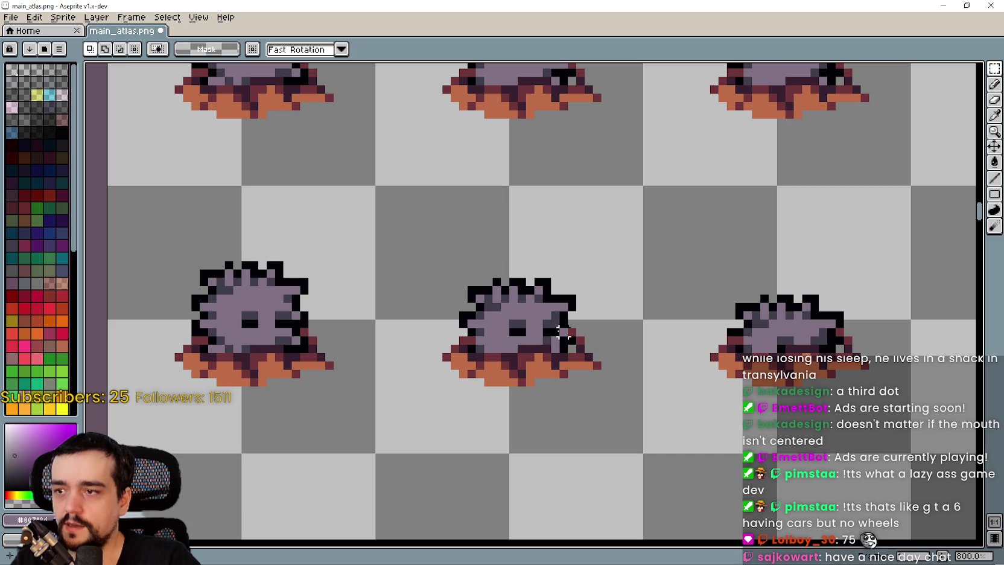
key(i)
scroll(533, 323, up, 3)
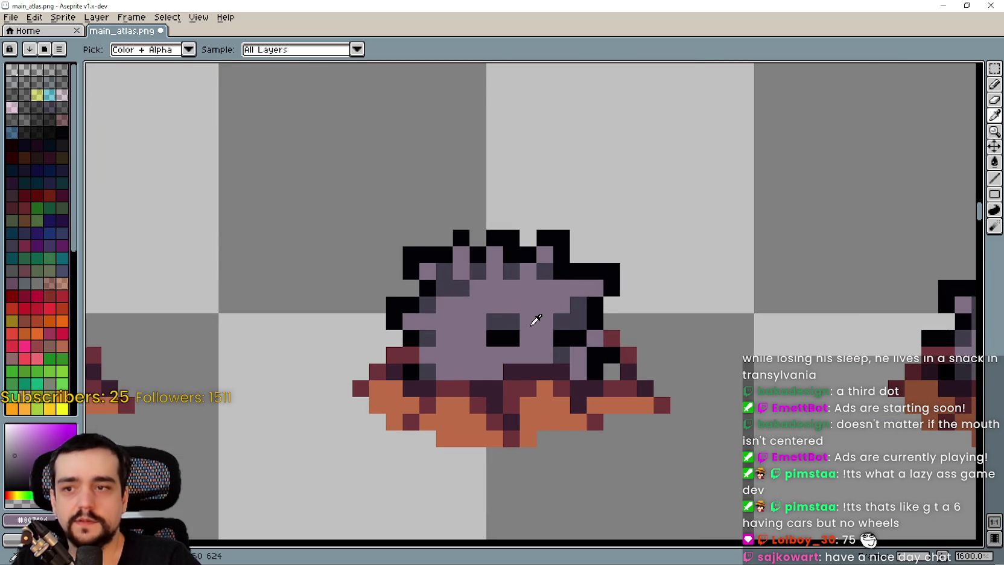
click(994, 85)
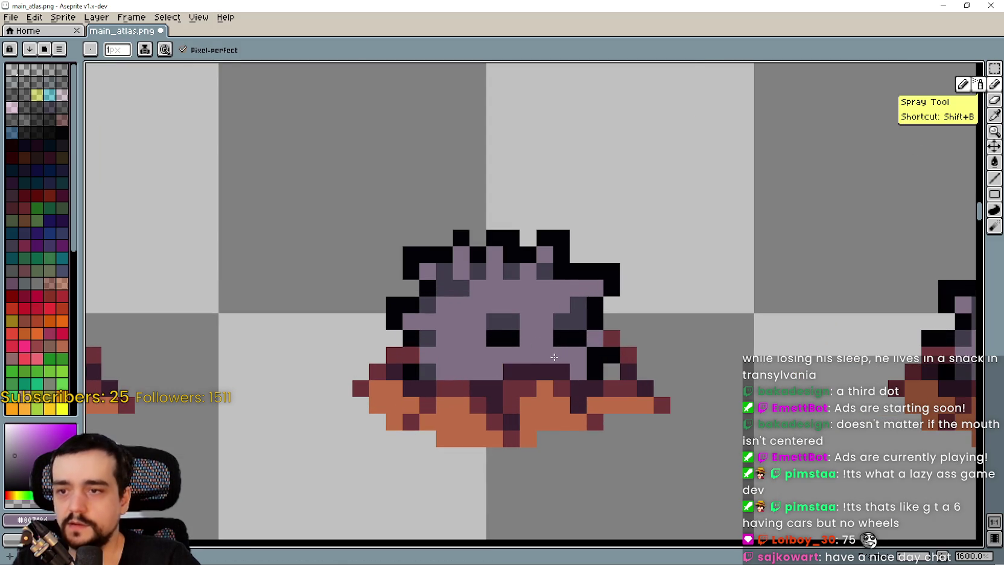
scroll(551, 342, down, 3)
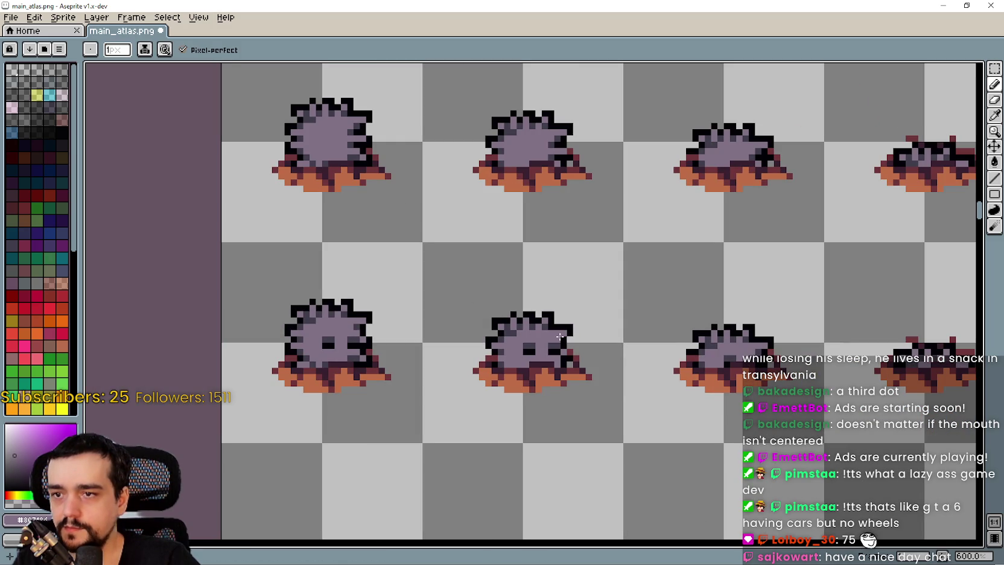
drag(502, 401, 536, 364)
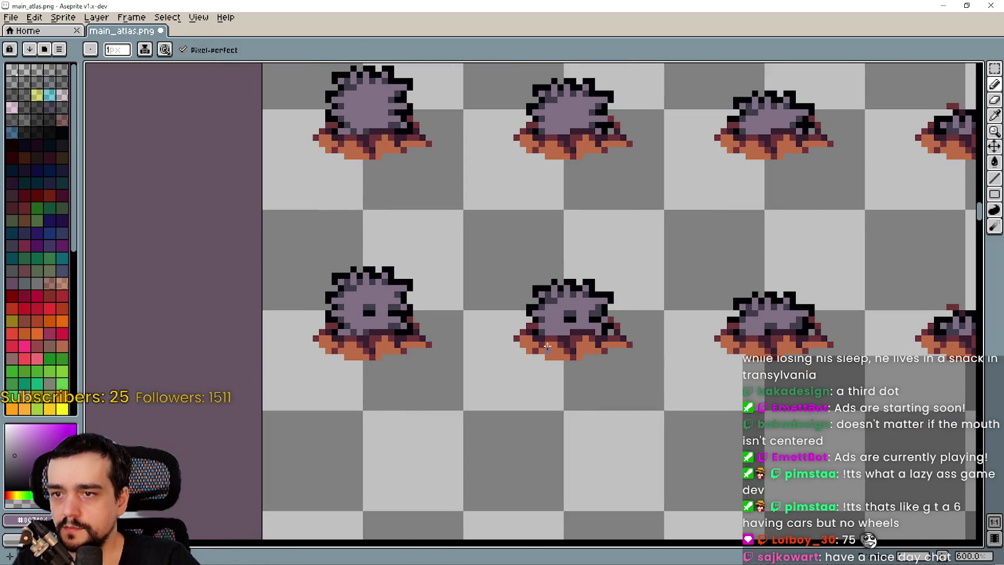
scroll(547, 340, up, 3)
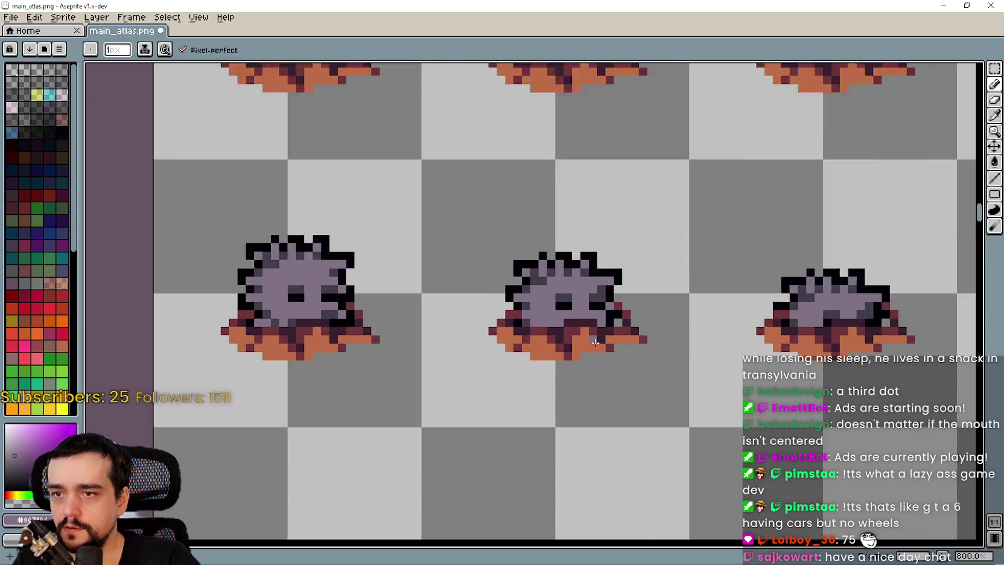
scroll(593, 341, down, 4)
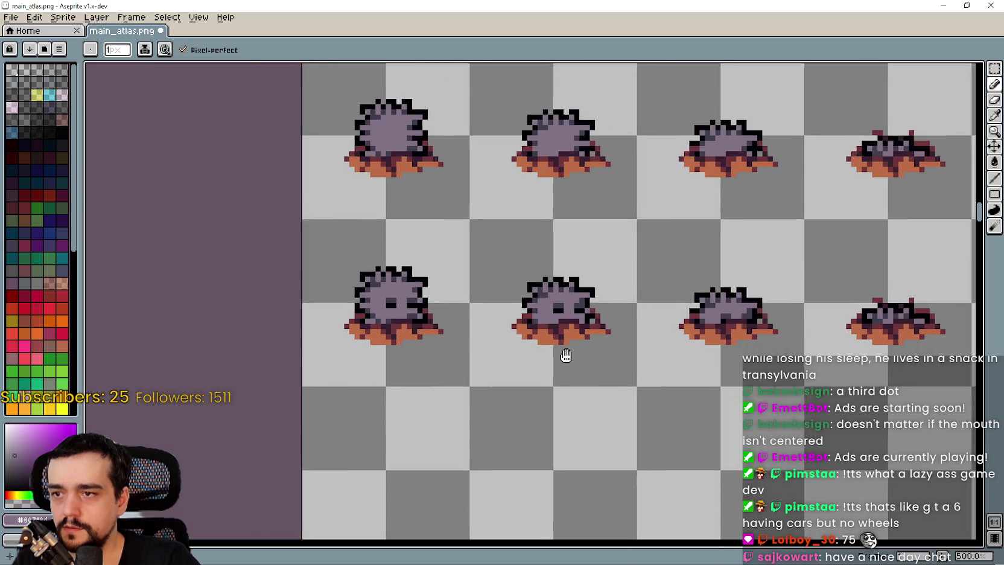
scroll(420, 318, down, 2)
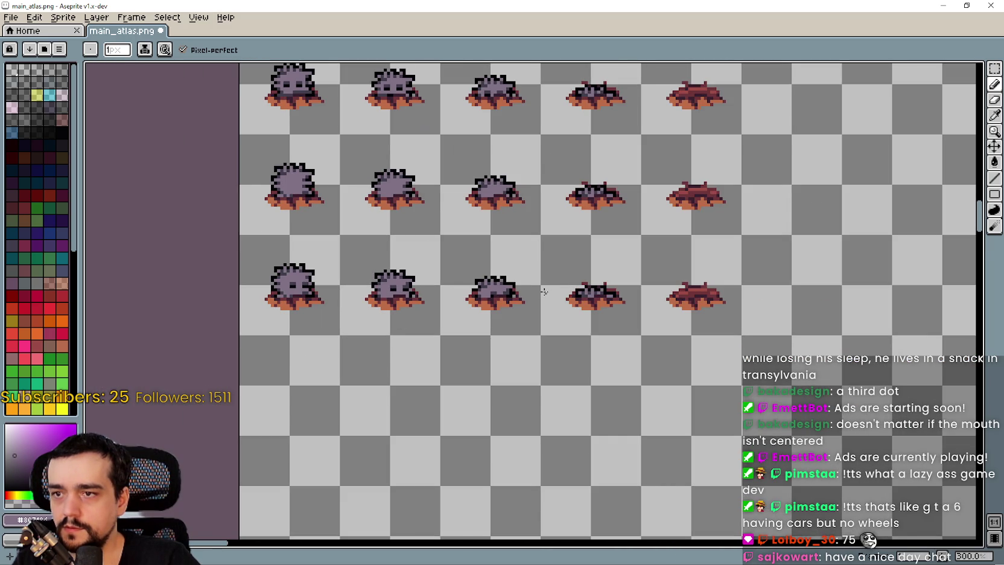
scroll(543, 291, up, 3)
scroll(485, 262, down, 1)
Save the atlas, then paint a monster frame's right-eye highlight pixel dark
scroll(485, 262, down, 1)
key(ctrl+s)
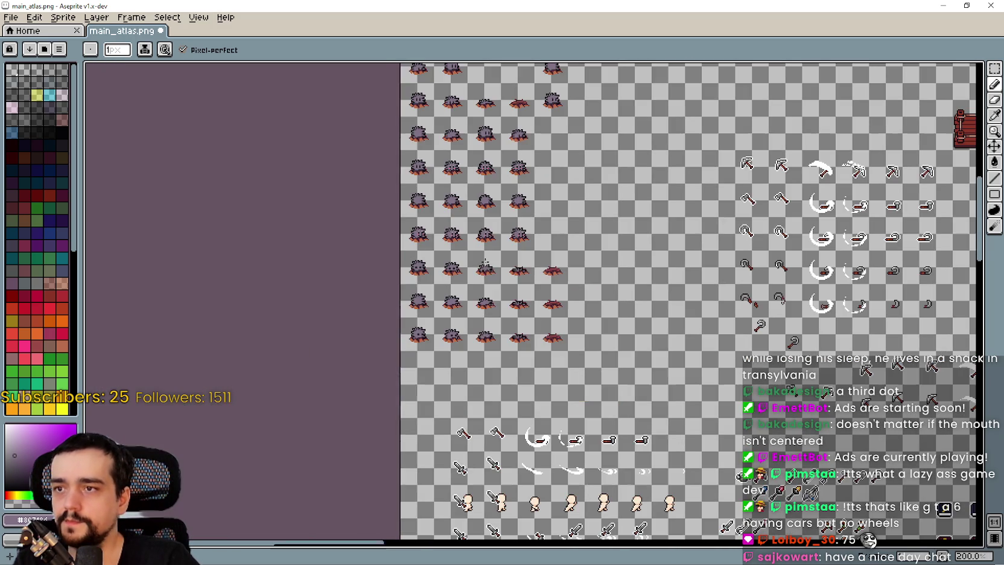
scroll(405, 392, up, 1)
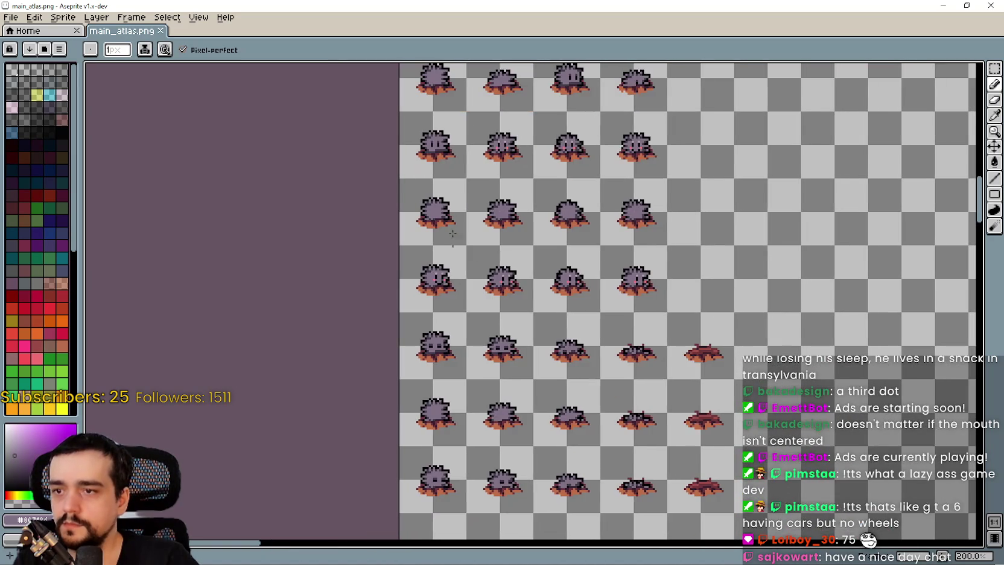
drag(399, 350, 439, 344)
scroll(430, 271, up, 2)
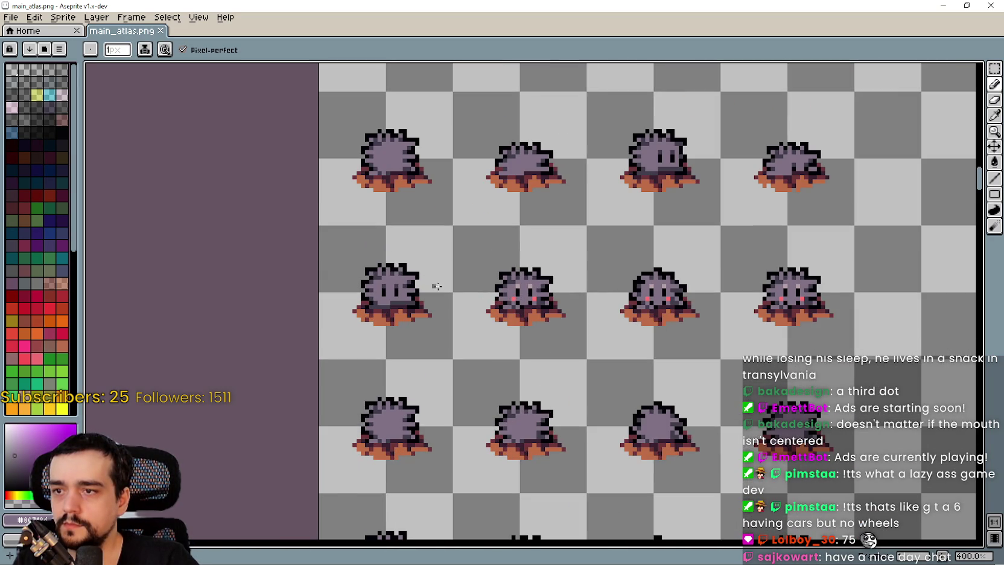
scroll(504, 303, up, 6)
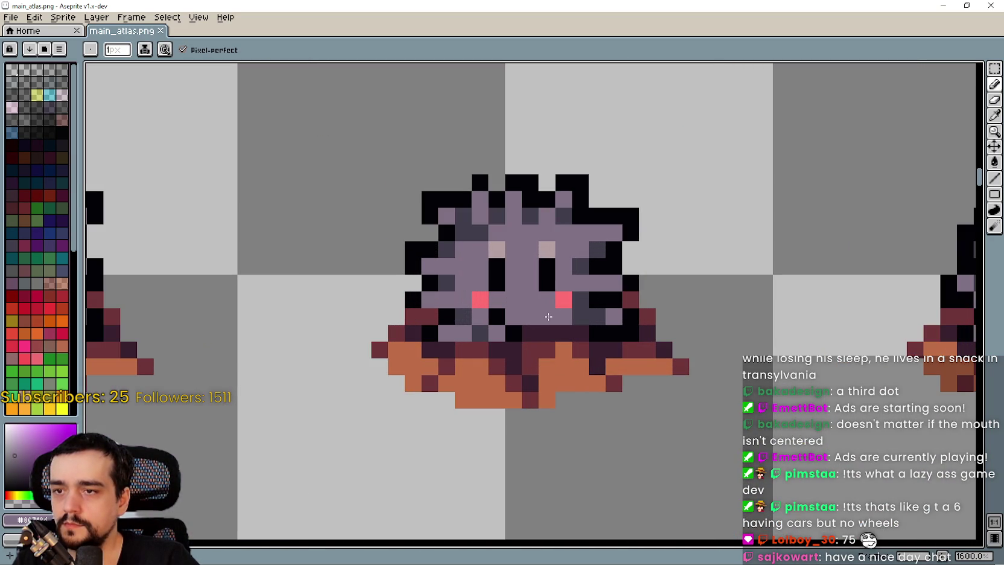
click(547, 250)
scroll(548, 250, down, 3)
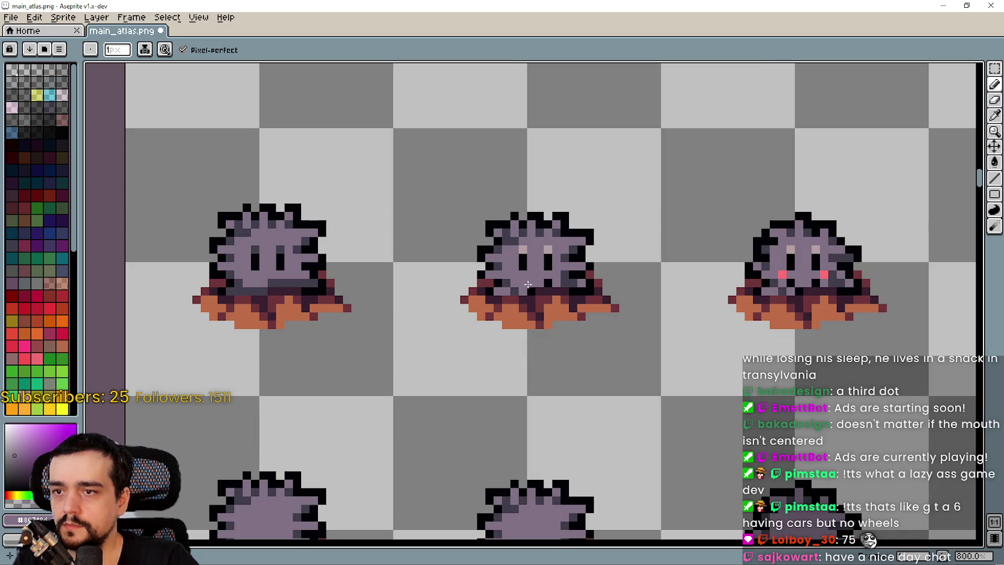
Draw a horizontal line across the middle monster's mouth row, then undo it
click(994, 115)
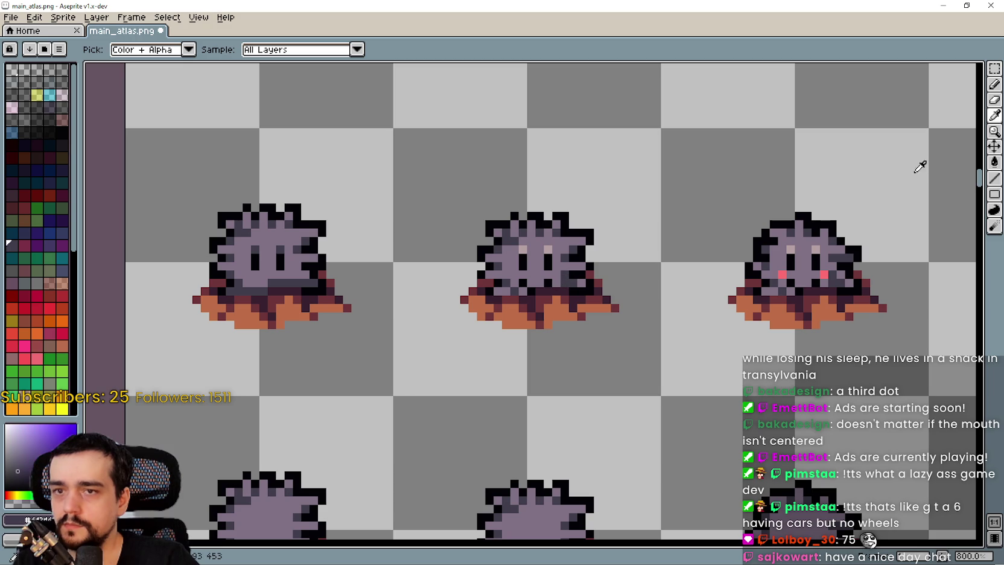
click(994, 178)
mouse_move(579, 279)
mouse_down()
mouse_move(513, 288)
mouse_move(560, 271)
mouse_move(506, 271)
mouse_up()
scroll(533, 282, up, 3)
scroll(547, 347, down, 3)
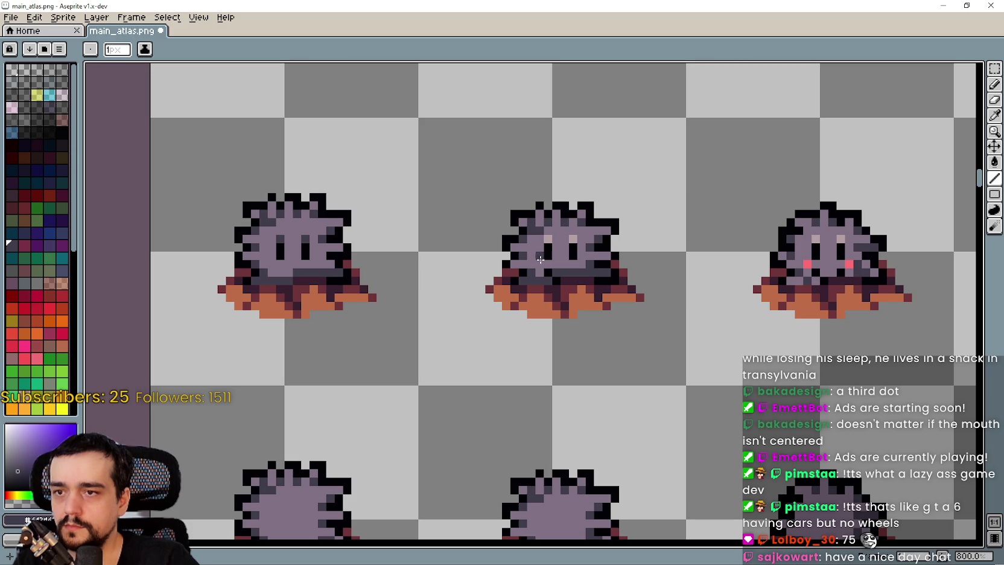
scroll(566, 296, up, 2)
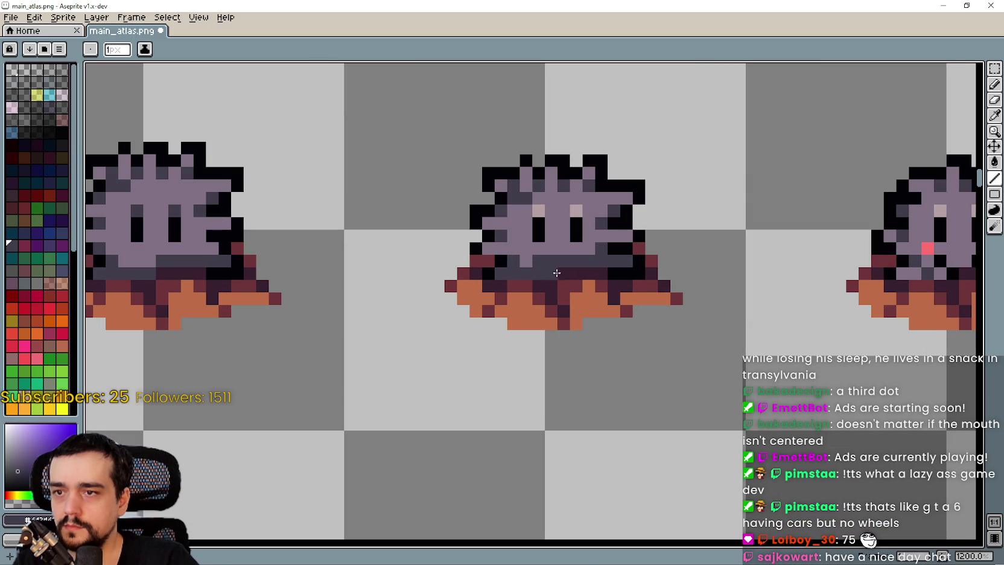
key(ctrl+z)
Sample the lighter purple from the middle monster and center one monster sprite in view
click(994, 115)
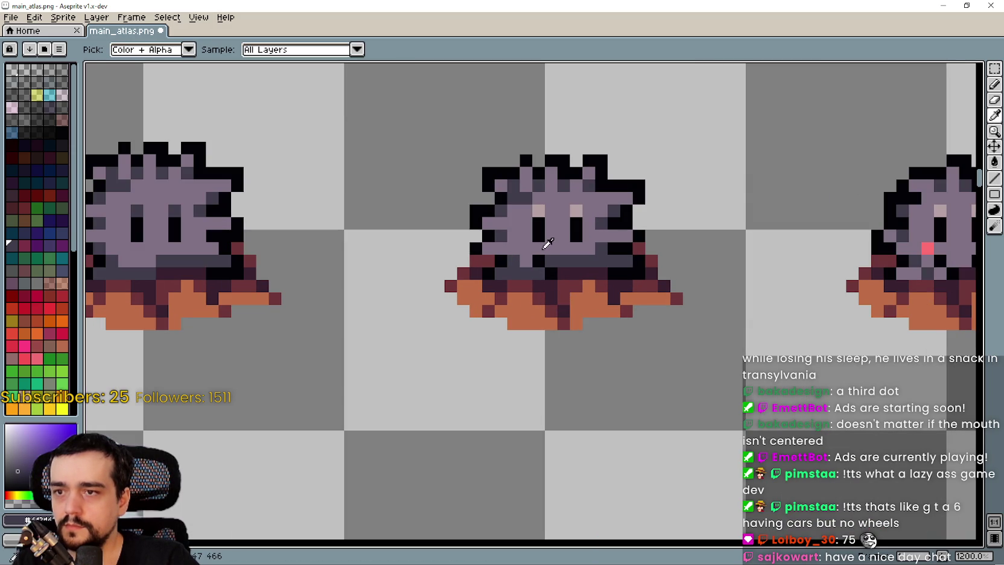
click(541, 242)
click(992, 180)
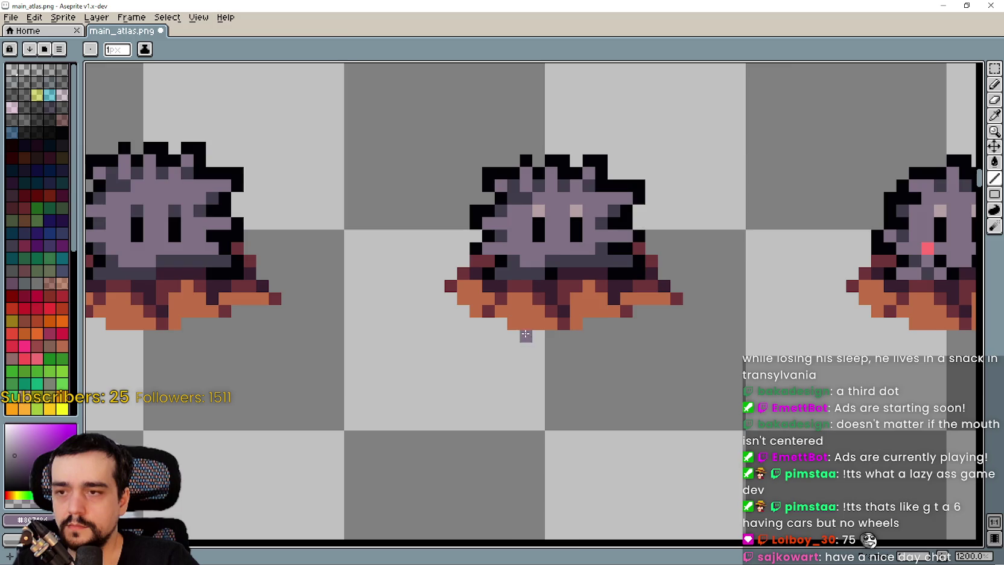
scroll(523, 326, down, 2)
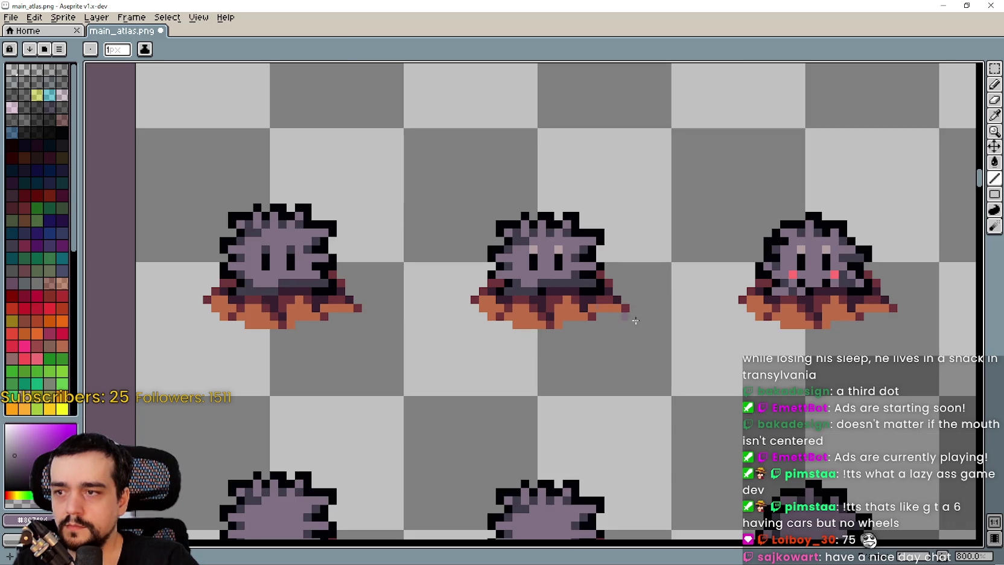
drag(634, 320, 680, 349)
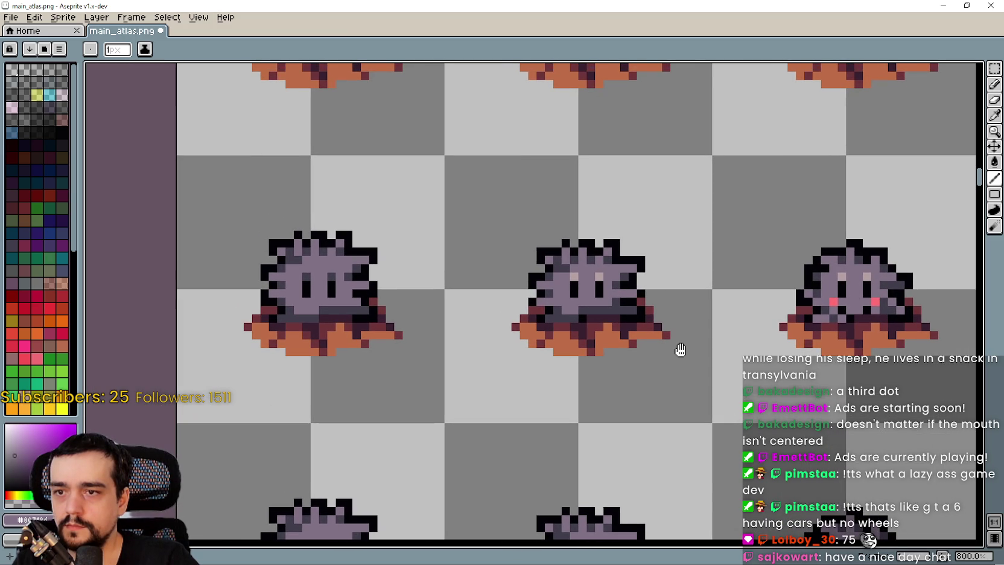
scroll(681, 351, up, 5)
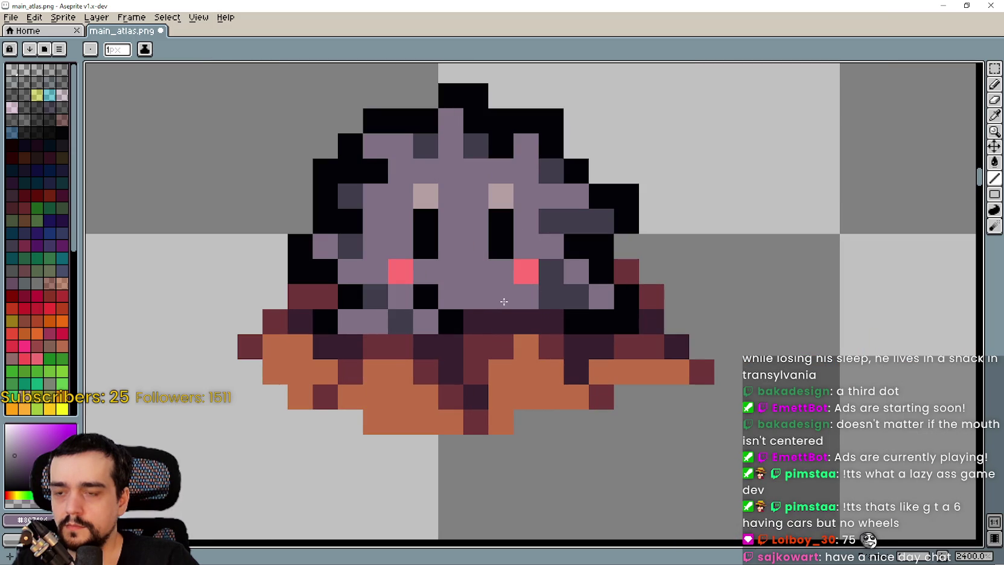
scroll(474, 358, down, 5)
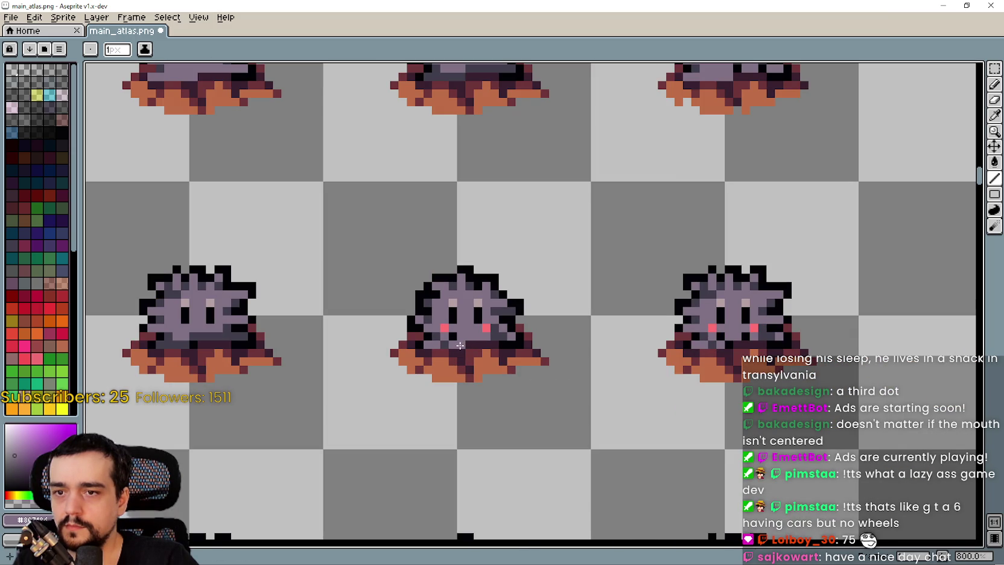
scroll(495, 459, down, 2)
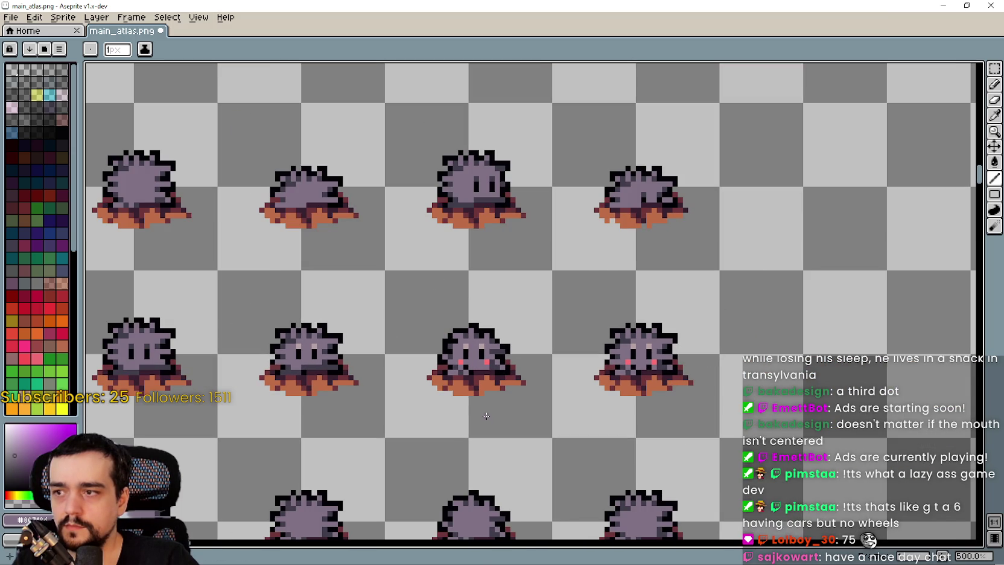
scroll(496, 381, up, 4)
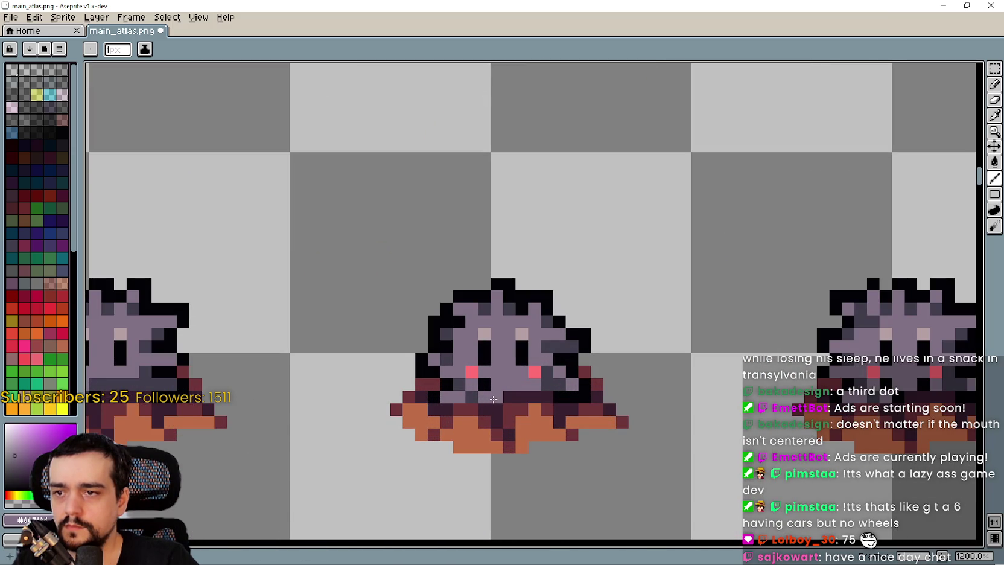
scroll(516, 444, down, 4)
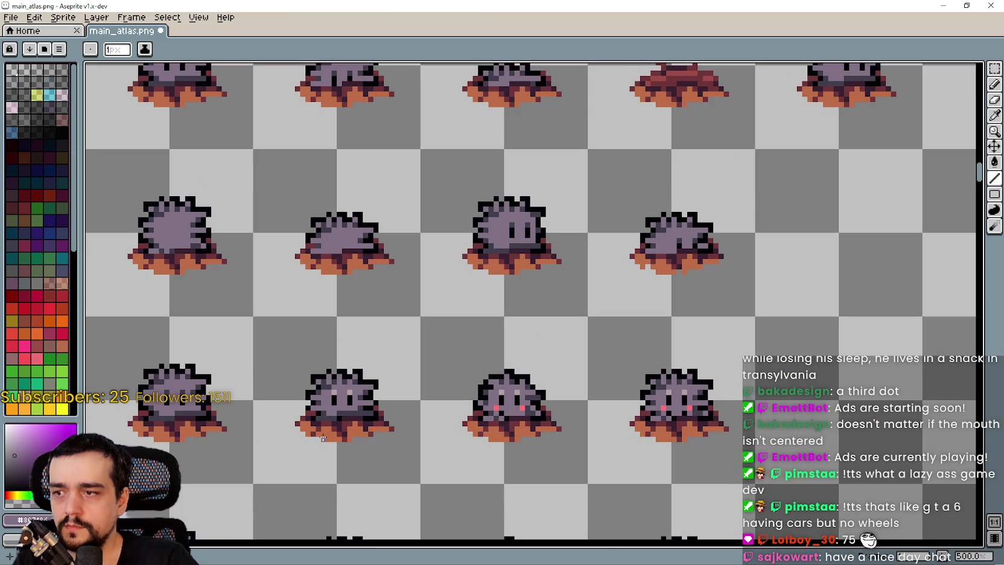
scroll(281, 433, up, 2)
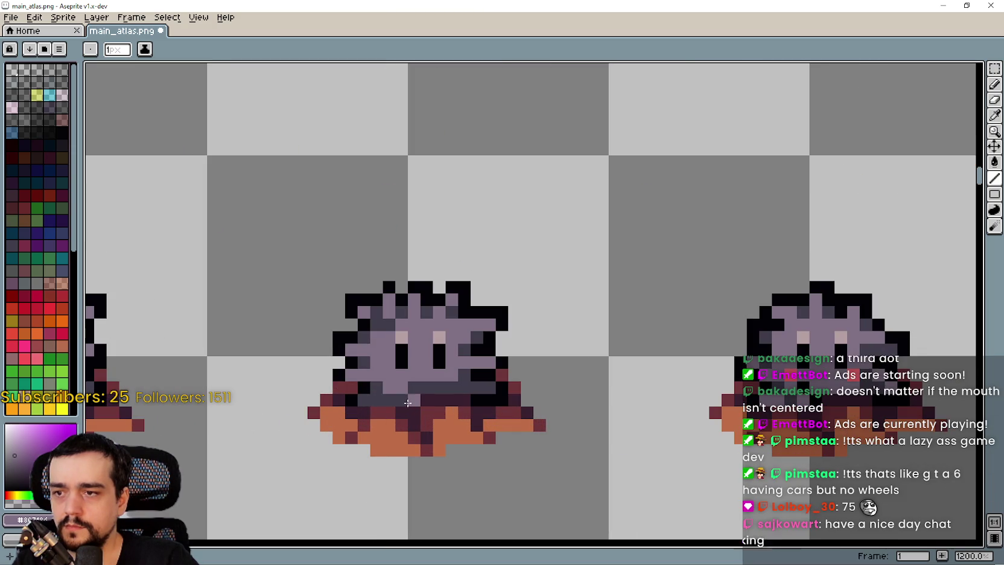
scroll(549, 398, up, 2)
drag(395, 398, 585, 399)
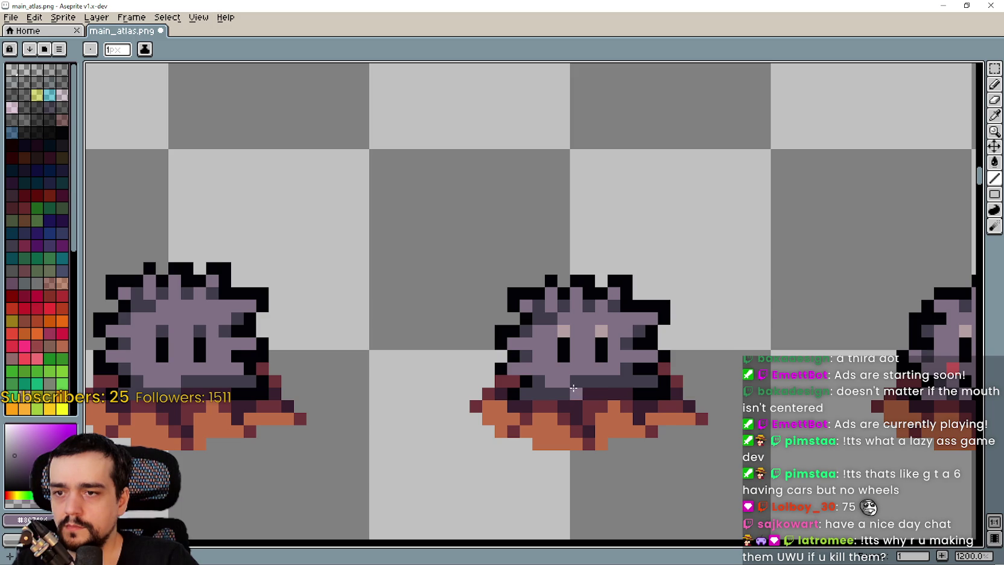
scroll(603, 404, up, 1)
scroll(597, 401, up, 1)
scroll(579, 392, down, 1)
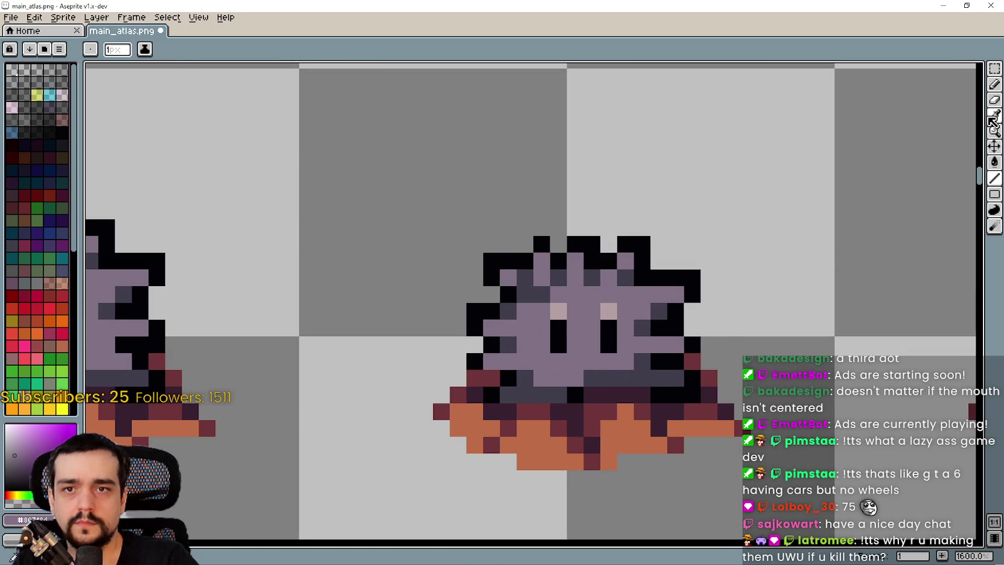
Sample a dark colour from the sprite and draw a six-pixel dark mouth line across the face
key(i)
click(581, 393)
key(b)
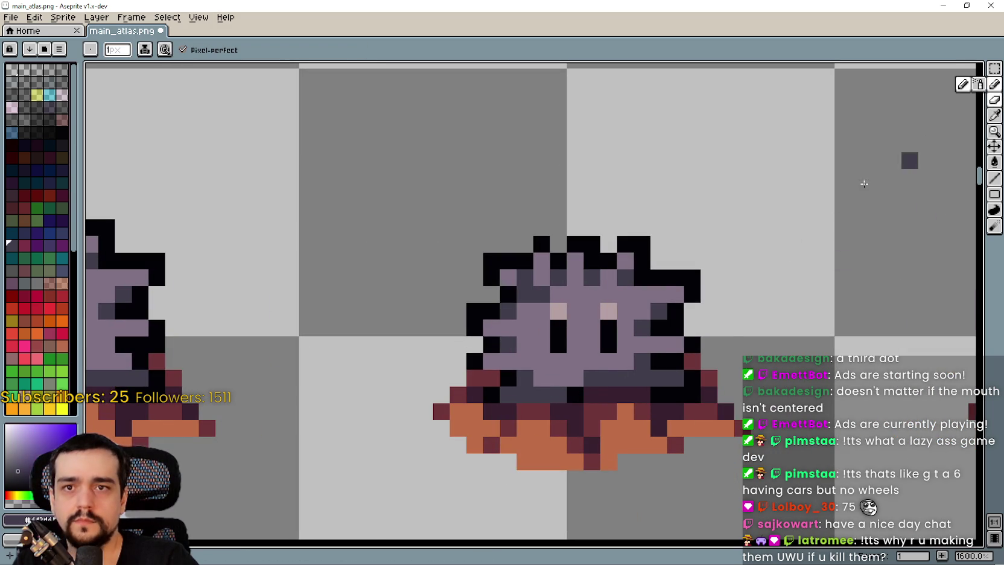
scroll(662, 446, down, 2)
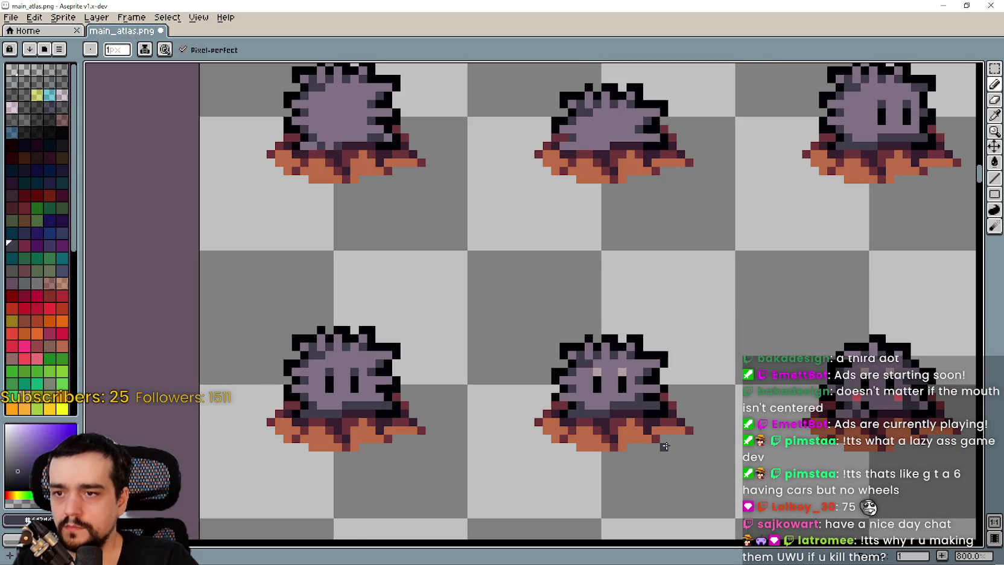
scroll(533, 361, up, 2)
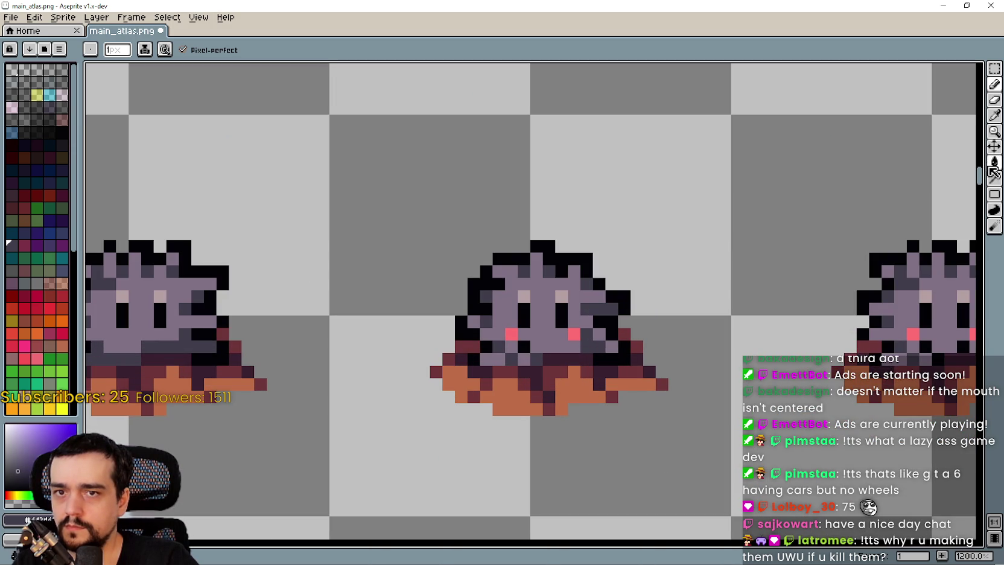
key(l)
drag(610, 346, 542, 344)
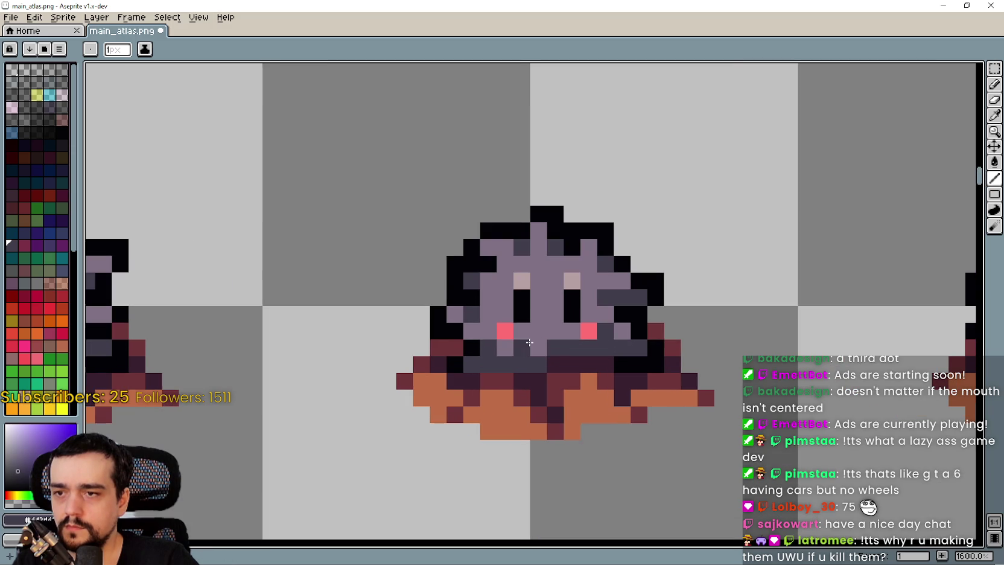
scroll(530, 344, up, 1)
Paint the right pink cheek and a black mouth pixel over in the face purple
key(i)
click(561, 317)
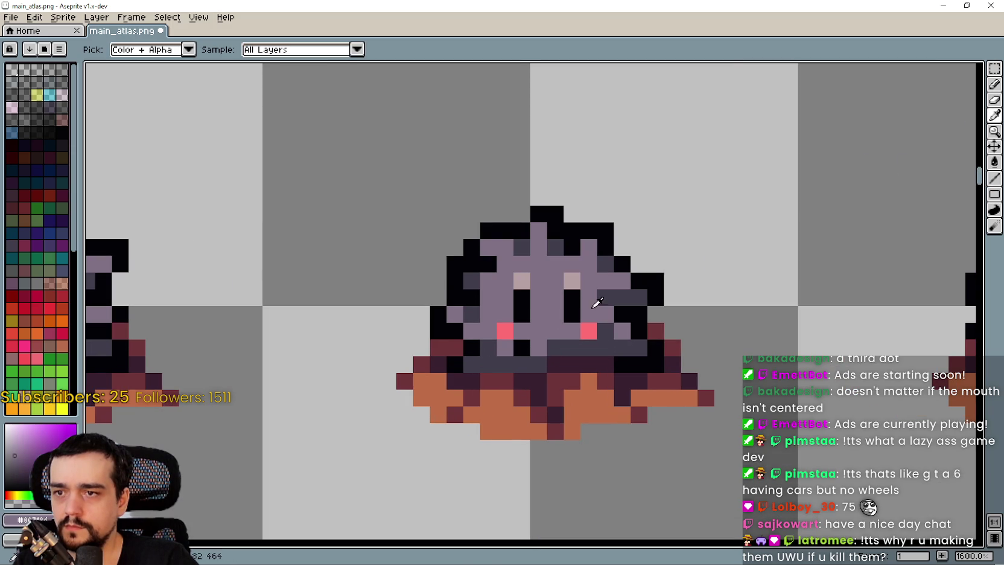
click(992, 179)
click(588, 330)
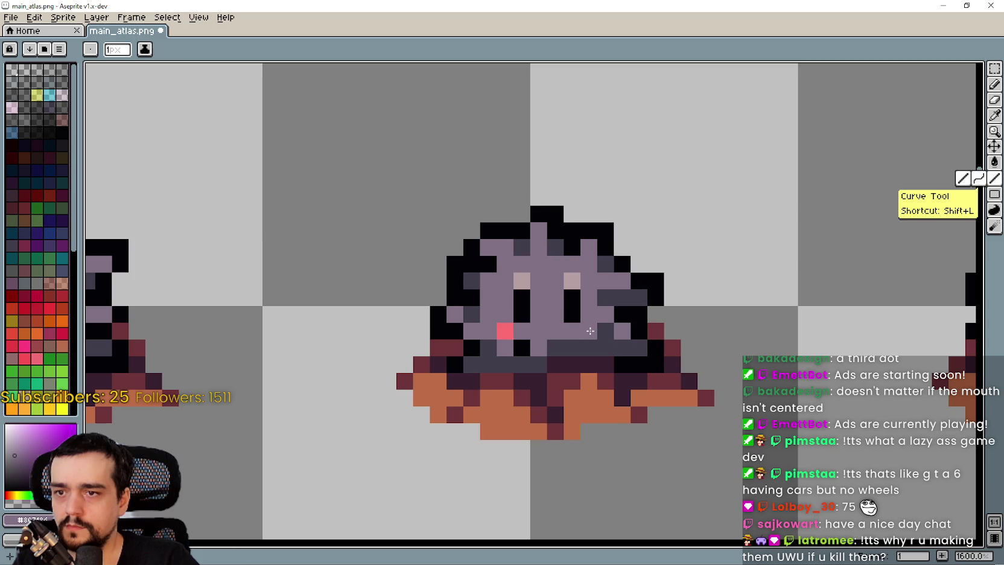
click(526, 344)
scroll(526, 344, down, 2)
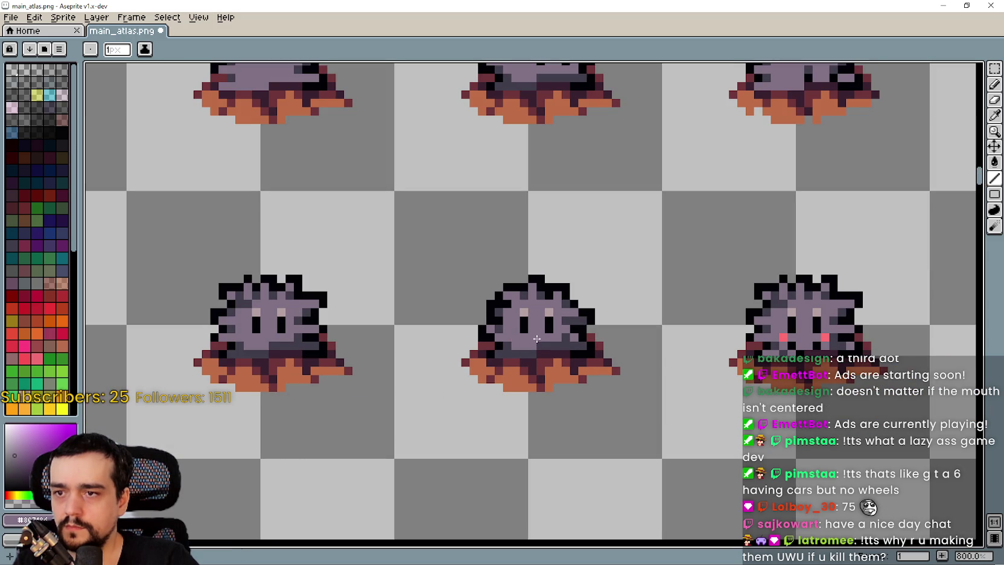
drag(544, 327, 506, 286)
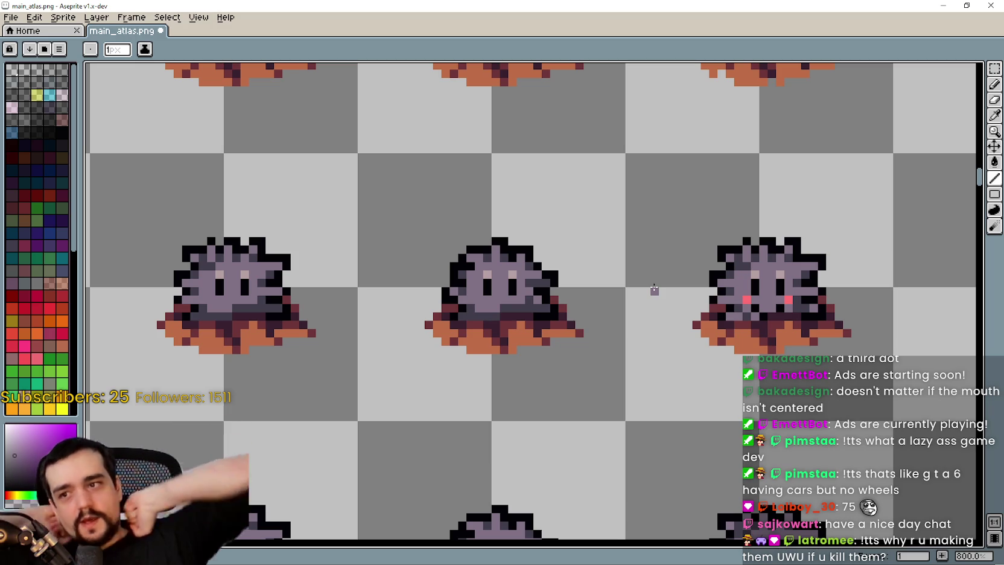
Draw a dark row across the blushing sprite just below its cheeks
scroll(528, 288, up, 1)
scroll(509, 275, down, 1)
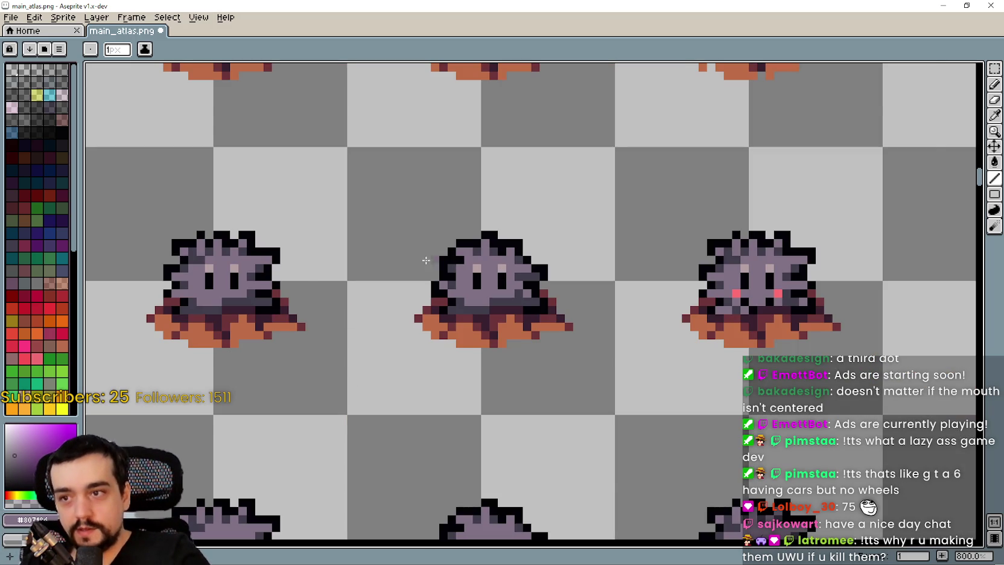
scroll(411, 253, down, 3)
scroll(689, 160, up, 1)
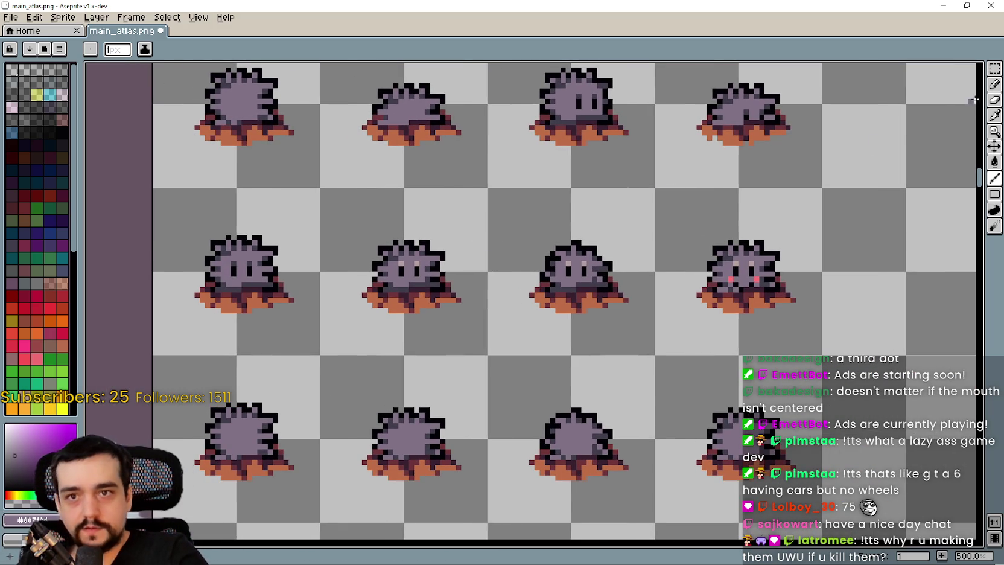
click(994, 114)
scroll(276, 242, up, 7)
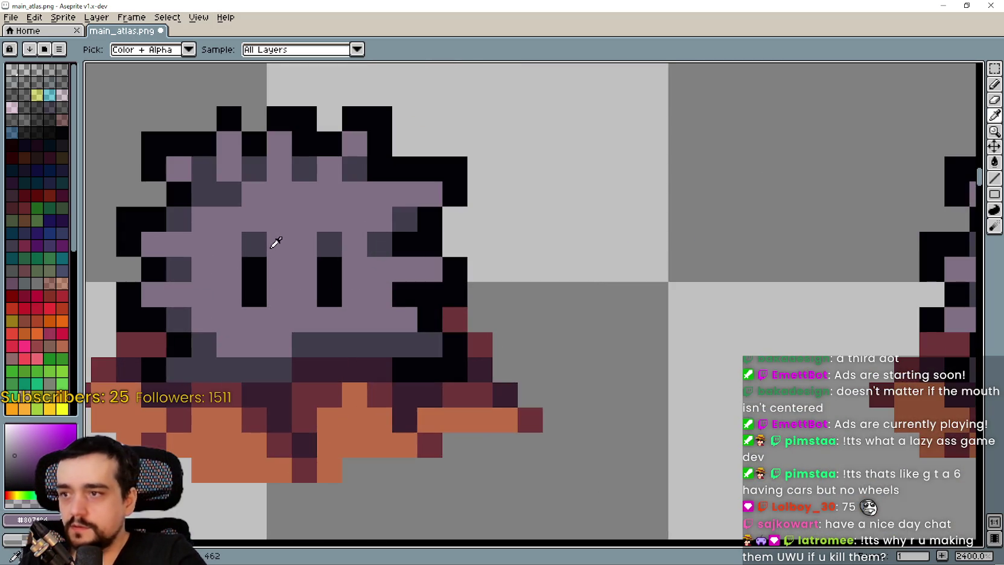
scroll(277, 242, down, 4)
scroll(472, 258, down, 1)
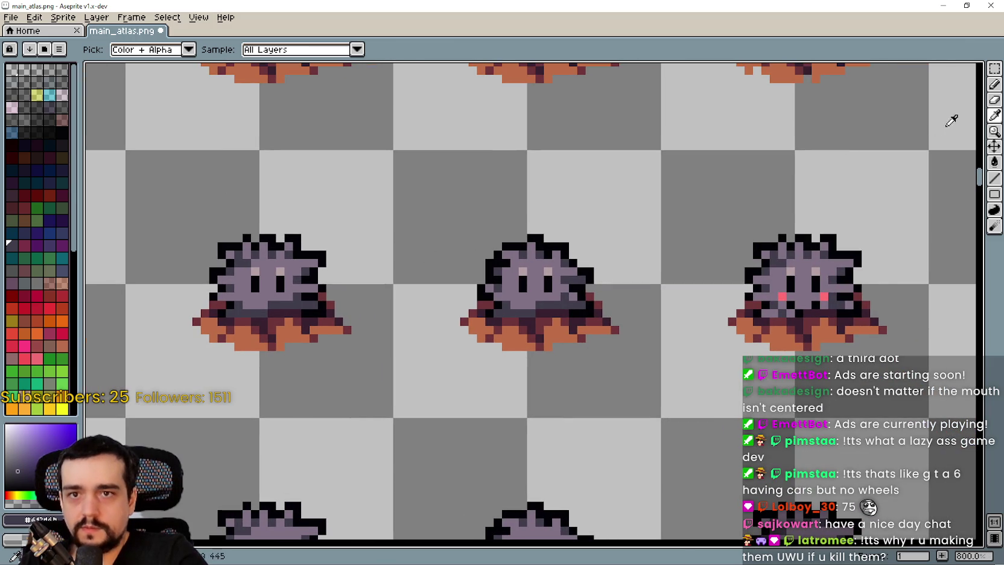
click(994, 178)
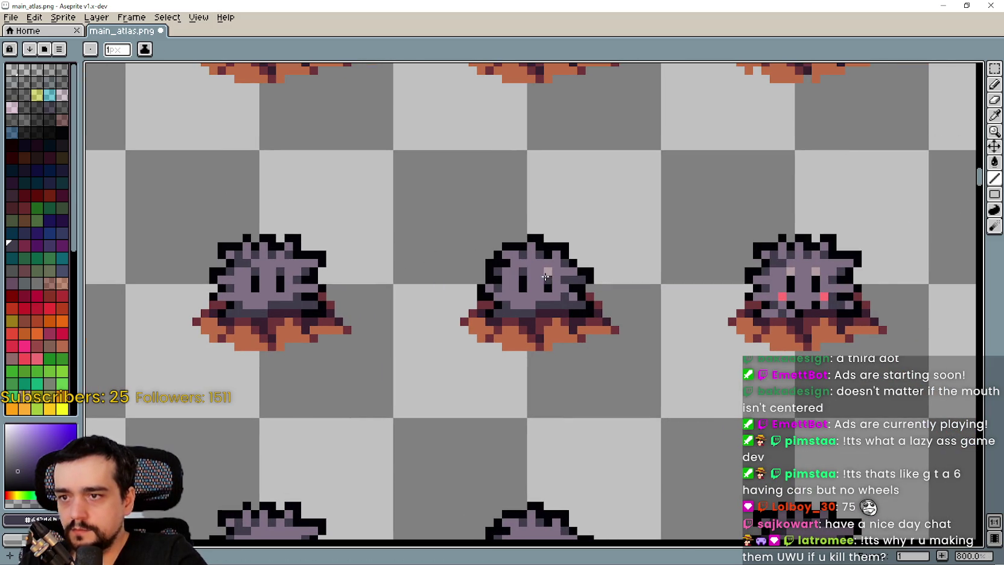
scroll(682, 297, right, 5)
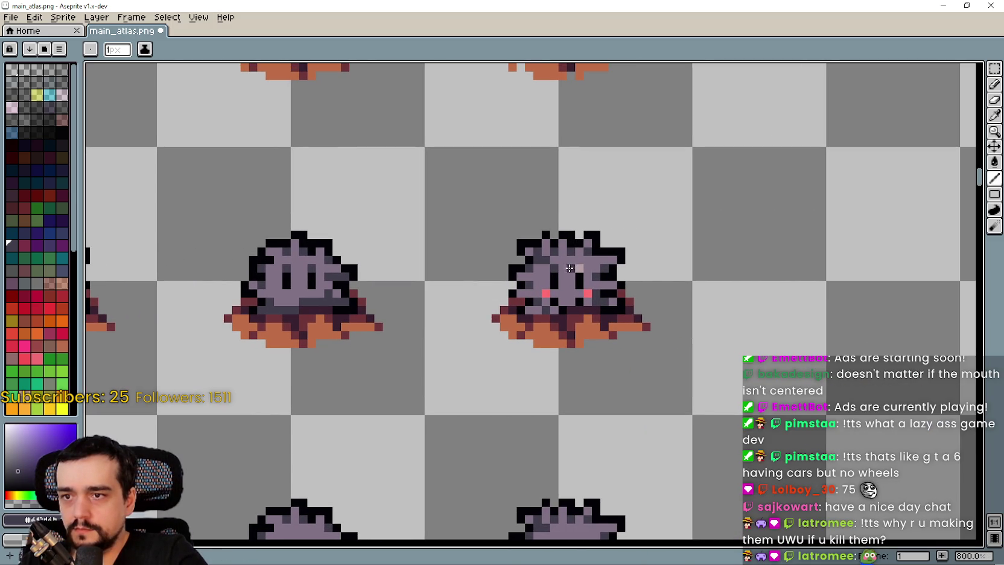
scroll(579, 317, up, 2)
drag(625, 292, 568, 294)
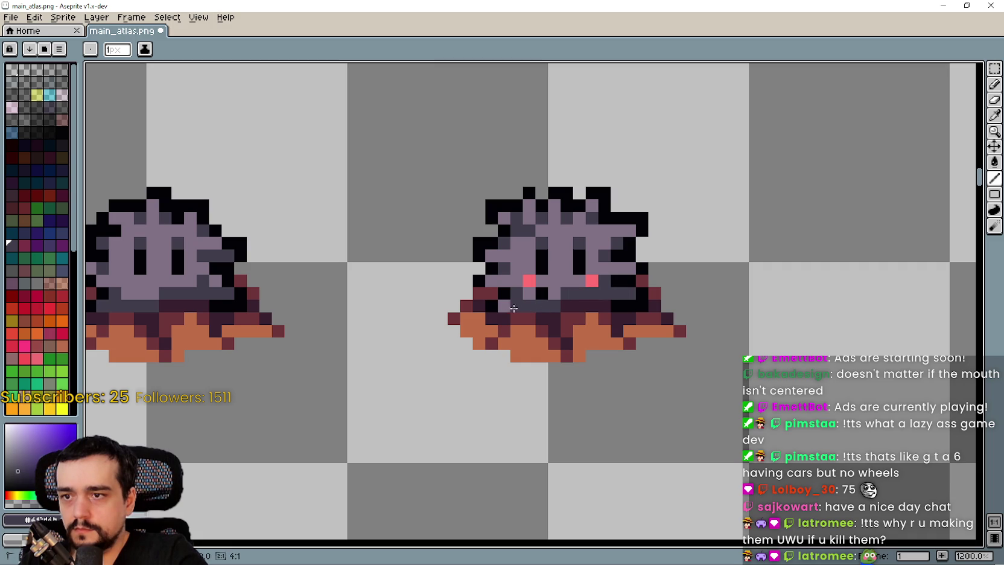
Sample the purple-grey body colour and paint over the right and left pink cheeks
click(994, 115)
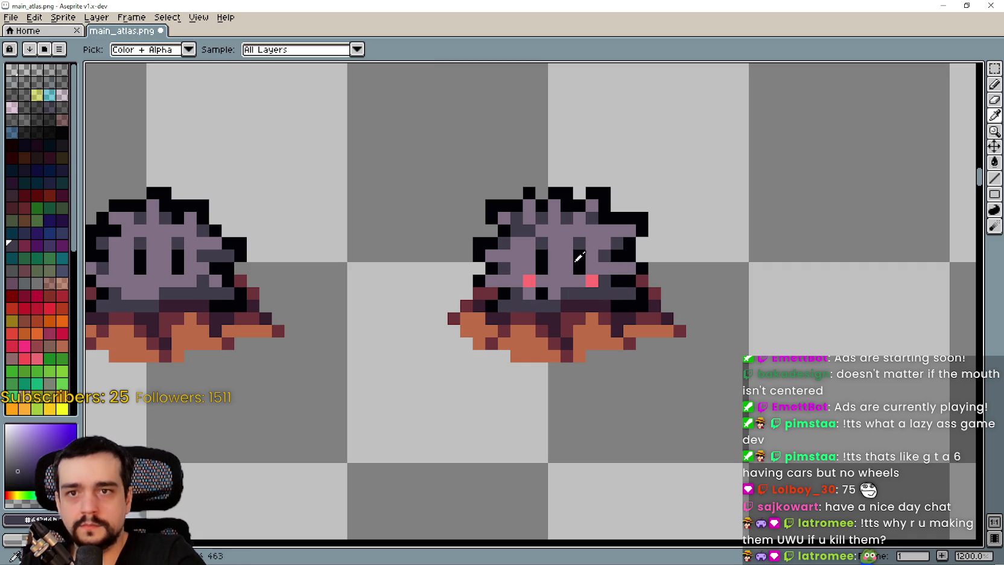
click(570, 266)
key(b)
click(591, 280)
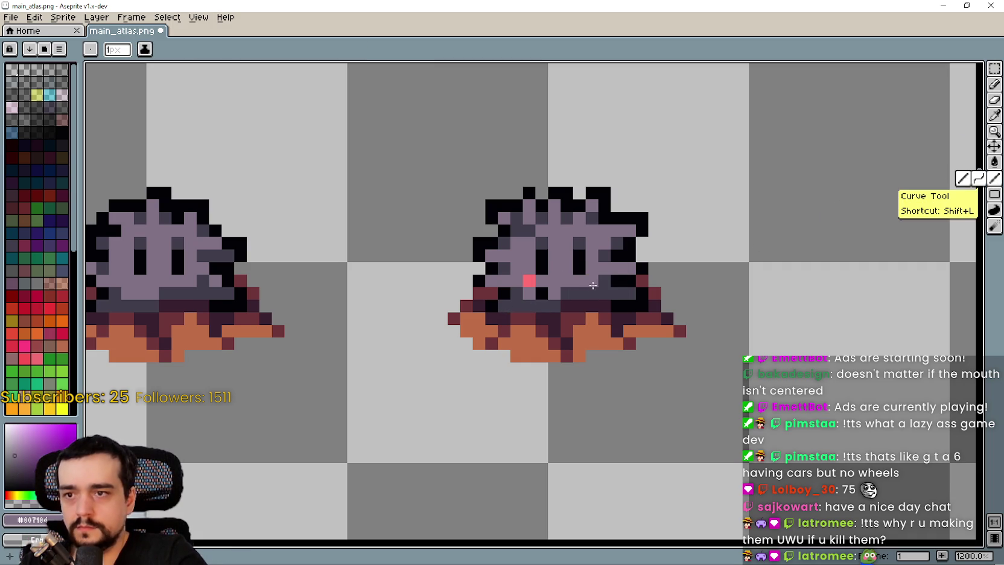
click(529, 281)
scroll(567, 347, down, 5)
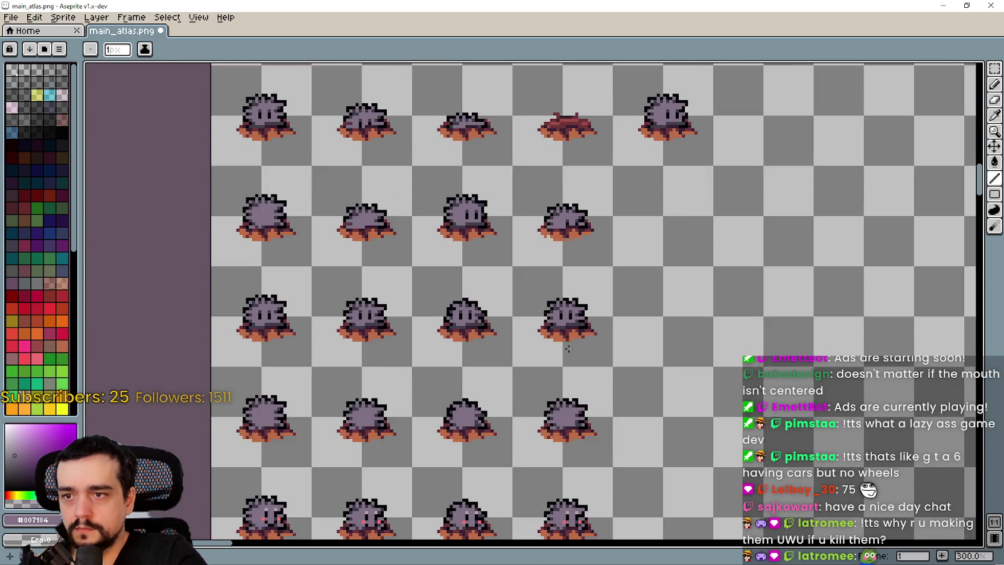
Save main_atlas.png and move the view to the partly empty upper atlas rows
mouse_move(464, 325)
mouse_down()
mouse_move(467, 336)
mouse_move(481, 260)
mouse_move(455, 359)
mouse_move(463, 314)
mouse_up()
key(ctrl+s)
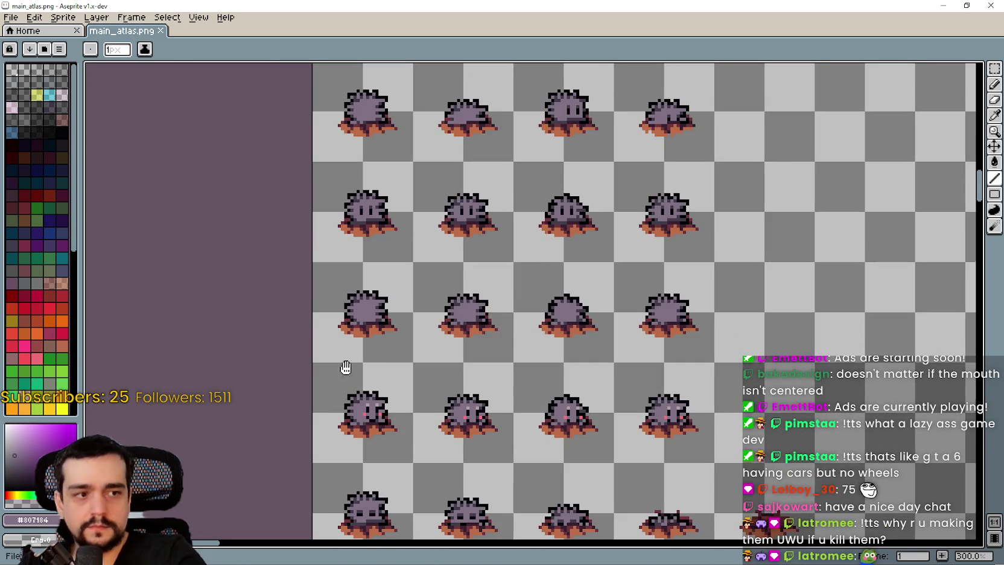
scroll(358, 352, up, 2)
scroll(366, 336, down, 2)
mouse_move(366, 336)
mouse_down()
mouse_move(420, 340)
mouse_move(455, 166)
mouse_up()
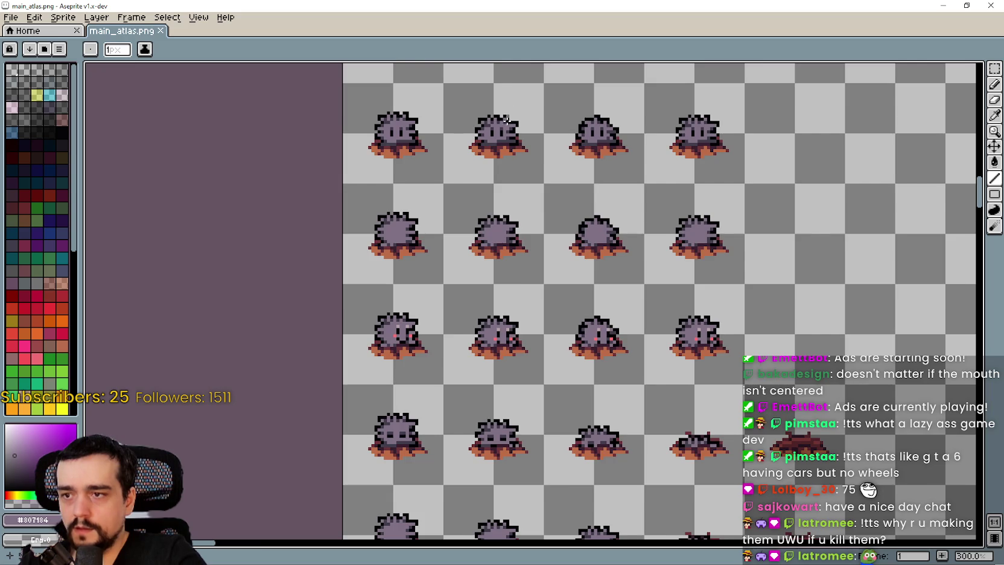
scroll(507, 112, down, 1)
drag(507, 111, 504, 284)
drag(587, 131, 555, 252)
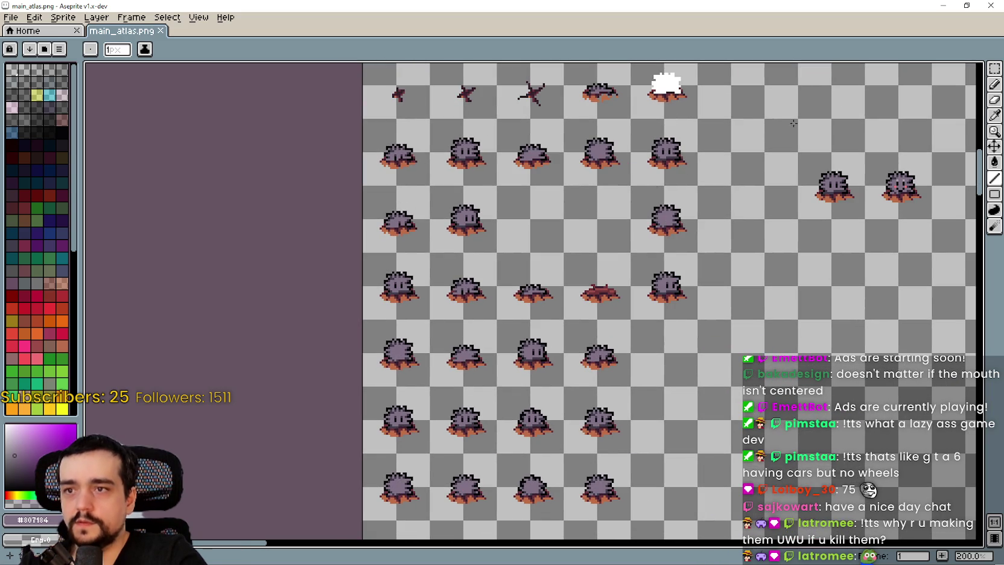
Select a sprite cell, paste the plain-faced monster into the left cell, and save the atlas
click(994, 69)
drag(486, 289, 480, 339)
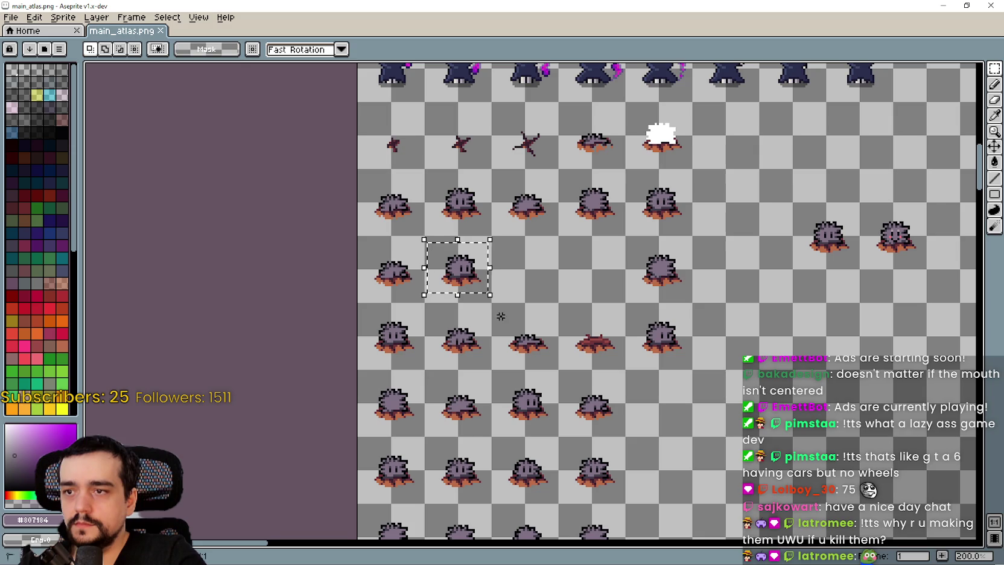
drag(474, 289, 448, 246)
scroll(449, 247, down, 5)
scroll(455, 308, left, 1)
scroll(455, 309, up, 3)
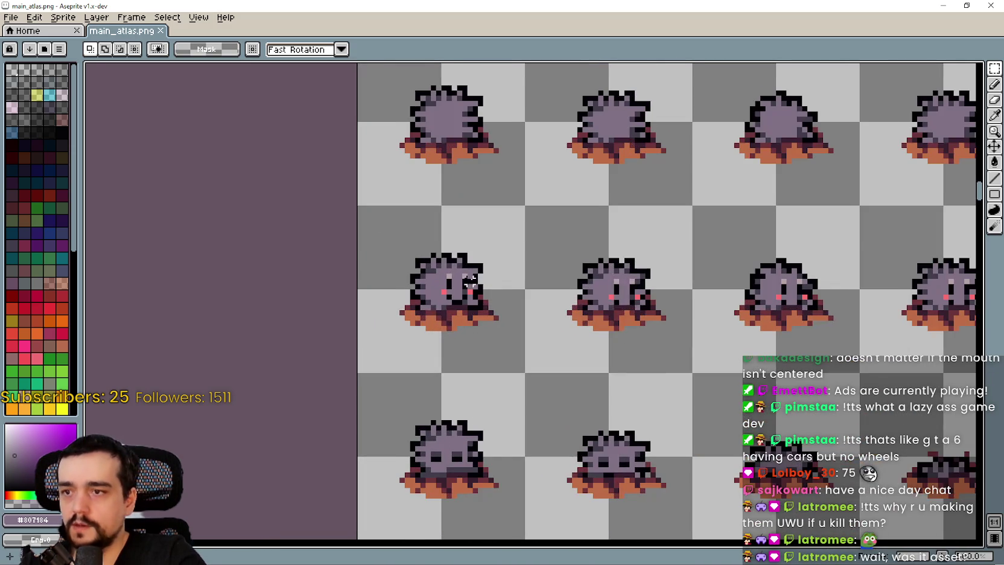
key(ctrl+v)
mouse_move(615, 325)
mouse_down()
mouse_move(510, 363)
mouse_move(459, 320)
mouse_up()
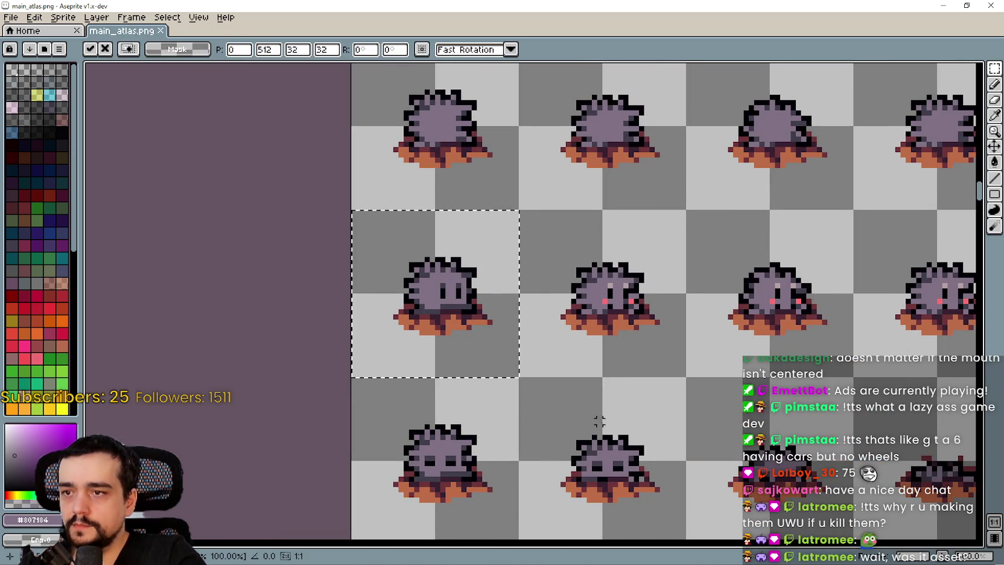
key(Return)
scroll(471, 336, up, 2)
key(ctrl+s)
Darken a short run of pixels around the sprite's mouth with the Line tool
scroll(455, 288, up, 2)
scroll(455, 288, down, 1)
scroll(533, 281, up, 1)
scroll(504, 272, down, 1)
click(994, 115)
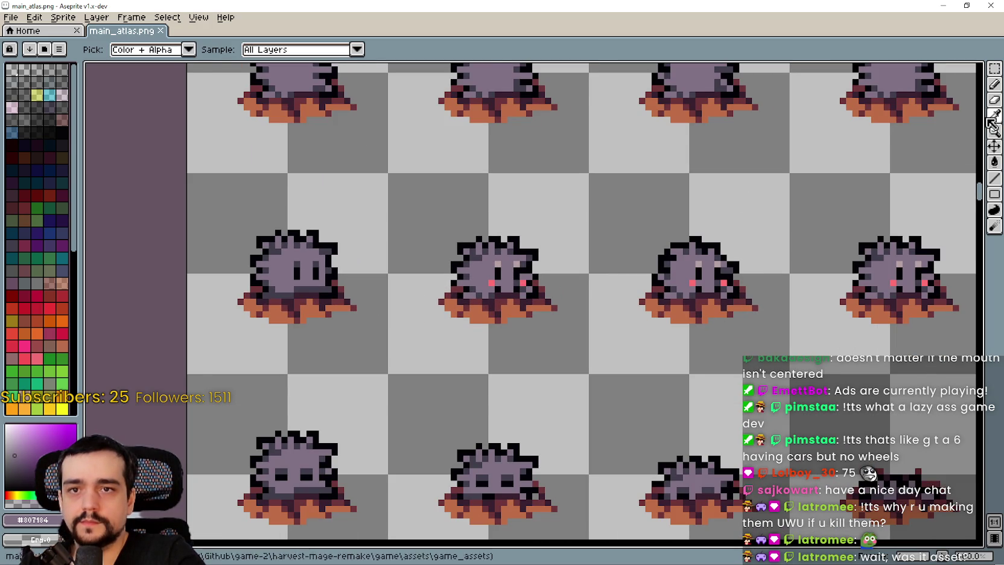
scroll(365, 271, up, 1)
scroll(252, 278, up, 1)
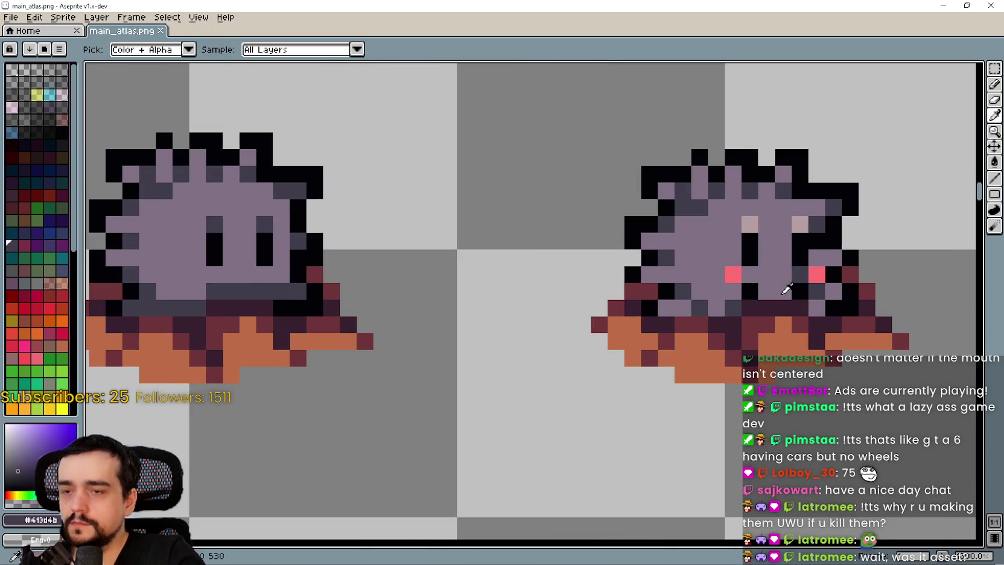
scroll(757, 285, down, 1)
scroll(874, 230, right, 2)
click(994, 178)
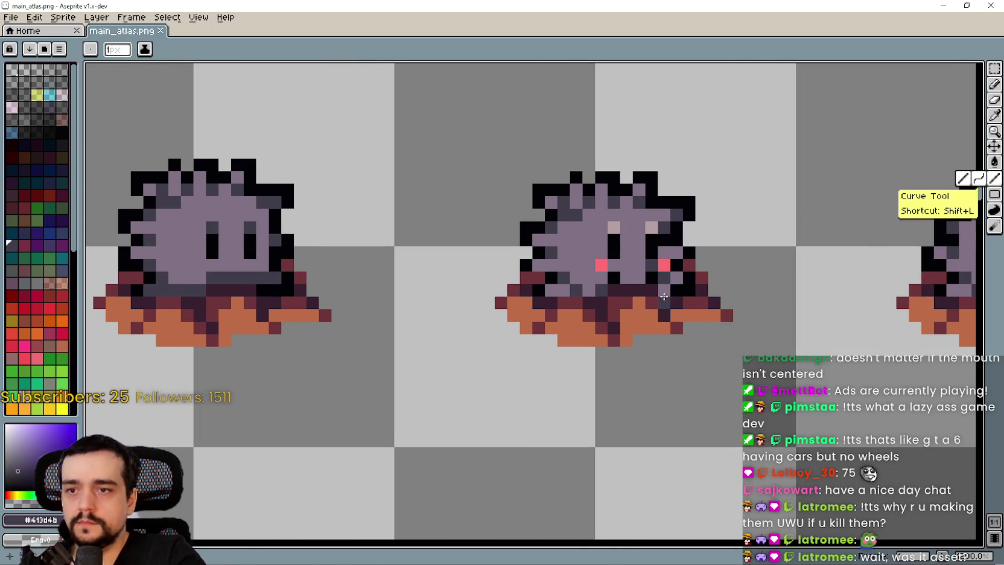
scroll(530, 348, right, 2)
scroll(545, 330, down, 1)
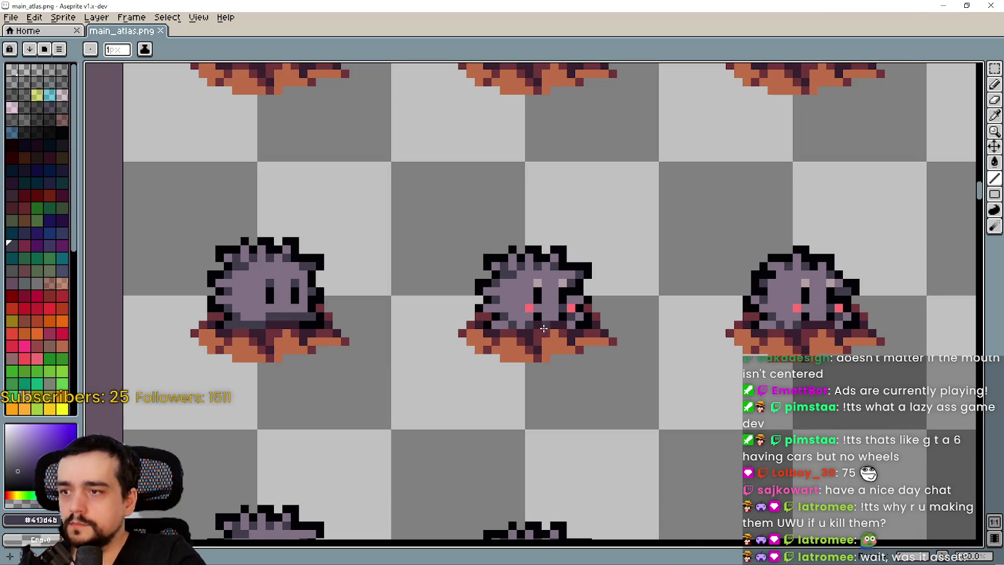
scroll(540, 323, up, 1)
scroll(564, 318, down, 1)
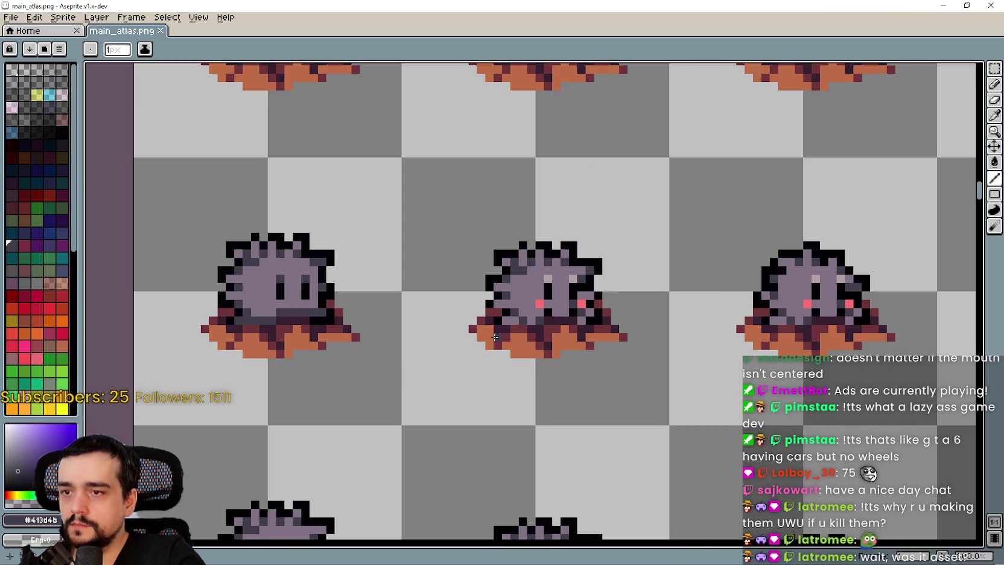
scroll(523, 326, up, 1)
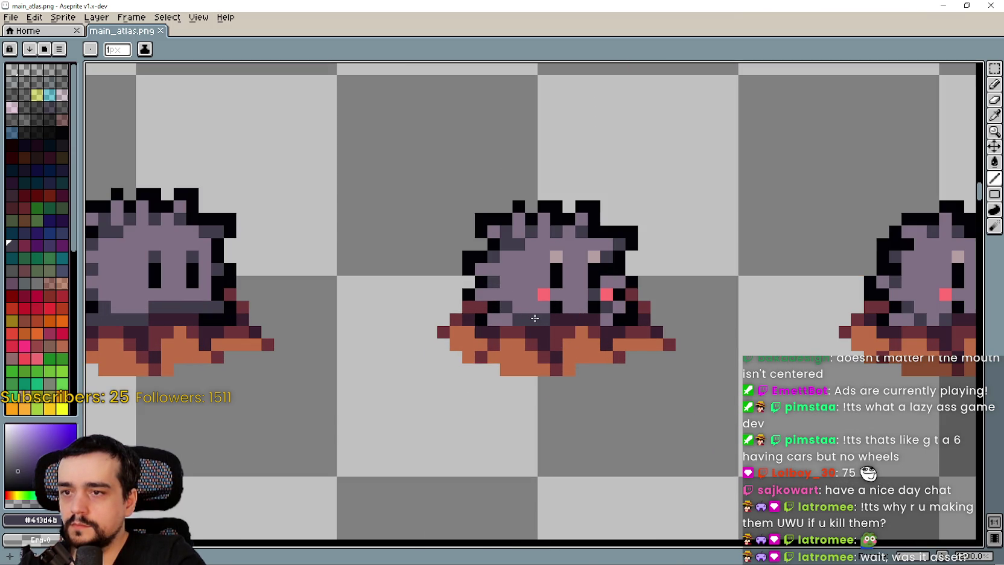
mouse_move(555, 318)
mouse_down()
mouse_move(579, 310)
mouse_move(552, 308)
mouse_up()
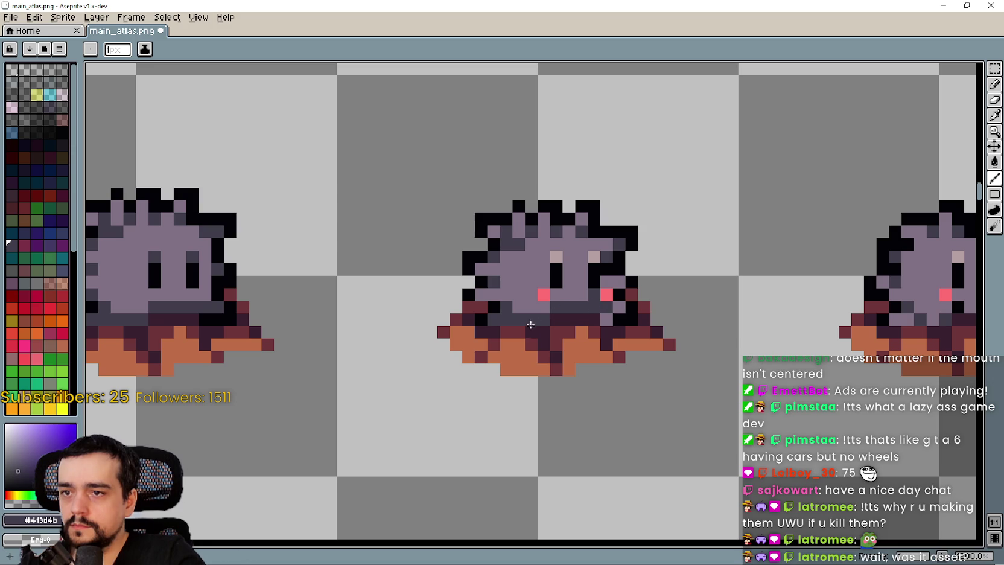
scroll(567, 377, down, 2)
scroll(567, 377, up, 1)
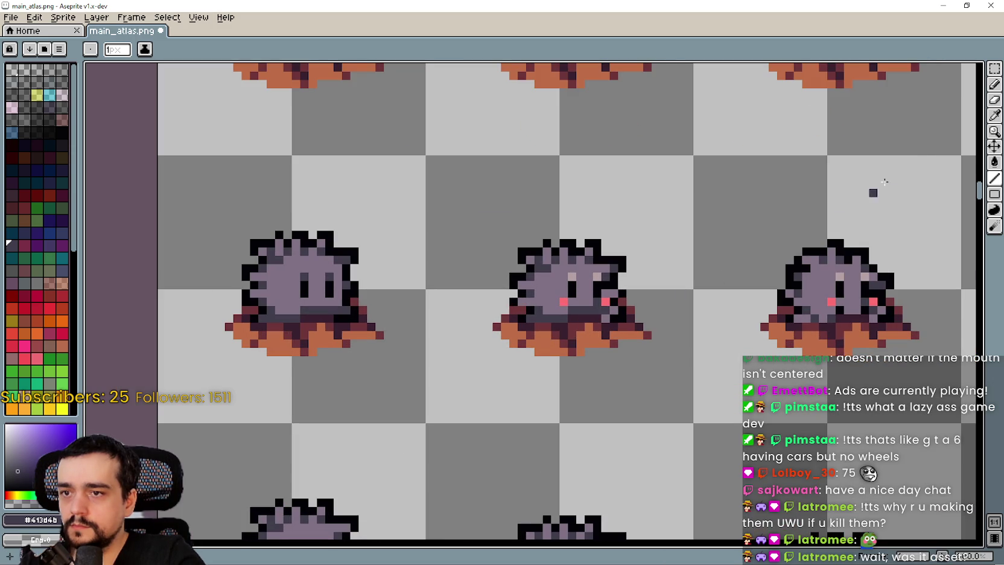
Sample the purple-grey #807184 and paint over both pink cheeks
click(995, 116)
scroll(552, 278, up, 2)
click(550, 278)
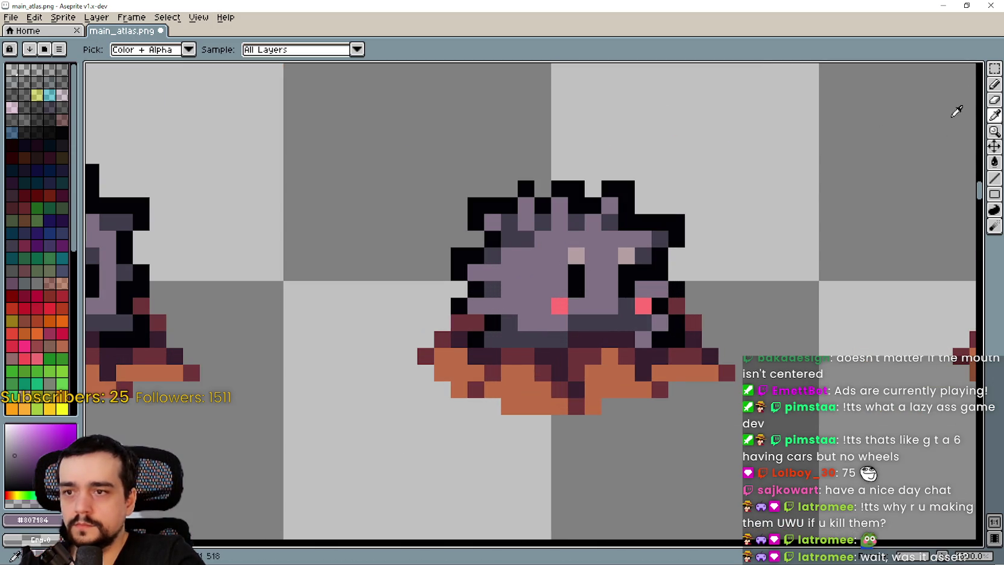
click(994, 178)
click(643, 306)
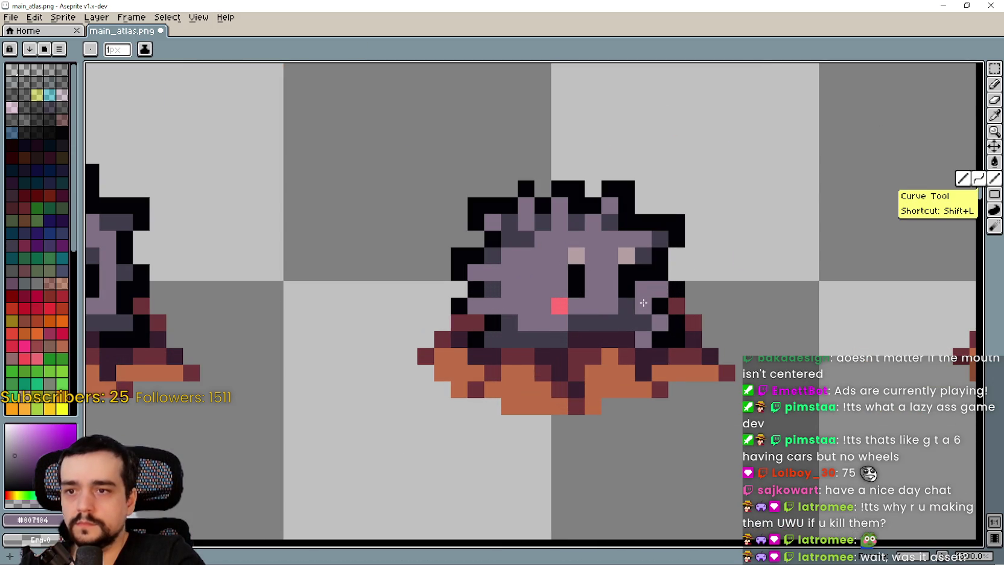
click(559, 306)
scroll(565, 304, down, 3)
scroll(586, 302, up, 3)
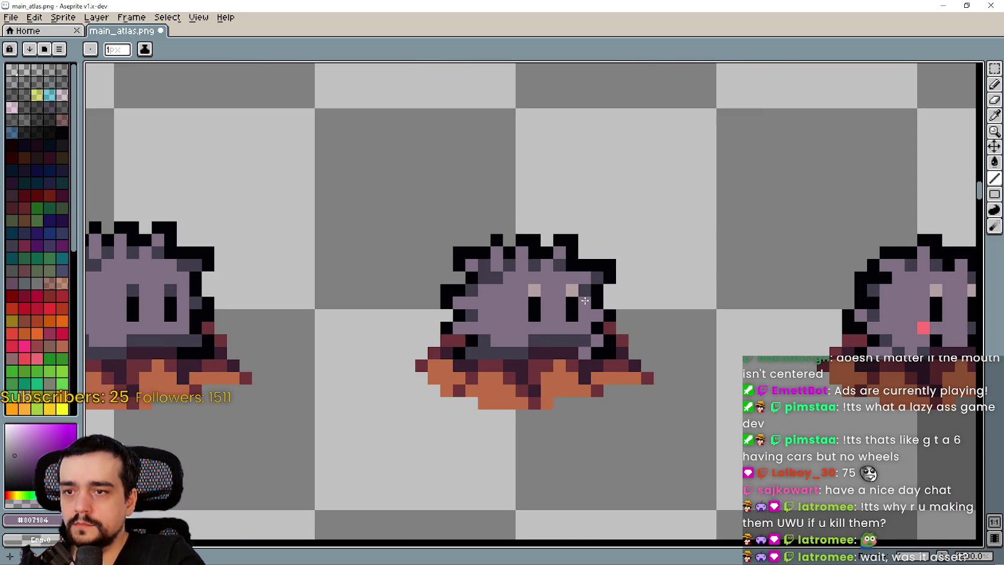
scroll(784, 237, down, 2)
Paint the pink highlight pixel dark grey #413d4b, then resample purple-grey #807184
key(i)
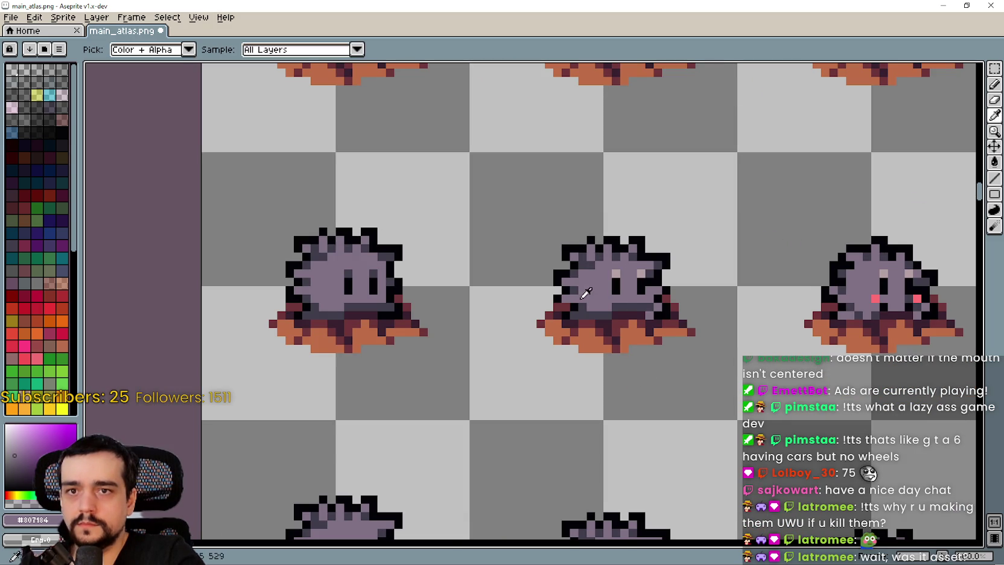
click(616, 306)
click(994, 178)
scroll(594, 280, up, 2)
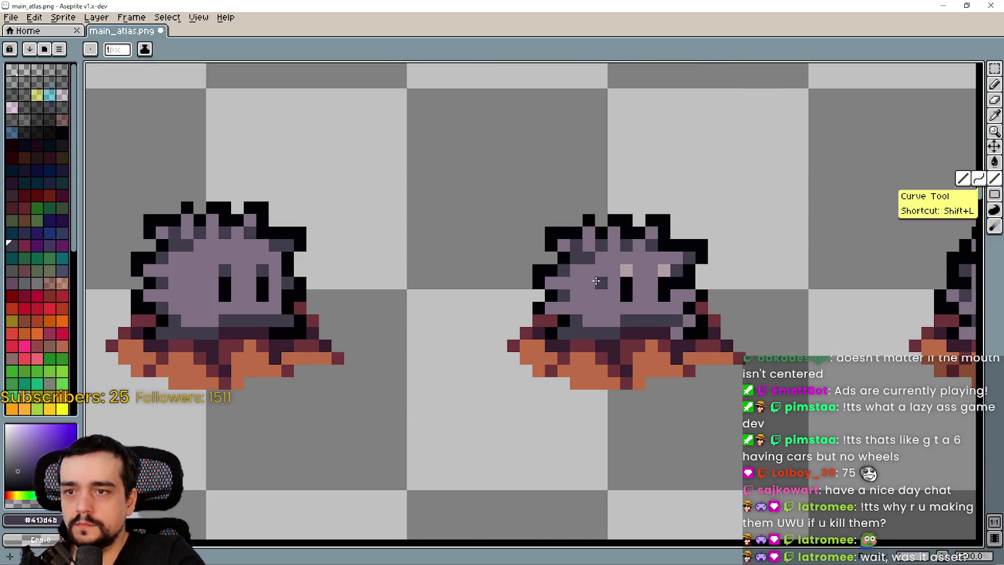
click(626, 269)
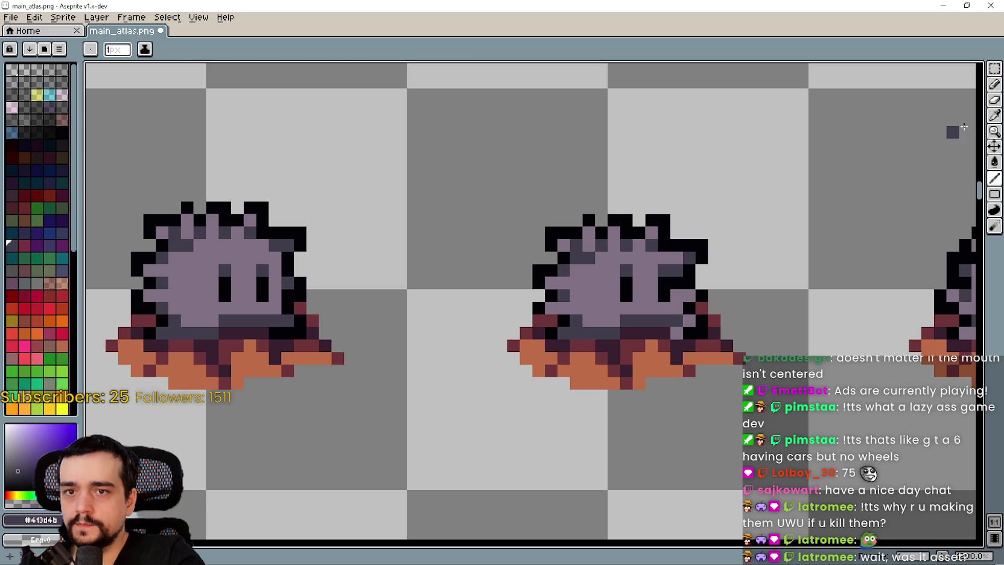
click(994, 115)
click(656, 282)
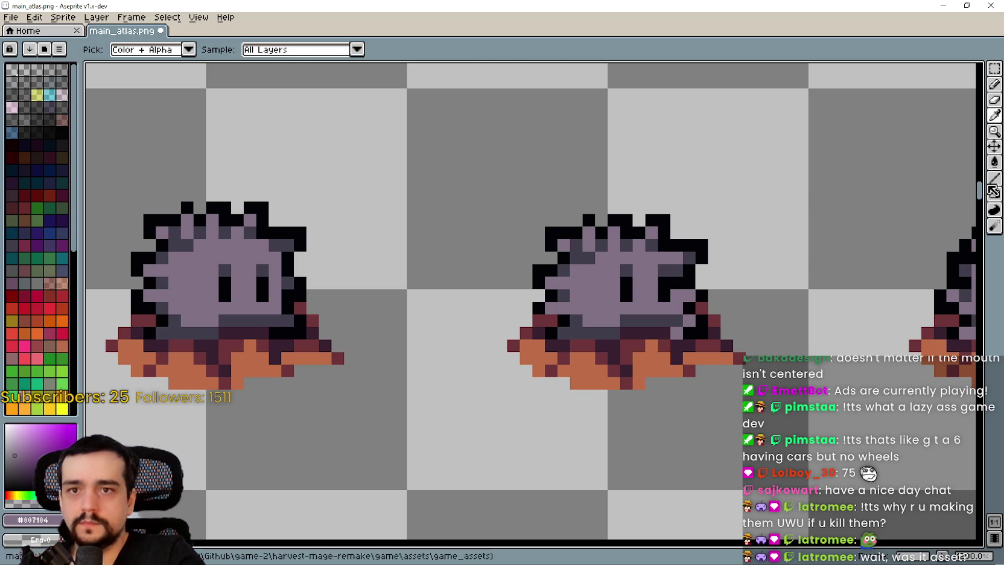
key(l)
Undo the stray line near the middle monster's eye
drag(677, 269, 614, 249)
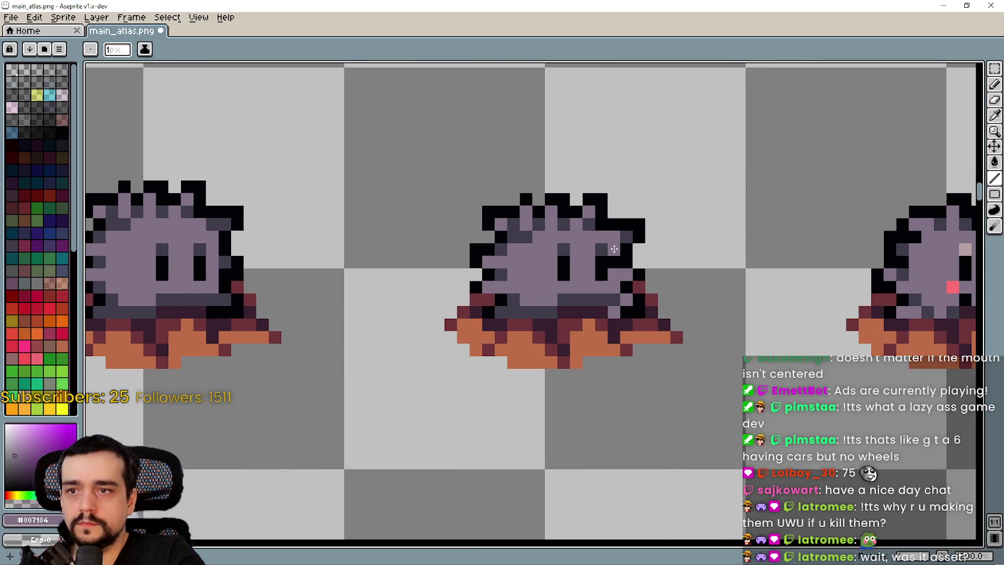
scroll(650, 327, down, 1)
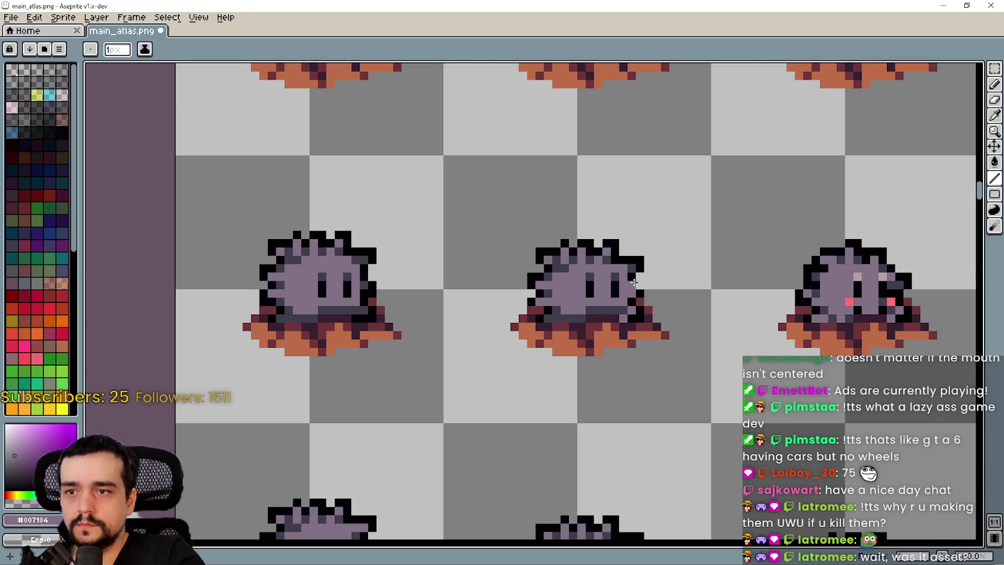
scroll(634, 283, up, 2)
key(ctrl+z)
scroll(628, 281, down, 2)
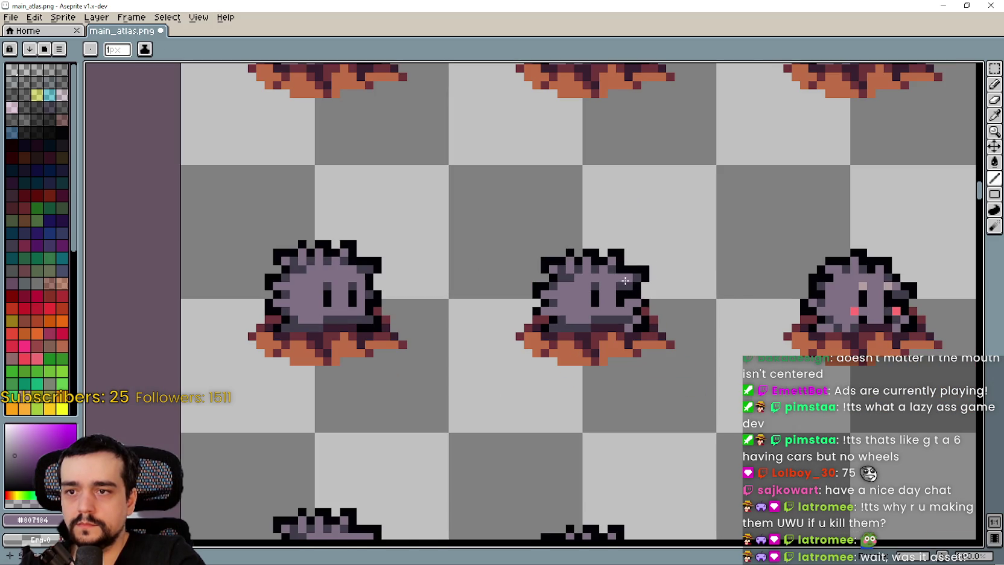
scroll(712, 295, down, 2)
scroll(732, 291, right, 3)
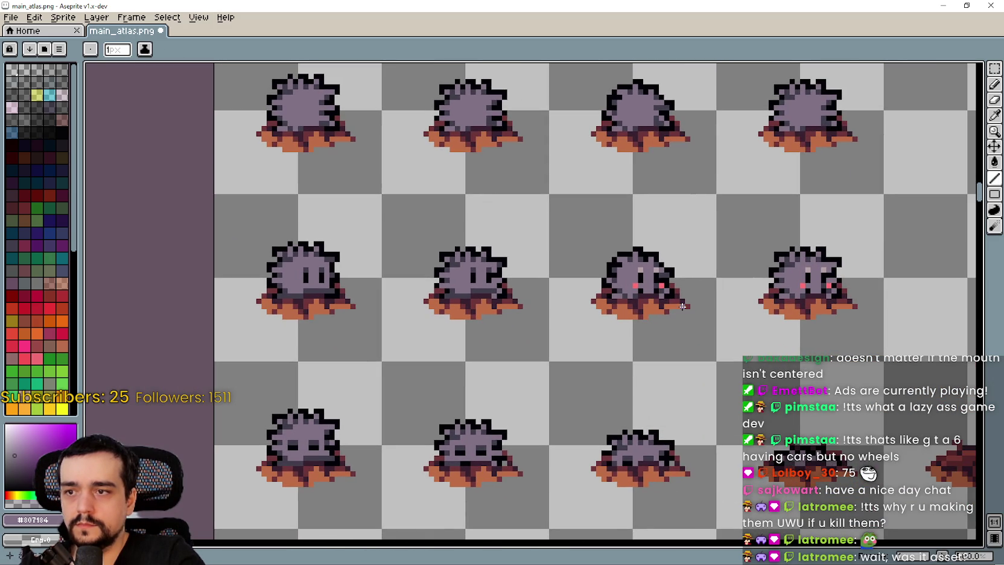
scroll(650, 295, down, 2)
scroll(550, 298, up, 2)
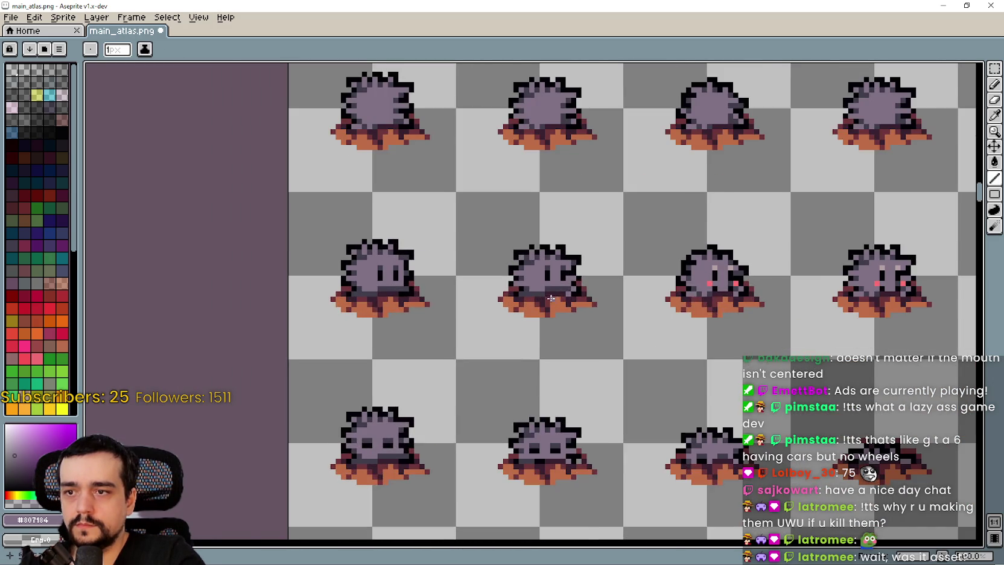
scroll(570, 291, up, 1)
Pick the dark grey and repaint the pink-cheeked monster's whole mouth row with it
key(i)
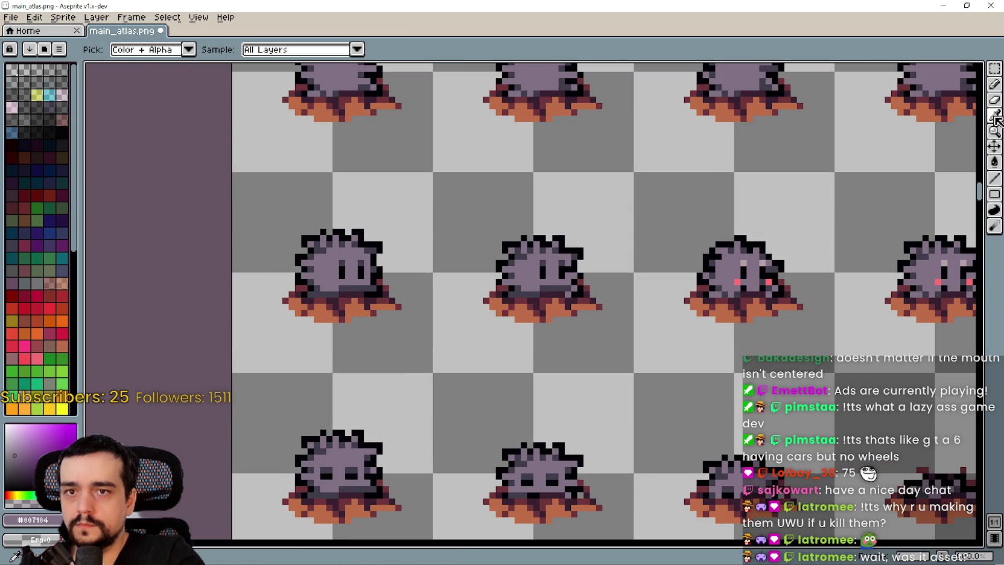
scroll(563, 279, up, 1)
scroll(562, 279, up, 1)
click(578, 283)
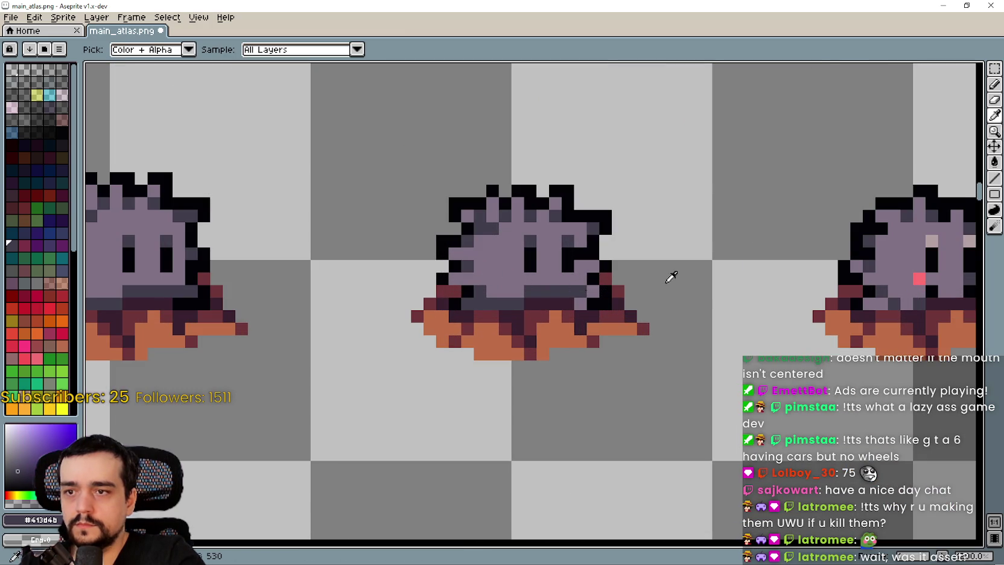
click(994, 178)
scroll(582, 295, down, 3)
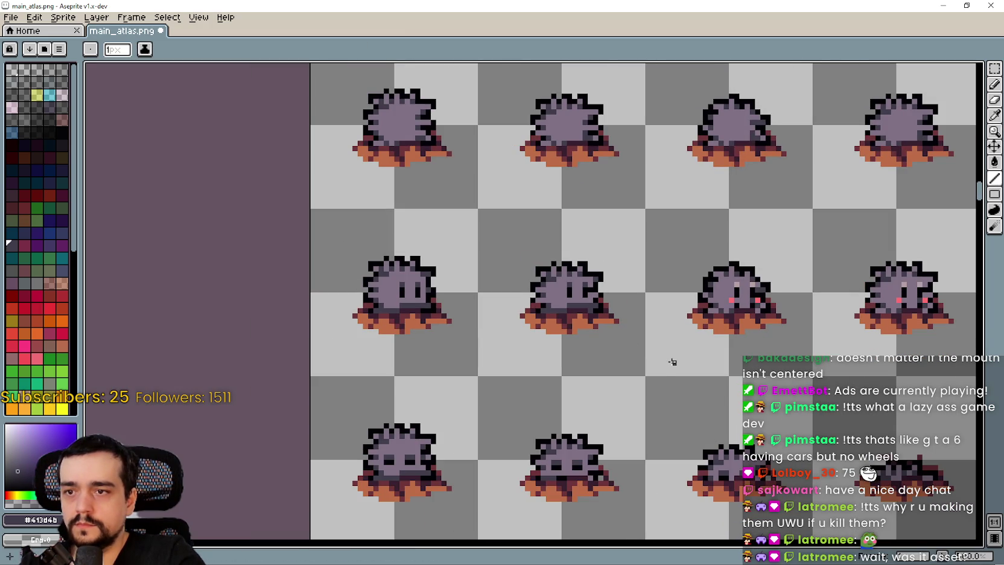
scroll(513, 293, up, 2)
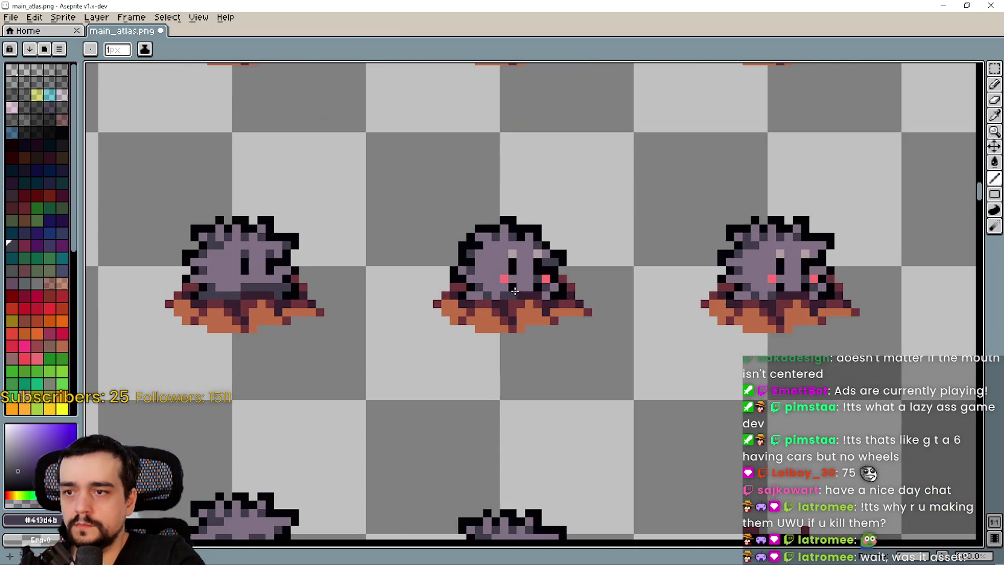
scroll(518, 300, up, 3)
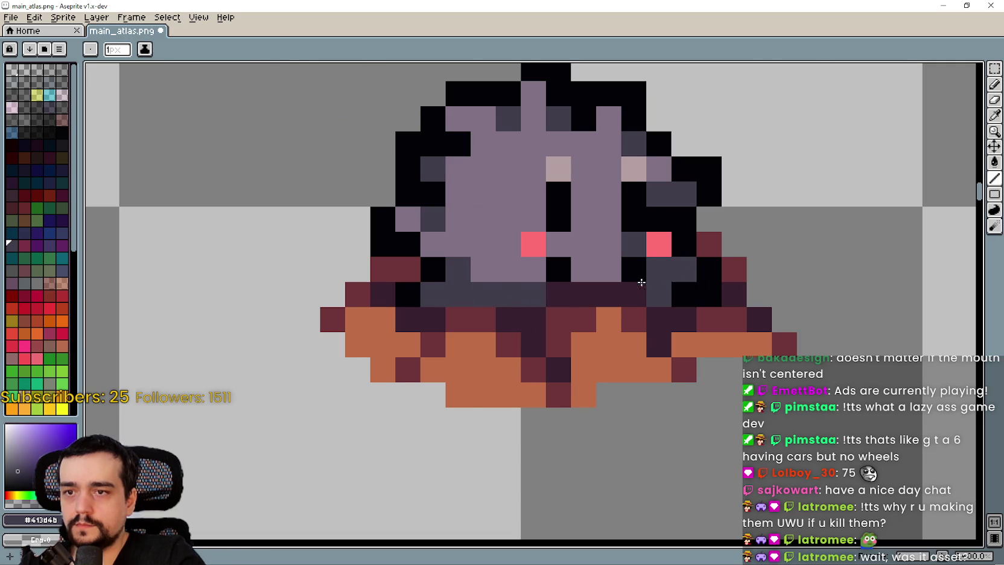
scroll(634, 284, down, 1)
scroll(628, 278, down, 2)
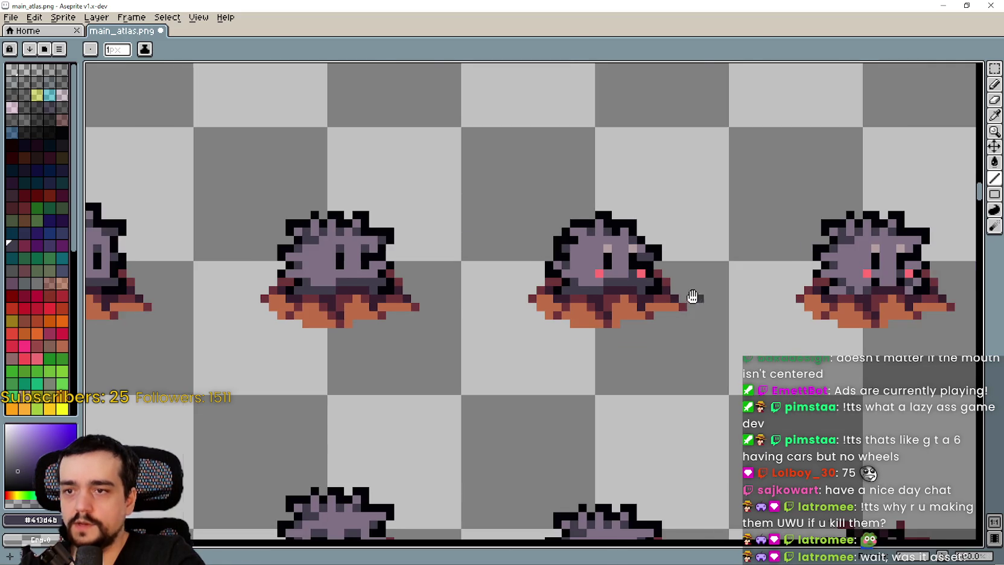
scroll(831, 287, up, 2)
click(694, 305)
click(719, 280)
drag(669, 280, 598, 282)
drag(541, 302, 485, 304)
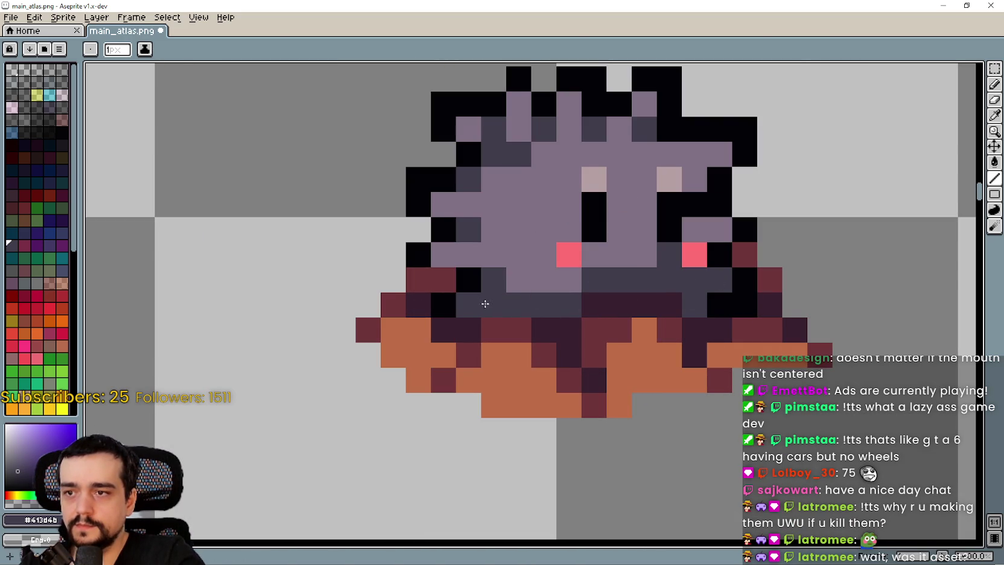
scroll(569, 292, down, 2)
Pick the base purple and draw it over the pink blush pixels on both sprites
key(i)
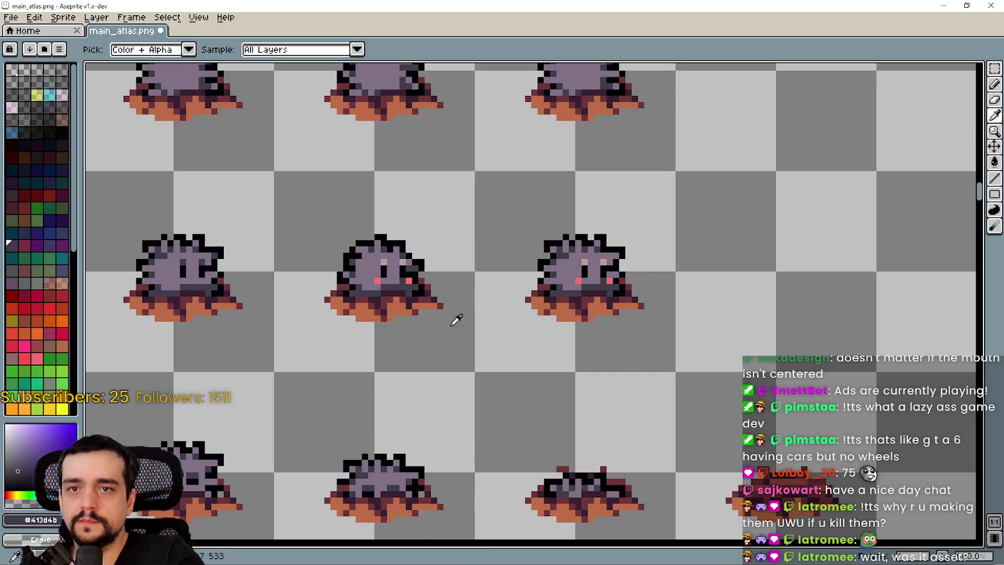
scroll(634, 269, up, 1)
scroll(416, 258, down, 1)
click(418, 236)
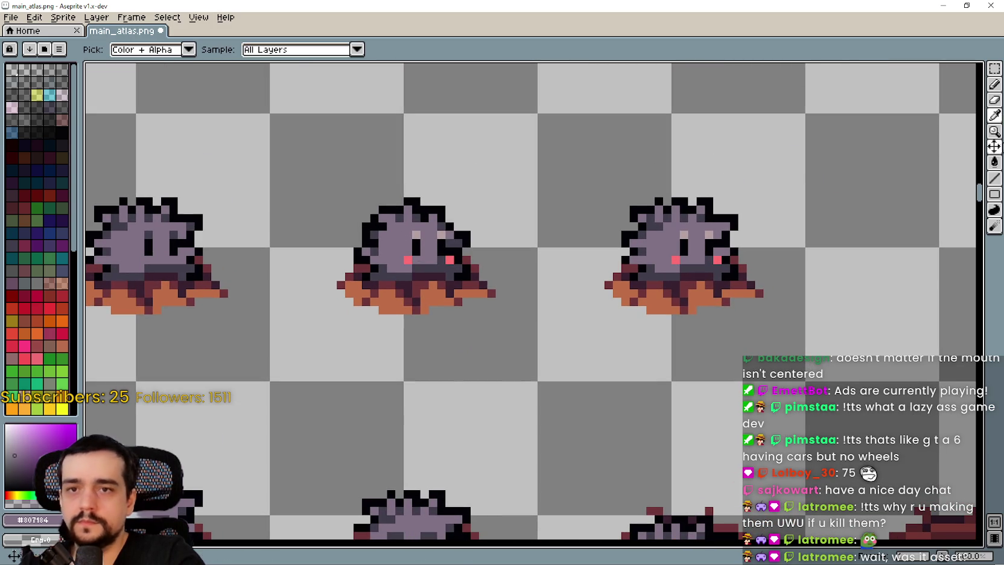
click(994, 178)
scroll(367, 246, up, 1)
drag(368, 246, 416, 250)
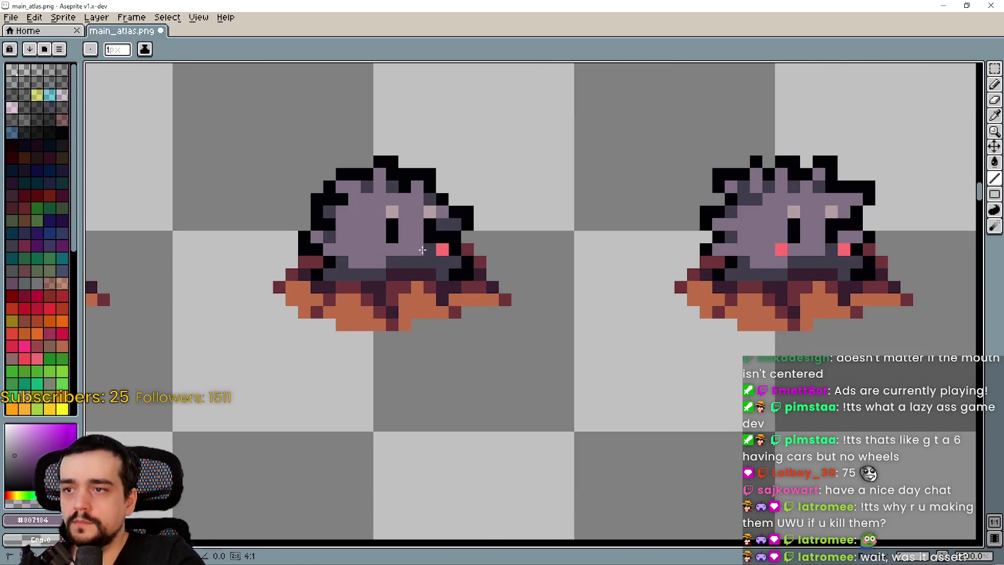
scroll(550, 288, right, 3)
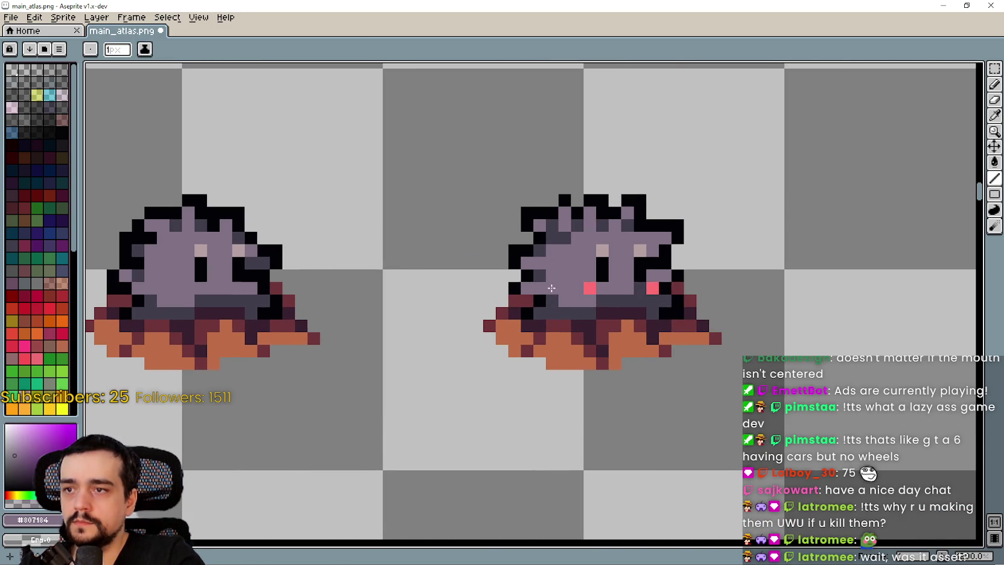
click(589, 288)
scroll(609, 387, down, 2)
drag(611, 359, 698, 324)
Pick dark grey to recolour the pink eye pixels, and turn the leftover cheek pixels base purple
key(i)
scroll(547, 315, left, 2)
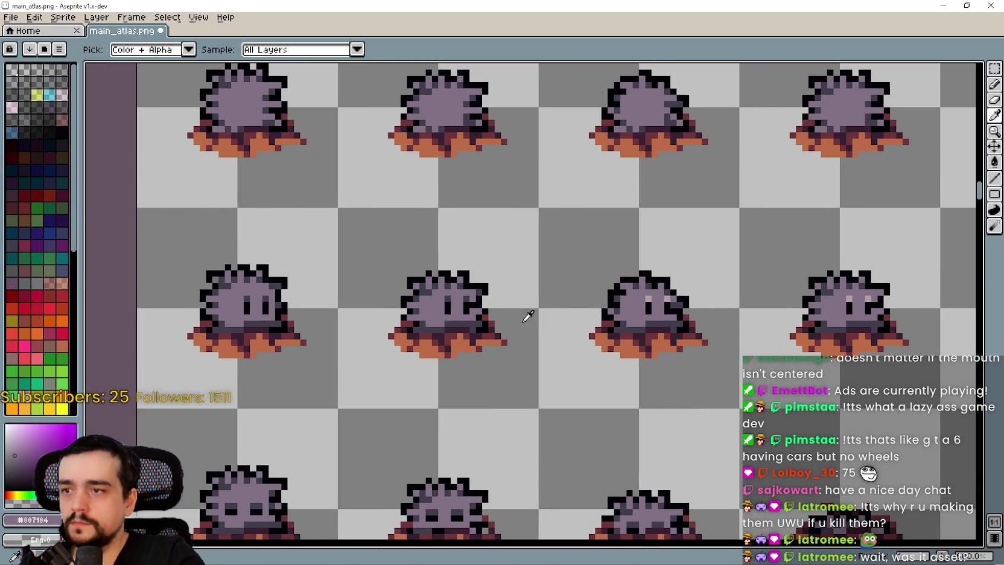
scroll(483, 296, up, 1)
scroll(430, 284, up, 2)
click(429, 284)
scroll(666, 277, down, 1)
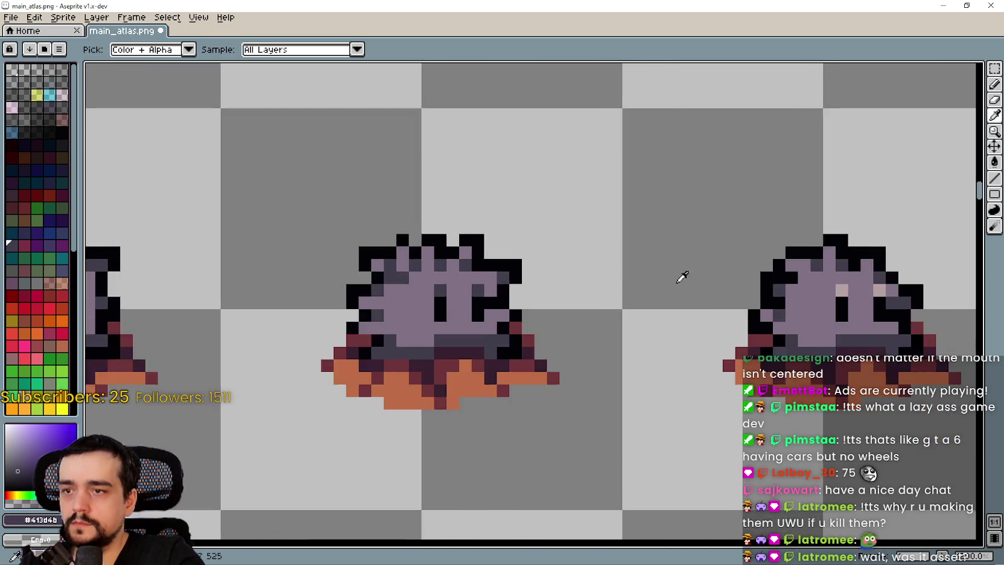
scroll(735, 258, up, 1)
click(994, 178)
click(444, 299)
click(485, 299)
scroll(698, 300, right, 3)
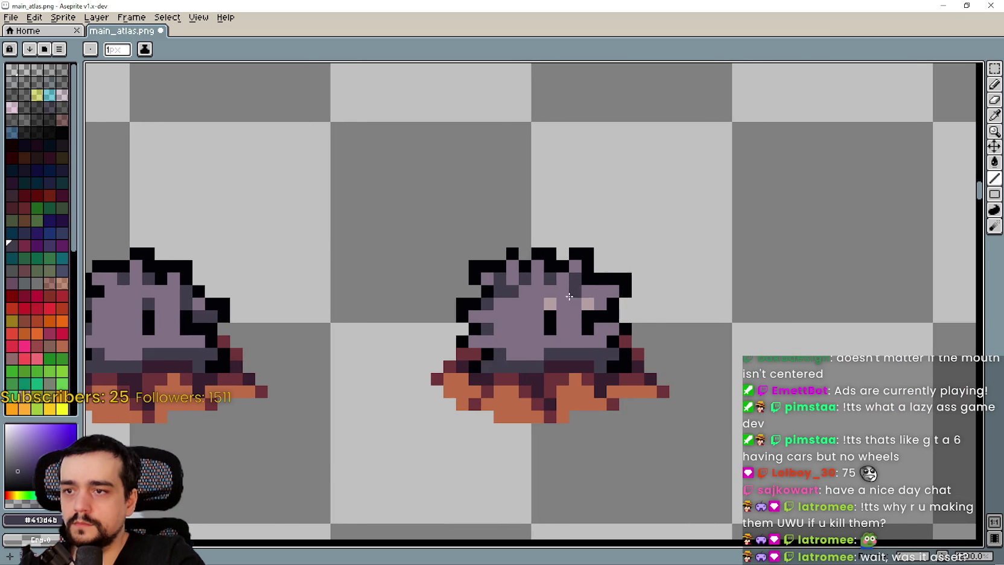
click(583, 301)
right_click(575, 303)
right_click(547, 302)
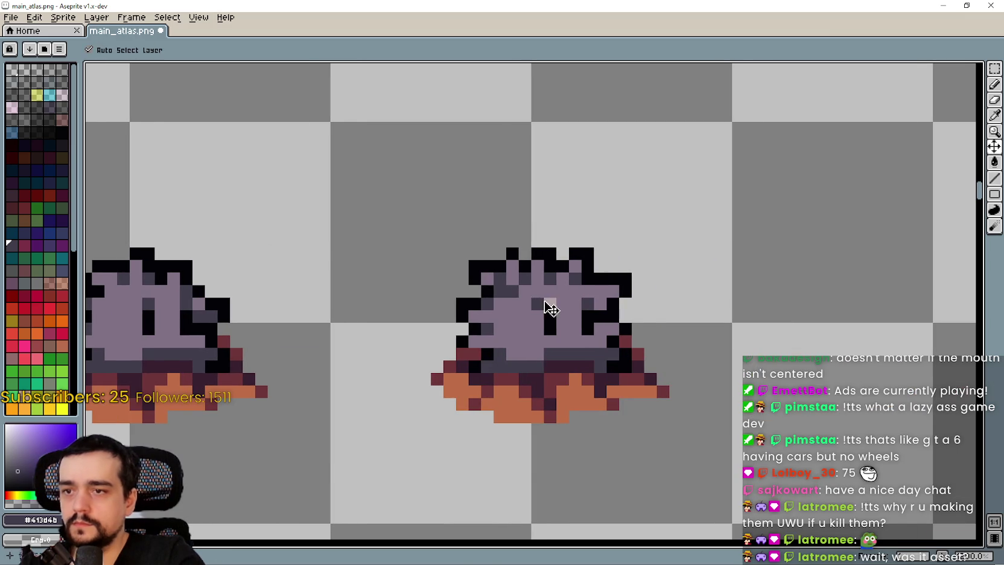
Save the main_atlas.png sprite atlas and switch over to the Godot editor
key(ctrl+s)
scroll(546, 301, down, 6)
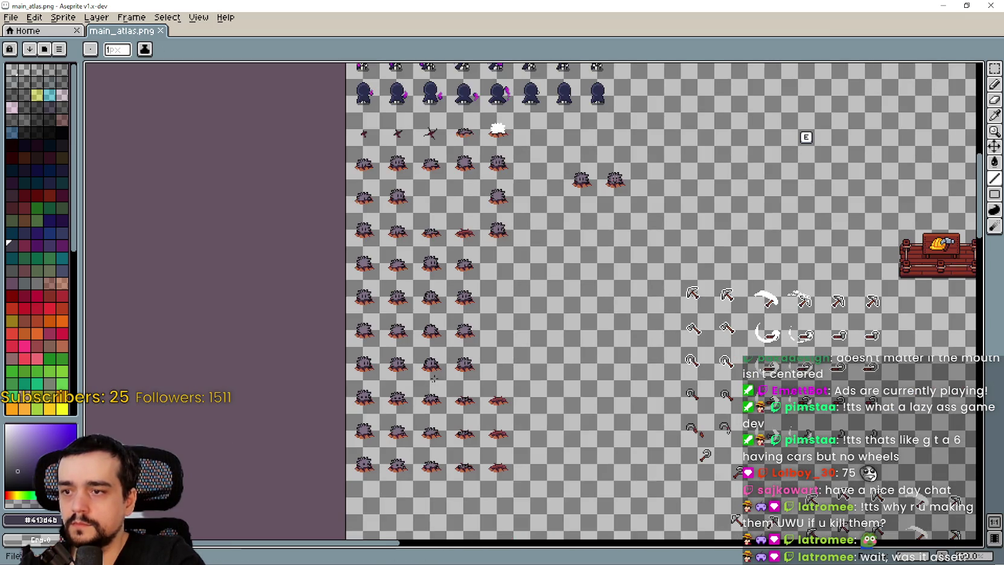
scroll(593, 296, down, 2)
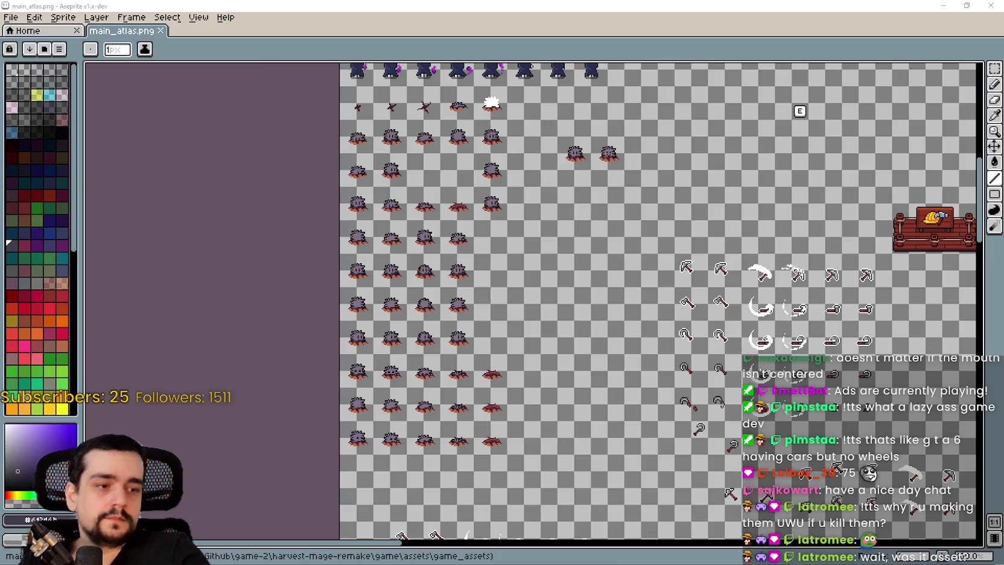
key(alt+Tab)
scroll(609, 193, down, 2)
key(Down)
key(Down)
key(Down)
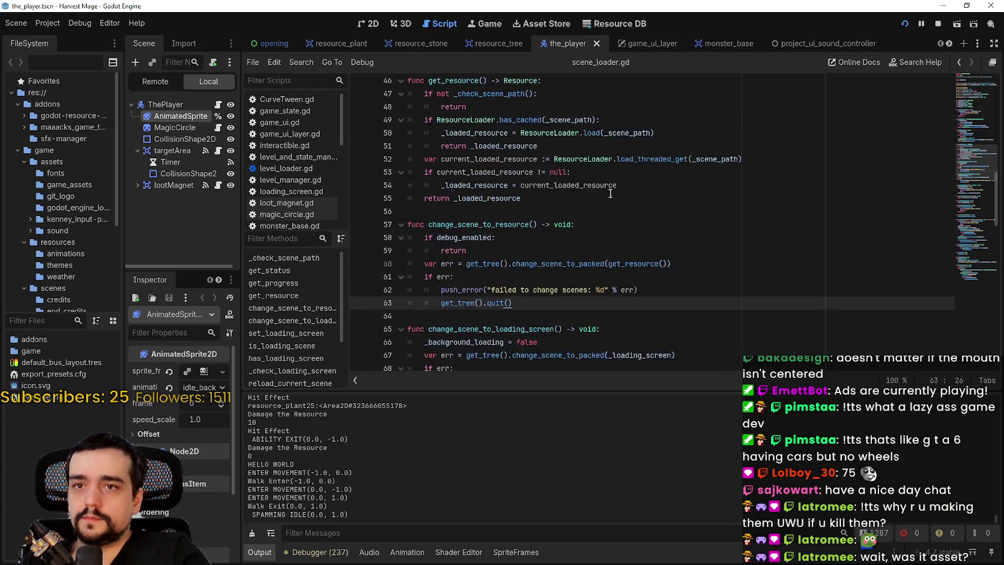
Stop the running game, close the empty scene tab, and show the_forest in the 2D editor
scroll(610, 194, up, 2)
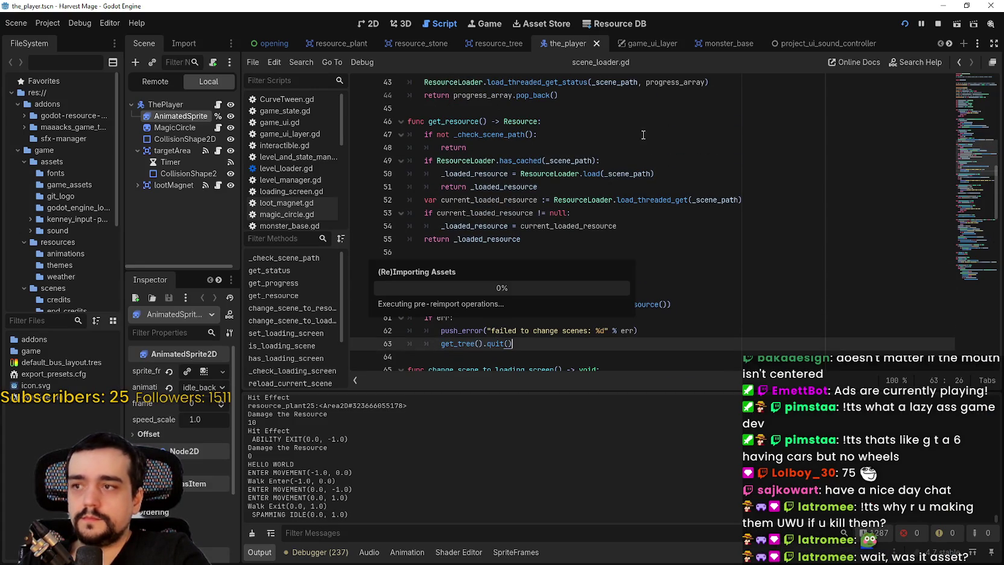
click(936, 24)
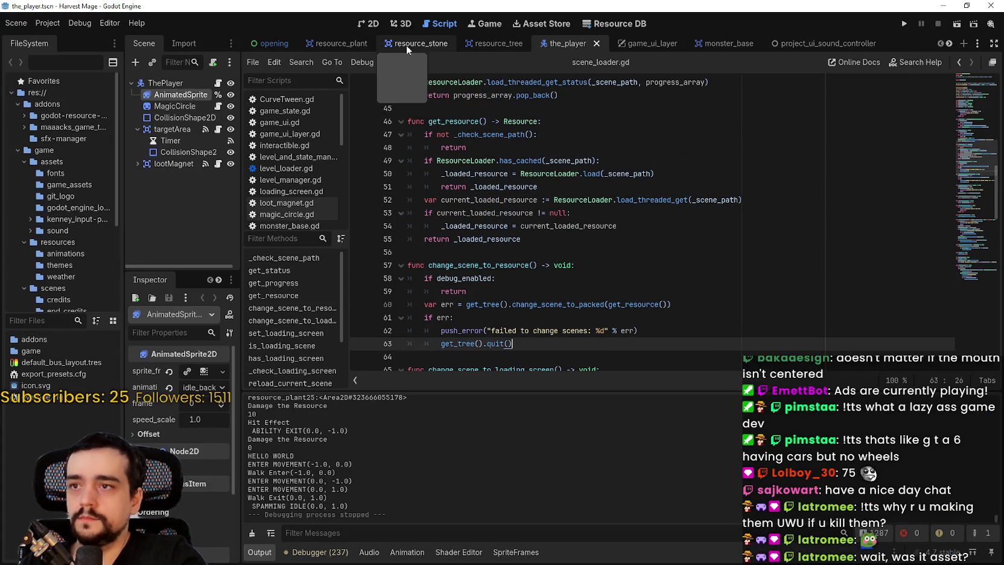
click(706, 43)
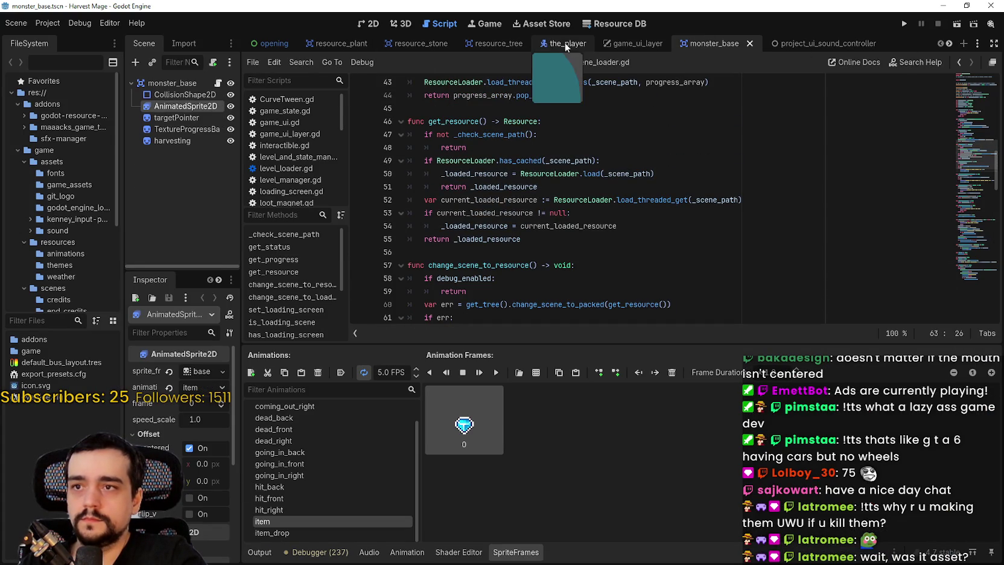
click(948, 44)
click(950, 45)
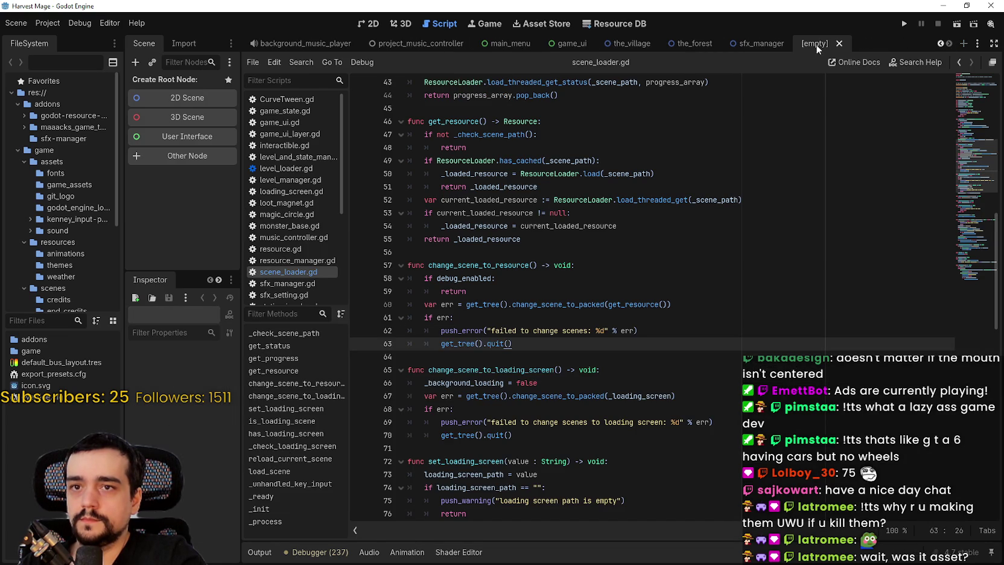
click(840, 43)
click(739, 47)
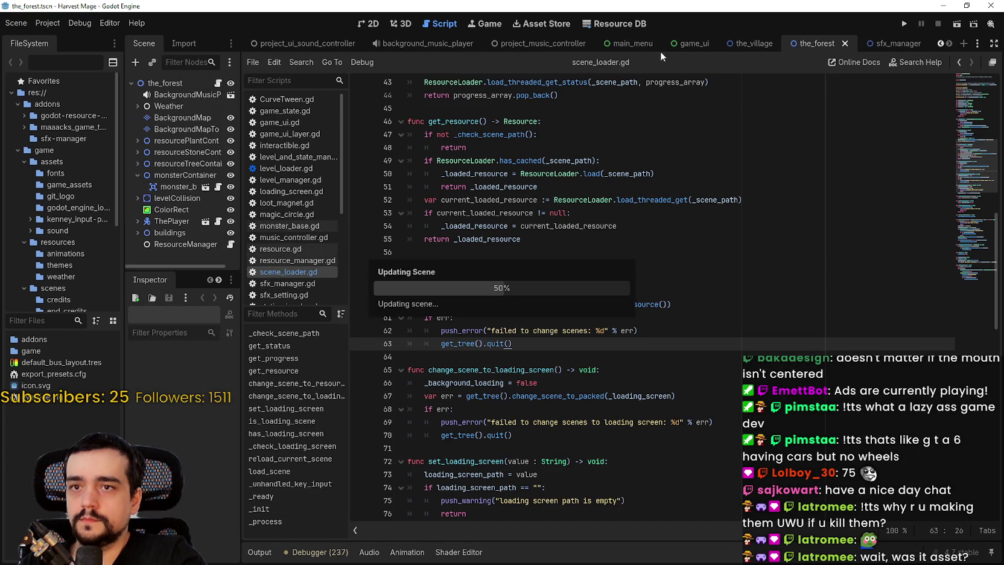
click(358, 26)
scroll(472, 231, left, 5)
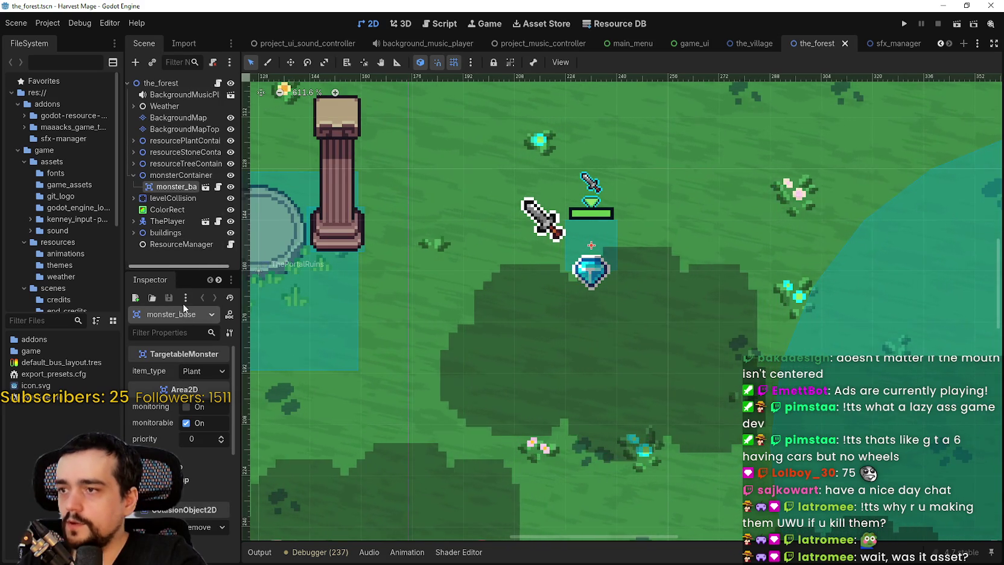
Duplicate monster_base under monsterContainer and move the copy left and down
drag(186, 273, 185, 364)
click(178, 175)
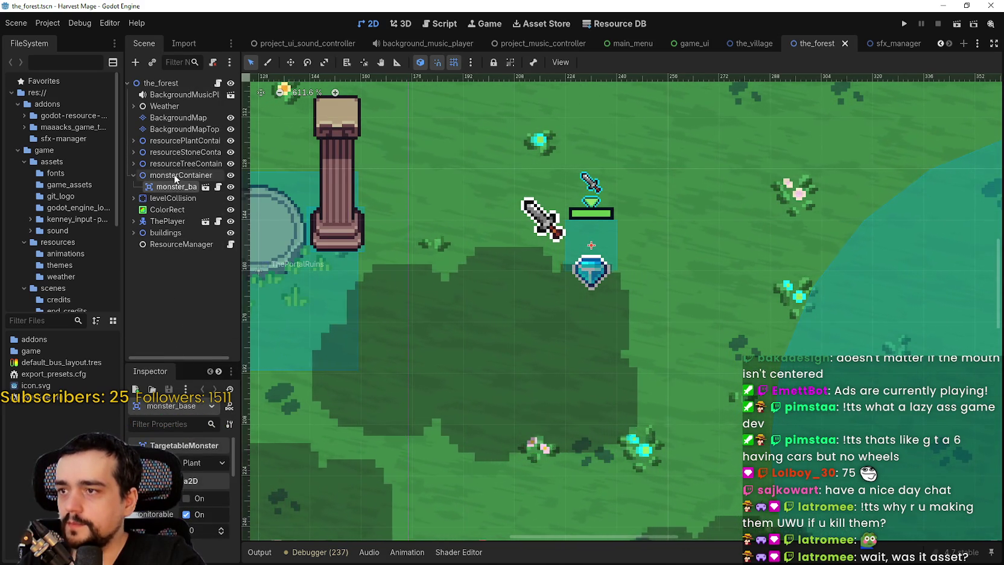
click(175, 187)
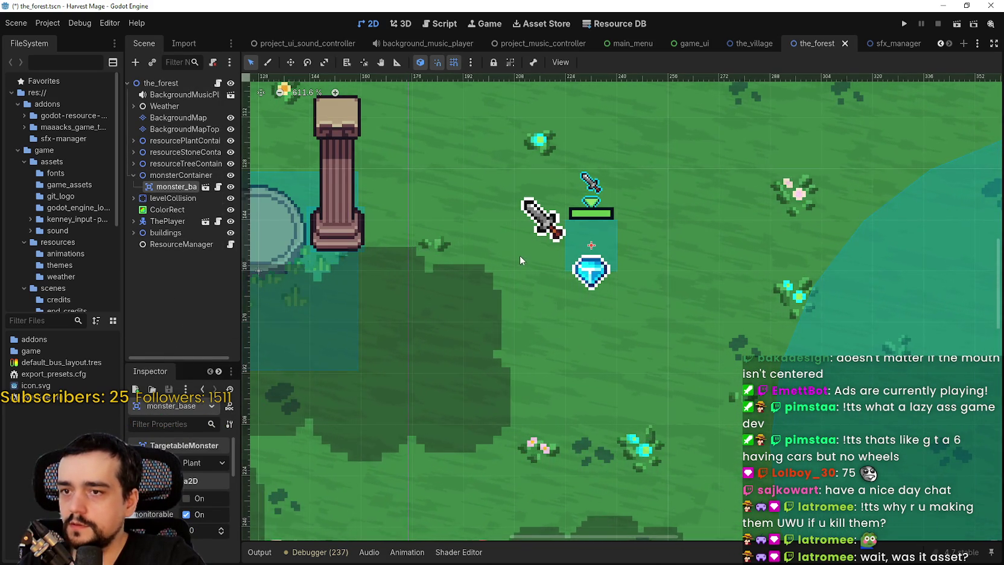
key(ctrl+d)
key(w)
mouse_move(602, 252)
mouse_down()
mouse_move(472, 308)
mouse_move(468, 254)
mouse_move(524, 256)
mouse_move(446, 243)
mouse_move(504, 245)
mouse_move(513, 380)
mouse_move(533, 379)
mouse_move(546, 342)
mouse_up()
scroll(524, 255, up, 3)
scroll(513, 256, down, 3)
Make a third monster copy, then select the first monster instance
key(ctrl+d)
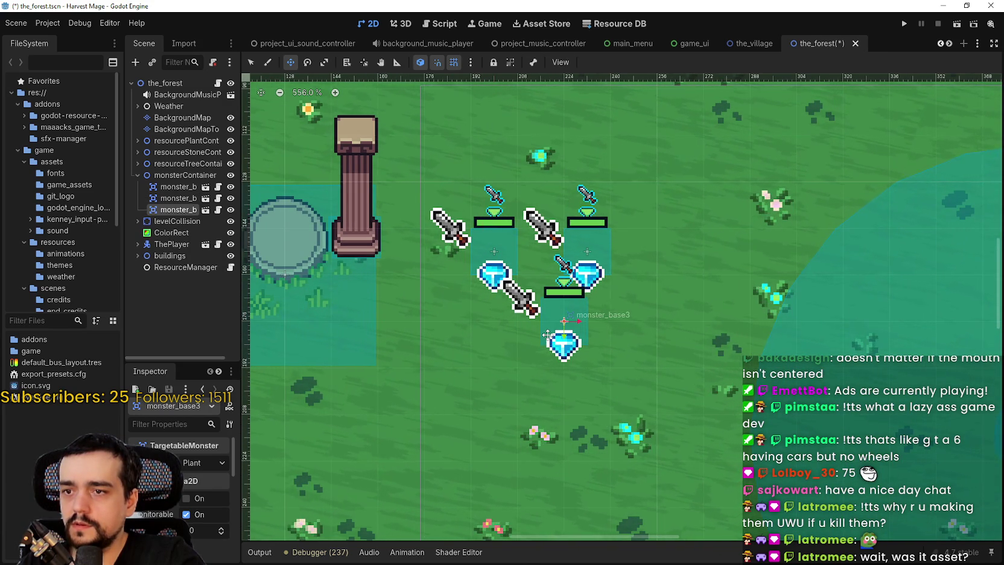
scroll(560, 316, down, 7)
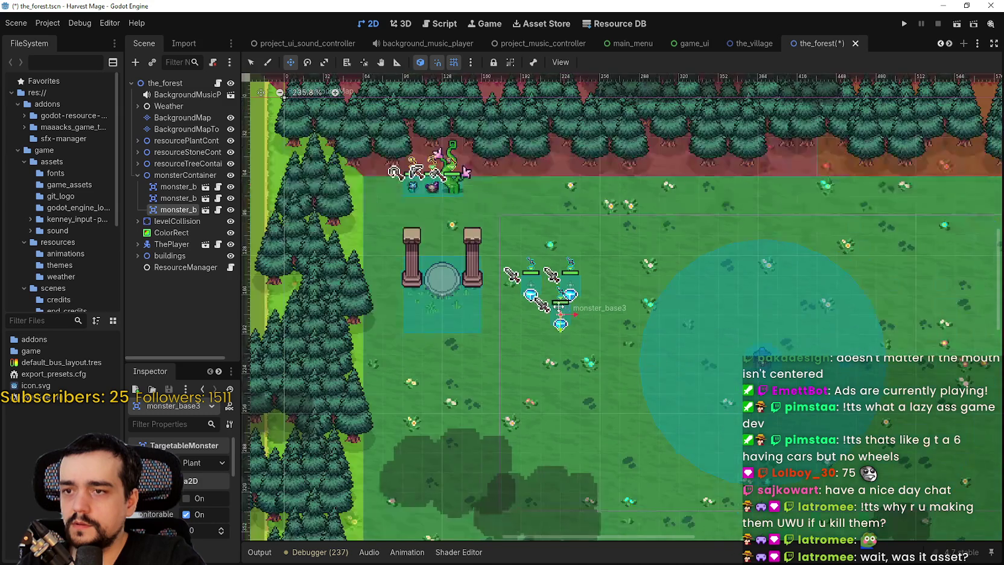
scroll(513, 252, up, 2)
scroll(512, 252, up, 1)
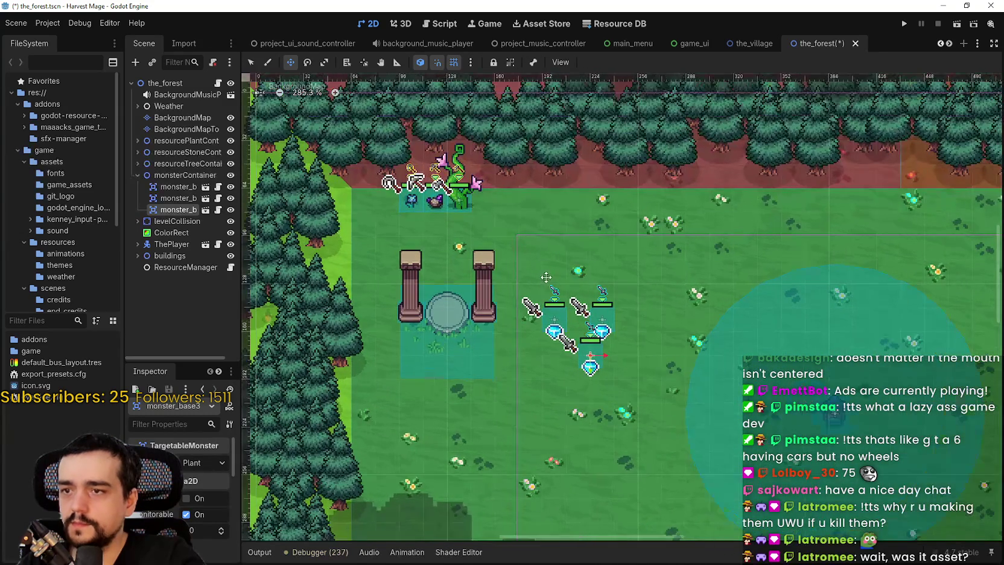
click(181, 188)
scroll(581, 313, up, 2)
Move the first monster up toward the top trees and reset monster_base2's position to 0, 0
mouse_move(631, 328)
mouse_down()
mouse_move(550, 184)
mouse_move(503, 155)
mouse_move(440, 161)
mouse_up()
scroll(491, 160, up, 4)
scroll(465, 184, down, 1)
scroll(465, 184, down, 5)
click(177, 199)
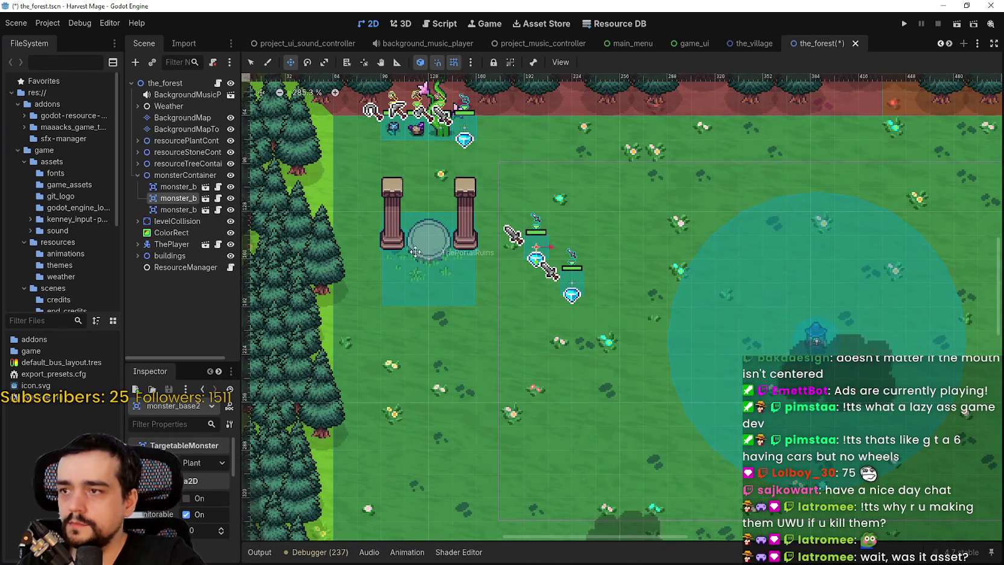
drag(396, 242, 558, 302)
scroll(558, 303, down, 1)
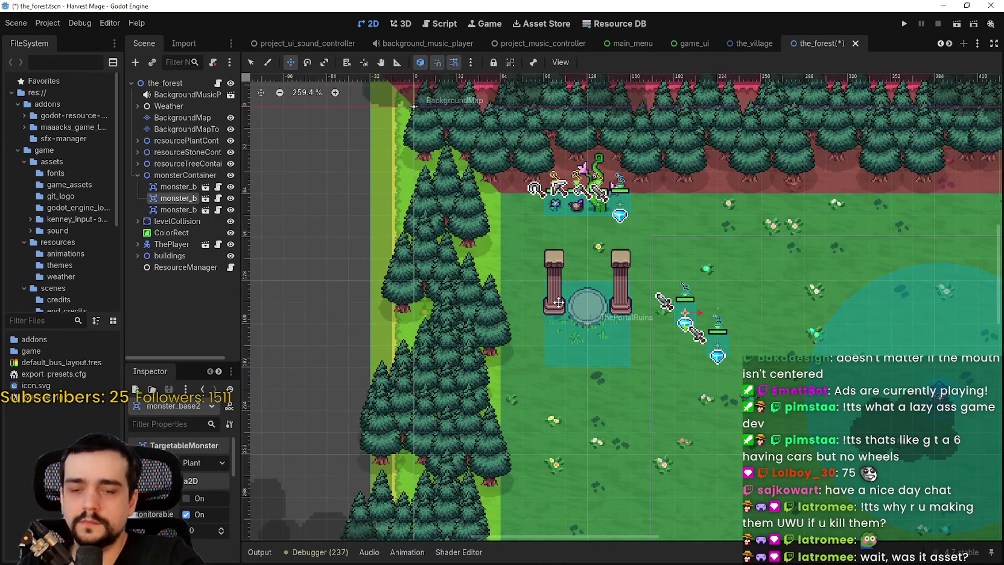
scroll(180, 500, down, 10)
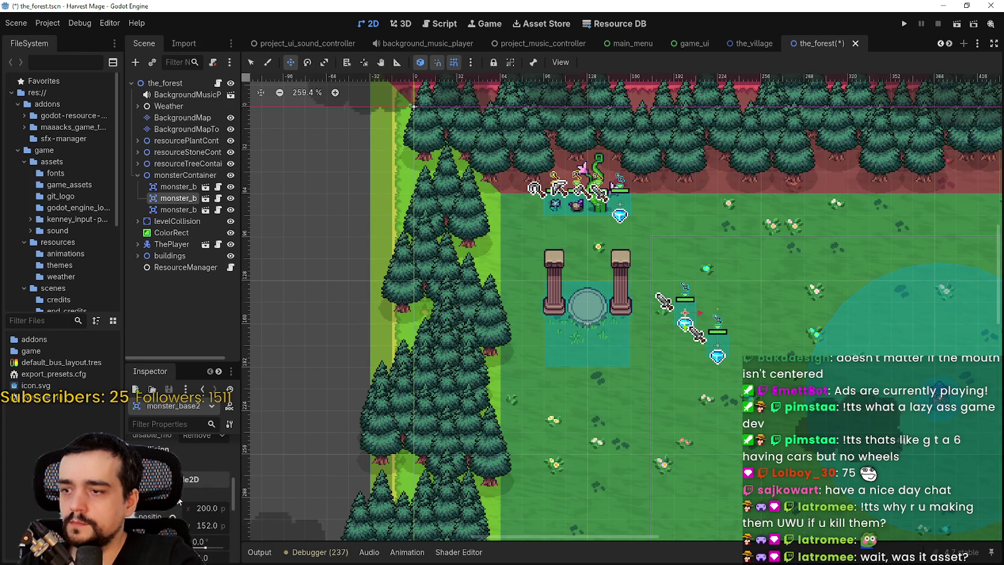
click(172, 516)
drag(399, 100, 485, 269)
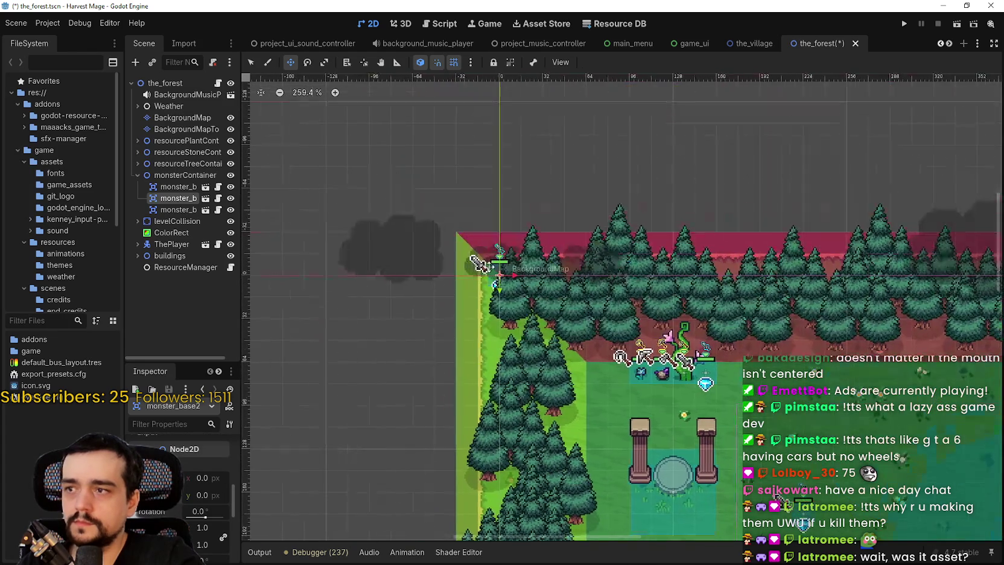
scroll(486, 269, up, 4)
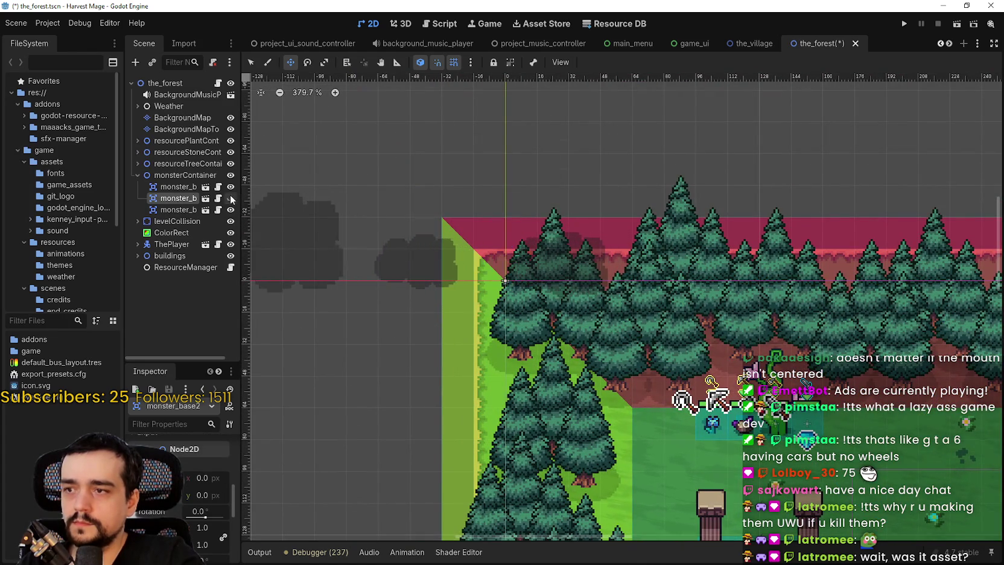
Hide monster_base2 and delete the third monster instance
click(231, 198)
click(191, 210)
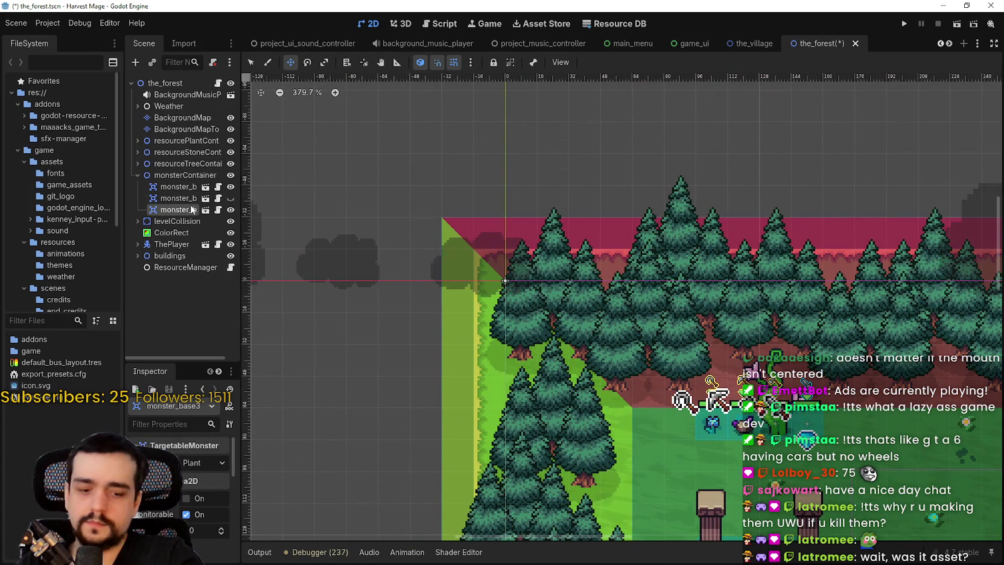
key(Delete)
key(Return)
Duplicate monster_base2 up to monster_base20, save the forest scene, and collapse monsterContainer
drag(242, 205, 327, 205)
click(223, 197)
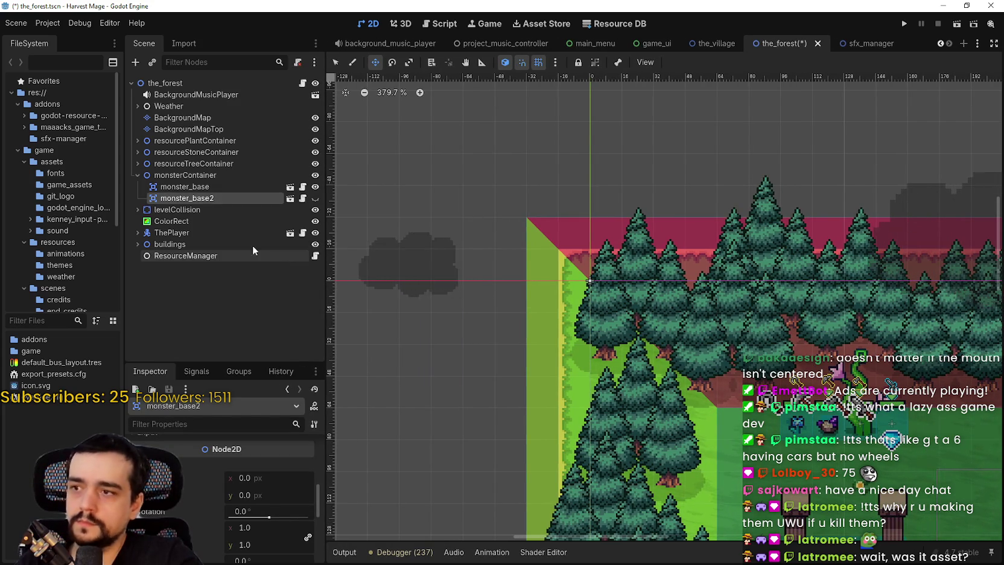
key(ctrl+d)
key(ctrl+d)
key(ctrl+d)
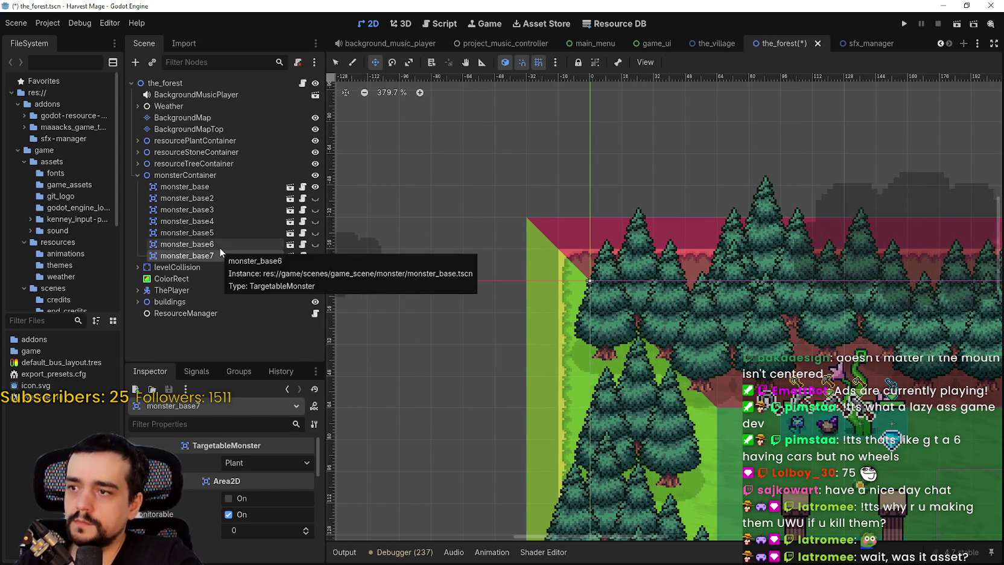
key(ctrl+d)
key(ctrl+d)
key(ctrl+d)
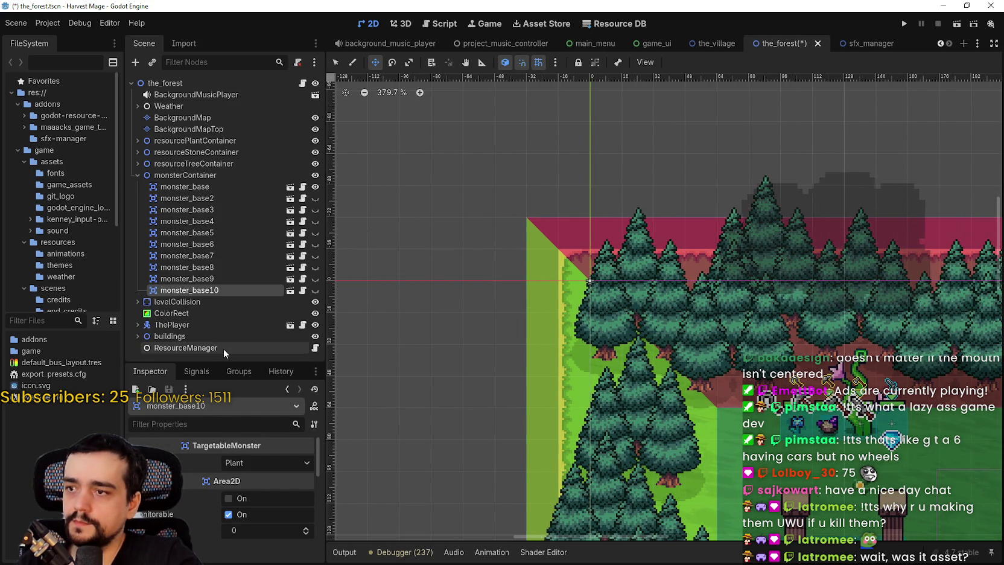
key(ctrl+d)
key(ctrl+d)
key(ctrl+d)
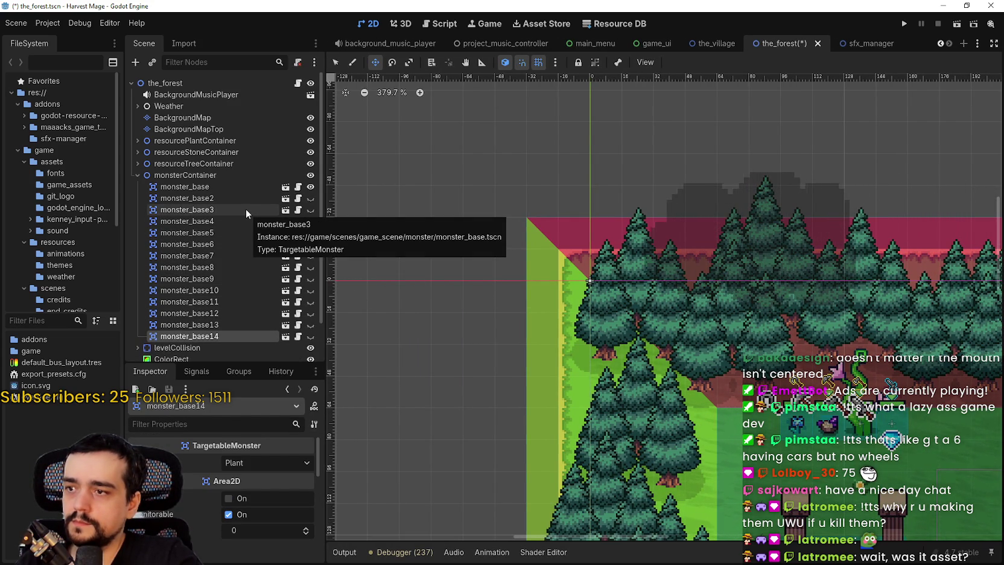
key(ctrl+d)
key(ctrl+d)
key(ctrl+d)
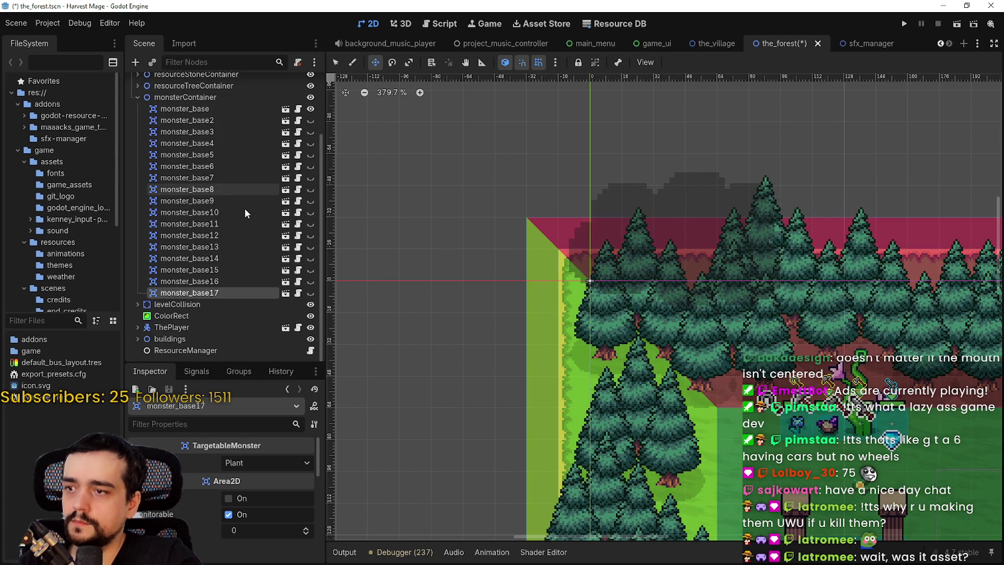
key(ctrl+d)
key(ctrl+d)
key(ctrl+d)
key(ctrl+s)
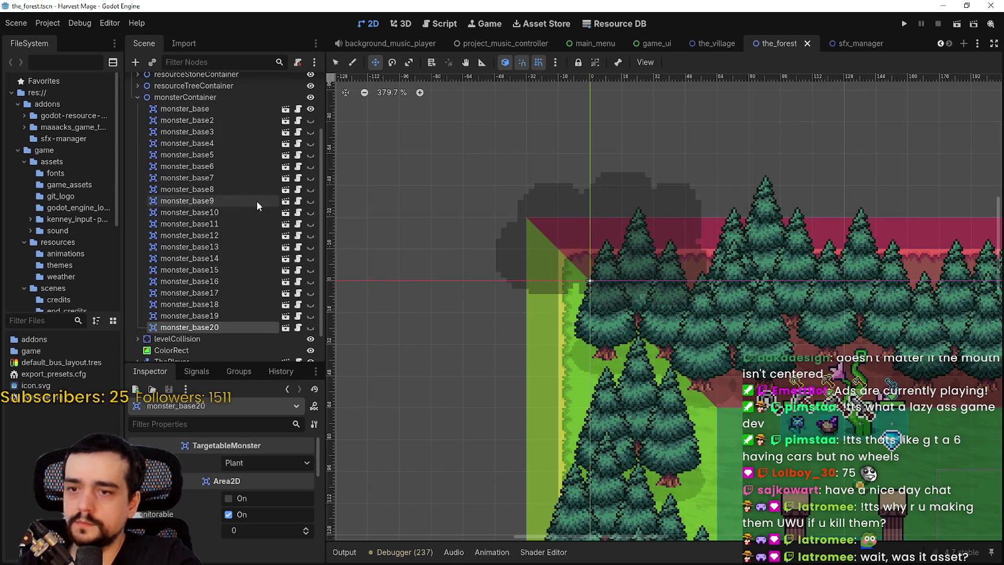
scroll(256, 202, up, 3)
click(137, 175)
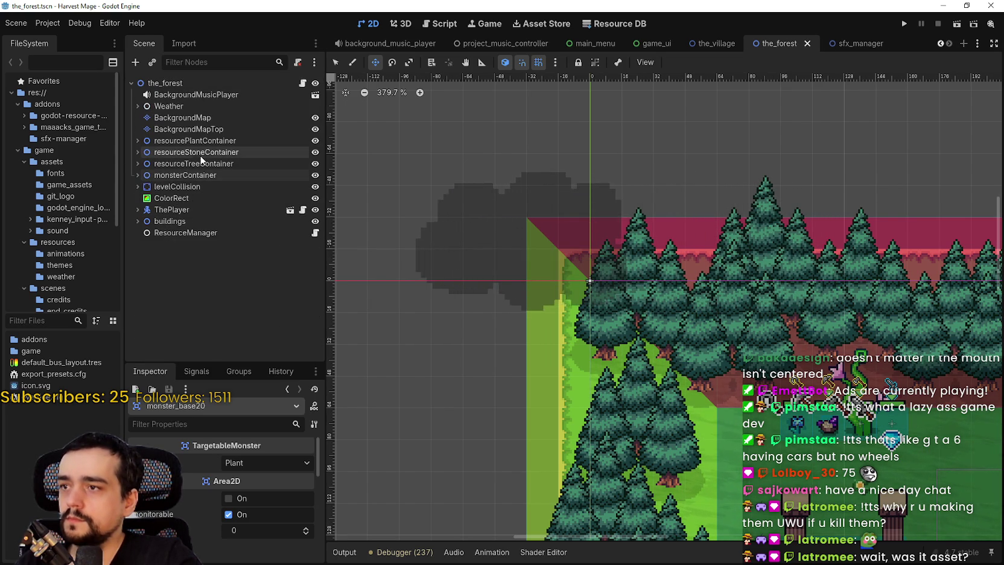
click(254, 233)
click(315, 232)
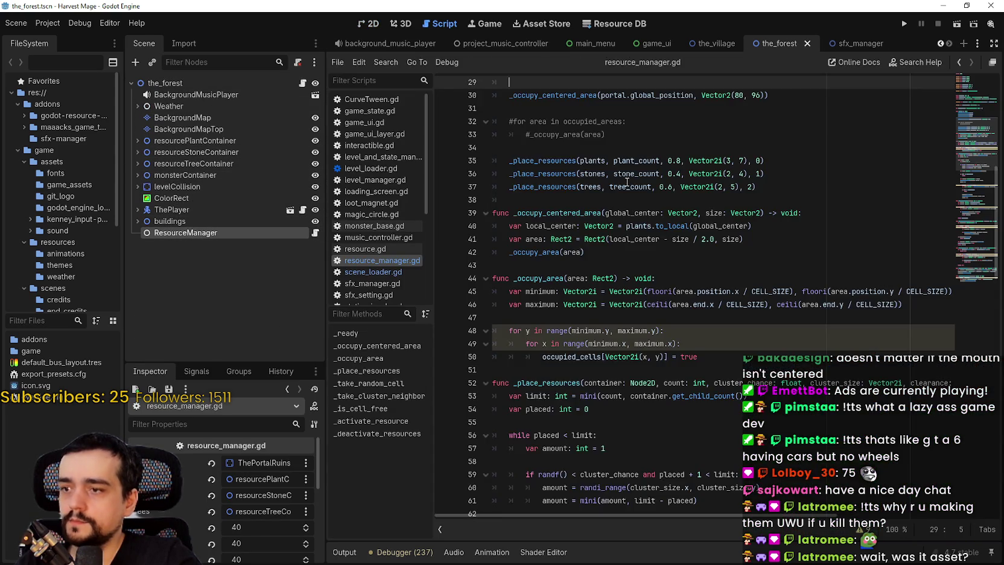
scroll(627, 183, up, 10)
click(640, 200)
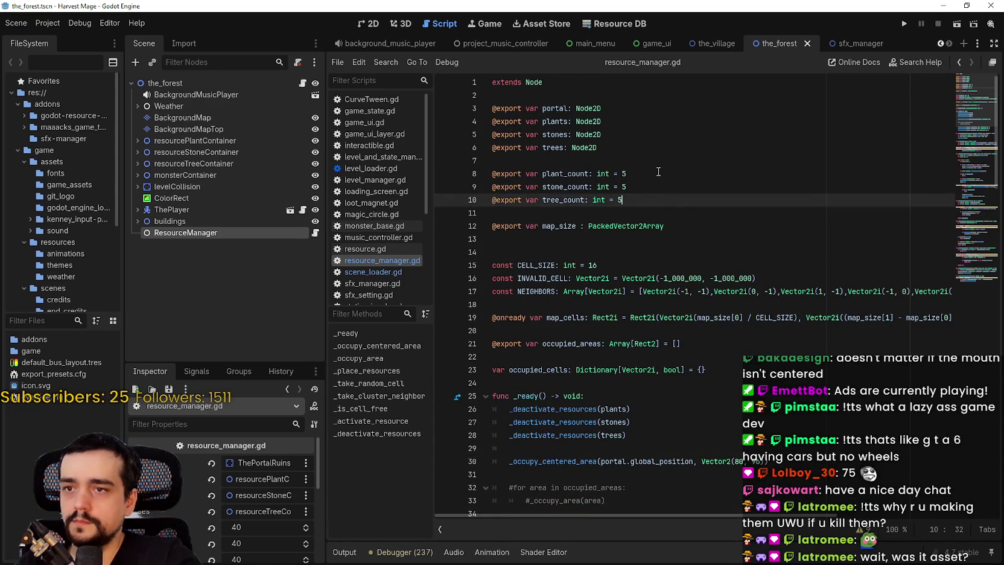
key(Return)
text(@export var)
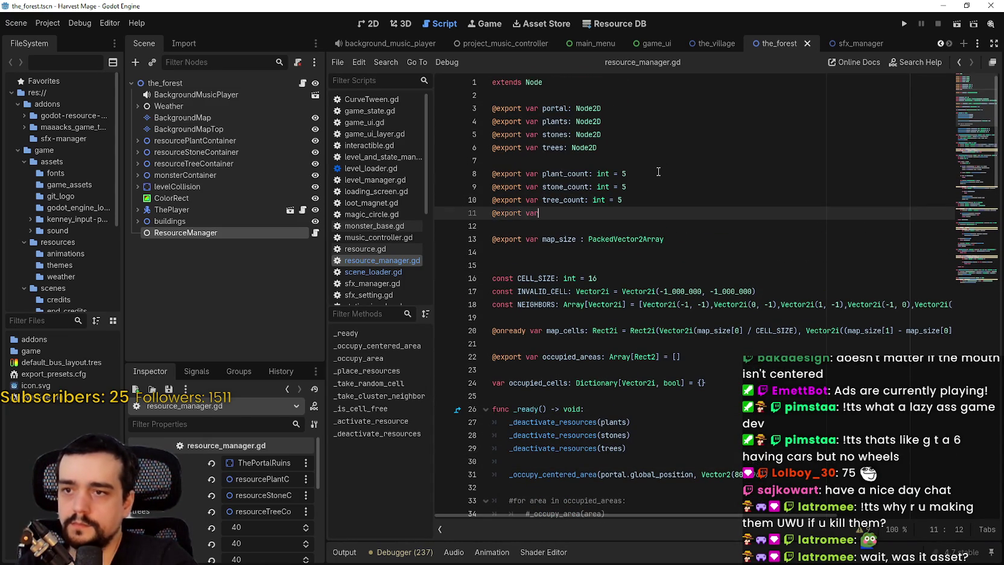
text(monster_co)
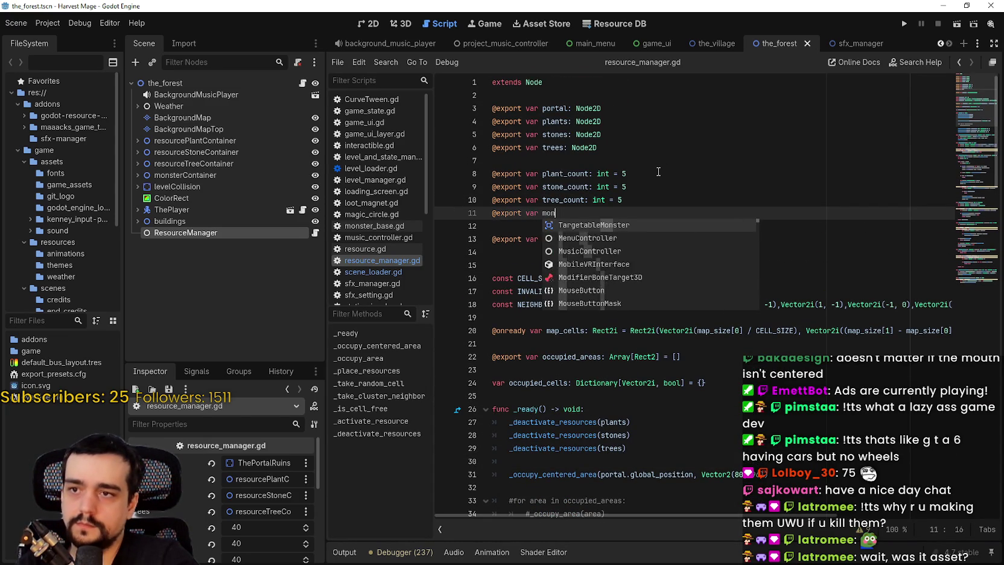
key(BackSpace)
key(BackSpace)
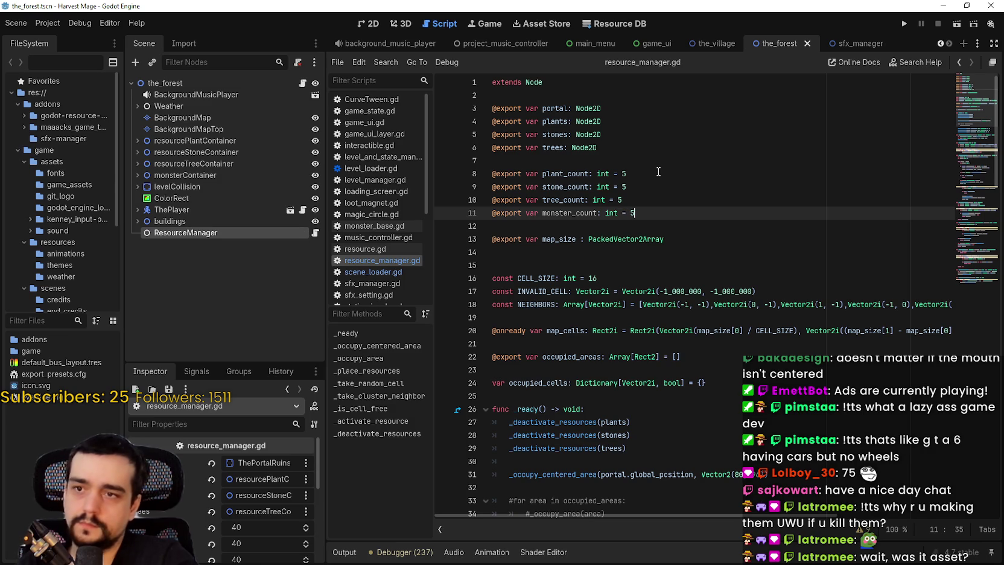
key(ctrl+s)
Set ResourceManager's monster_count to 20 in the Inspector
scroll(219, 462, down, 2)
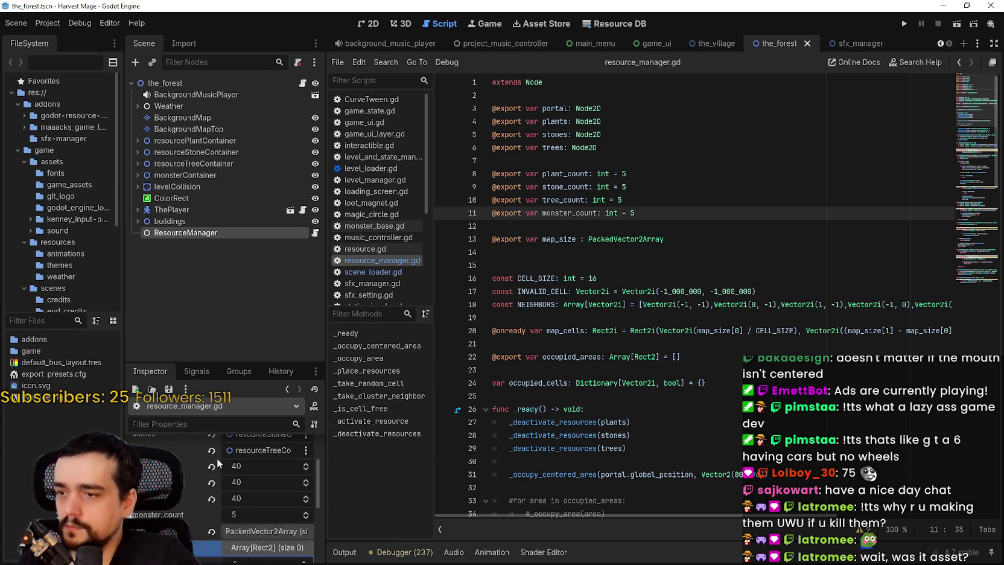
click(262, 527)
text(20)
key(Return)
key(ctrl+s)
scroll(675, 271, down, 3)
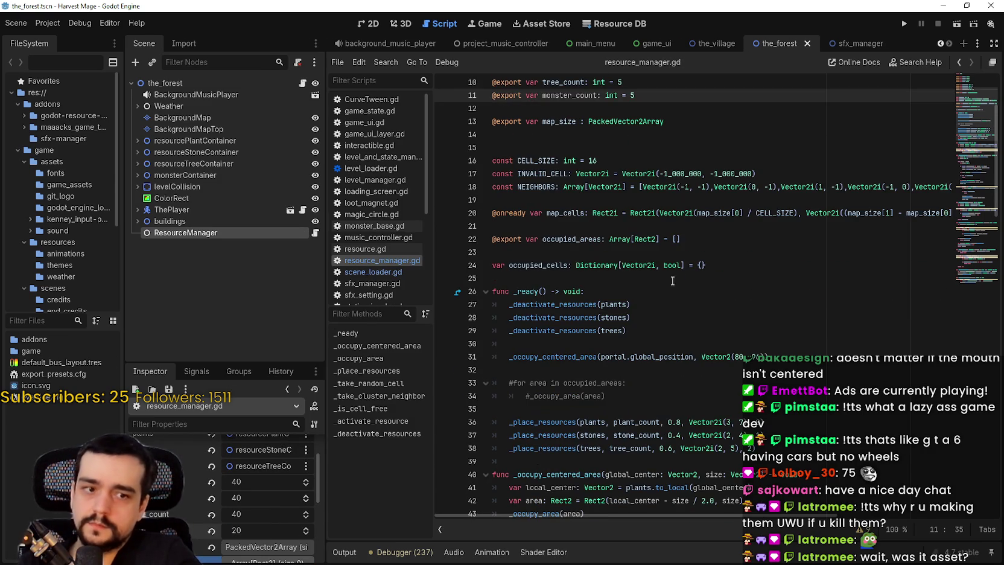
click(675, 316)
scroll(603, 181, up, 2)
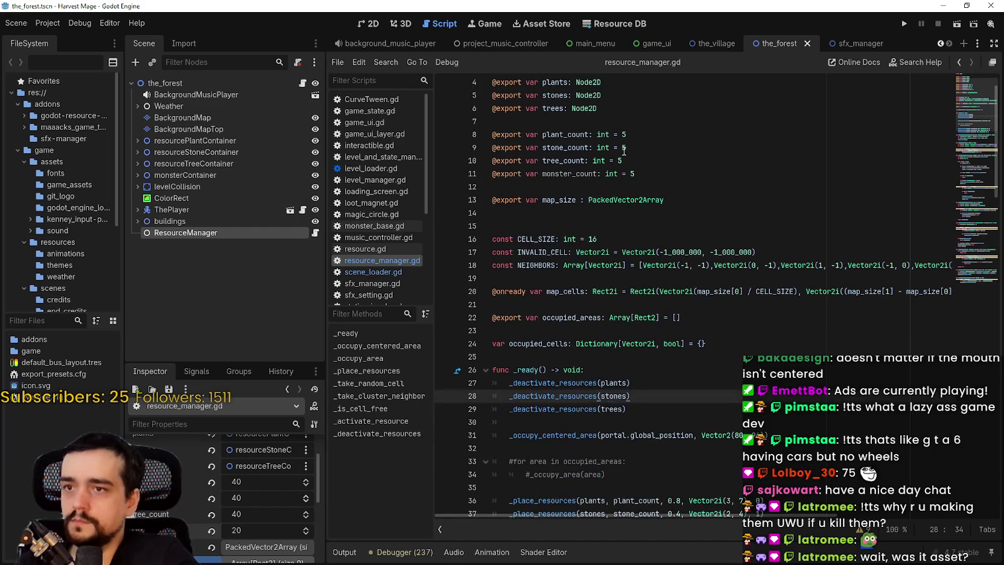
click(616, 109)
key(Return)
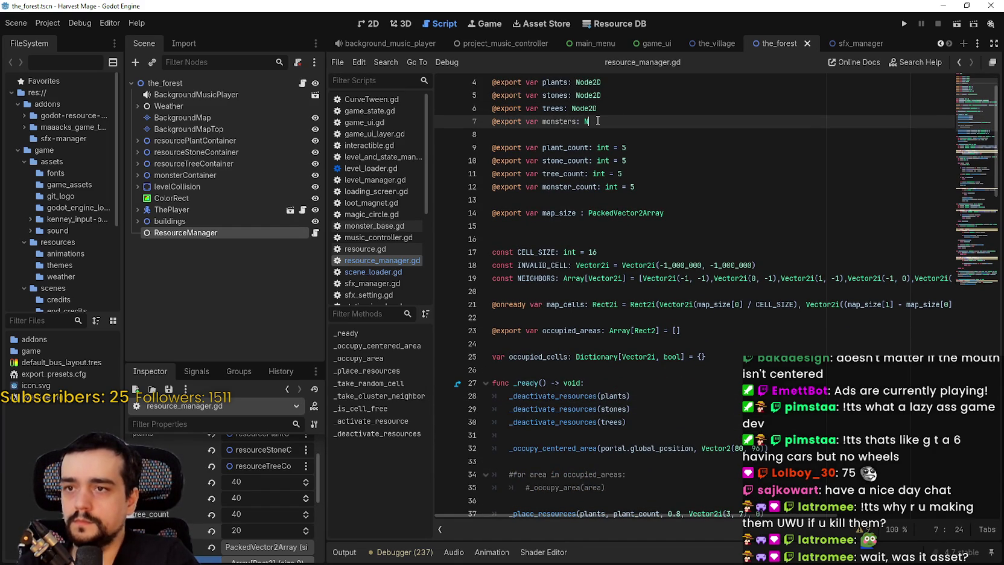
text(ode2)
key(Return)
key(ctrl+s)
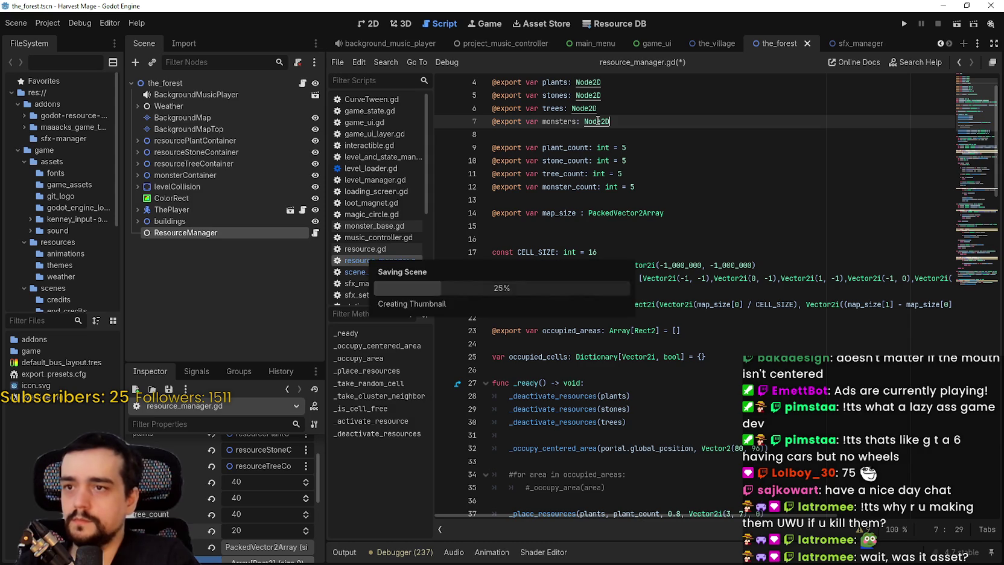
Assign monsterContainer as the monsters node and save the forest scene
click(261, 483)
click(423, 208)
click(423, 220)
click(423, 232)
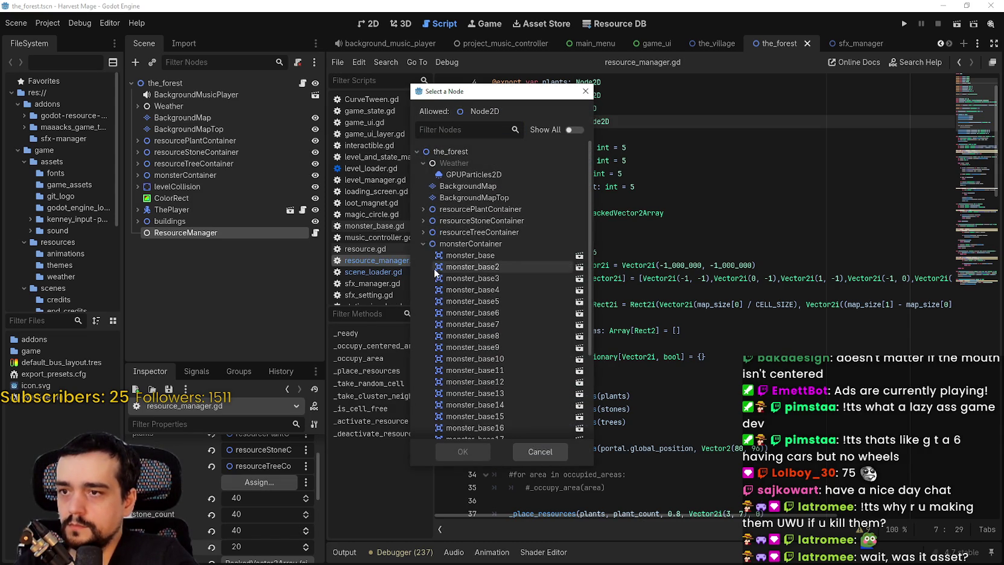
click(465, 449)
key(ctrl+s)
Place the cursor on empty line 26 of resource_manager.gd and save the script
click(685, 189)
key(Down)
key(Down)
key(Down)
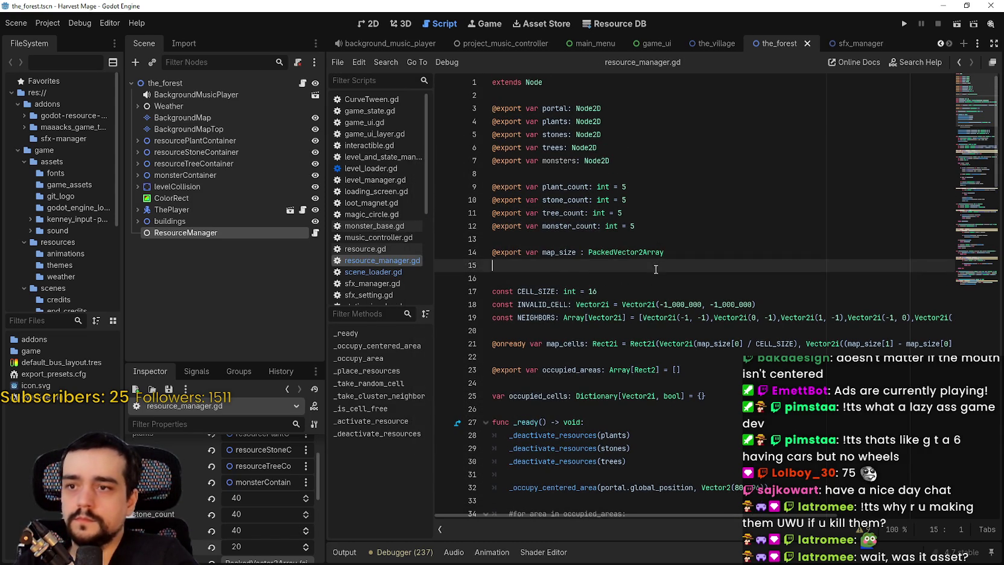
scroll(656, 266, down, 4)
click(655, 266)
scroll(656, 266, down, 2)
click(642, 277)
scroll(641, 283, up, 5)
click(641, 293)
key(ctrl+s)
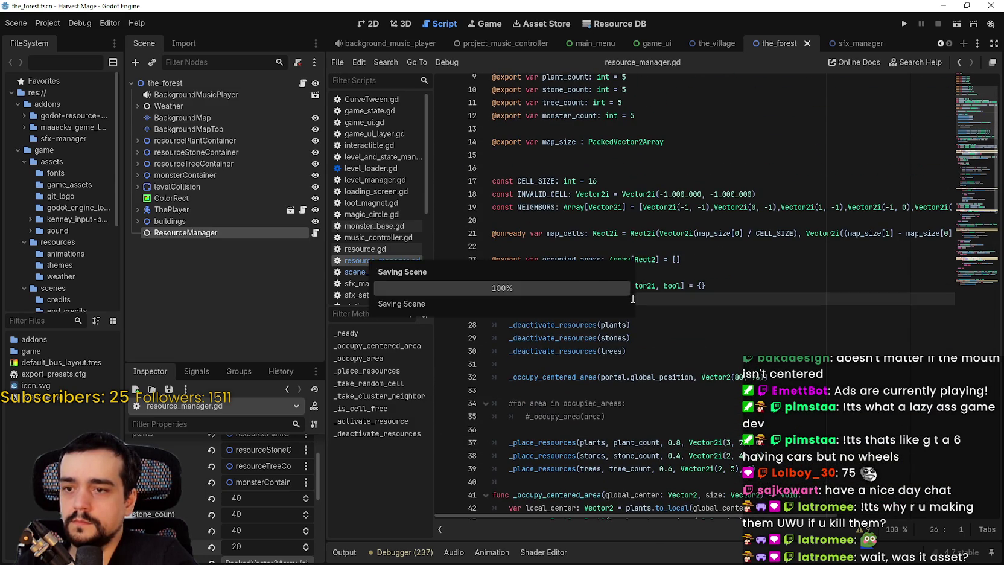
Review the plants, stones and trees _place_resources calls in _ready, then add a line after the trees call
scroll(633, 291, down, 3)
scroll(632, 291, down, 5)
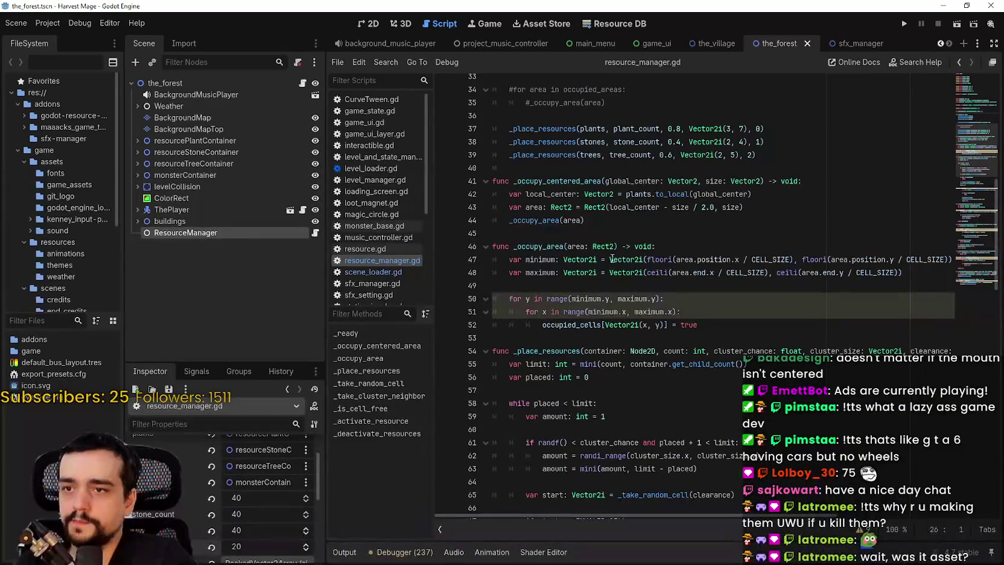
scroll(580, 251, down, 2)
click(509, 260)
scroll(518, 277, down, 2)
click(545, 312)
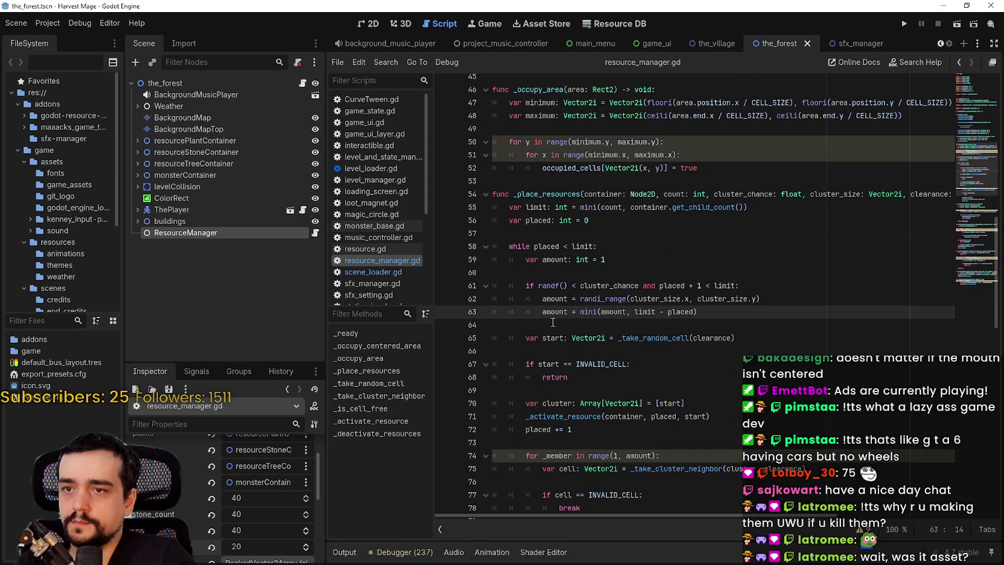
scroll(622, 310, up, 3)
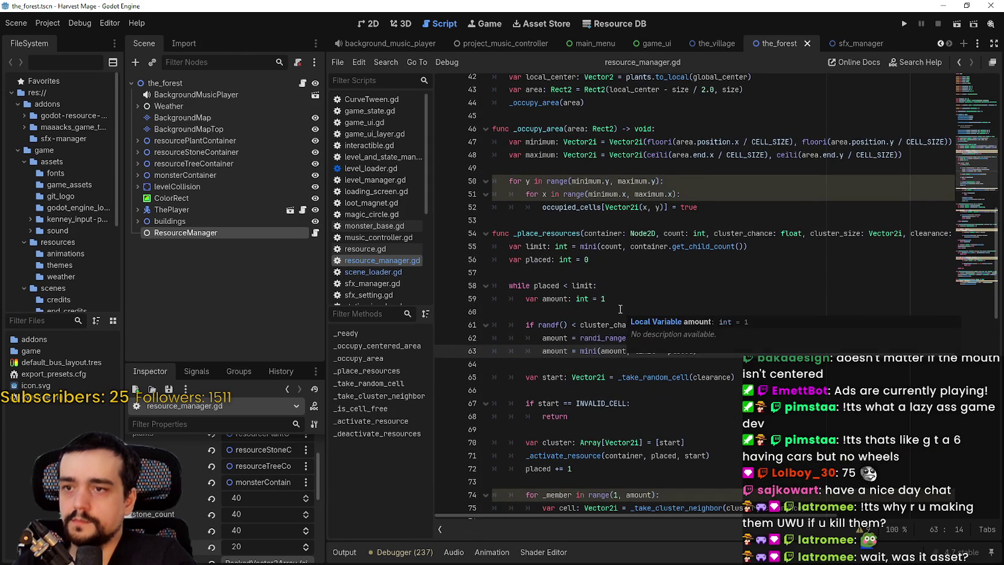
scroll(620, 308, up, 5)
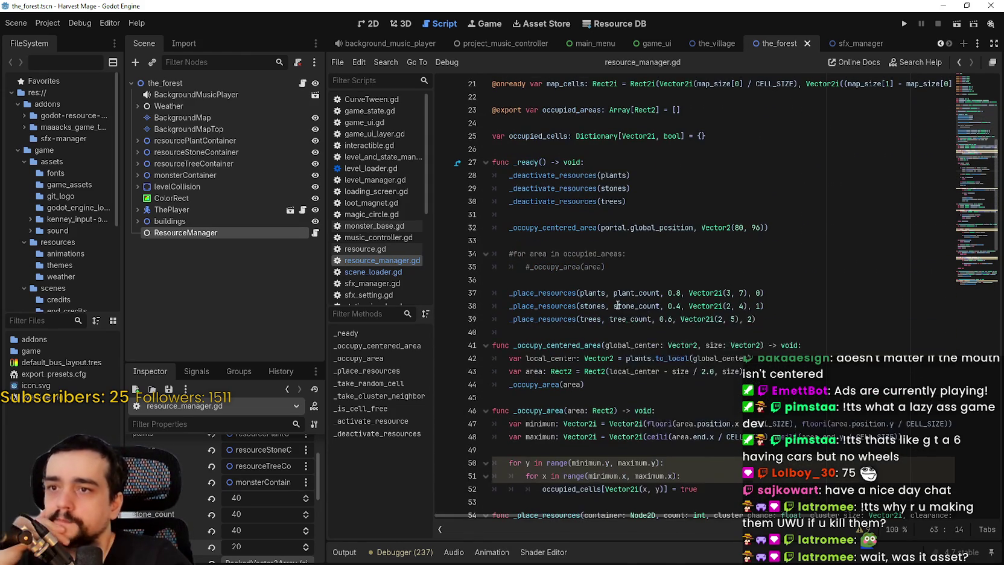
click(779, 298)
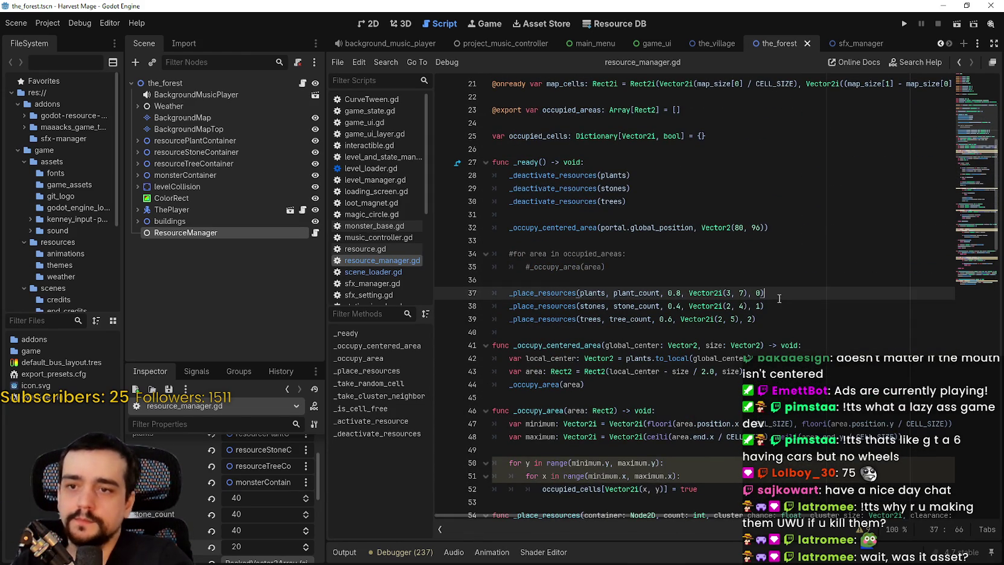
drag(767, 294, 502, 293)
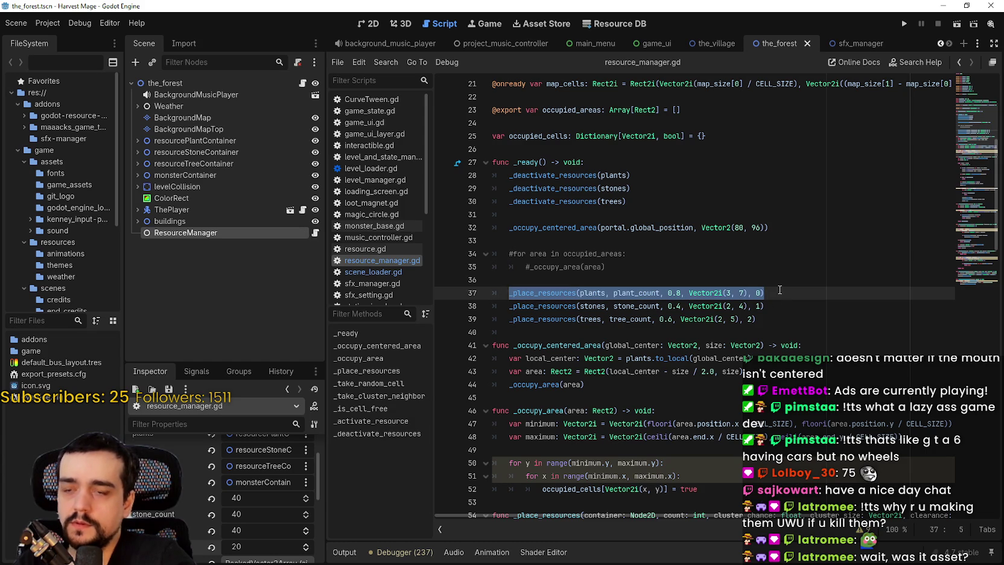
click(781, 308)
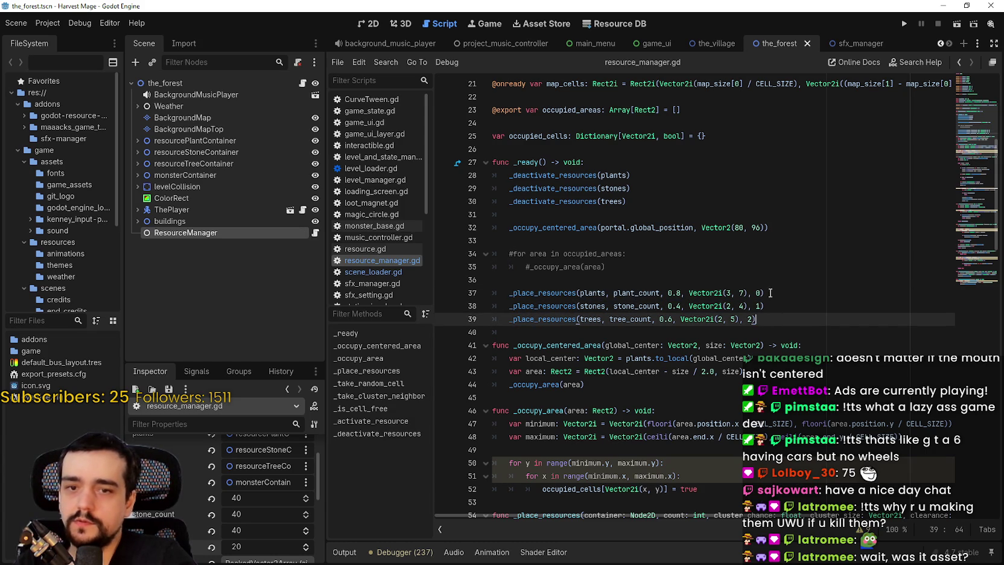
click(785, 282)
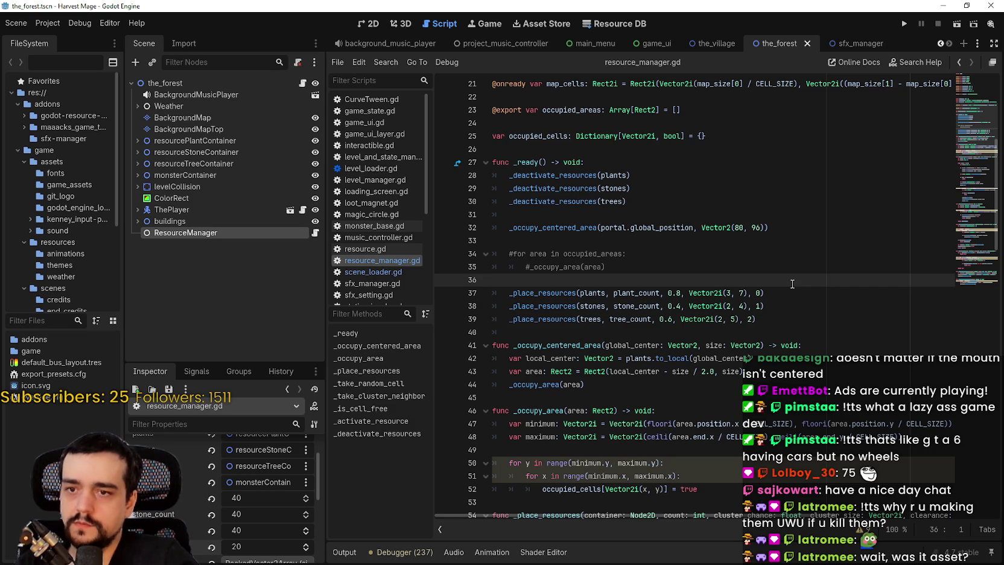
click(755, 320)
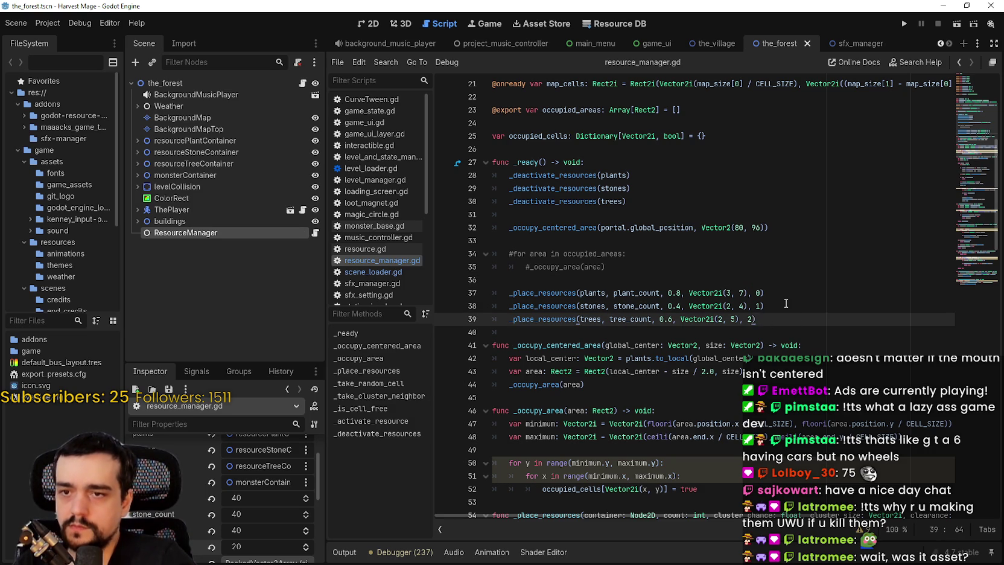
key(Return)
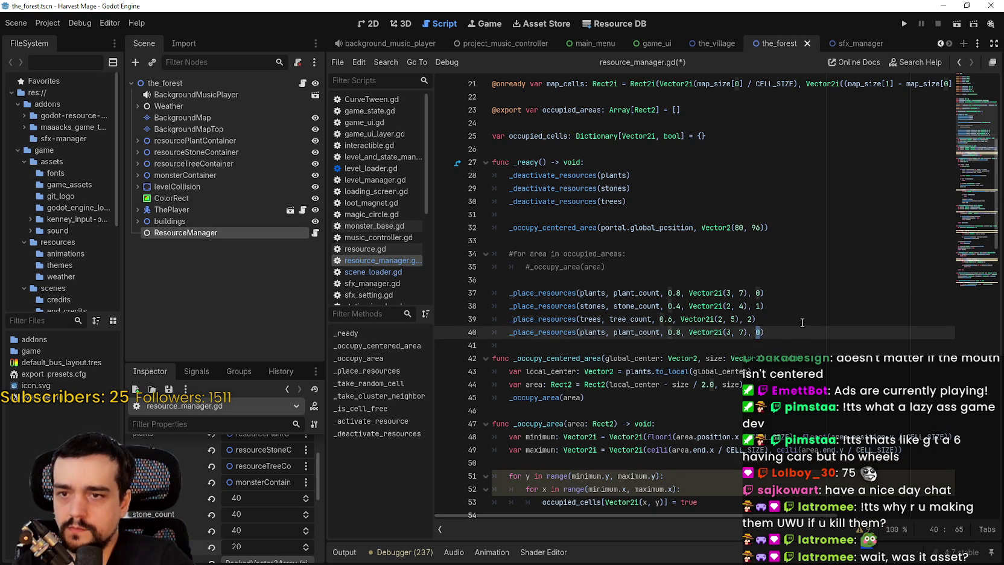
text(_place_resources(plants, plant_count, 0.8, Vector2i(3, 7), 3)
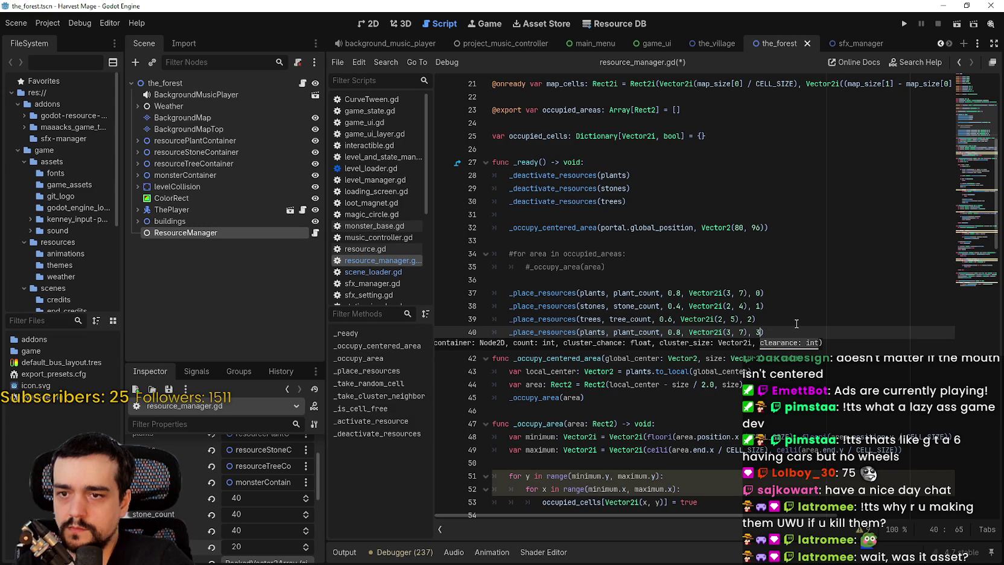
Change the copied call's arguments to monsters and monster_count using autocomplete
click(756, 331)
text(1))
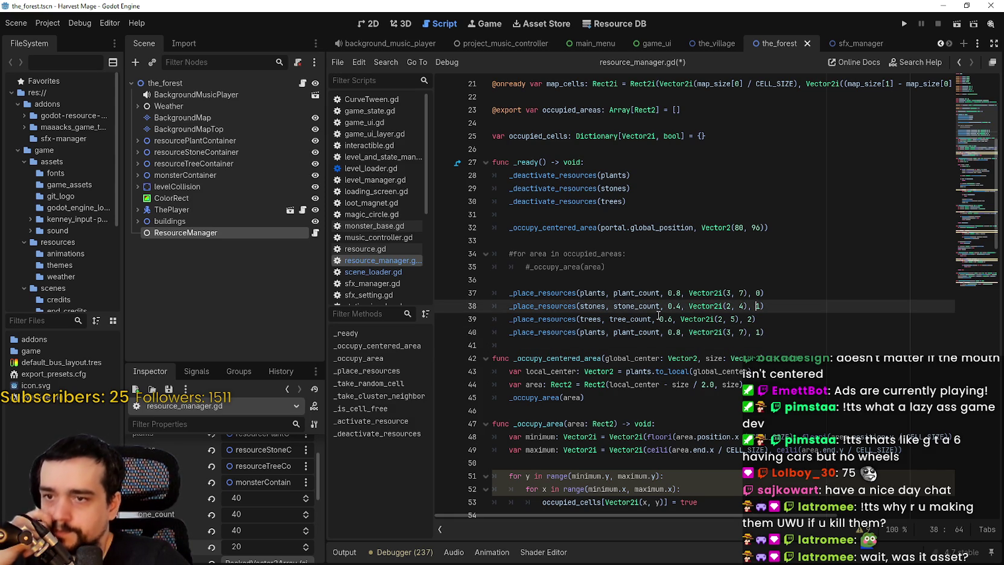
click(600, 331)
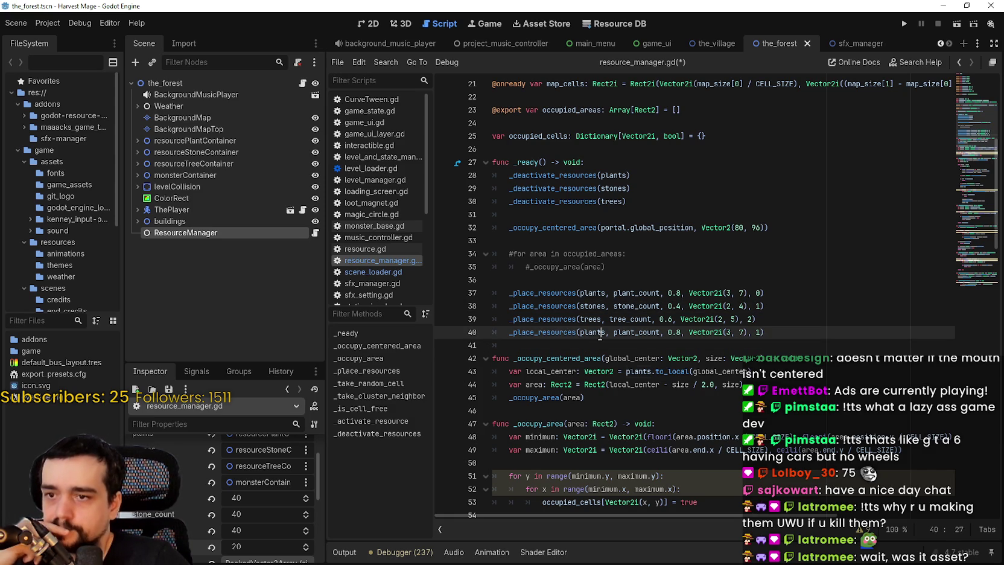
text(mons)
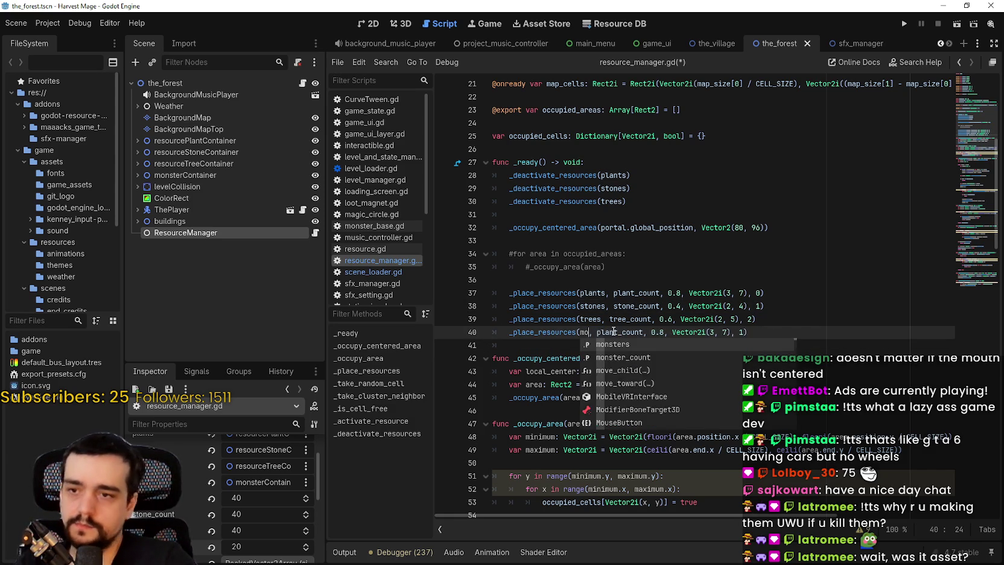
text(t)
click(652, 347)
double_click(656, 332)
text(monste)
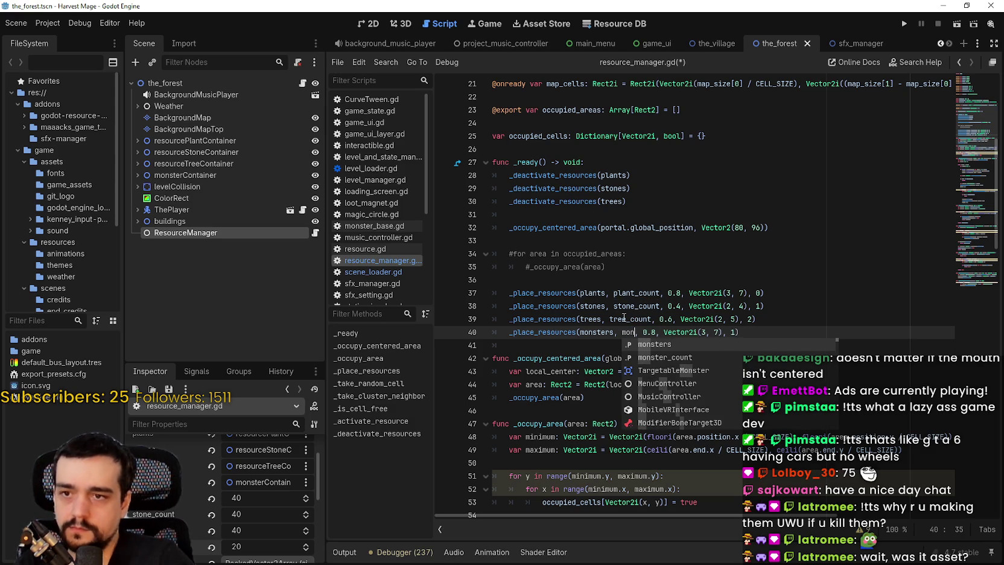
text(r)
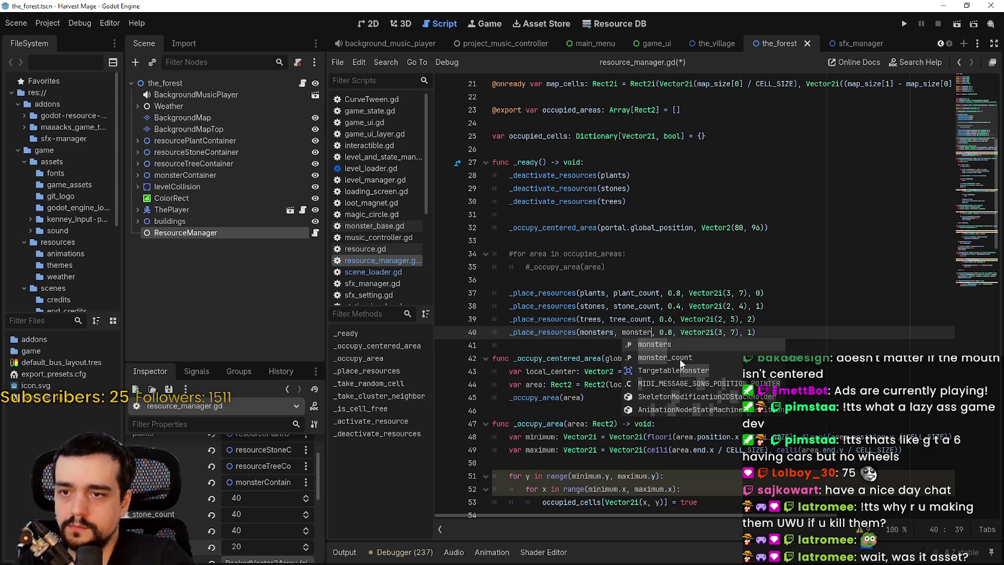
click(683, 357)
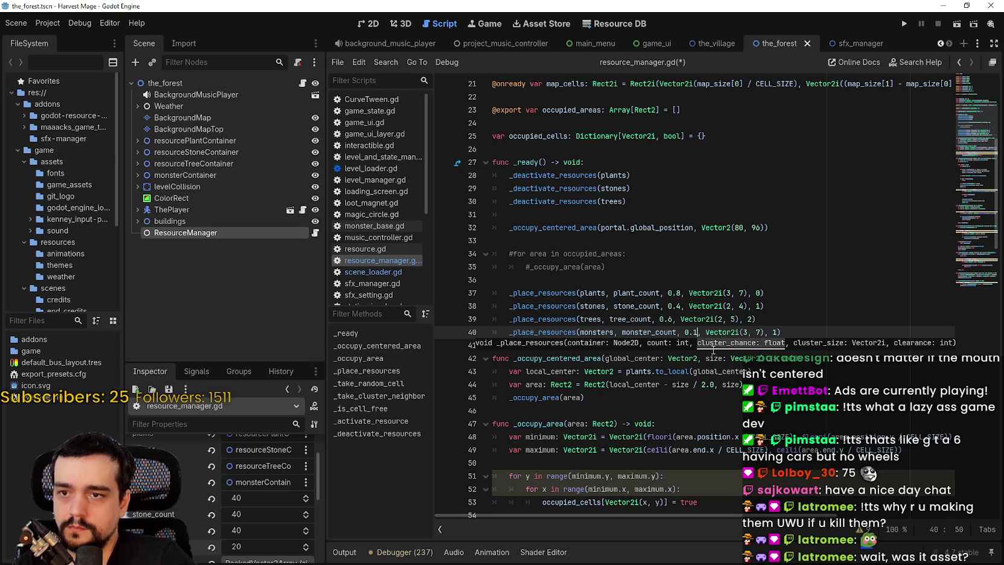
click(714, 263)
click(737, 295)
Save resource_manager.gd and check the monsters call's clearance argument of 1
key(ctrl+s)
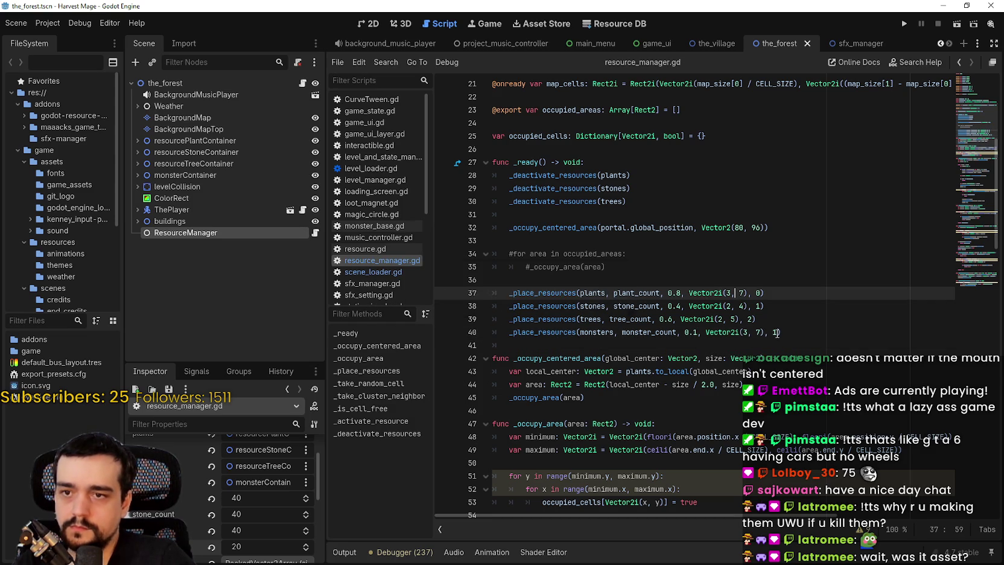
key(Down)
key(Down)
key(Down)
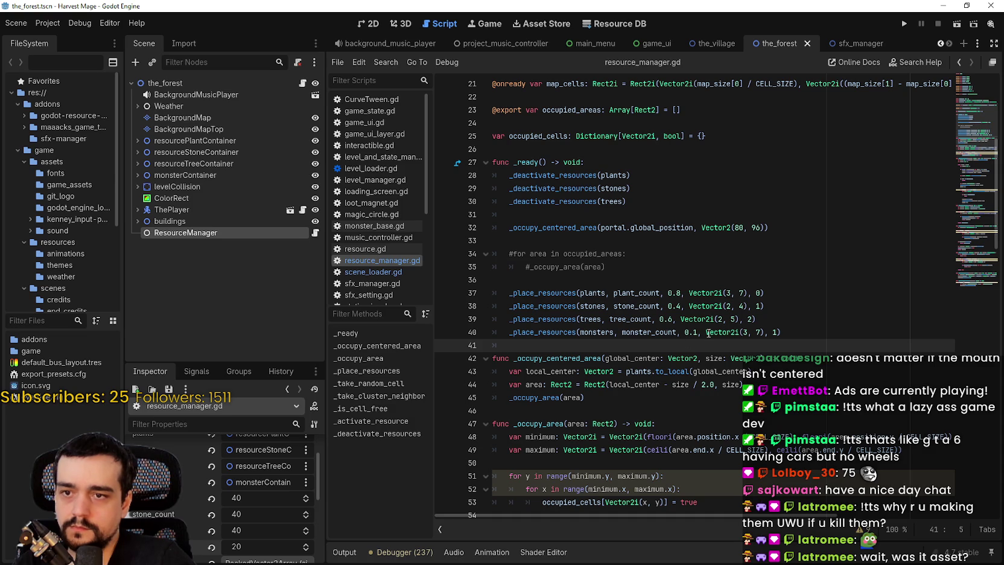
mouse_move(543, 330)
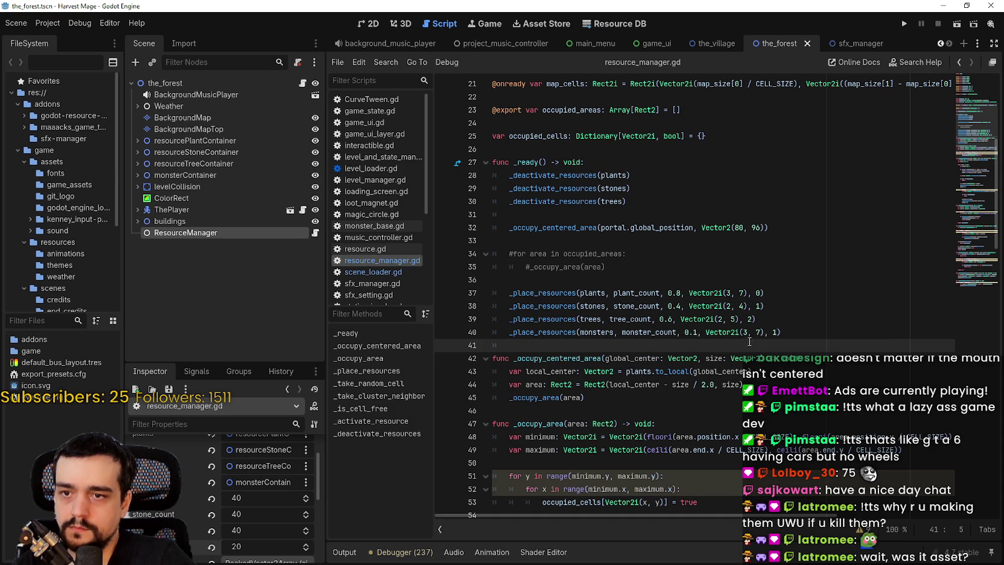
click(767, 332)
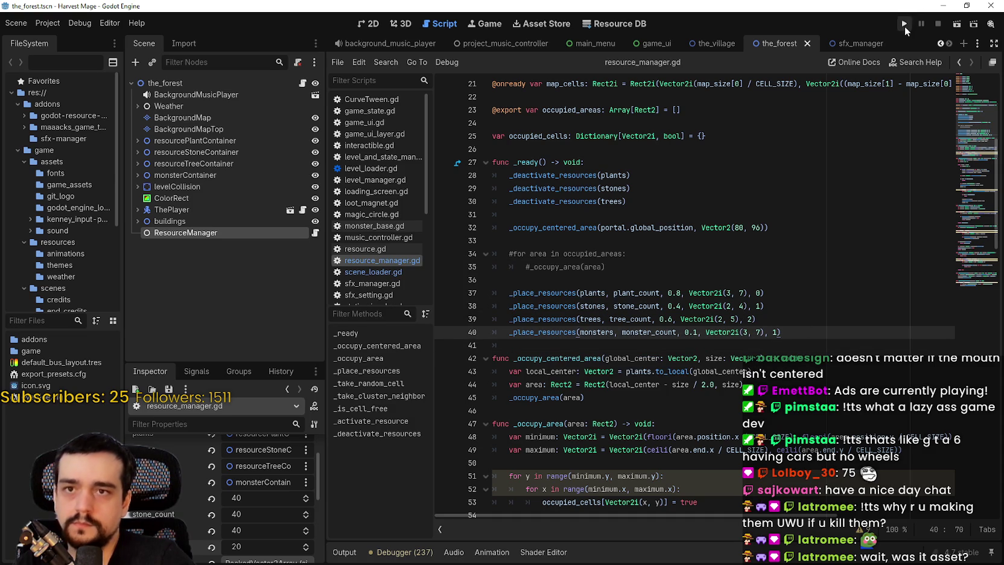
Run the project to playtest the forest level with the new monsters
click(904, 25)
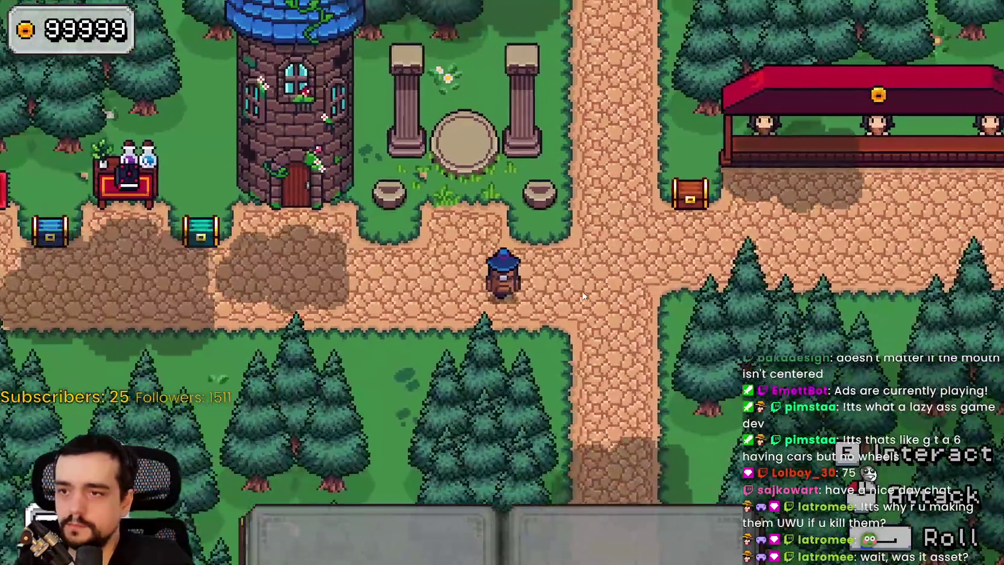
Undo the stray 'a' and change the line 129 cast to TargetableEntity
text(a)
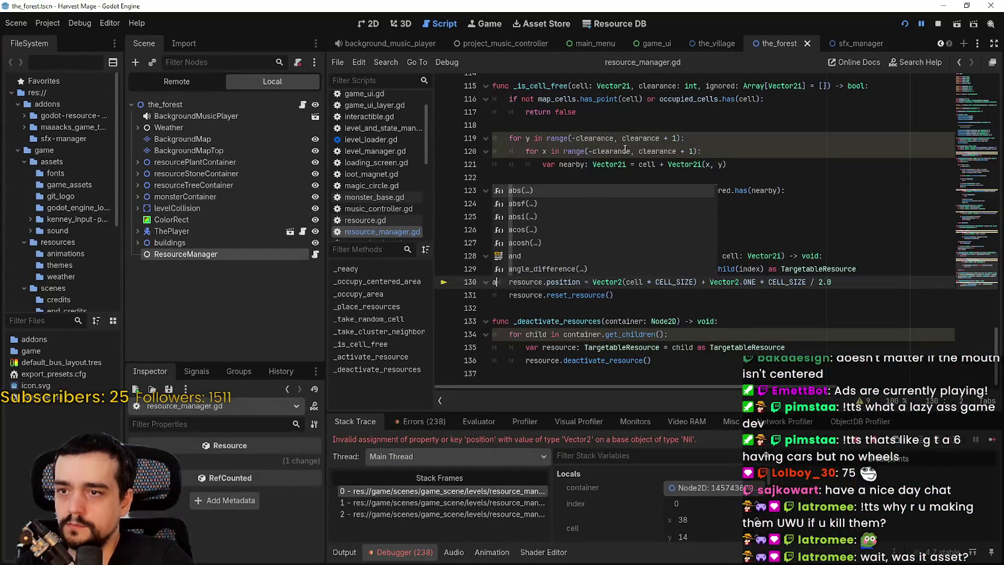
key(Escape)
click(609, 305)
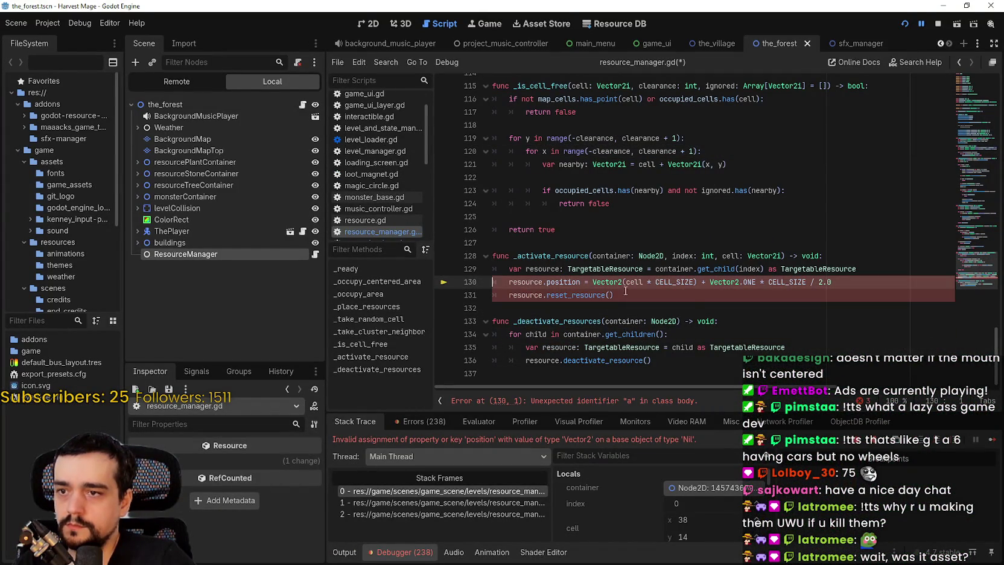
key(ctrl+z)
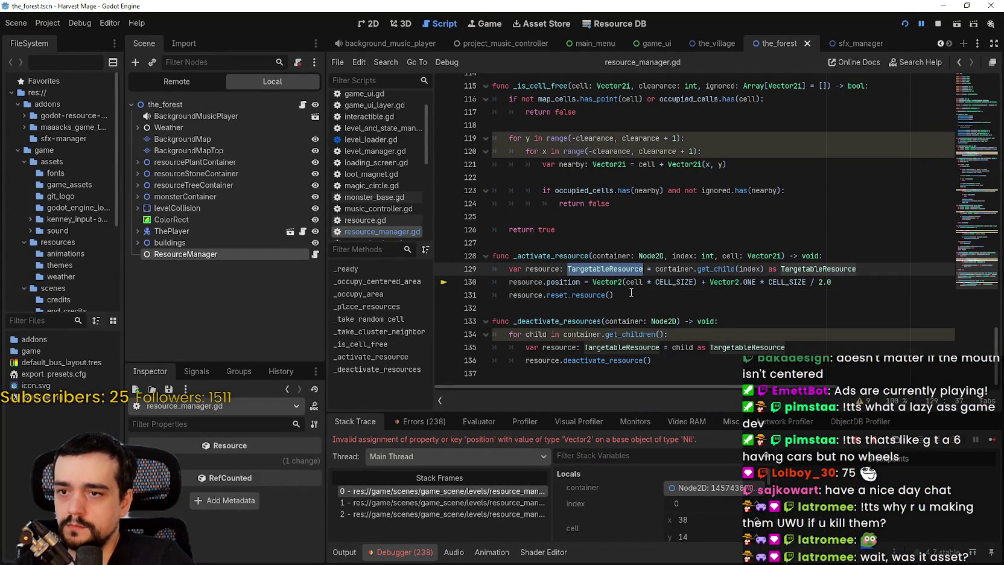
text(TargetableEntity)
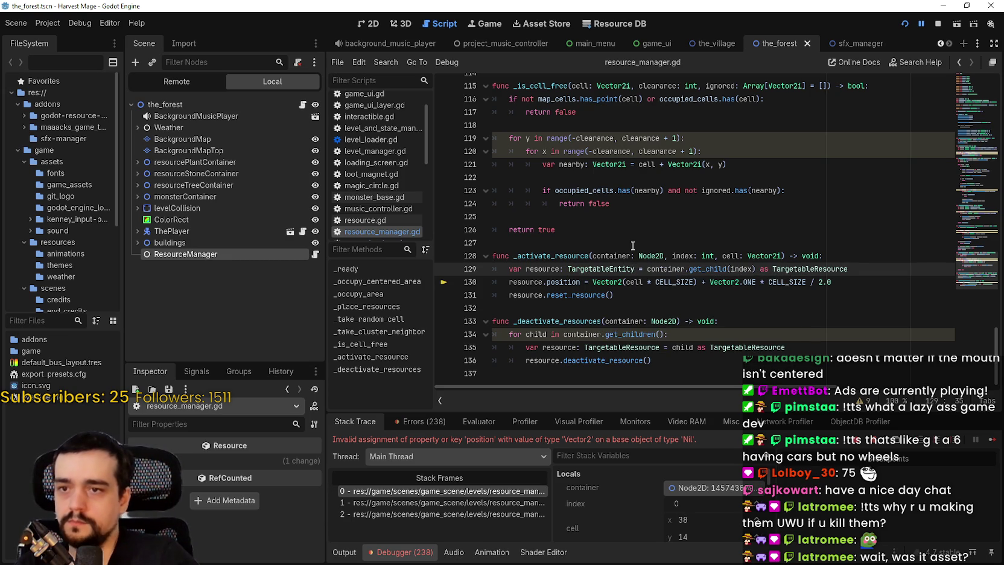
double_click(810, 273)
text(Target)
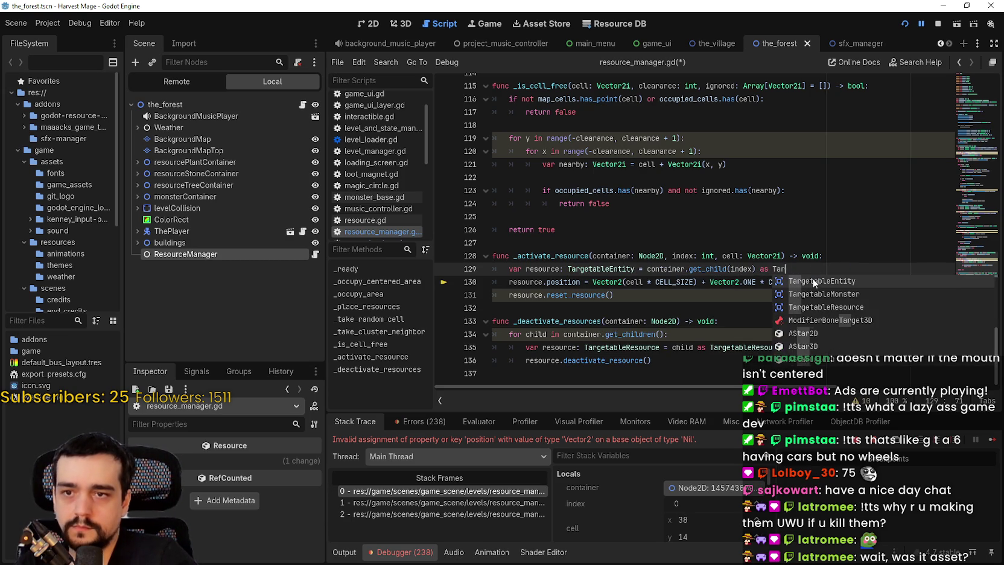
click(834, 282)
click(685, 306)
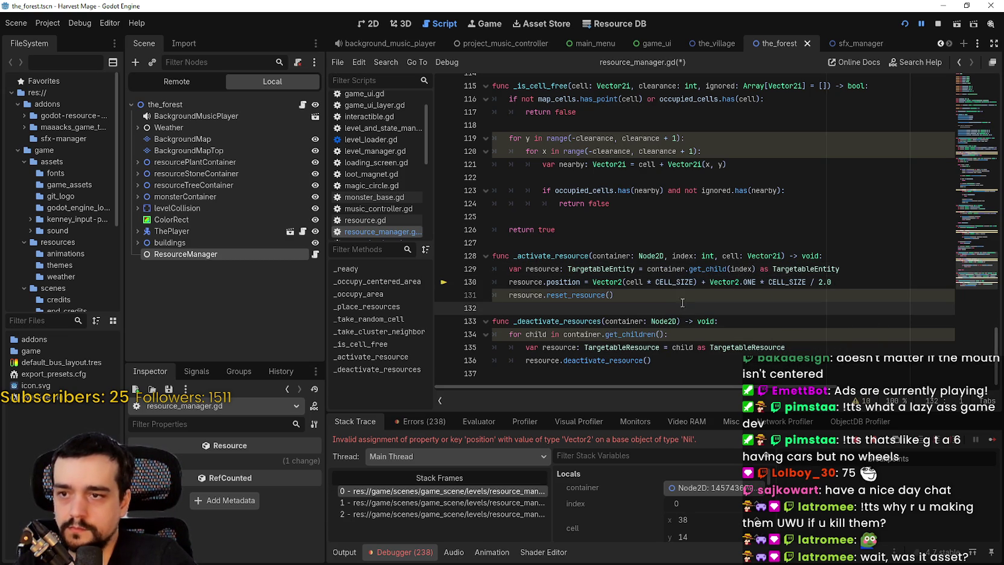
Replace both TargetableResource references on line 135 with TargetableEntity
click(673, 360)
double_click(741, 347)
text(Tar)
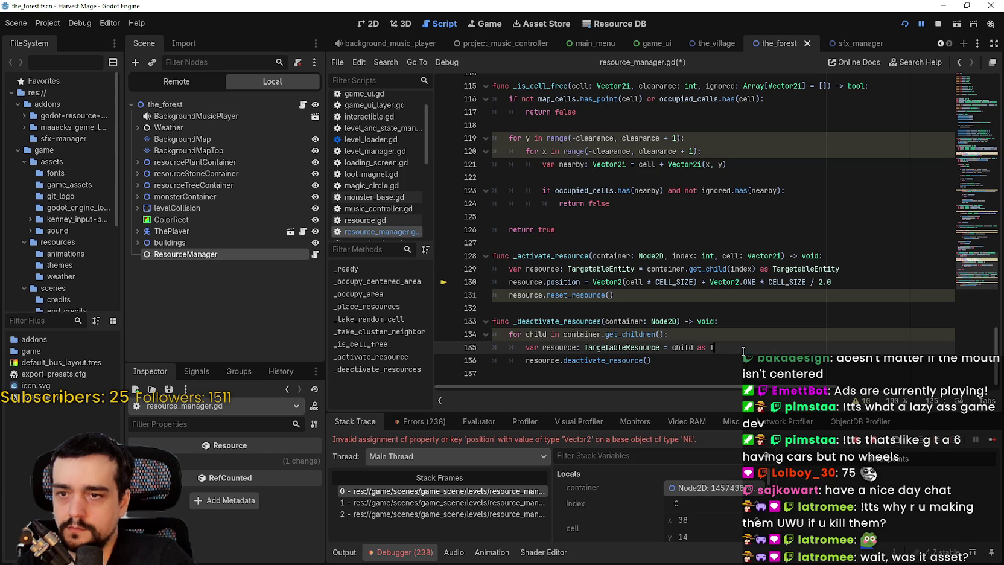
text(geta)
click(762, 295)
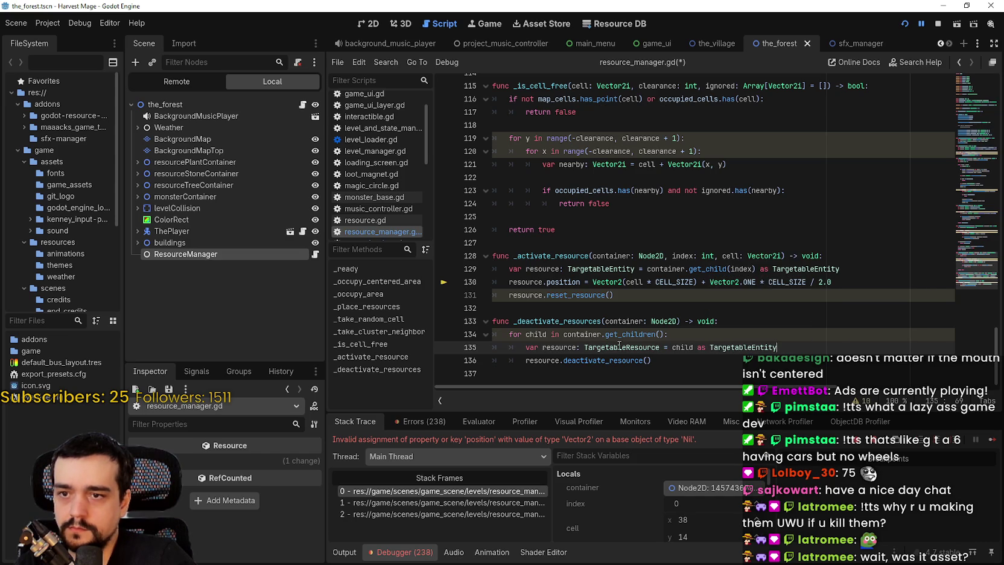
double_click(613, 347)
text(Target)
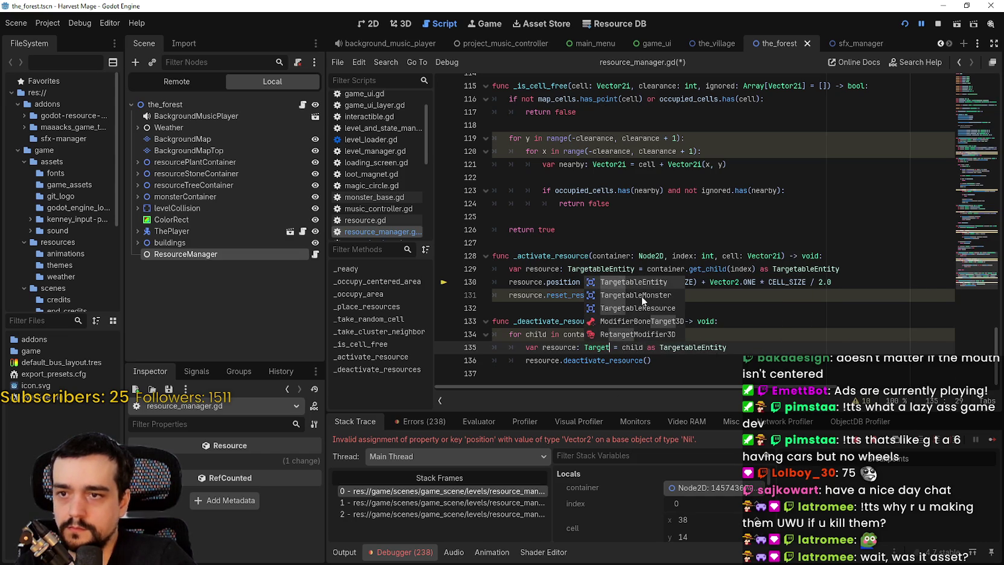
click(637, 282)
click(665, 370)
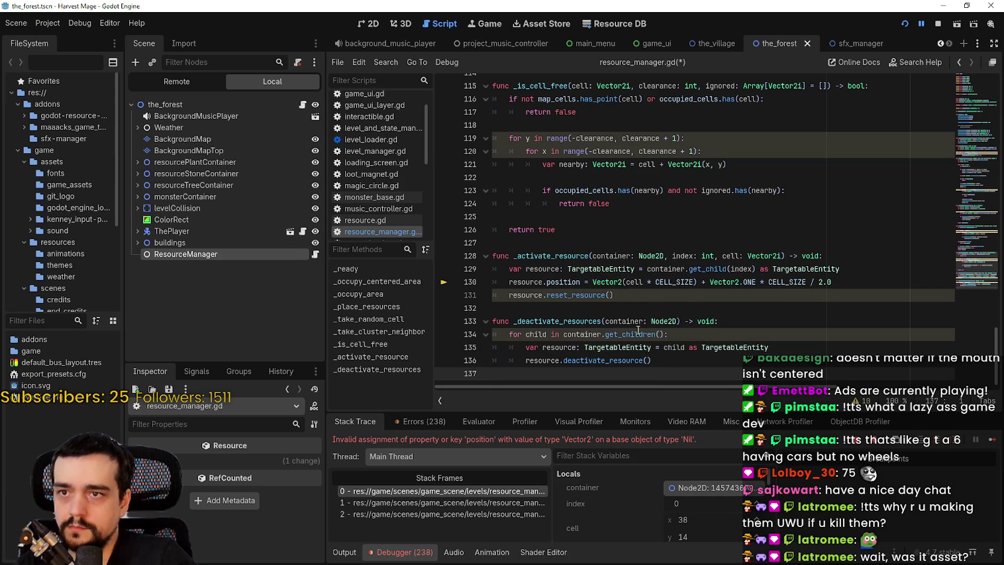
Scroll back up the script and stop the running debug session
scroll(668, 310, up, 3)
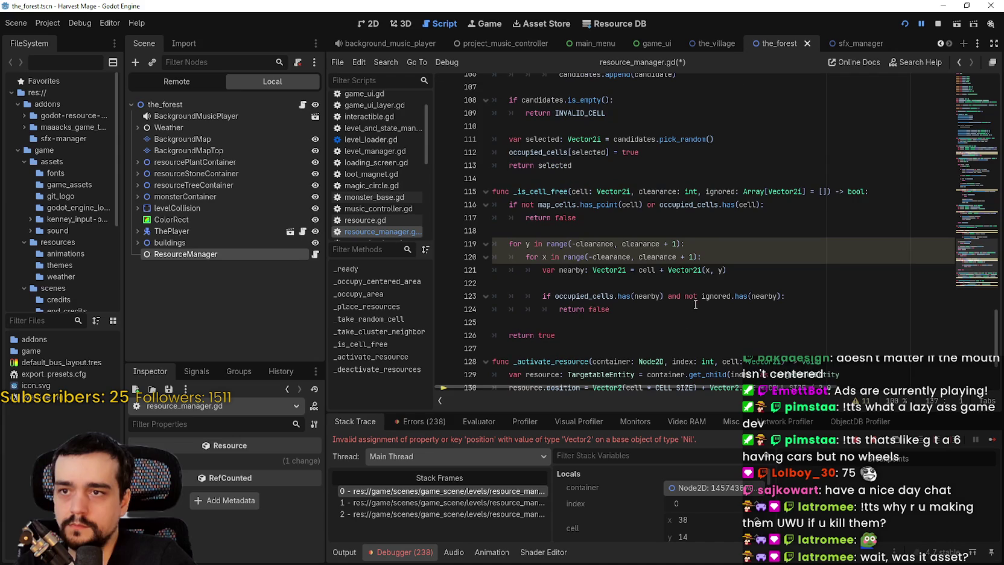
scroll(683, 227, up, 13)
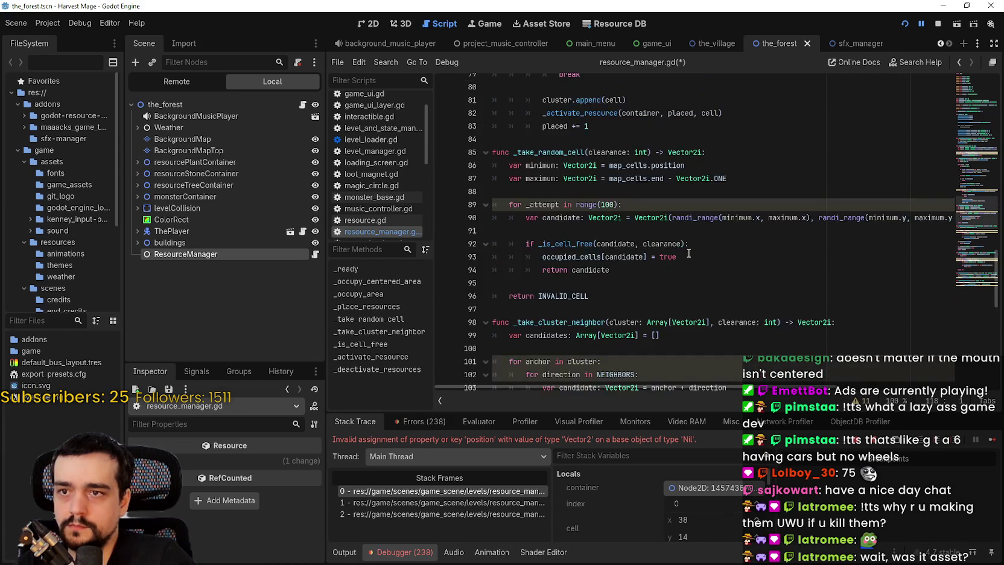
scroll(688, 227, up, 3)
click(936, 24)
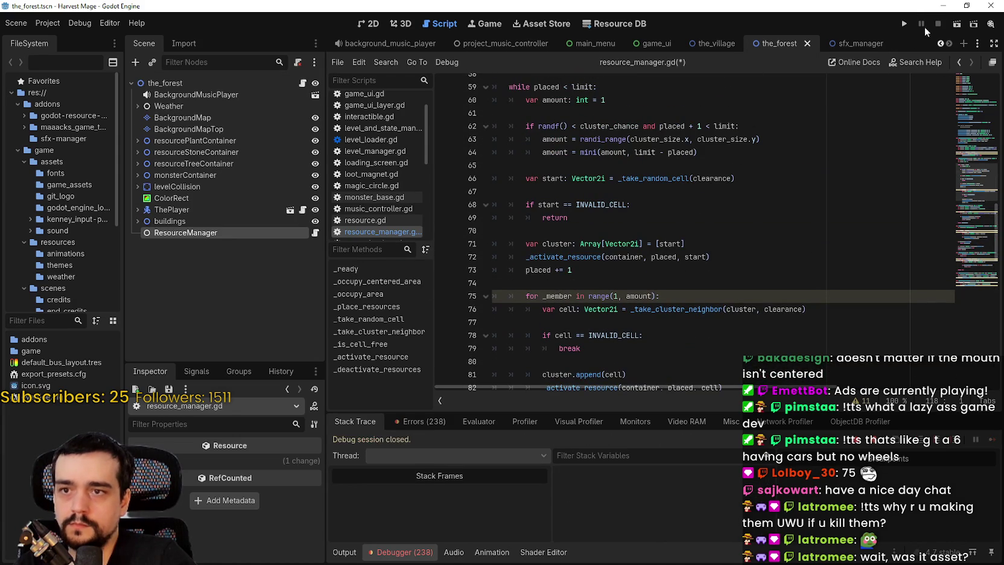
Launch the game with F5, start a New Game, and attack the nearby spiky monsters
key(F5)
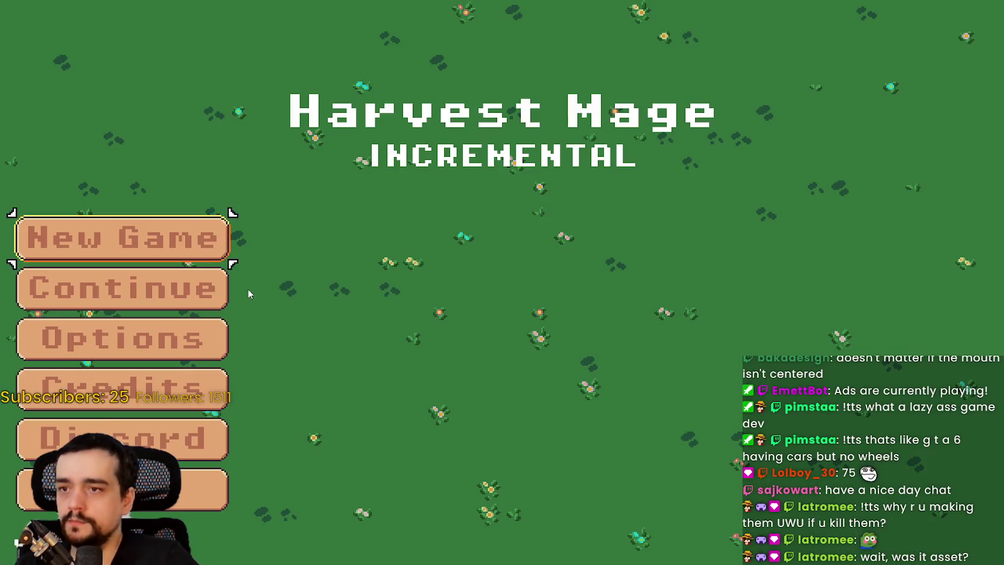
click(209, 285)
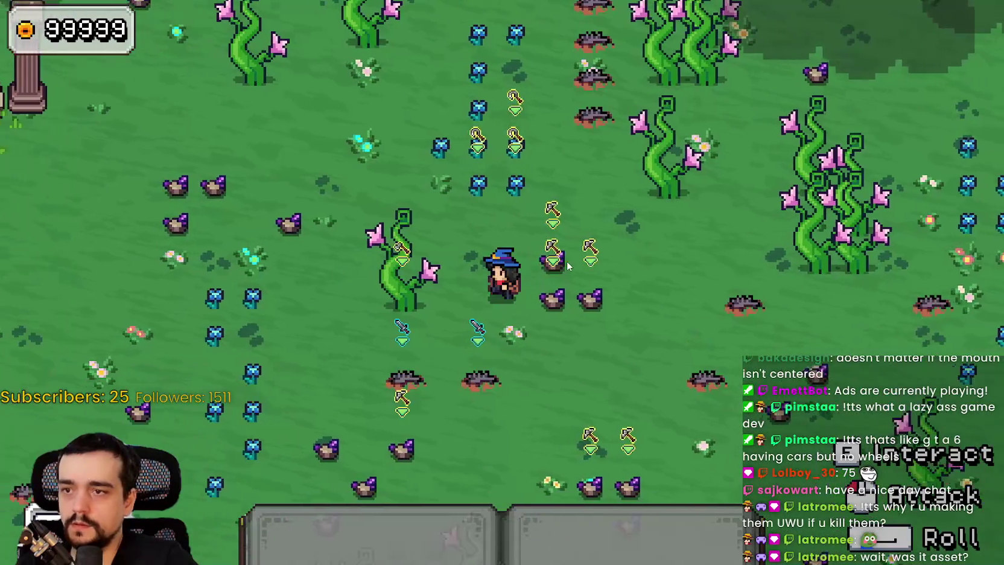
key(s)
key(2)
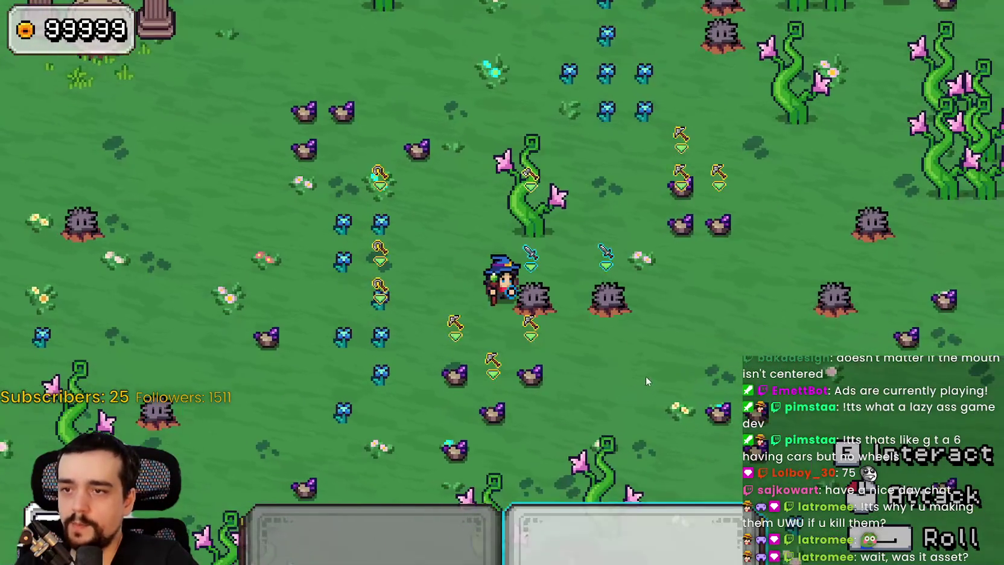
key(d)
click(630, 356)
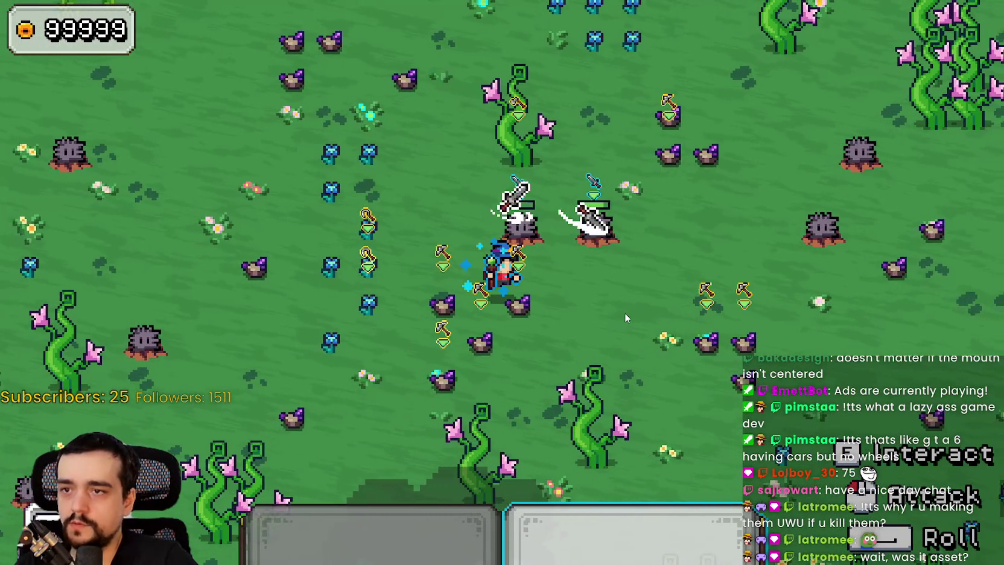
key(d)
click(393, 194)
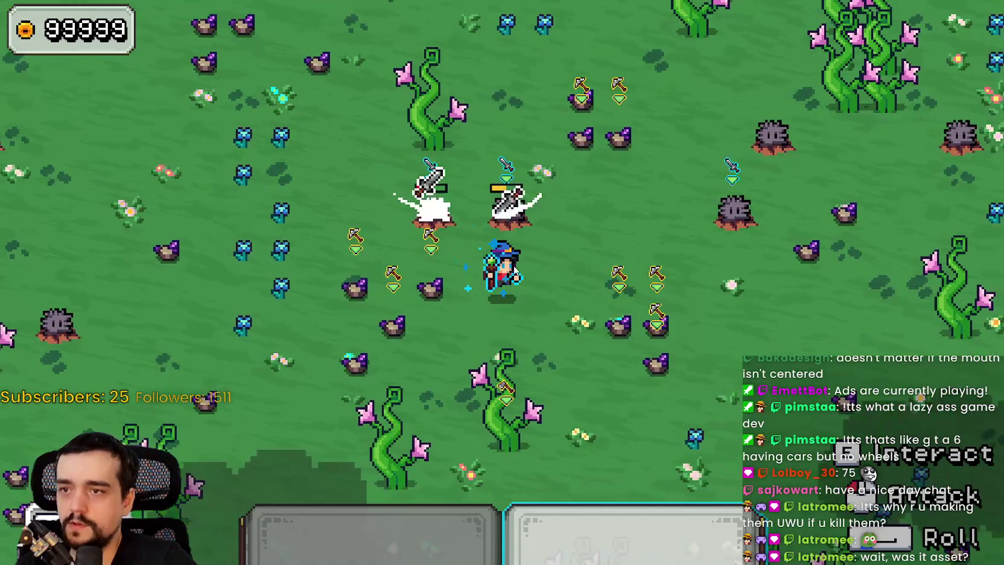
key(d)
click(538, 318)
key(w)
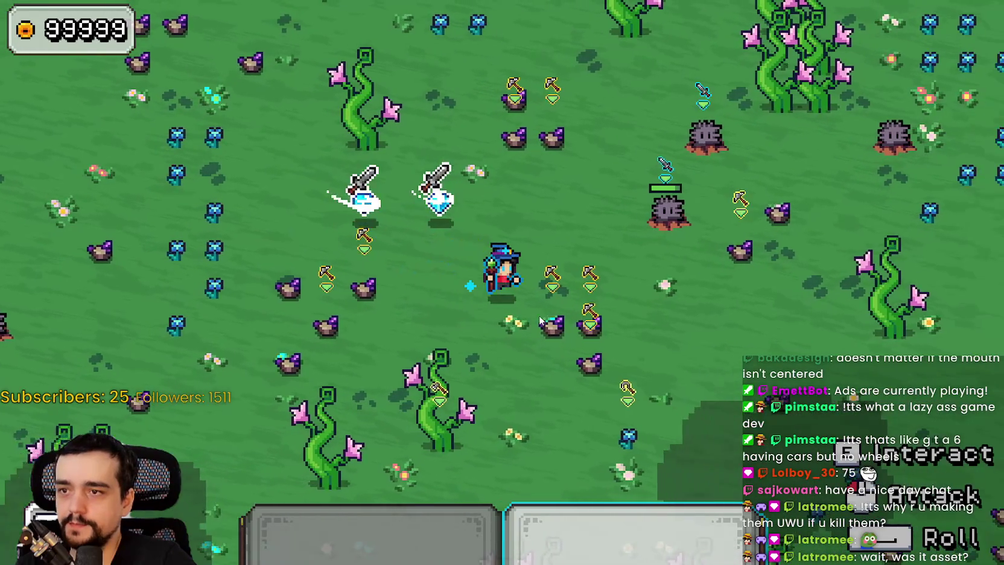
key(a)
click(539, 315)
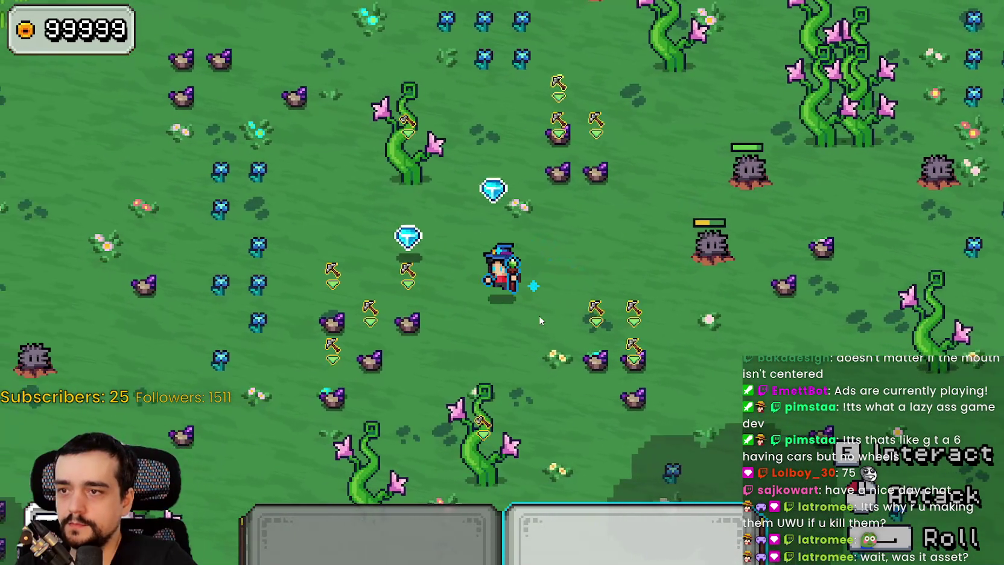
key(d)
click(539, 314)
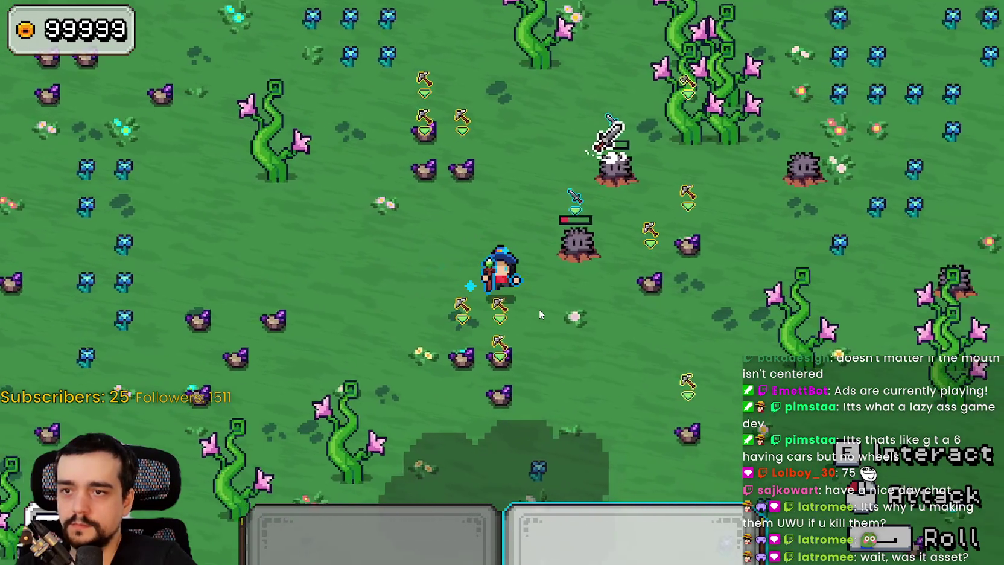
Walk the mage around the forest, then return to the editor
key(w)
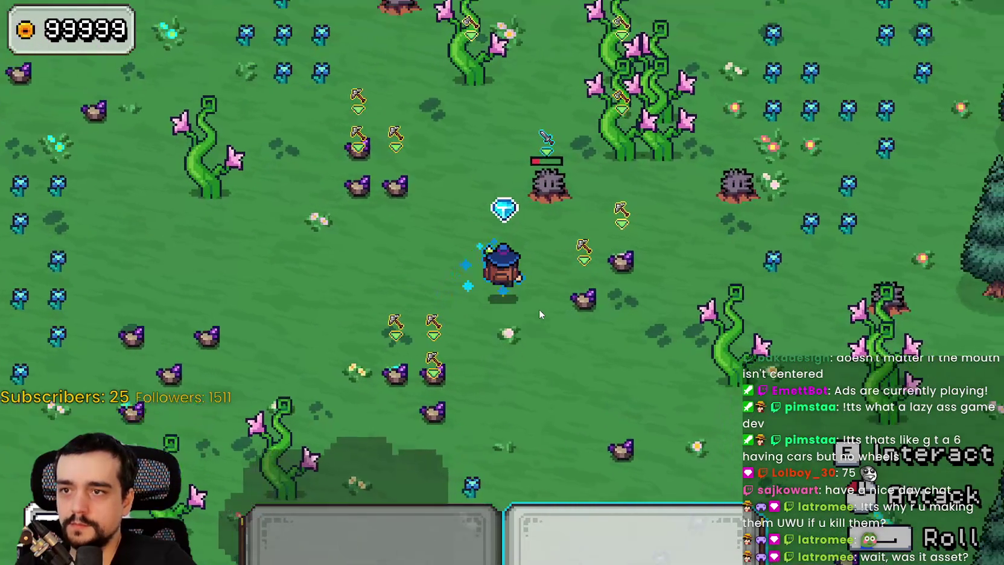
key(w)
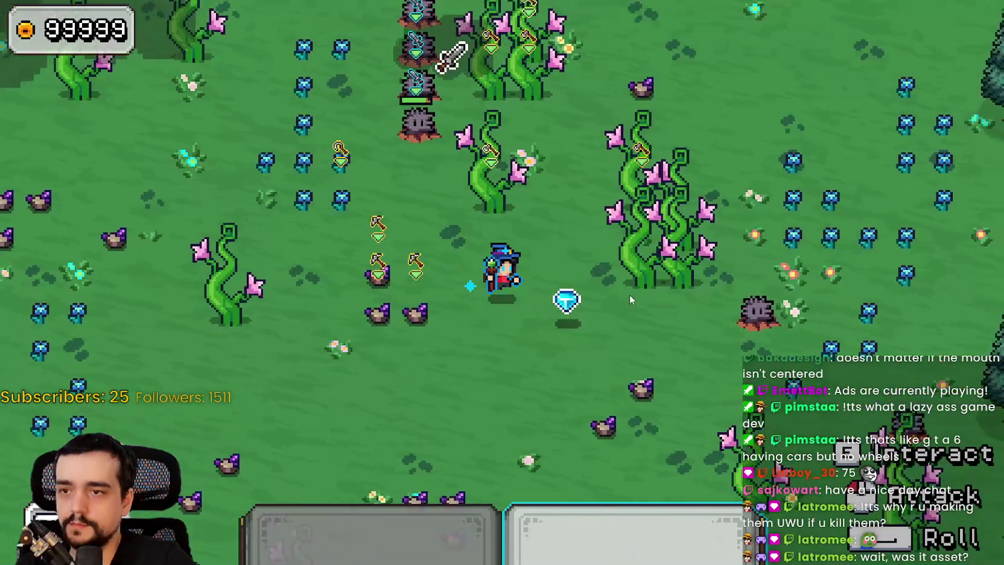
key(a)
key(w)
key(1)
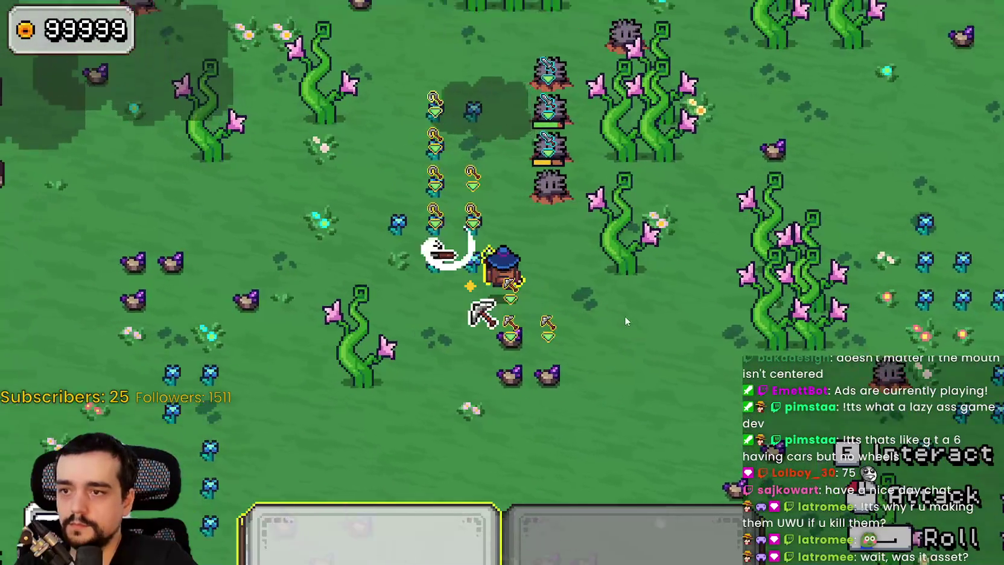
key(s)
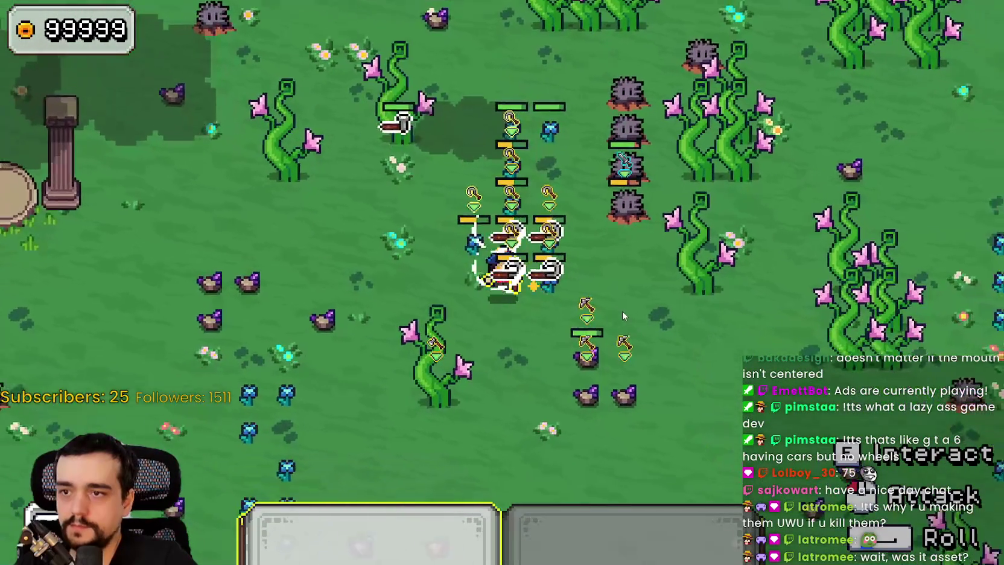
key(a)
key(w)
key(d)
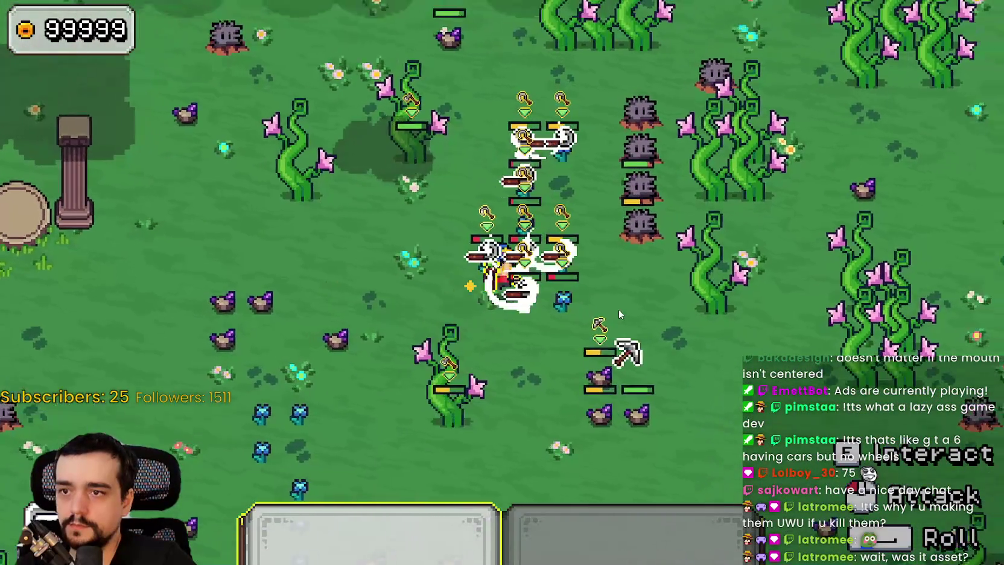
key(s)
key(a)
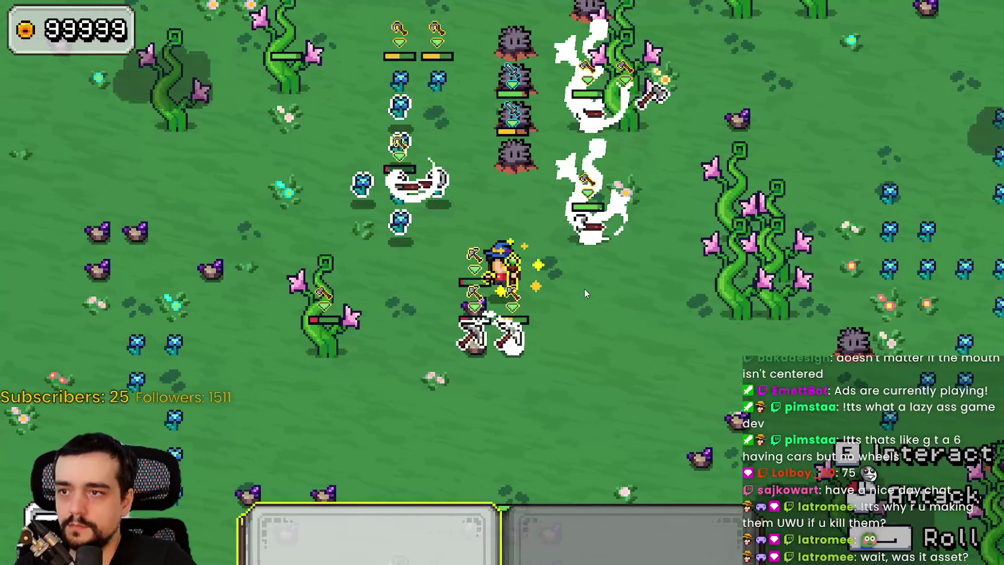
key(a)
key(w)
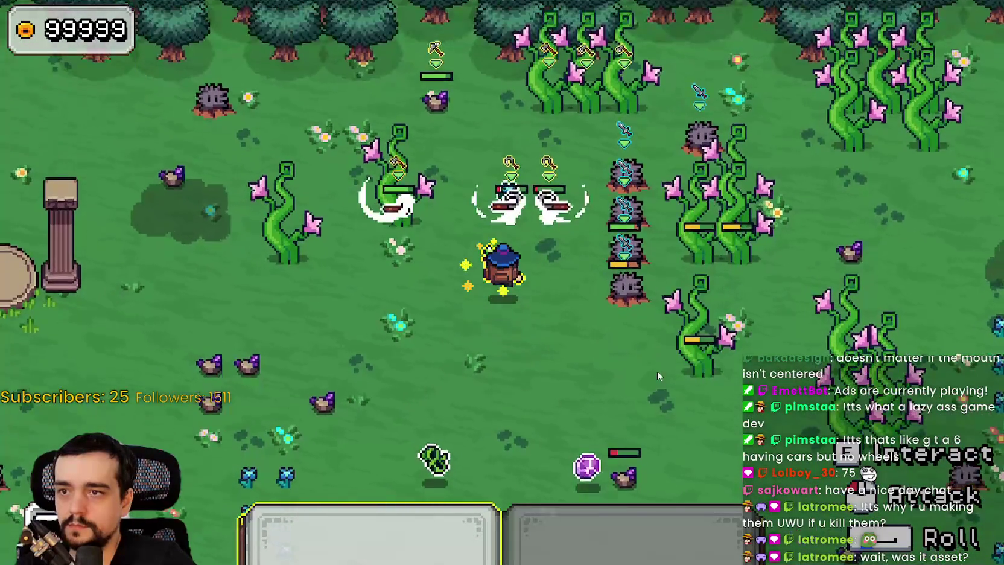
key(s)
key(a)
key(d)
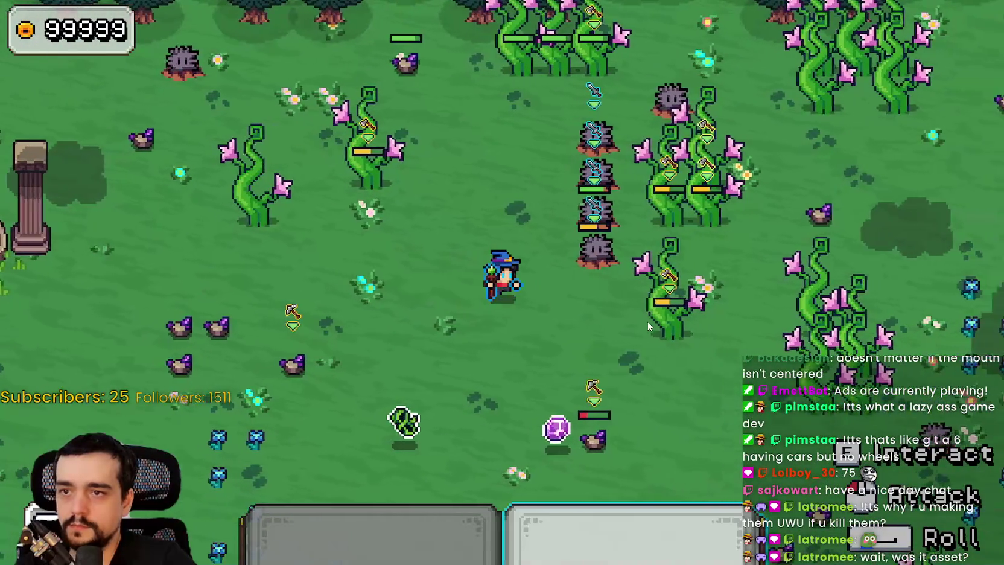
key(a)
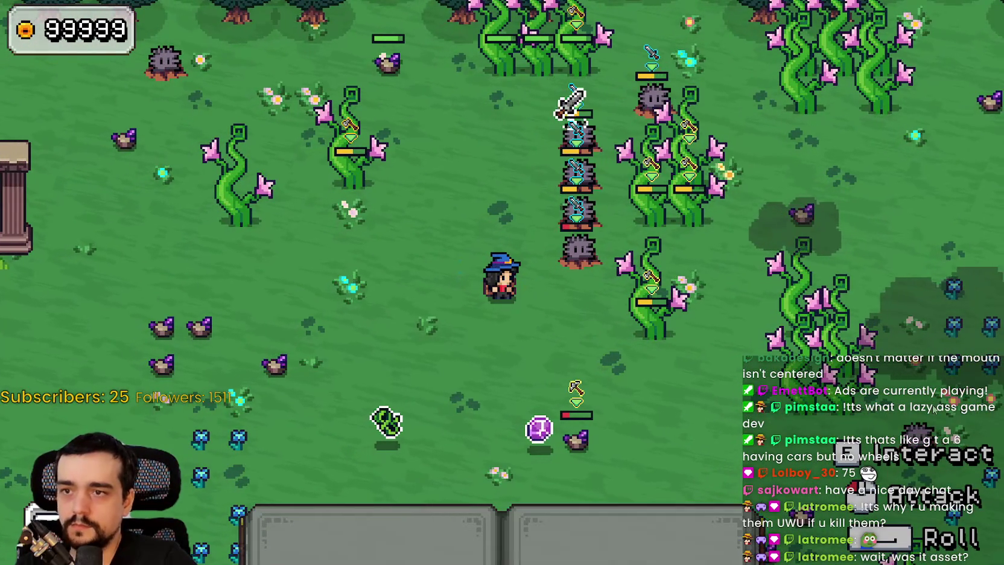
key(alt+Tab)
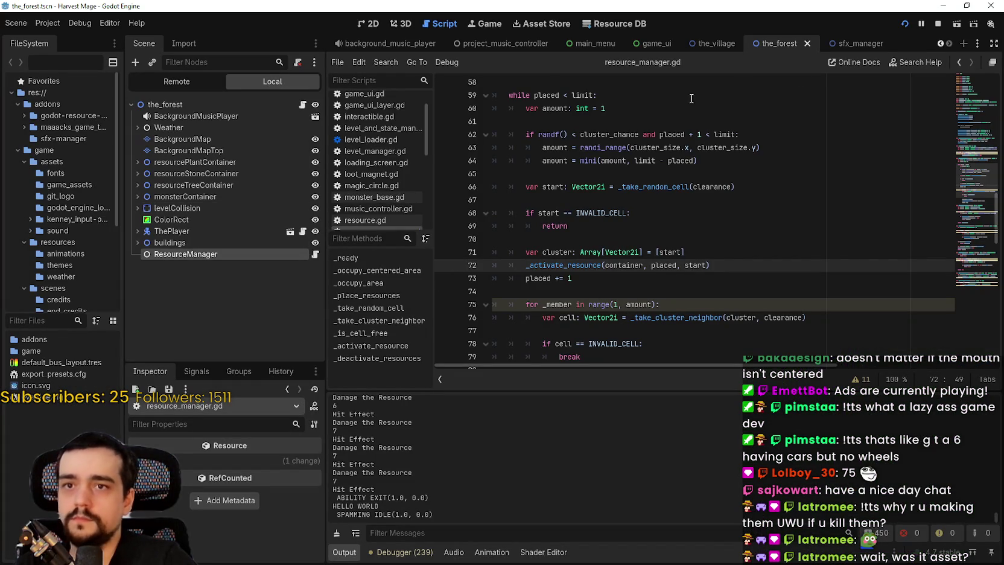
Open the monster_base scene from monsterContainer and its monster_base.gd script
click(138, 196)
click(302, 207)
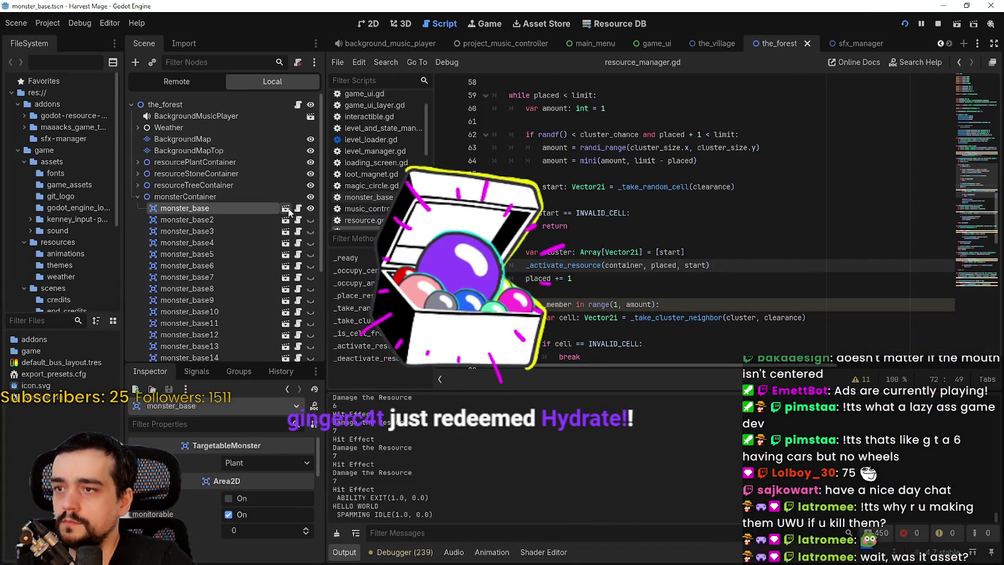
click(302, 104)
key(ctrl+s)
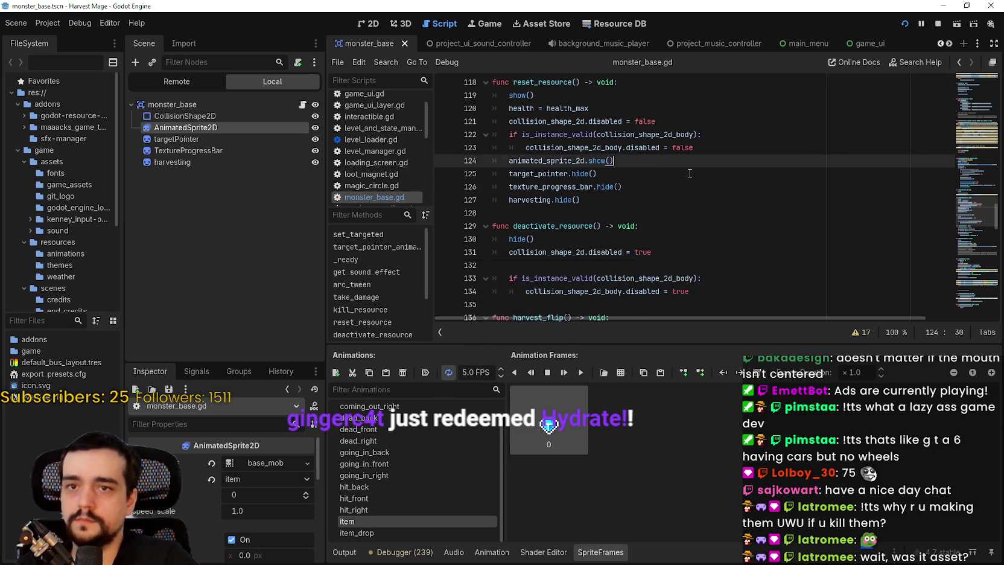
Start replacing PLANT with MONSTER as the first ITEM_TYPE enum value
scroll(834, 145, up, 7)
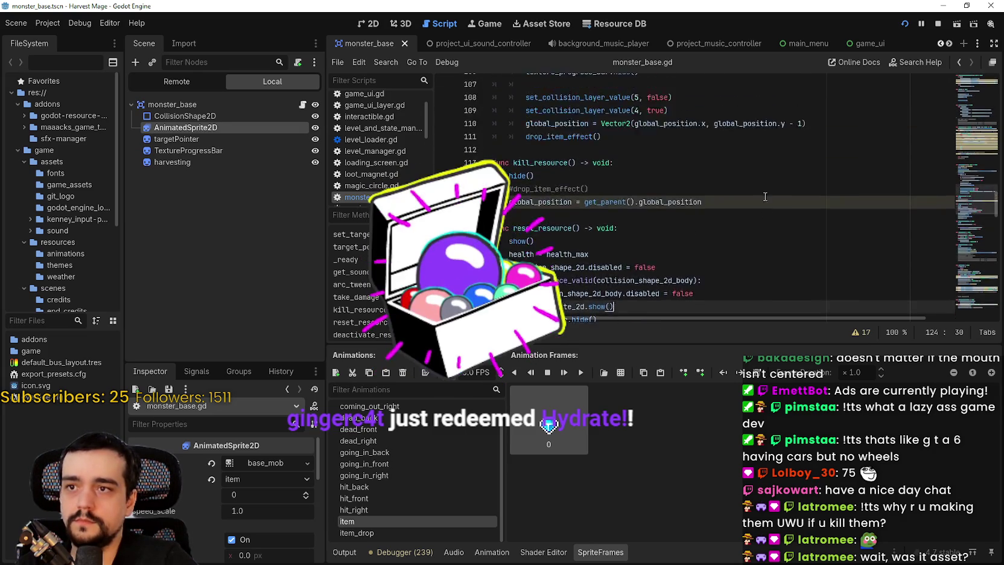
scroll(615, 225, up, 20)
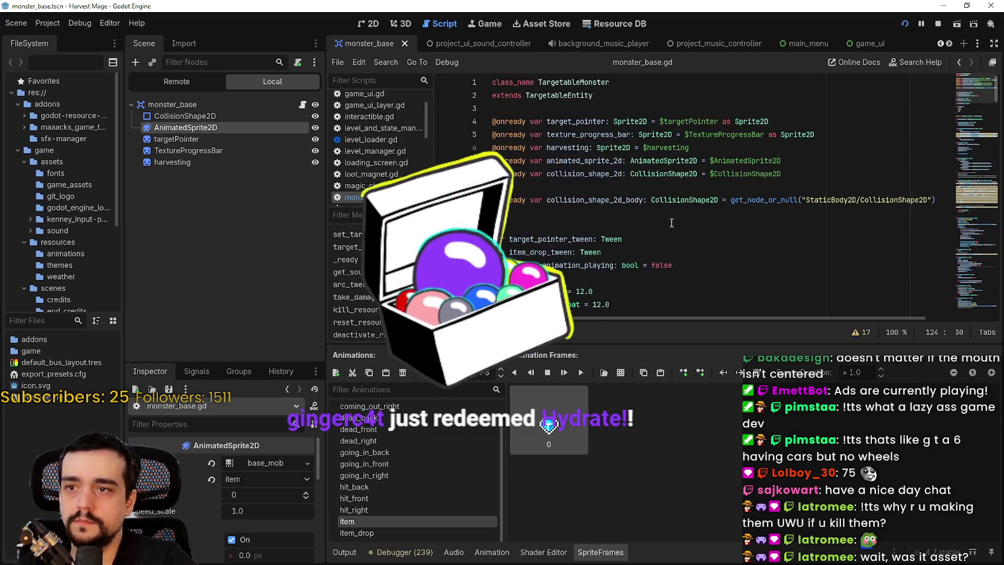
scroll(616, 224, down, 3)
double_click(520, 134)
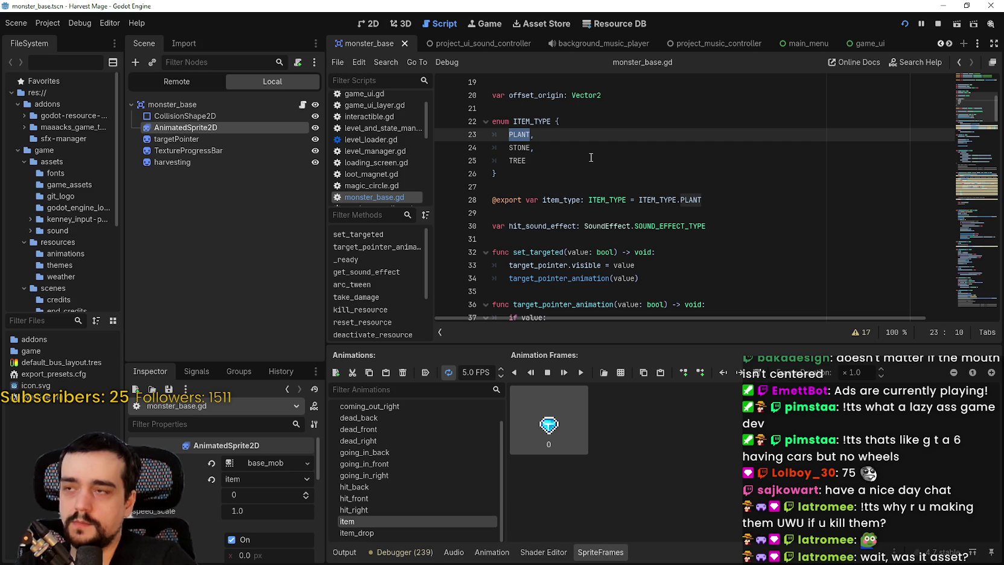
text(MONSTER_MELEE,)
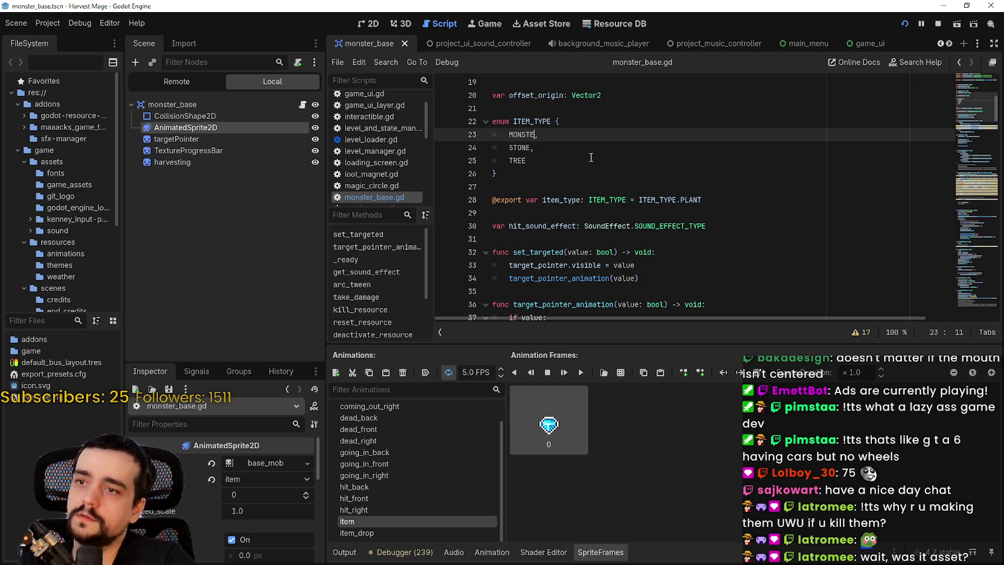
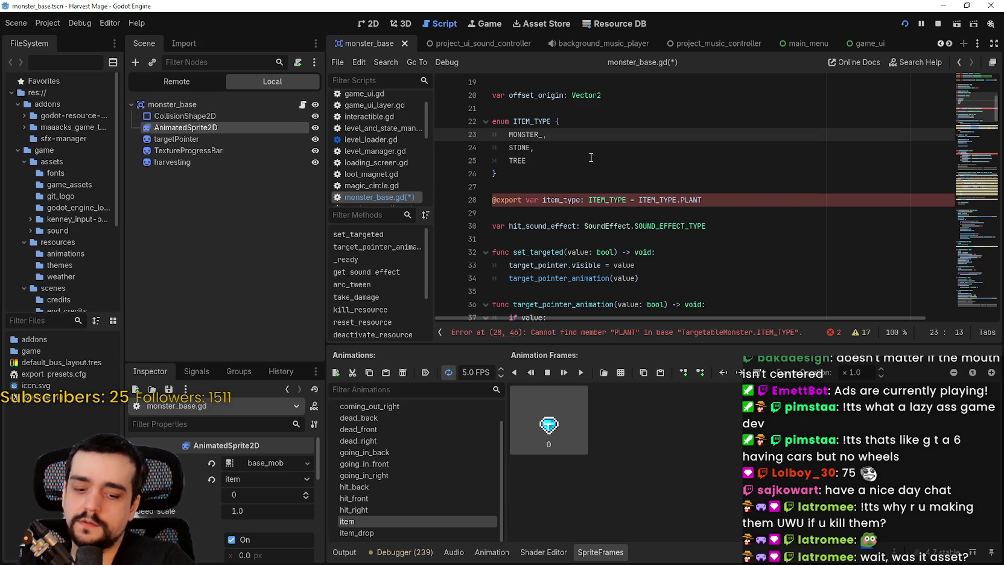
Rename the enum entries STONE and TREE to MONSTER_RANGE and MONSTER_MAGIC, and default item_type to MONSTER_MELEE
double_click(520, 147)
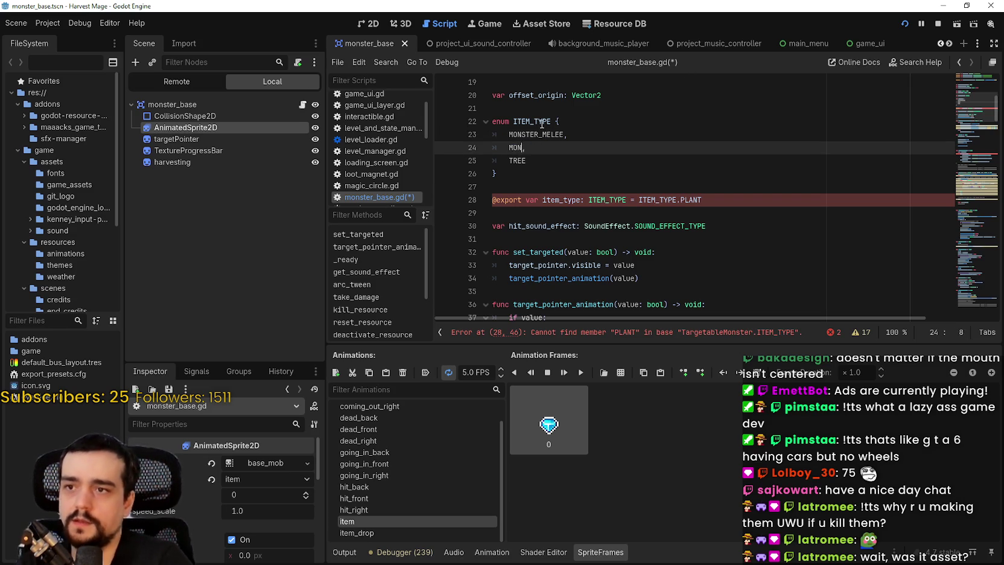
text(MONSTER_RANG)
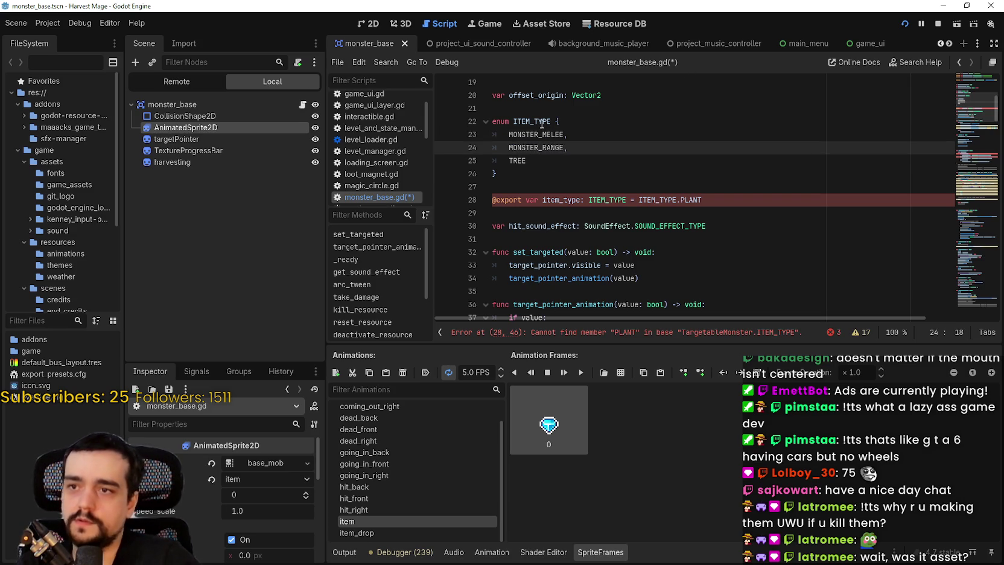
double_click(513, 161)
text(MONSTER_MAGIC)
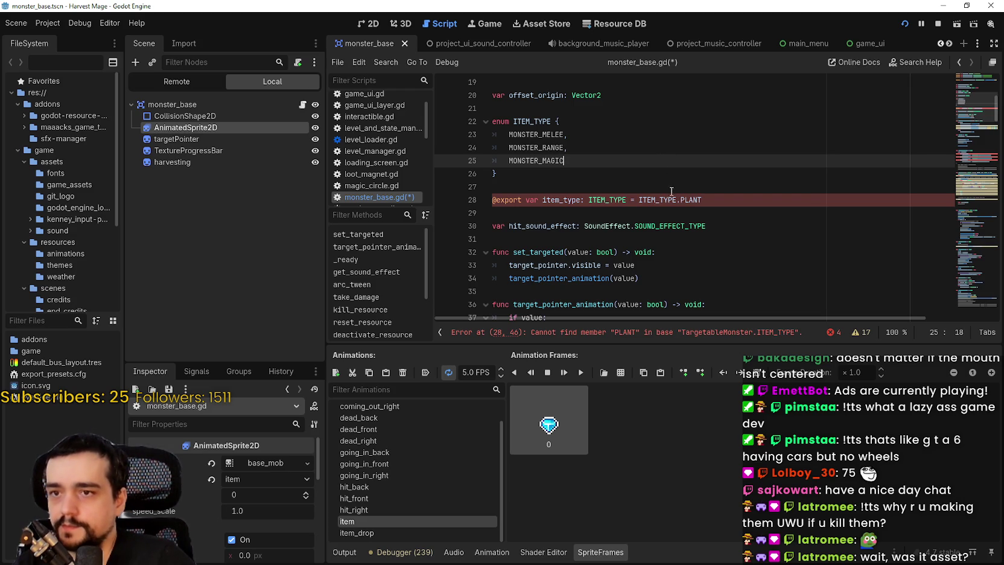
click(686, 199)
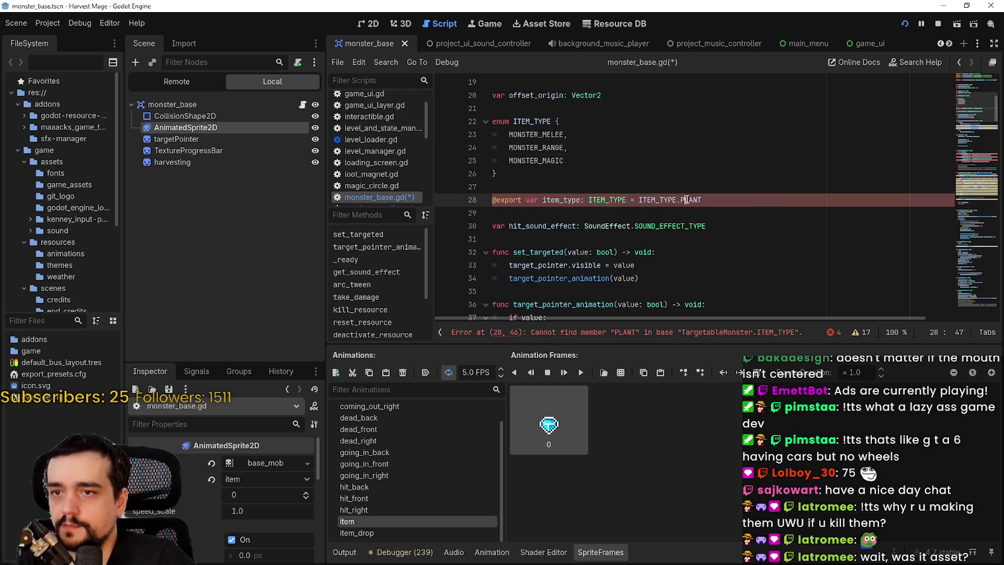
text(MO)
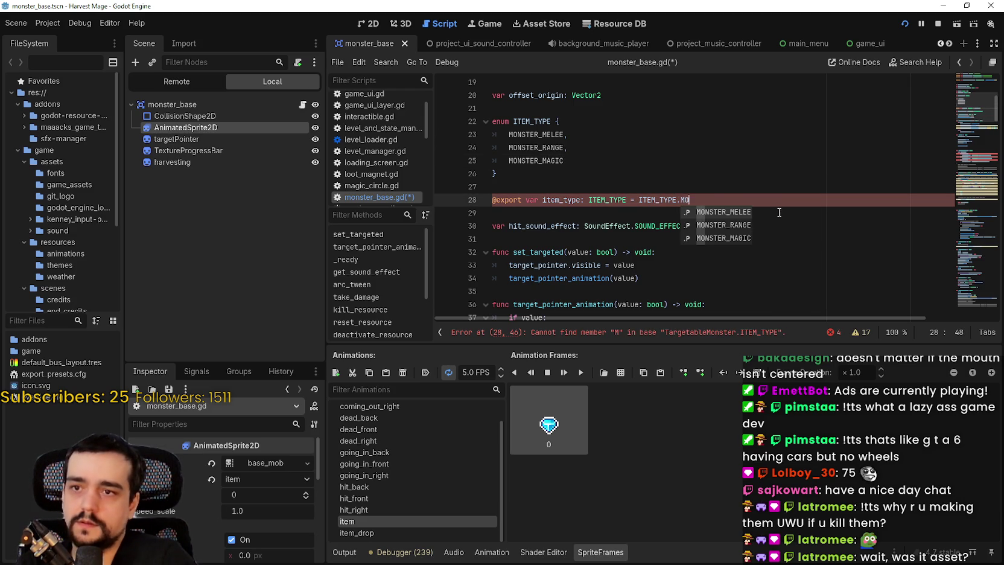
key(Return)
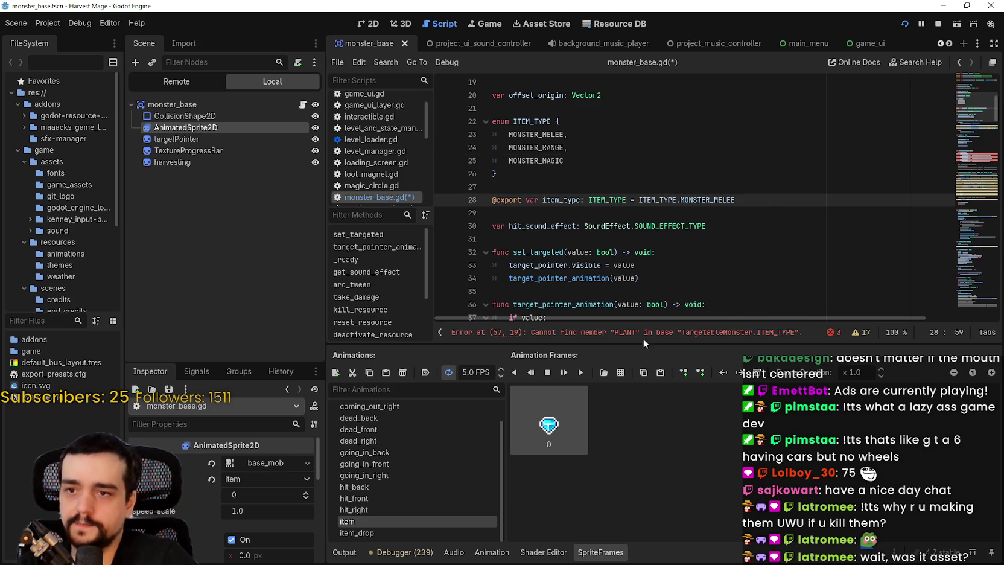
click(645, 336)
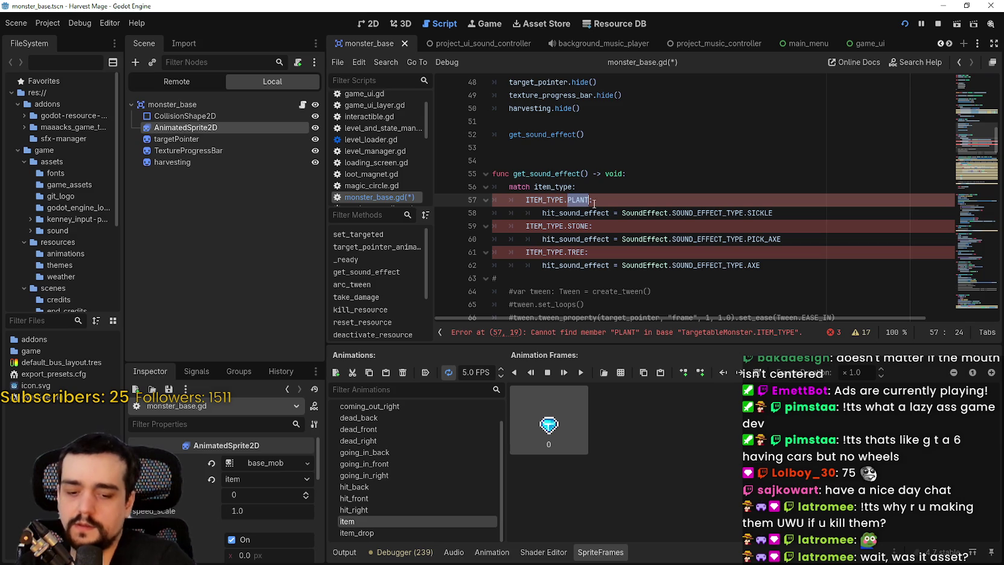
Replace PLANT, STONE and TREE in get_sound_effect's match with MONSTER_MELEE, MONSTER_RANGE and MONSTER_MAGIC
text(ON)
key(Return)
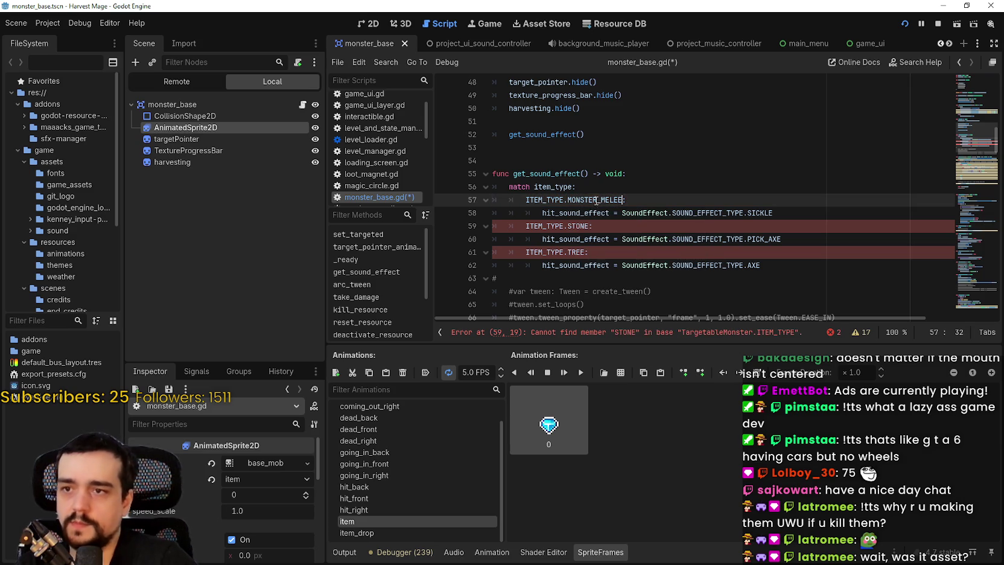
drag(566, 225, 589, 224)
text(O)
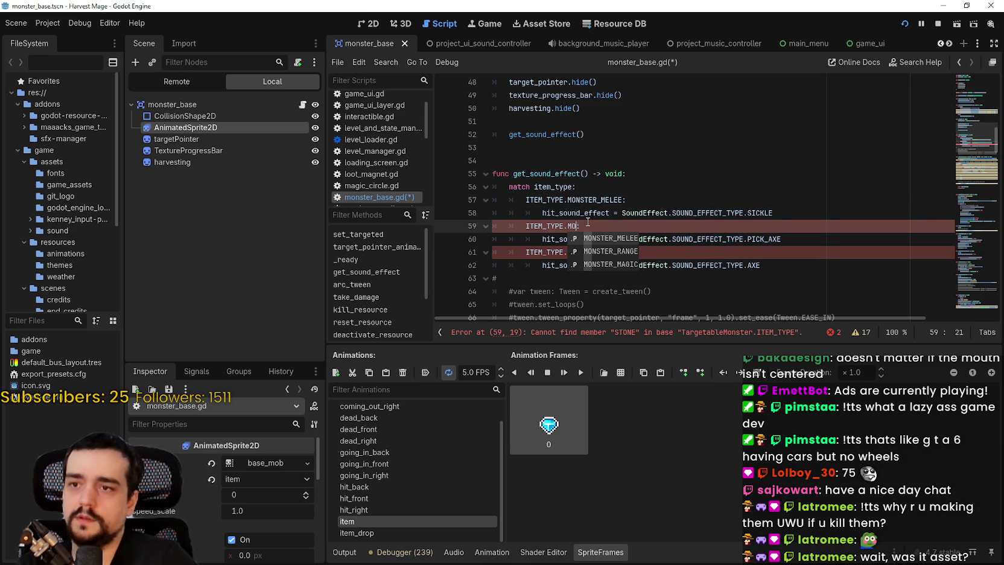
key(Down)
key(Return)
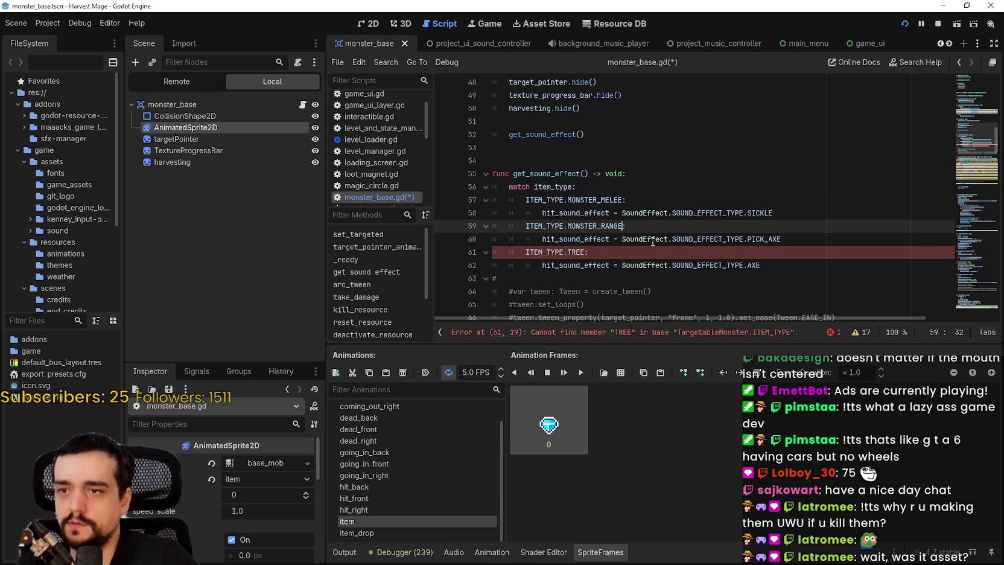
double_click(585, 251)
text(O)
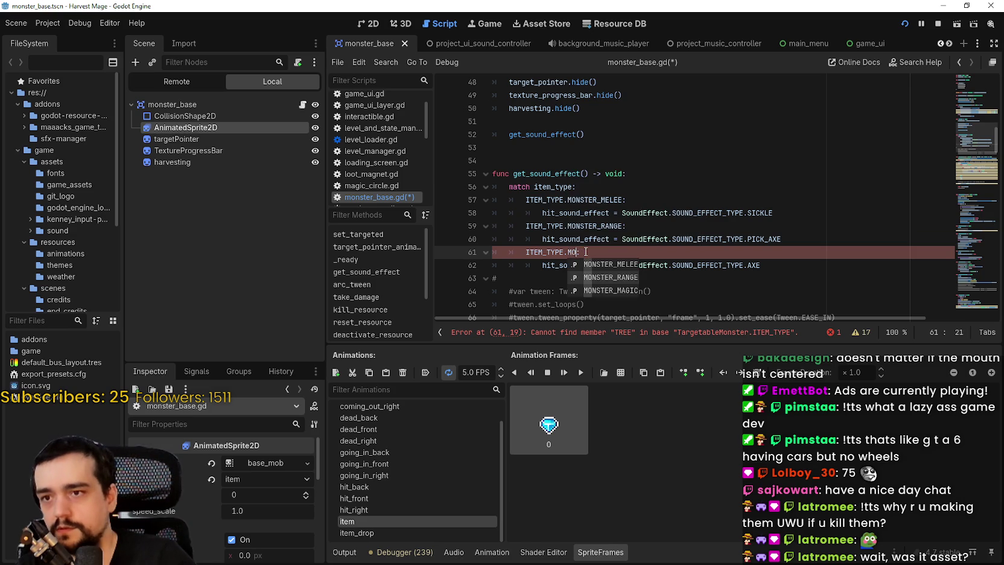
key(Down)
key(Down)
key(Return)
double_click(765, 212)
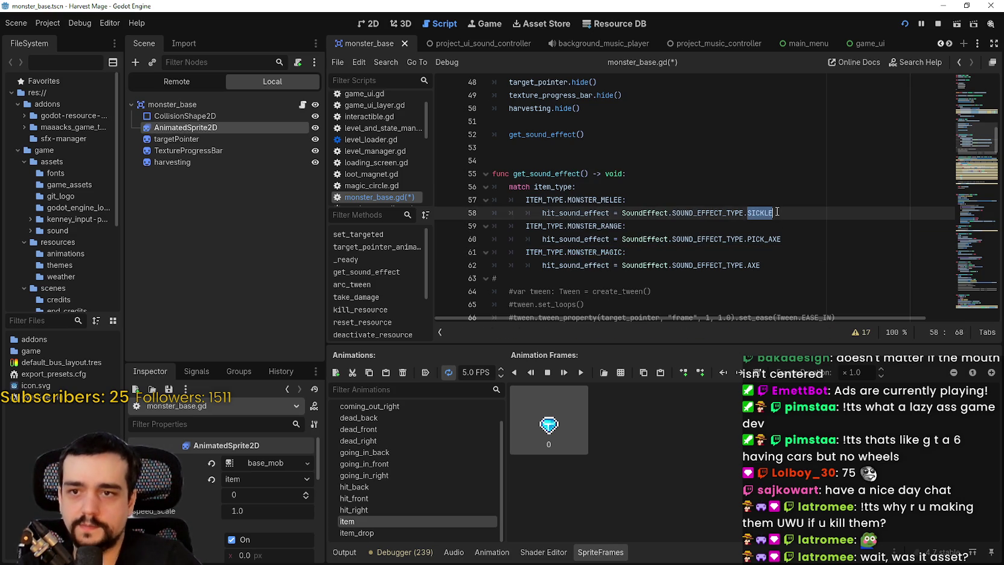
right_click(656, 214)
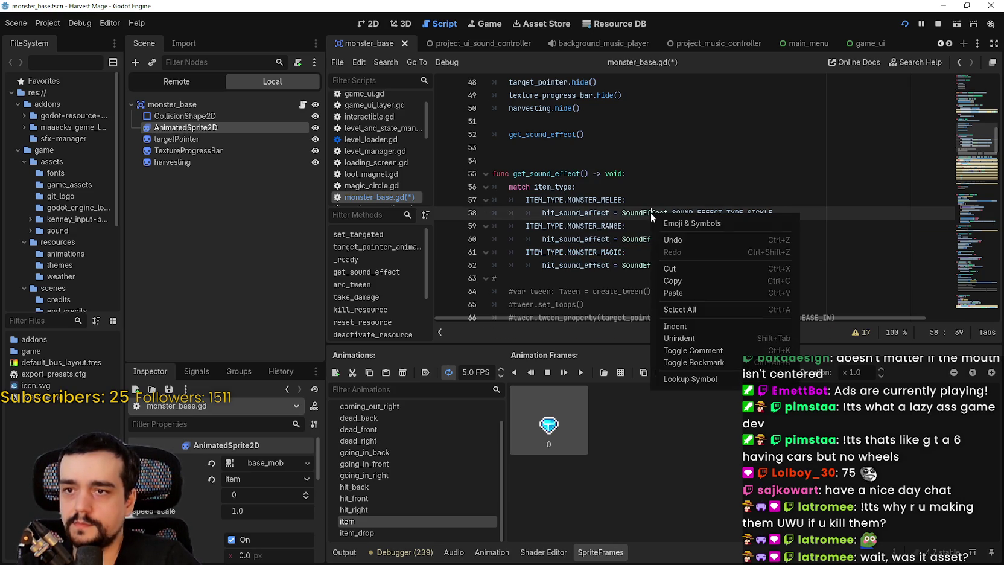
In sfx_setting.gd, add SWORD_ATTACK, BOW_ATTACK and MAGIC_ATTACK to the SOUND_EFFECT_TYPE enum and save
click(684, 382)
scroll(608, 112, up, 4)
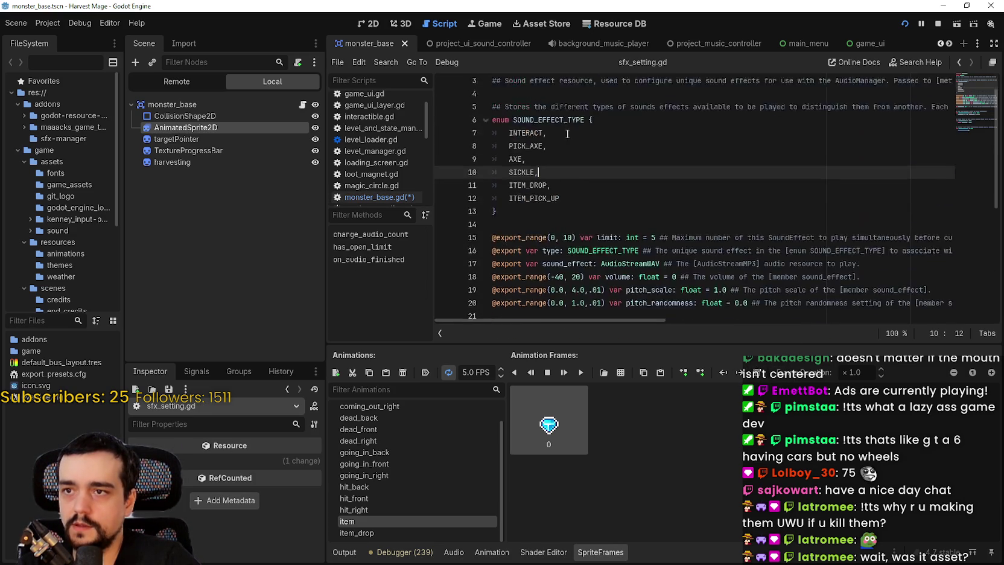
click(577, 229)
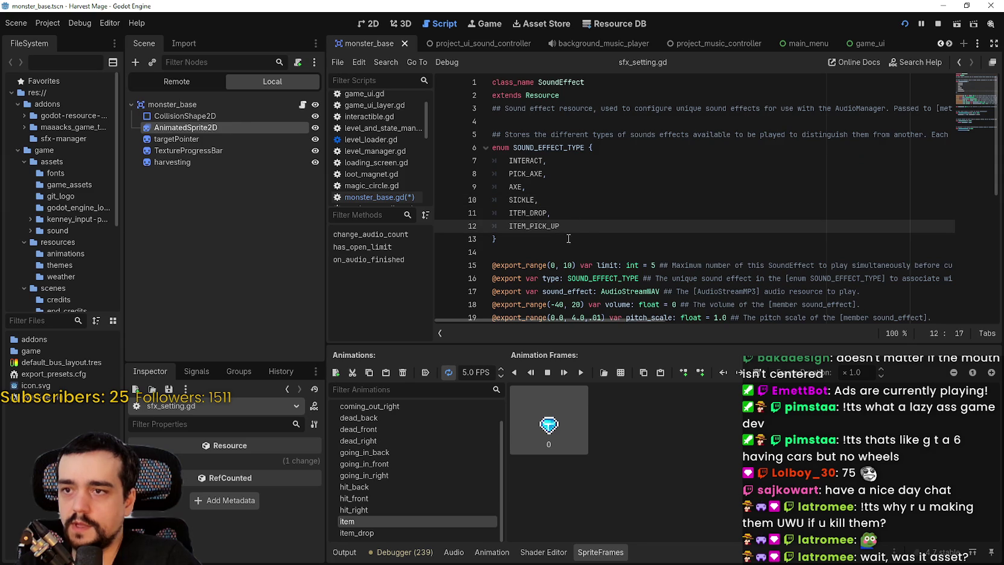
text(,)
key(Return)
text(SWORD_ATTACK,)
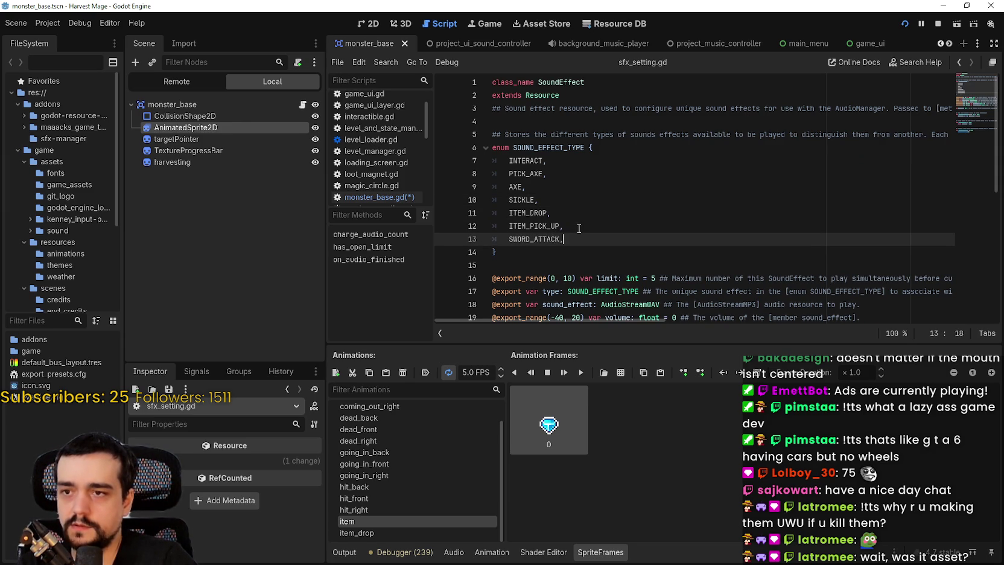
key(Return)
text(BOW_ATTAC)
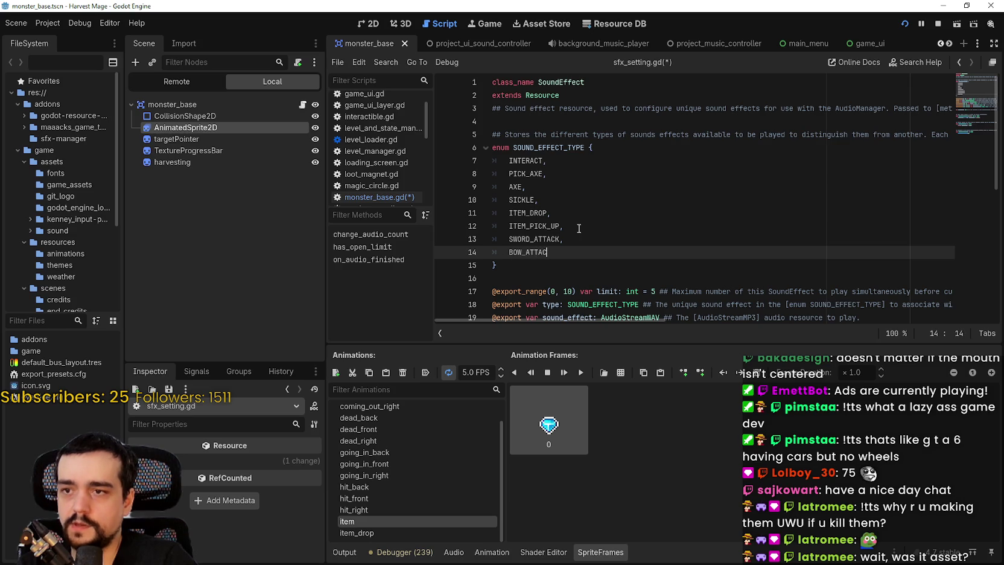
text(K,)
key(Return)
text(MAGIC_ATTACK)
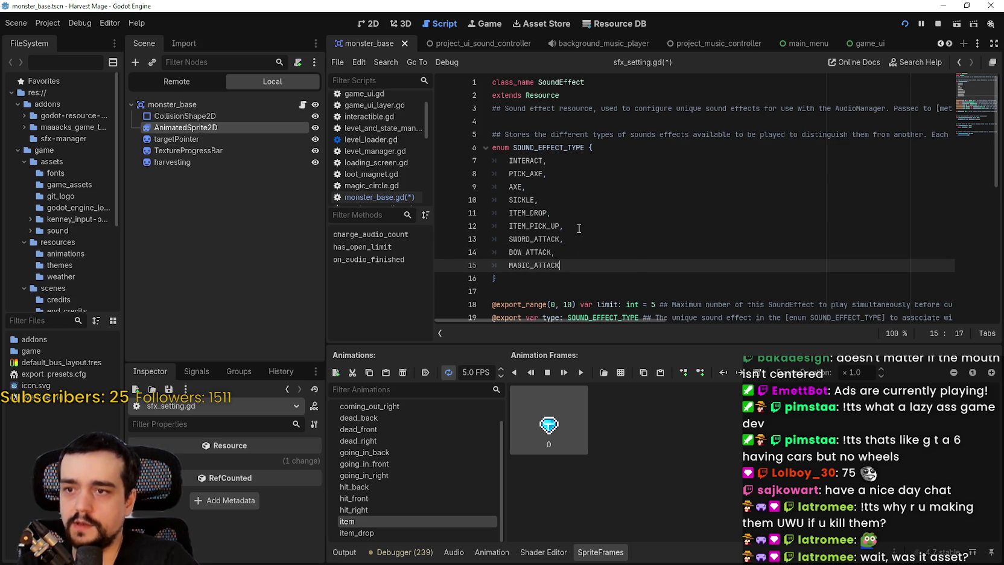
key(ctrl+s)
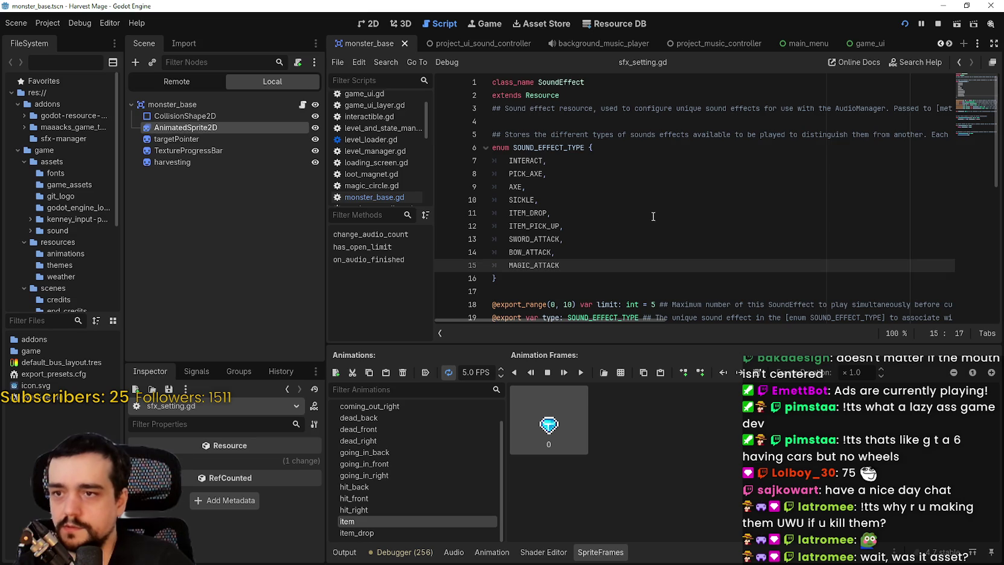
Stop the running project
key(Up)
key(Up)
key(Up)
click(518, 252)
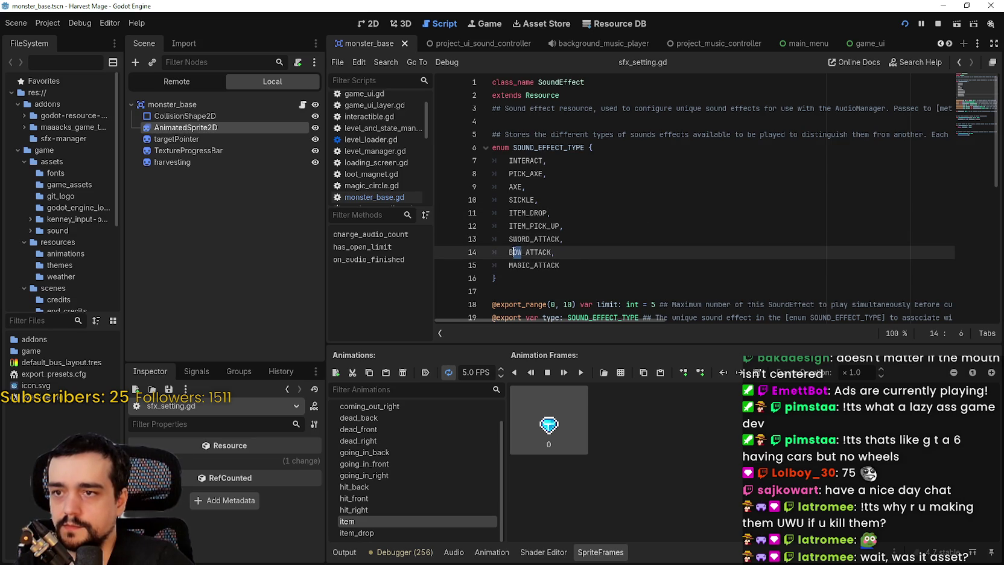
key(Down)
scroll(571, 249, down, 1)
key(Down)
key(Down)
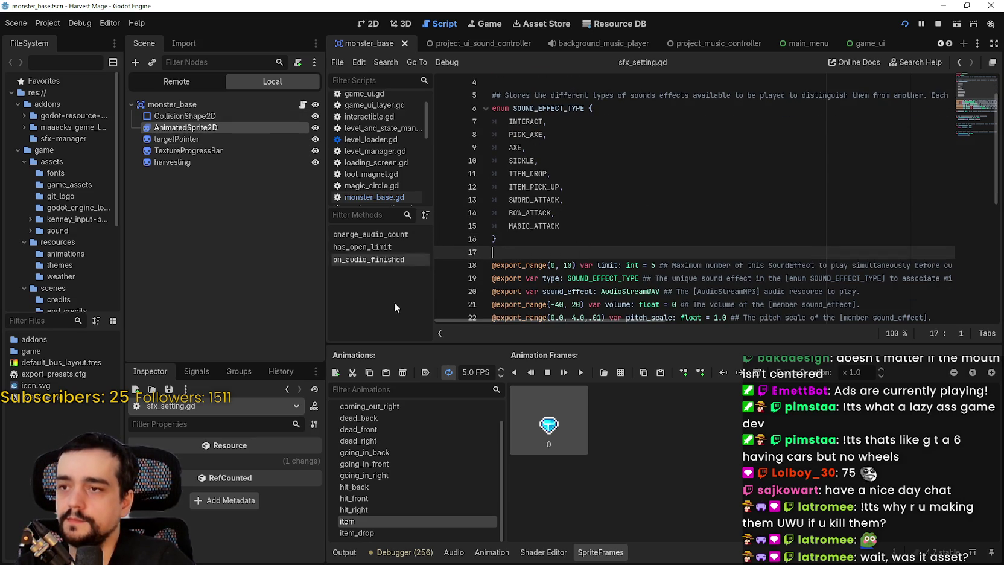
click(940, 24)
click(659, 200)
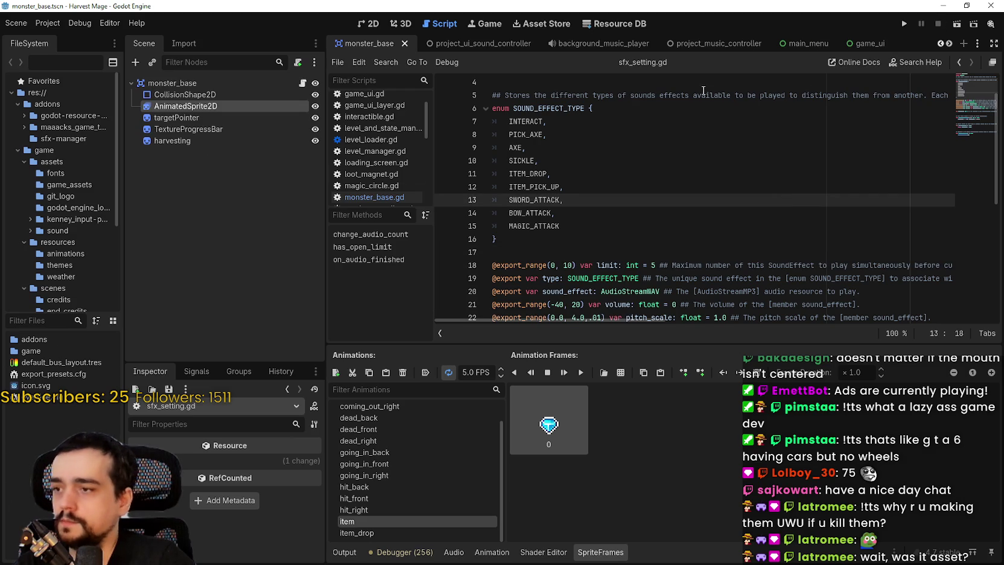
In the game_ui scene, select the SfxManager node and enlarge the Inspector
click(859, 43)
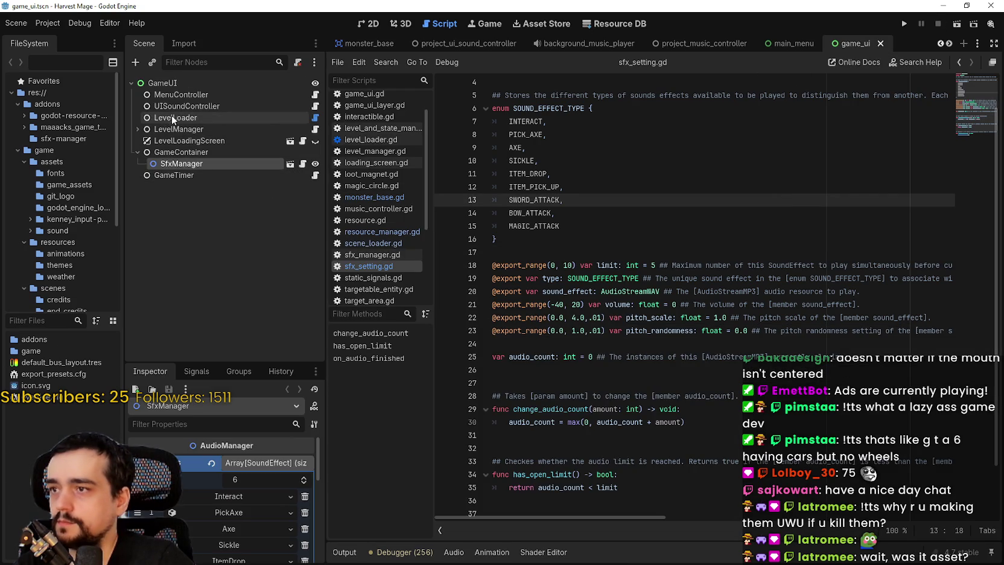
click(174, 95)
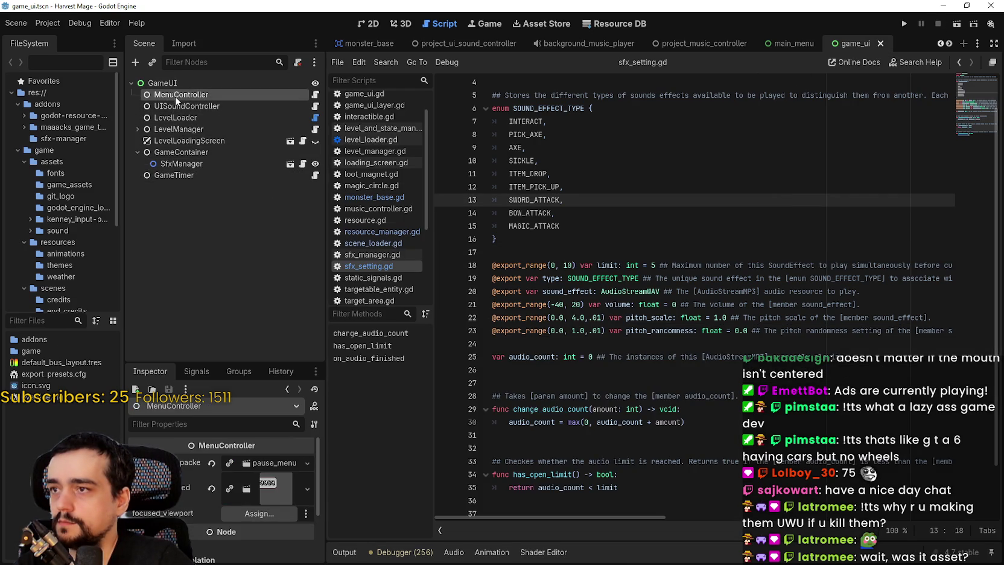
click(163, 164)
drag(238, 362, 238, 114)
Add a seventh sound effect entry as a new SoundEffect named SwordAttack
click(208, 347)
click(256, 374)
scroll(245, 416, down, 1)
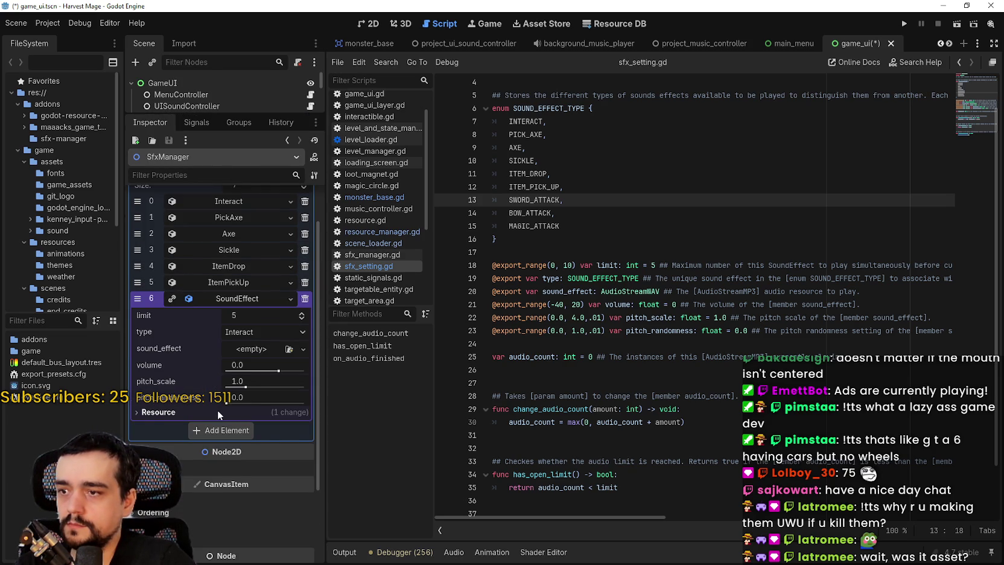
click(222, 415)
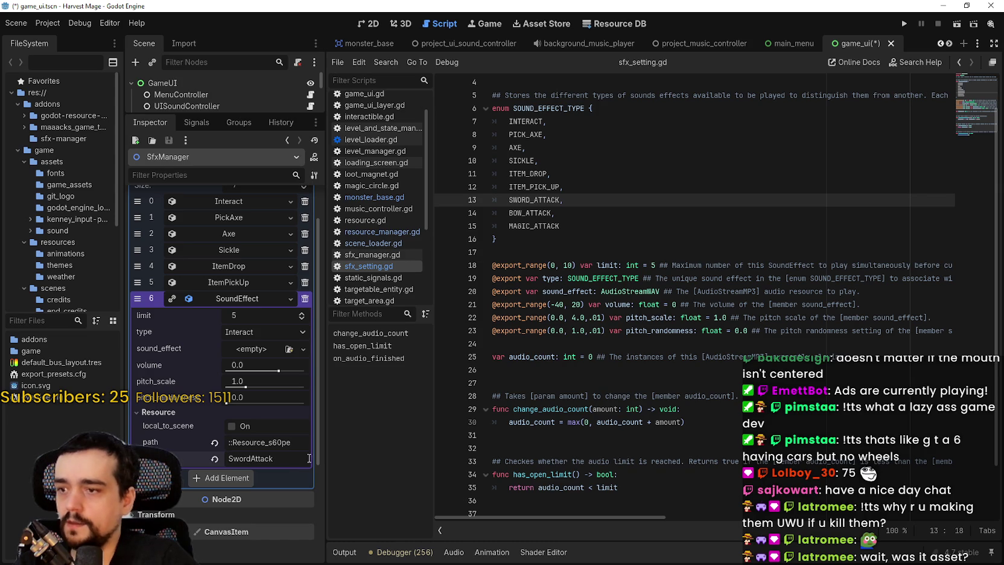
click(250, 350)
click(258, 348)
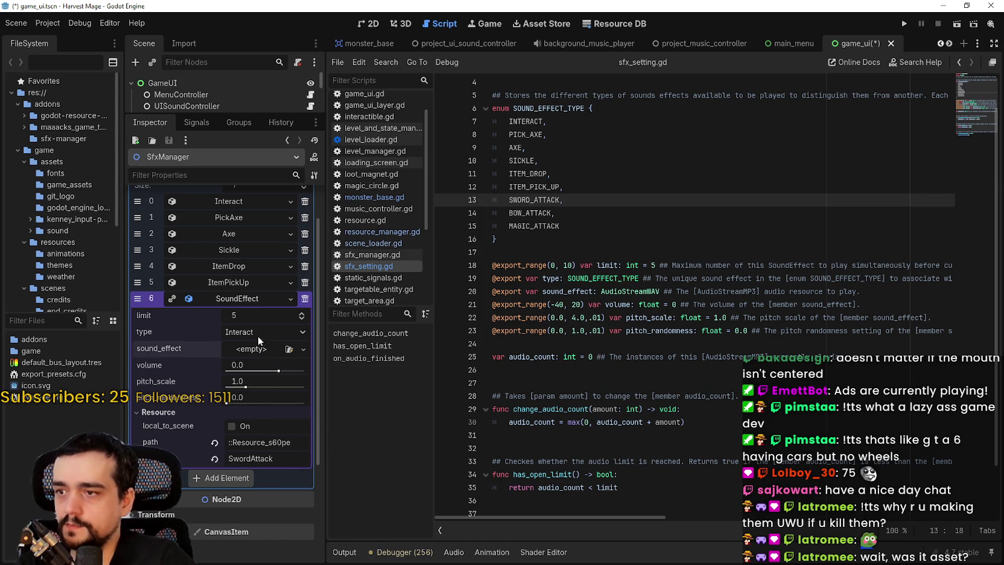
click(243, 279)
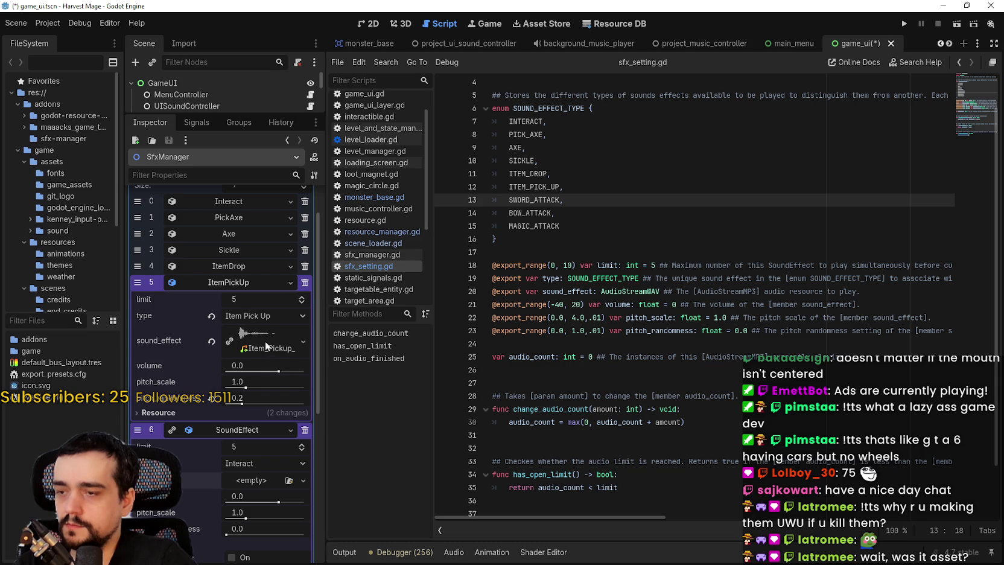
click(233, 277)
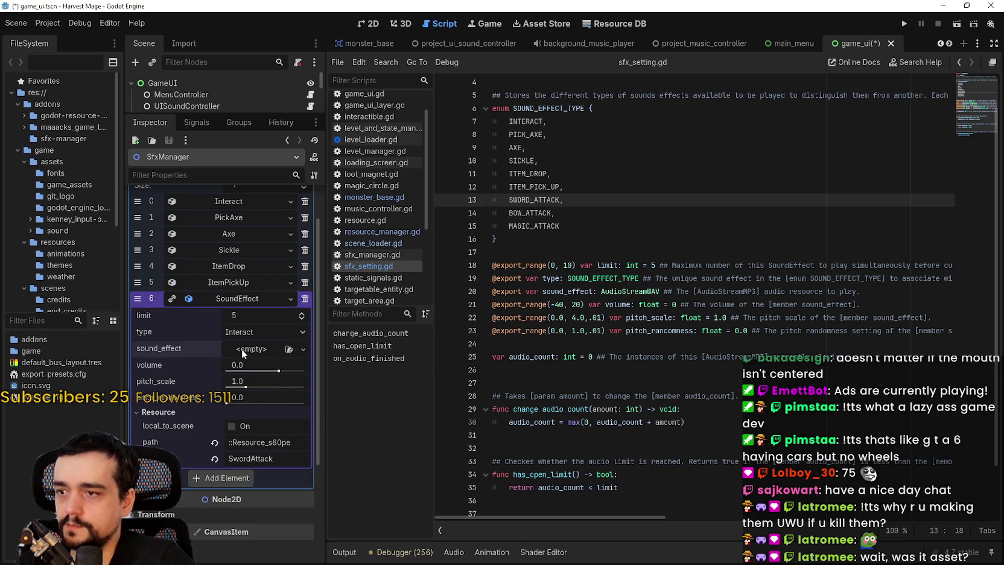
click(253, 332)
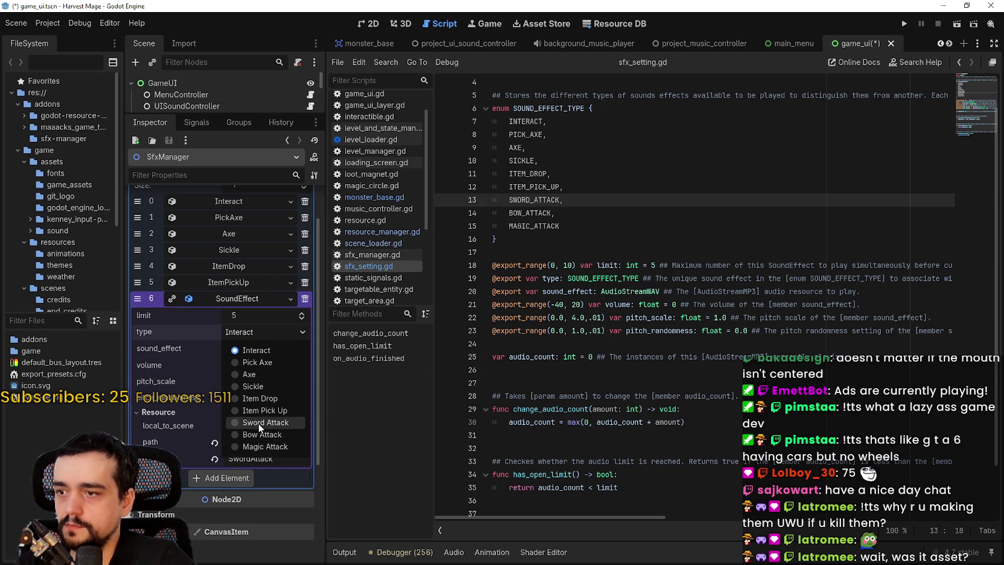
Set the new entry's type to Sword Attack and save the game_ui scene
click(258, 422)
key(ctrl+s)
click(252, 349)
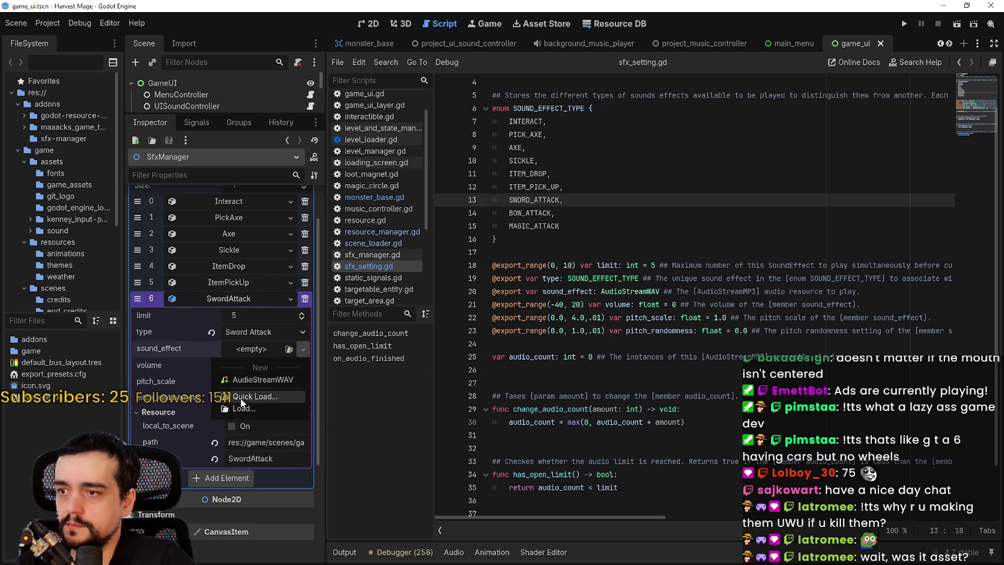
click(66, 231)
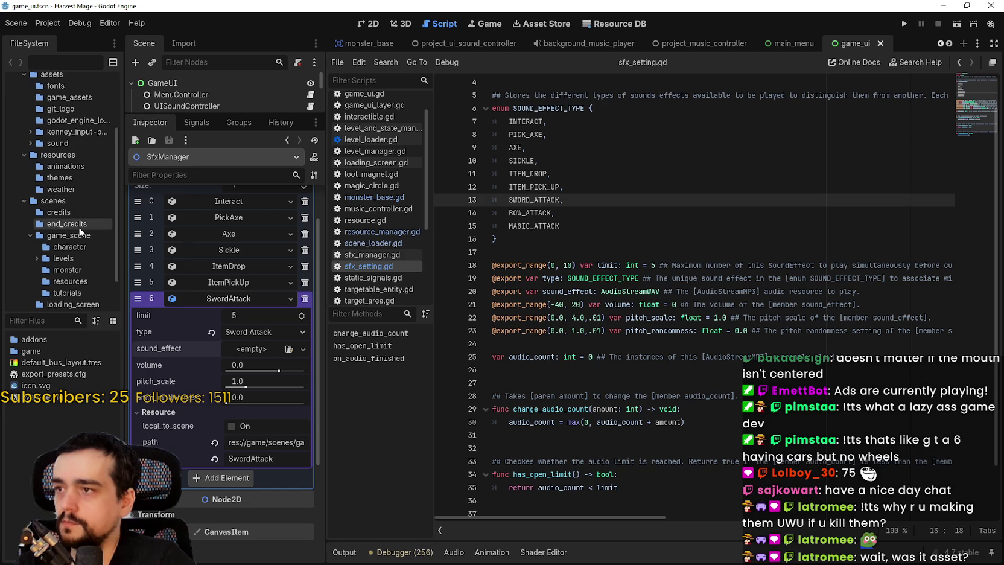
Show the sound pack's Hit folder .wav files in a widened FileSystem panel
click(31, 230)
scroll(35, 223, down, 2)
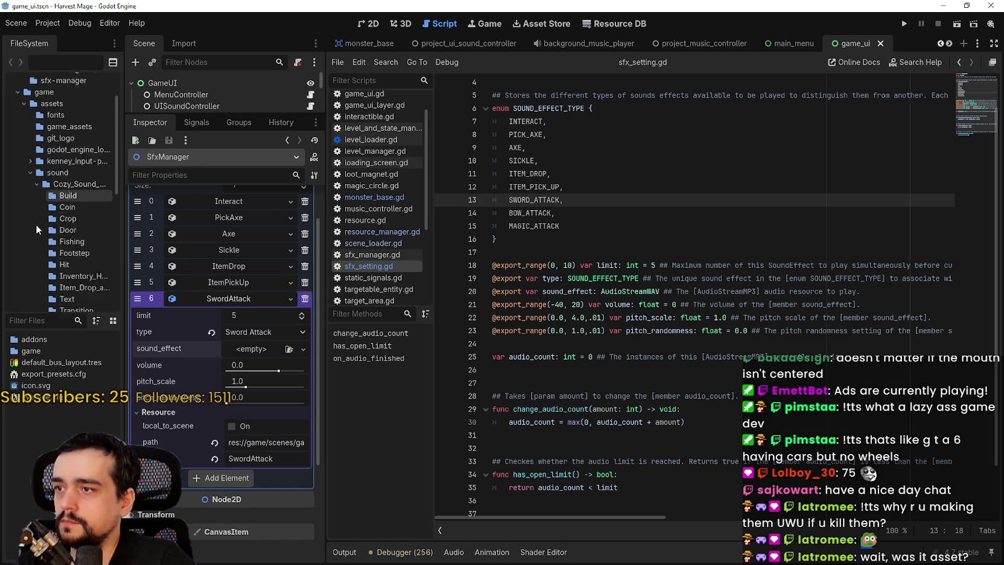
scroll(66, 241, down, 4)
click(63, 148)
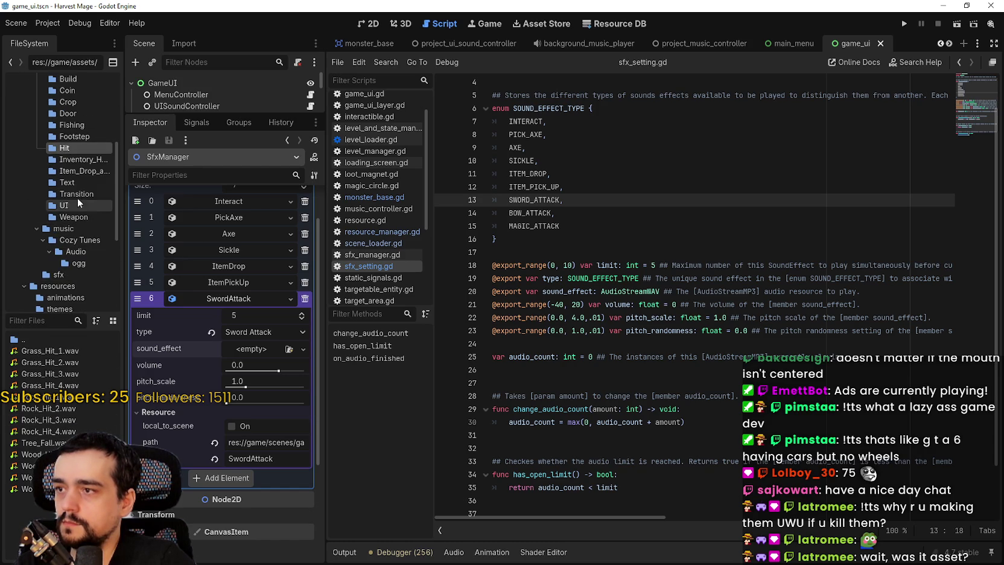
drag(123, 165, 175, 183)
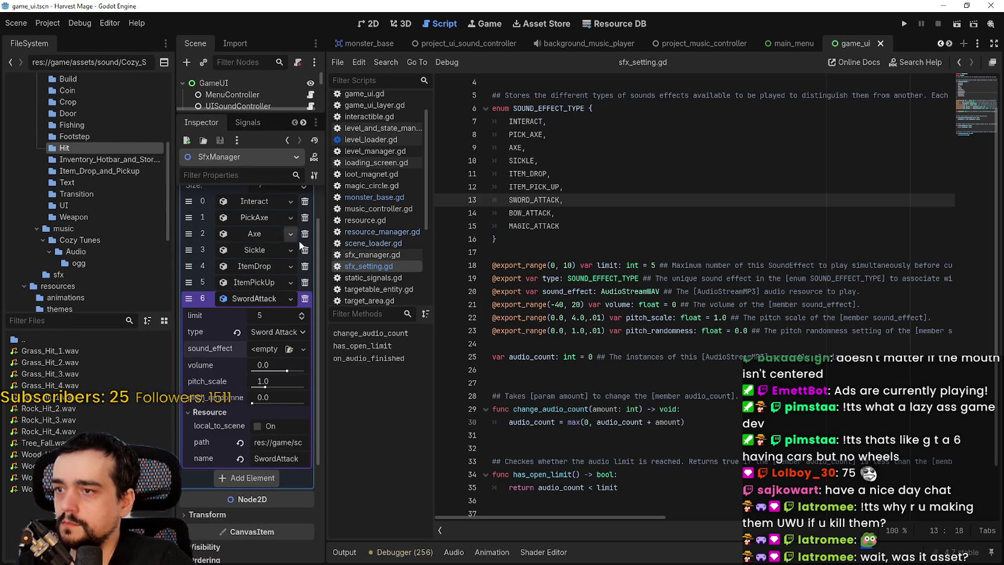
Open the Weapon folder and preview Weapon_Swing_1.wav and Weapon_Swing_2.wav
click(73, 216)
click(60, 362)
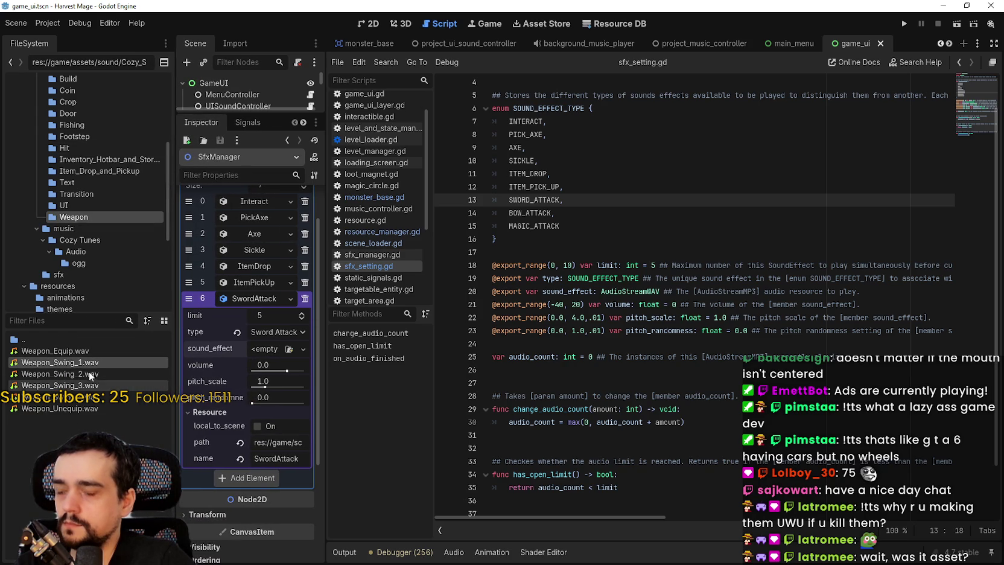
double_click(78, 364)
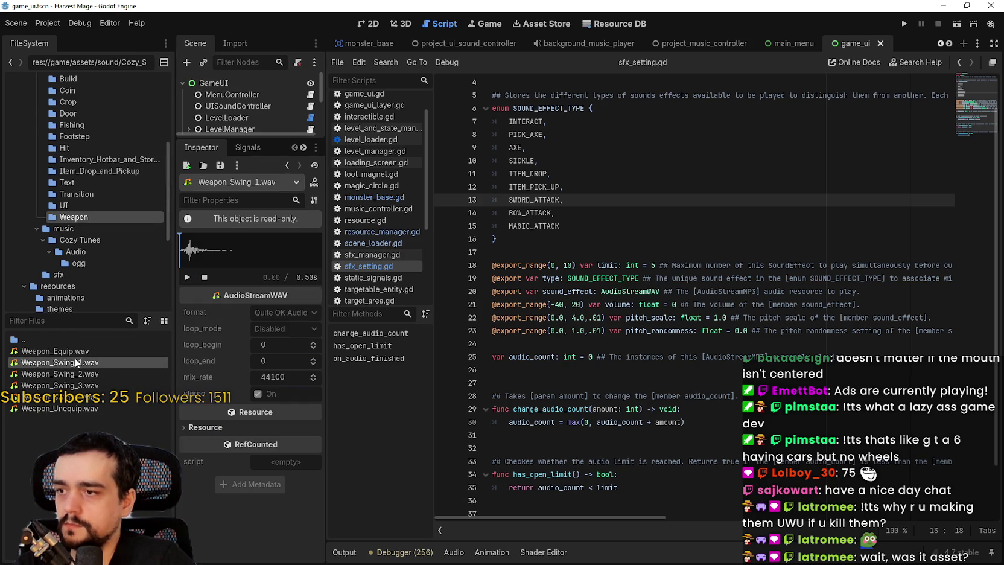
click(187, 277)
click(187, 278)
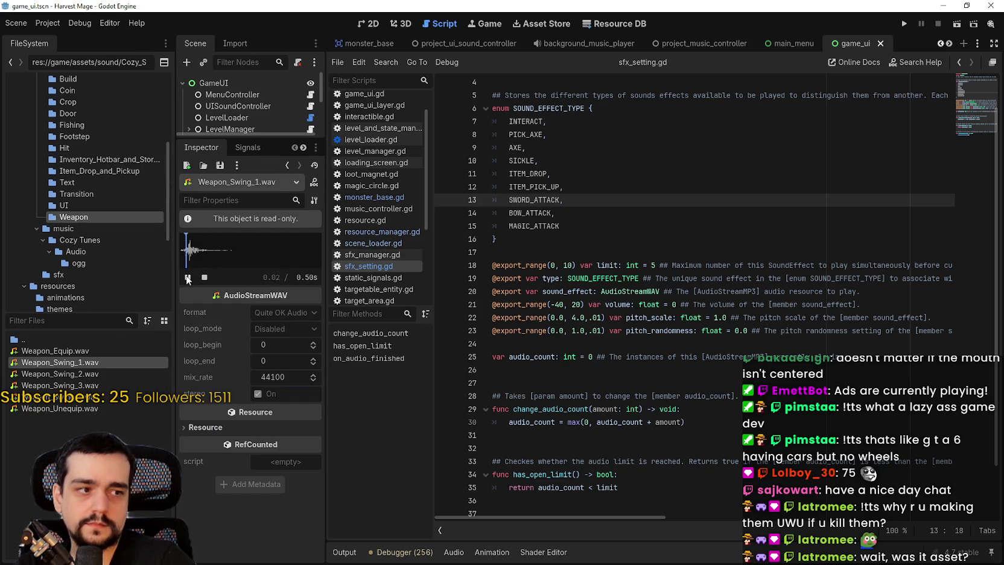
double_click(60, 373)
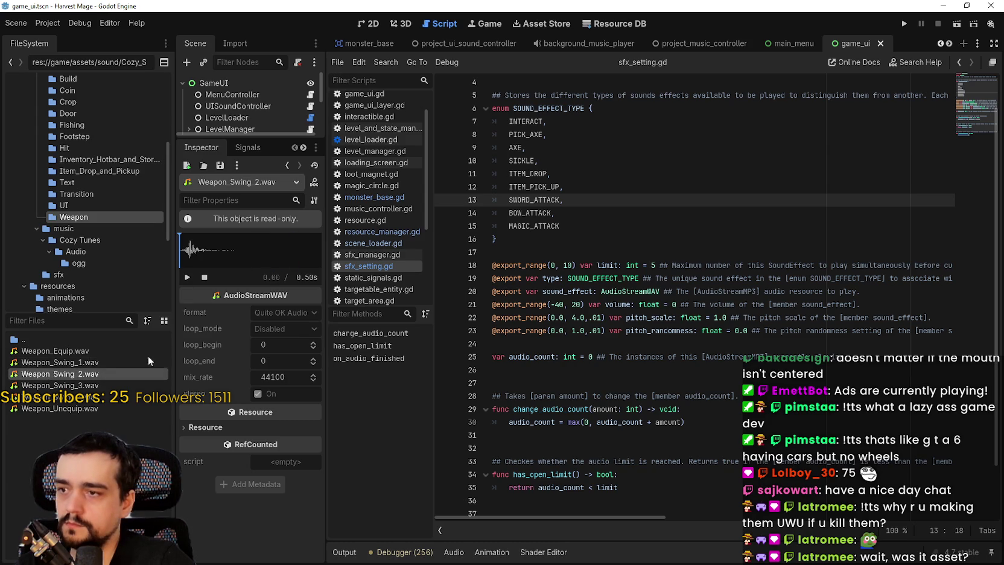
click(187, 277)
click(186, 278)
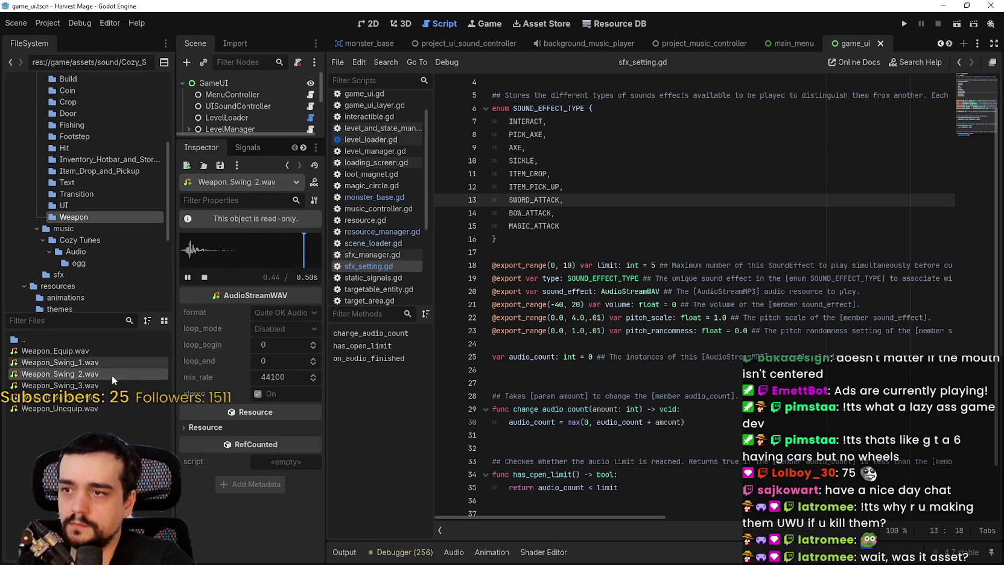
Preview Weapon_Swing_3.wav and Weapon_Swing_4.wav, then return to Weapon_Swing_1.wav
click(91, 384)
click(188, 277)
click(92, 397)
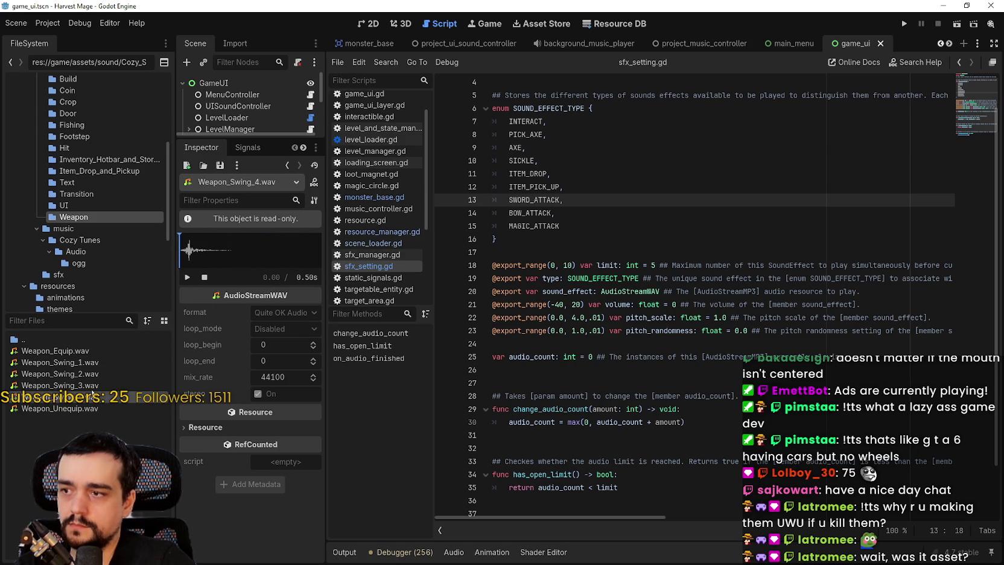
click(190, 277)
click(189, 277)
click(75, 364)
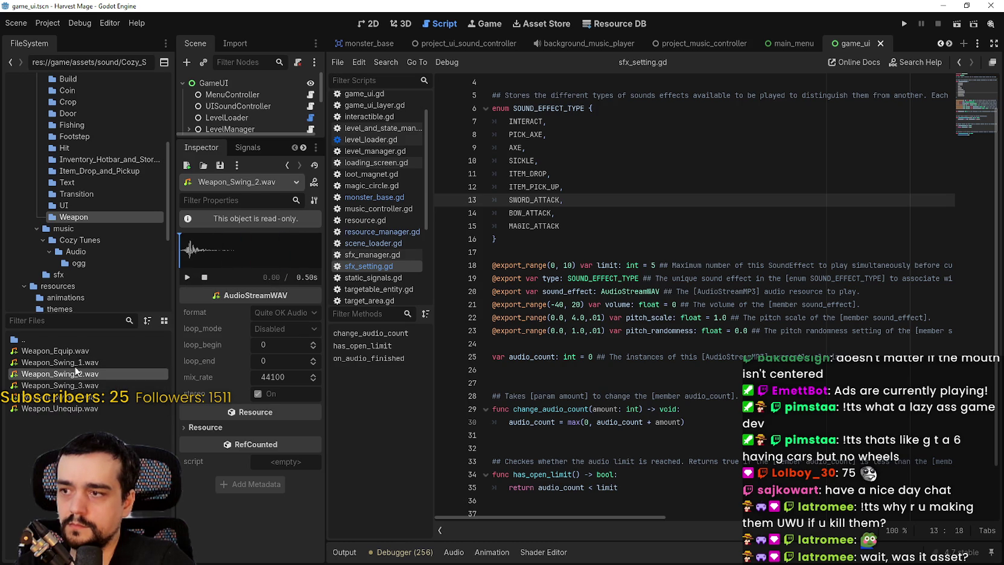
click(188, 278)
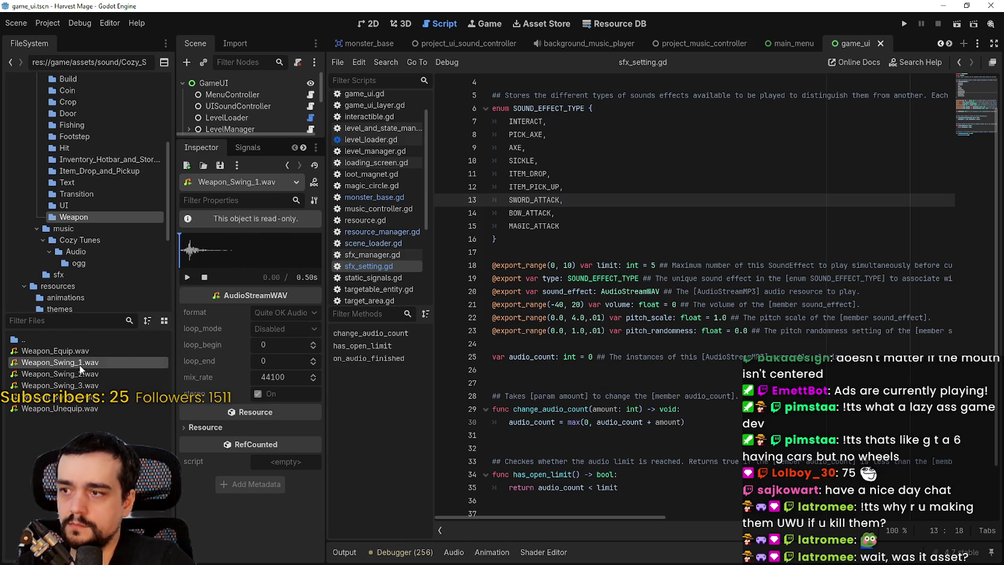
drag(250, 138, 250, 255)
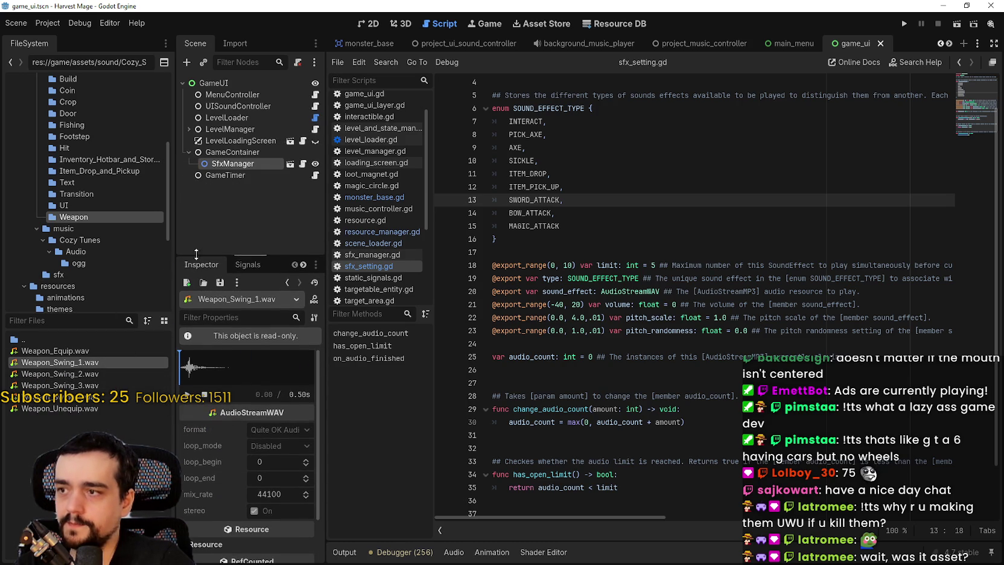
Assign Weapon_Swing_1.wav as SwordAttack's sound effect and save the scene
click(233, 164)
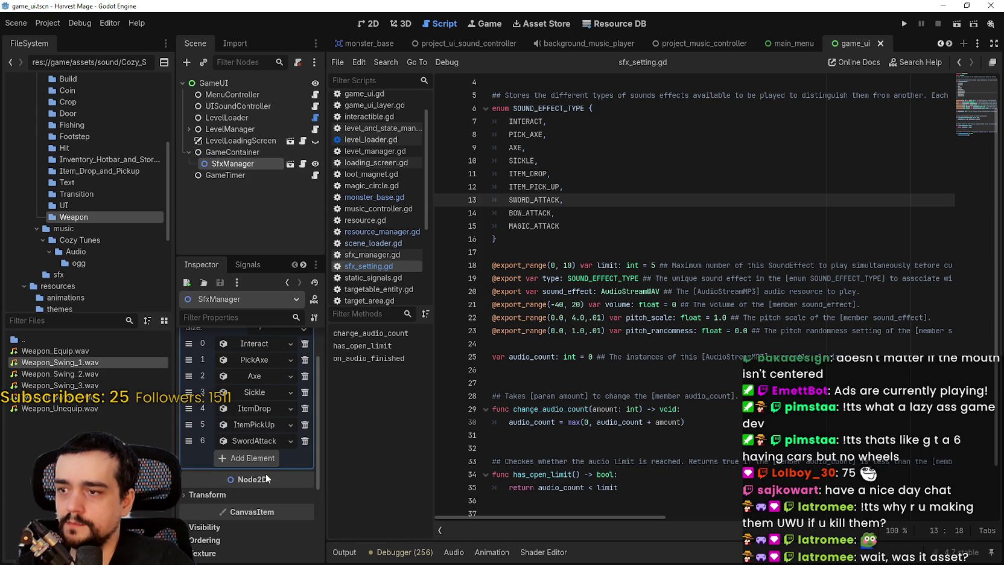
click(247, 442)
mouse_move(61, 362)
mouse_down()
mouse_move(181, 417)
mouse_move(276, 434)
mouse_up()
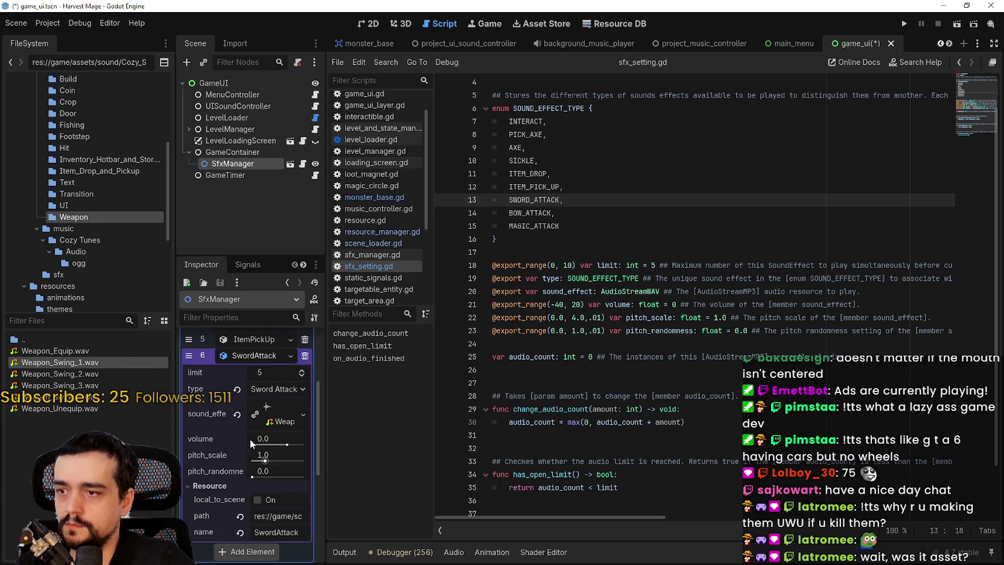
key(ctrl+s)
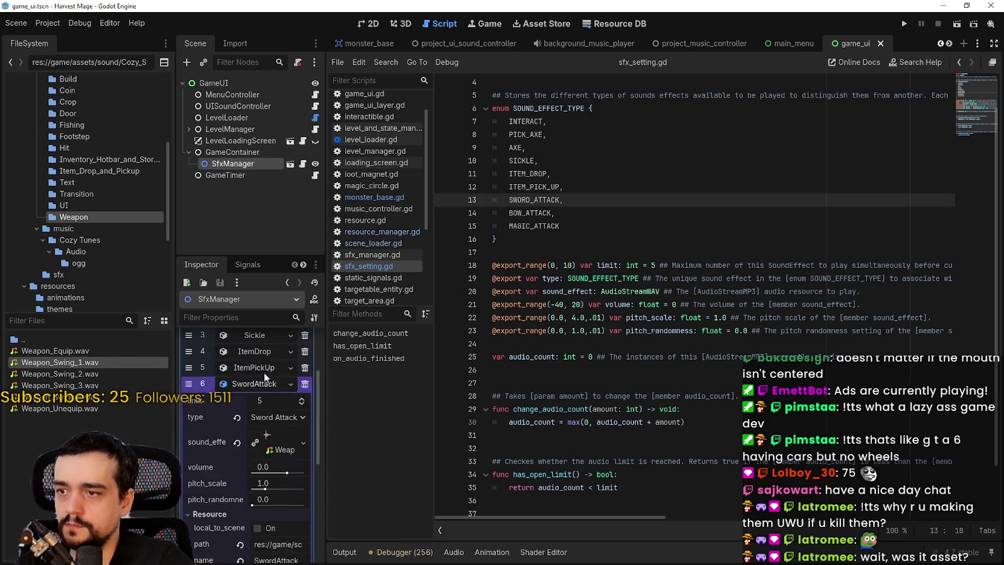
Set SwordAttack's pitch randomness to 0.1 and save the scene
scroll(255, 392, up, 3)
click(260, 348)
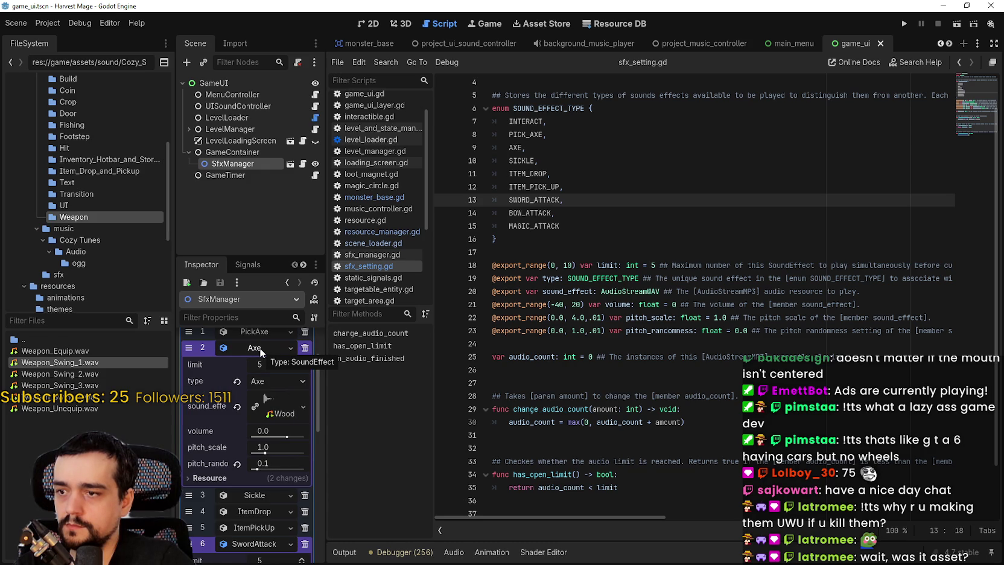
click(258, 347)
click(256, 413)
scroll(257, 484, down, 1)
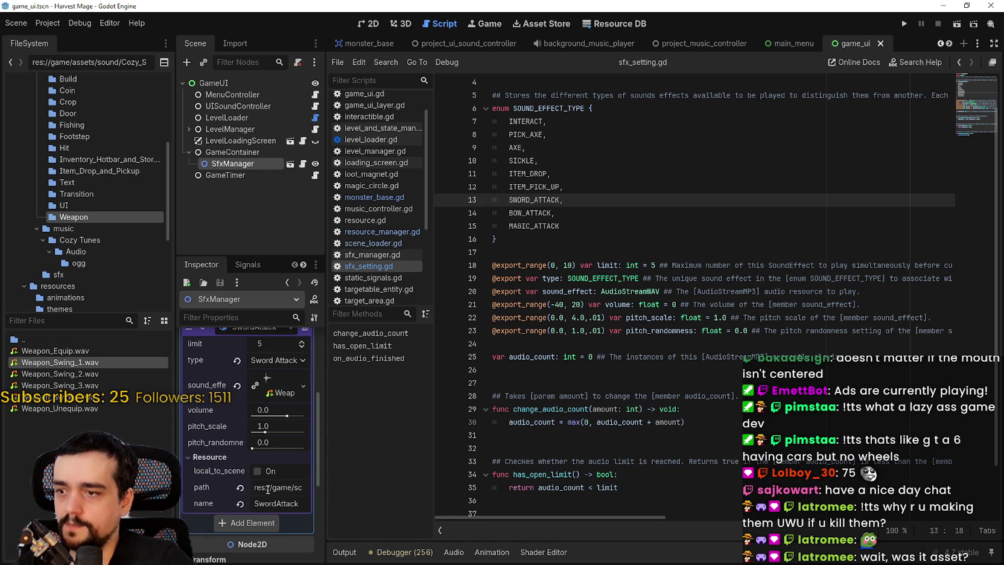
text(0.1)
key(Return)
key(ctrl+a)
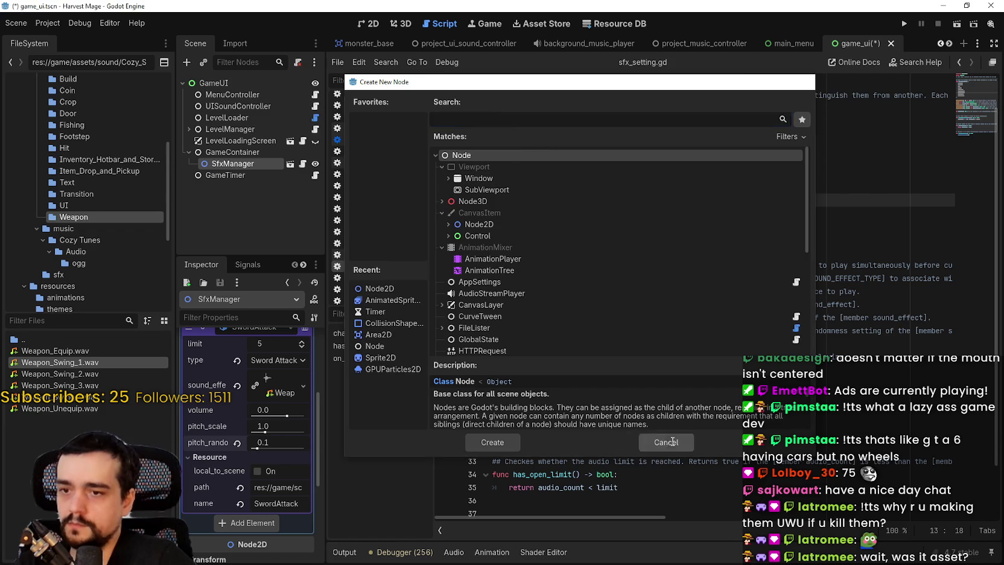
click(665, 441)
key(ctrl+s)
Add an eighth sound entry holding a new SoundEffect resource
scroll(257, 437, up, 1)
click(266, 413)
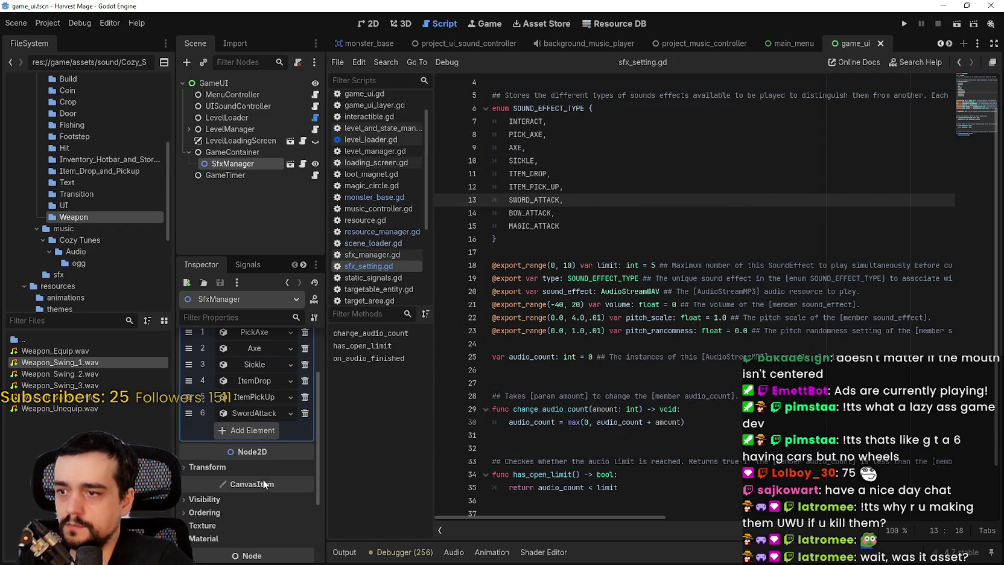
click(255, 433)
click(253, 430)
click(251, 462)
text(BowAttack)
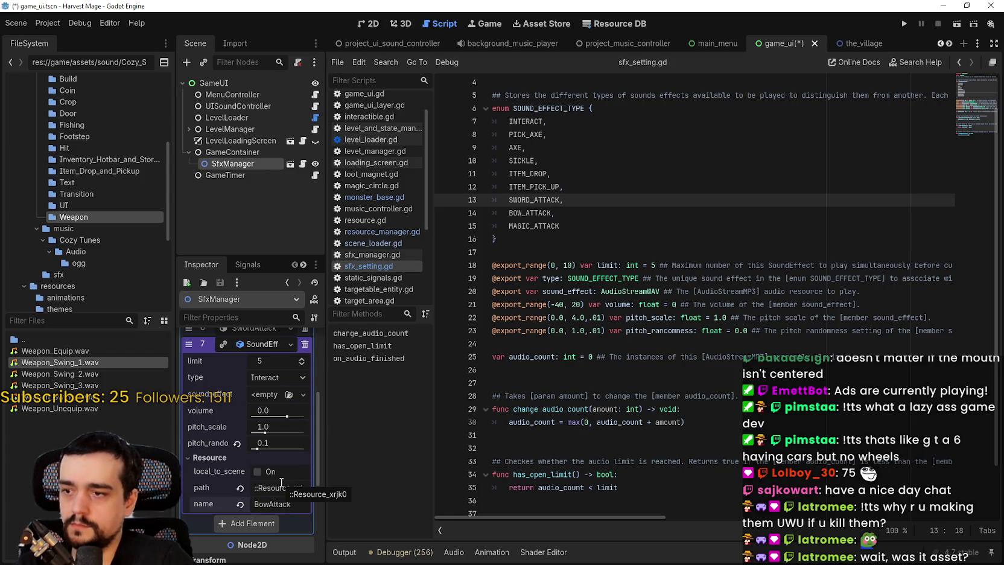
Save the BowAttack entry and assign it Weapon_Swing_2.wav from the Weapon folder
key(ctrl+s)
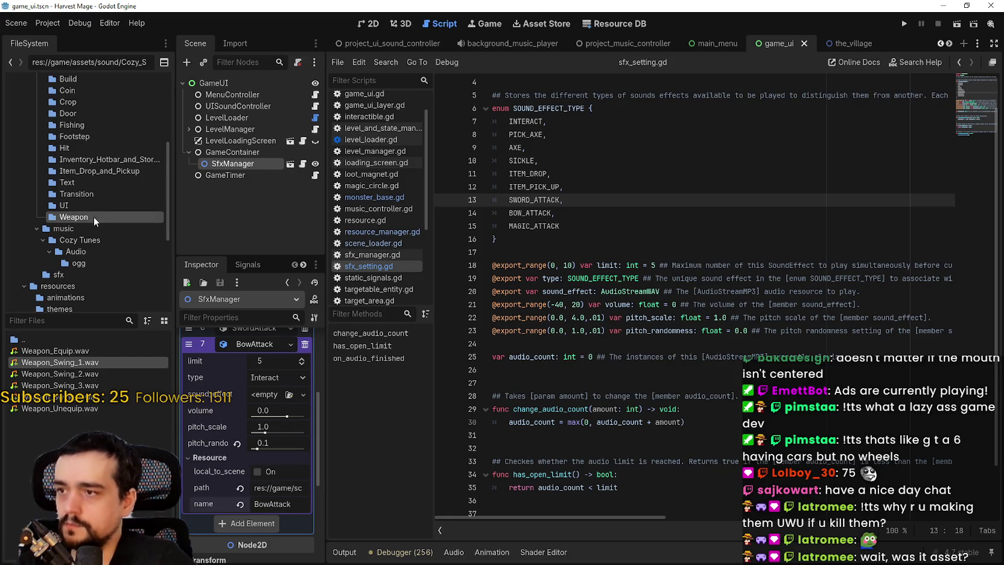
scroll(81, 187, up, 2)
scroll(82, 187, up, 2)
click(81, 204)
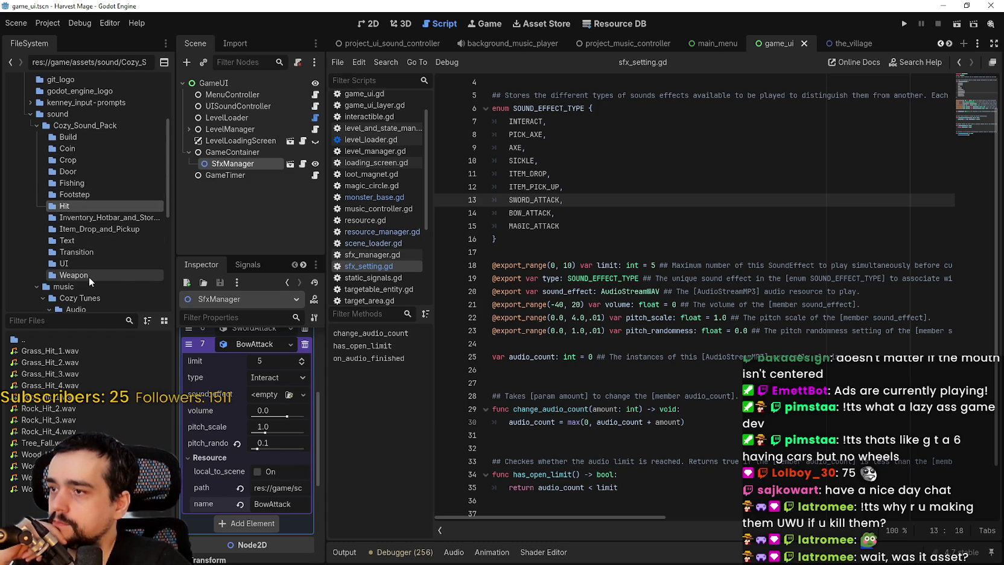
drag(175, 244, 193, 243)
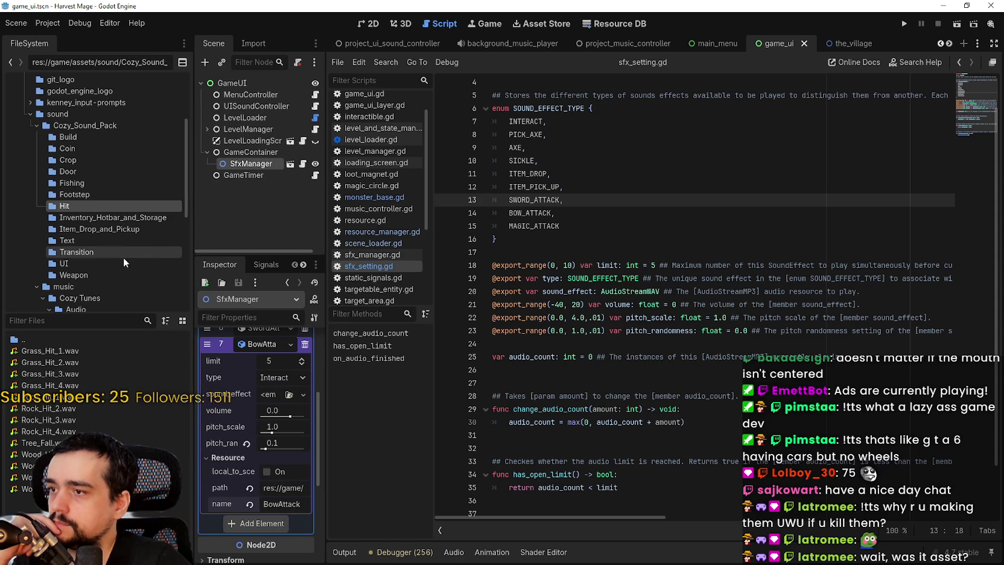
click(143, 217)
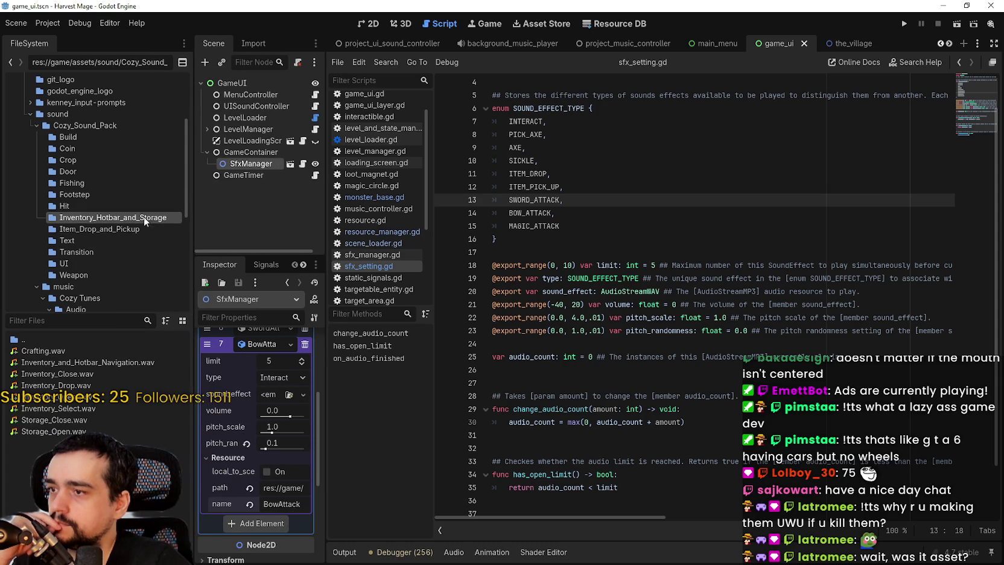
click(104, 264)
click(100, 275)
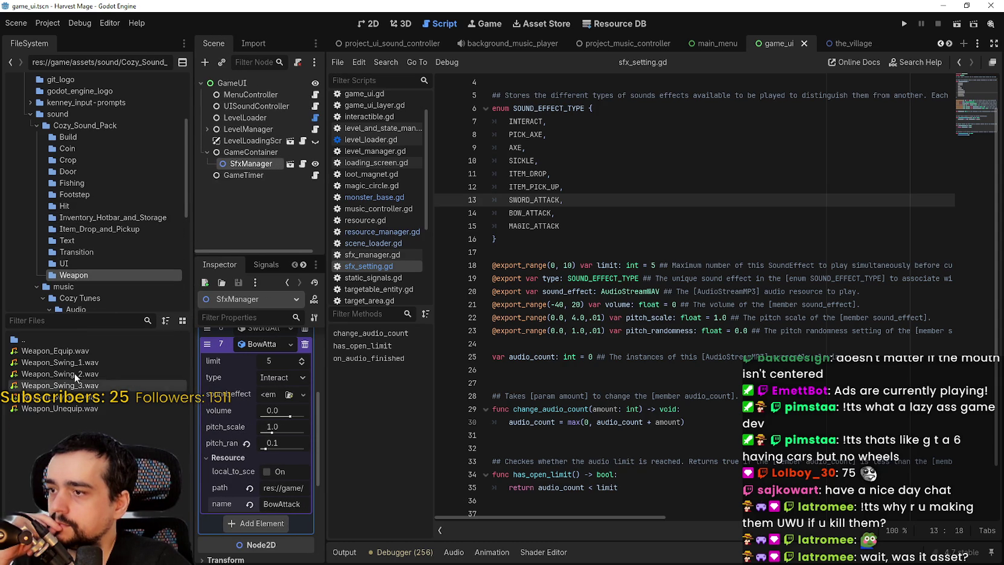
click(49, 375)
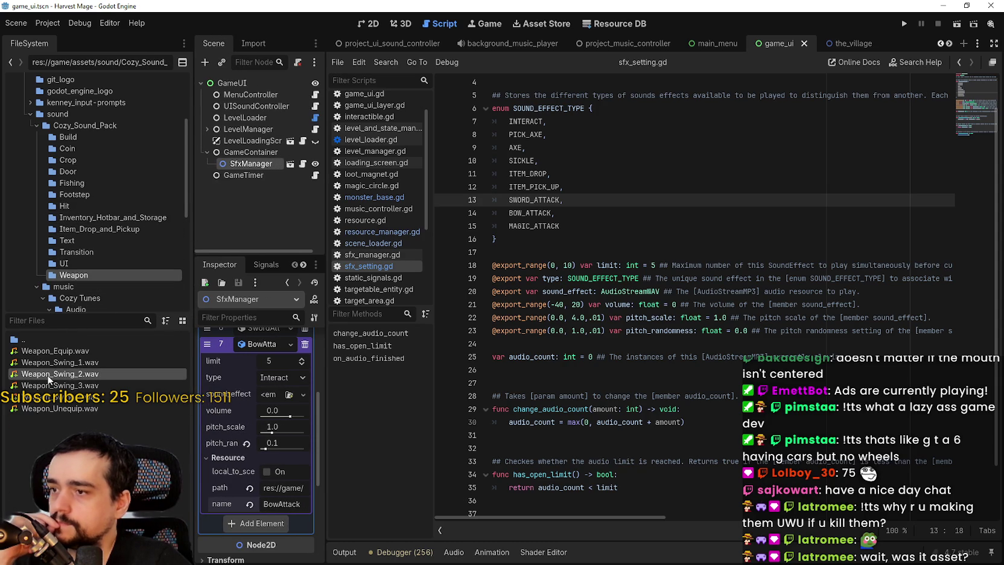
drag(51, 379, 275, 395)
Save and set BowAttack's pitch randomness to 0.2
key(ctrl+s)
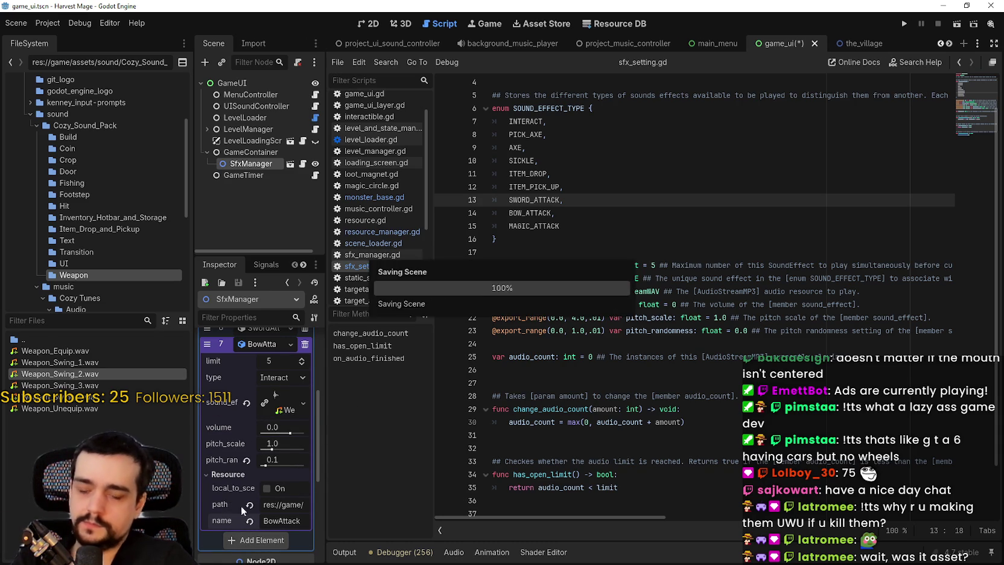
click(291, 461)
text(2)
key(Return)
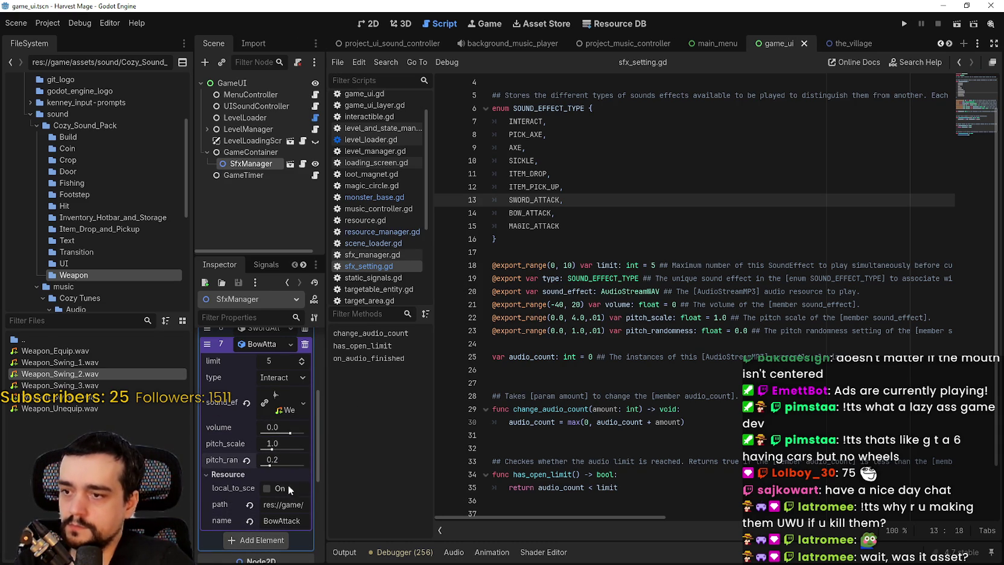
scroll(283, 485, down, 2)
click(281, 484)
Give entry 8 a new SoundEffect of type Magic Attack and save
click(281, 482)
click(261, 517)
click(260, 484)
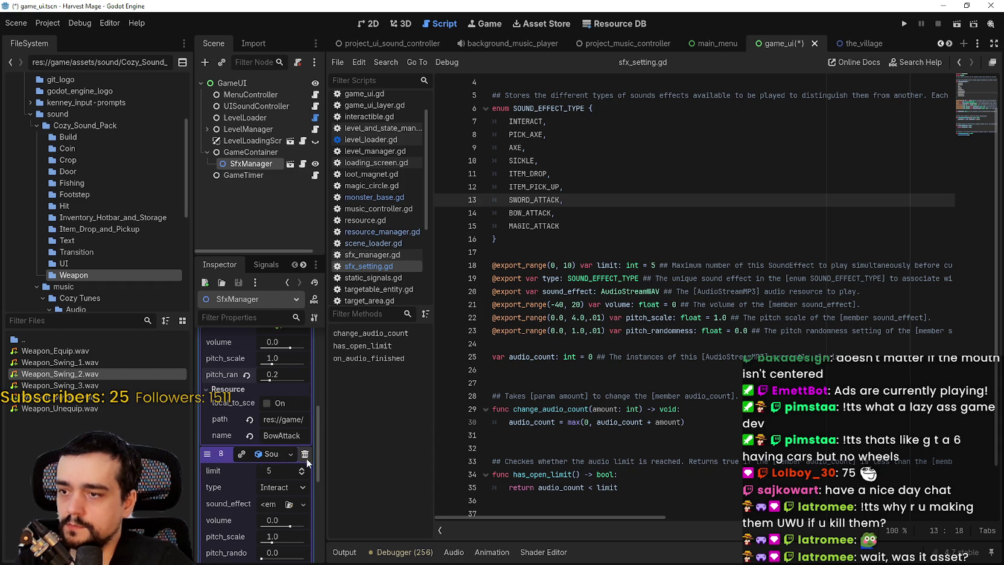
drag(327, 453, 396, 453)
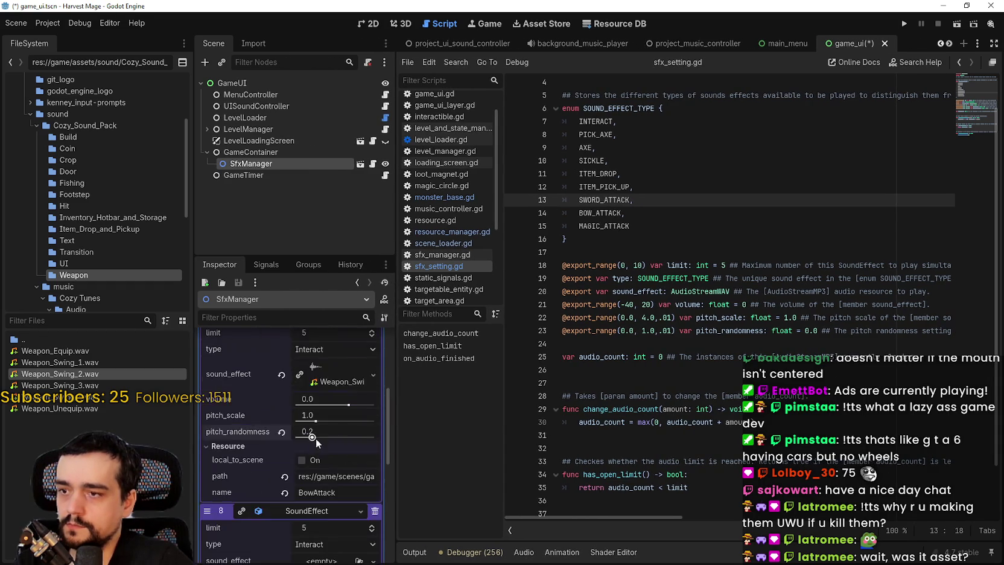
click(333, 349)
click(335, 448)
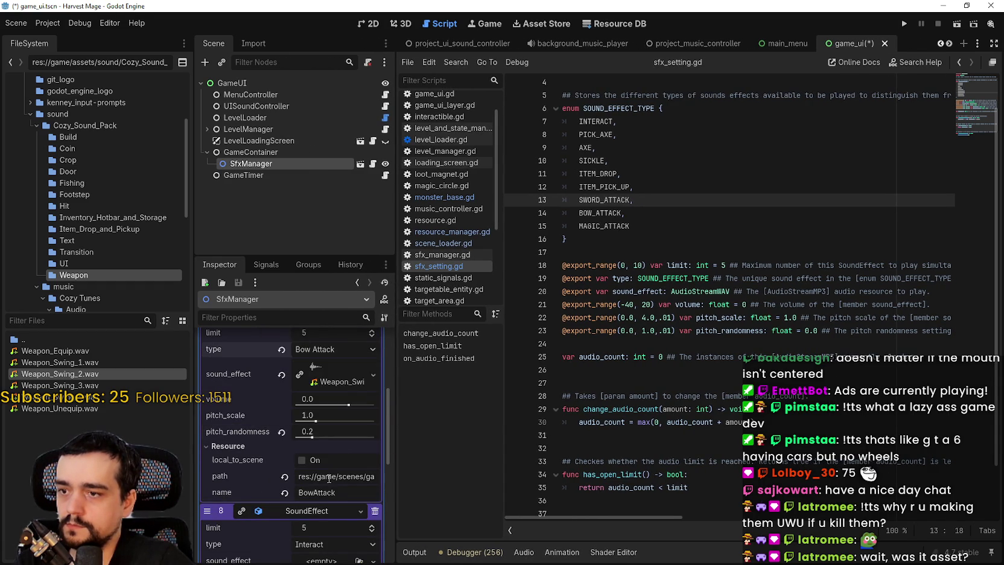
scroll(316, 489, down, 2)
scroll(316, 489, down, 2)
click(310, 428)
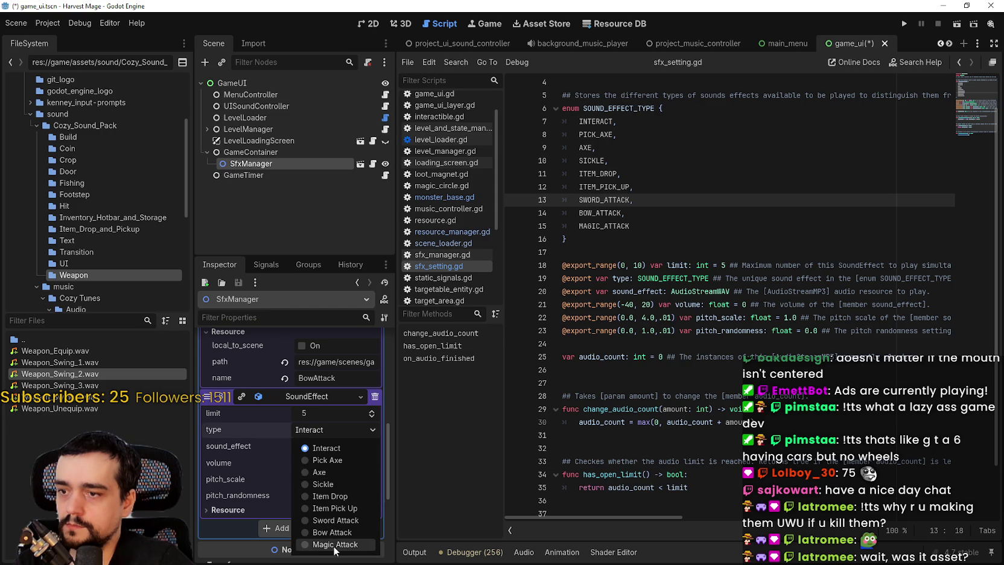
click(332, 544)
key(ctrl+s)
Assign Weapon_Swing_3.wav to entry 8 with pitch randomness 0.2 and save
mouse_move(139, 385)
mouse_down()
mouse_move(328, 435)
mouse_move(326, 446)
mouse_up()
click(314, 511)
text(0.)
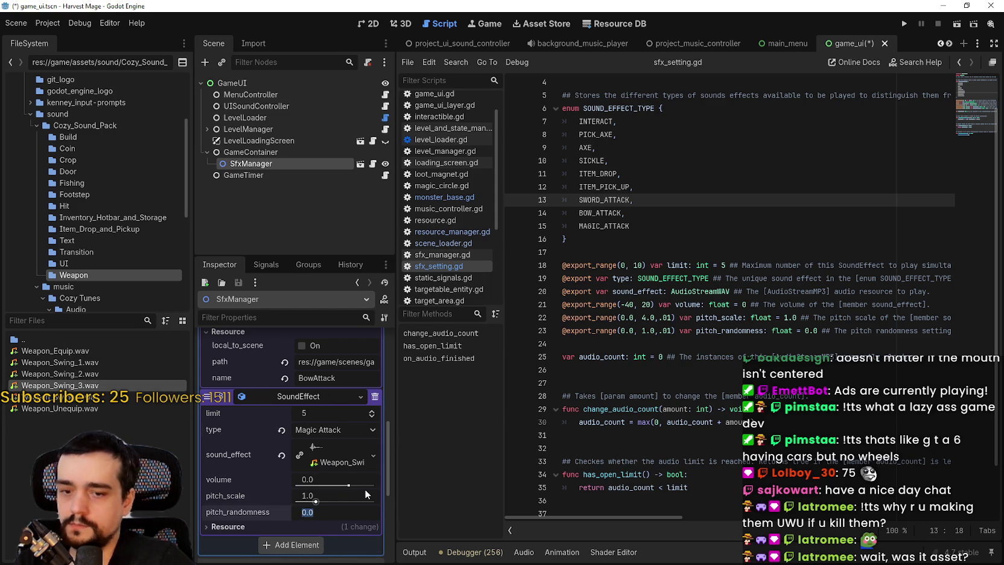
text(2)
key(Return)
key(ctrl+s)
Name entry 8's resource MagicAttack and save the scene
scroll(333, 485, down, 2)
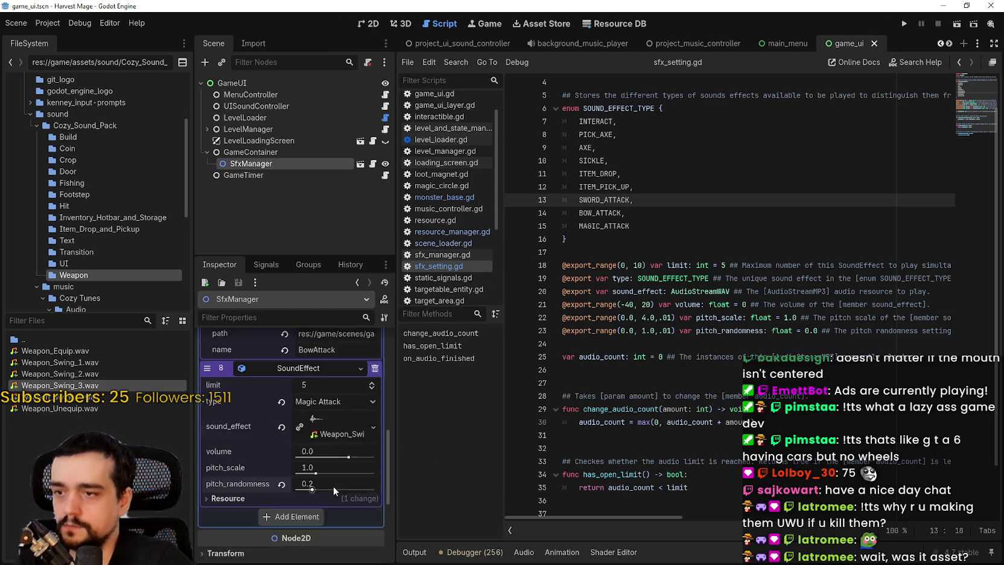
click(282, 469)
click(324, 515)
text(M)
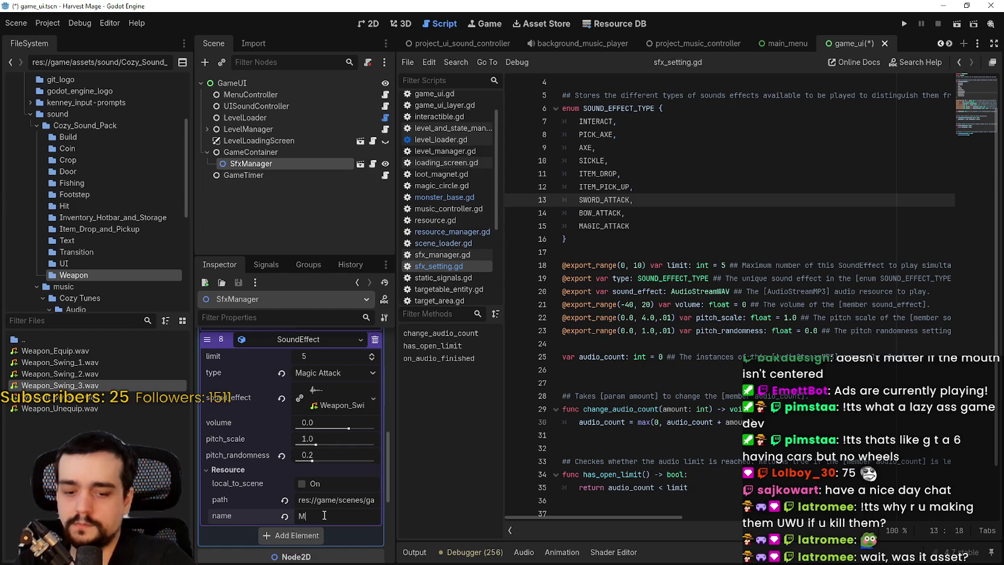
key(Return)
key(ctrl+s)
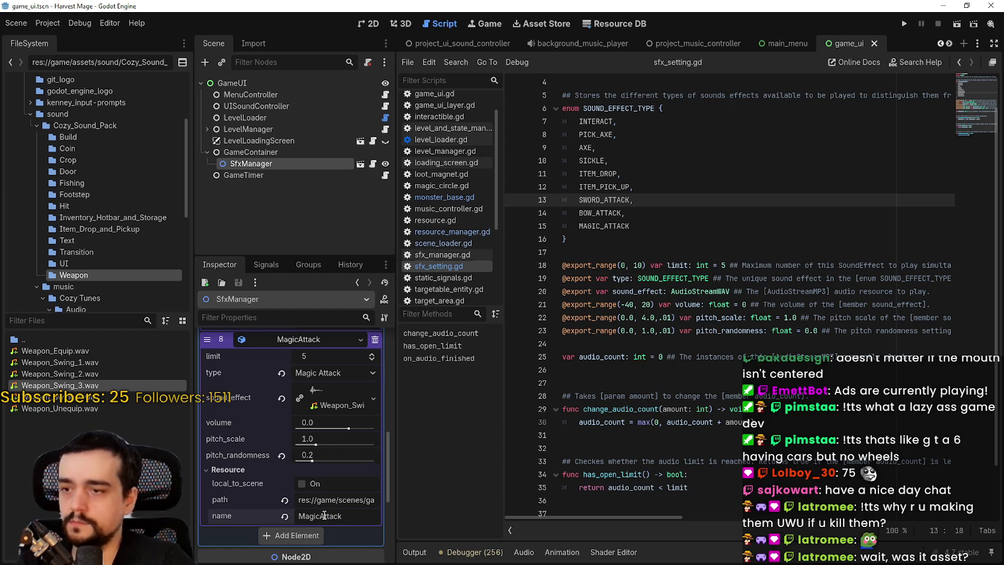
scroll(327, 483, up, 2)
scroll(305, 417, up, 8)
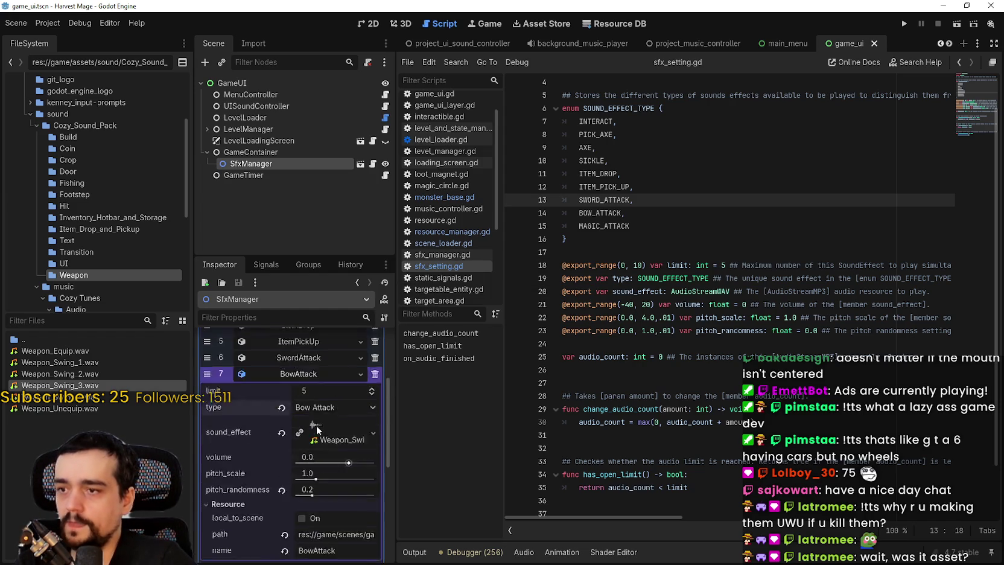
click(308, 434)
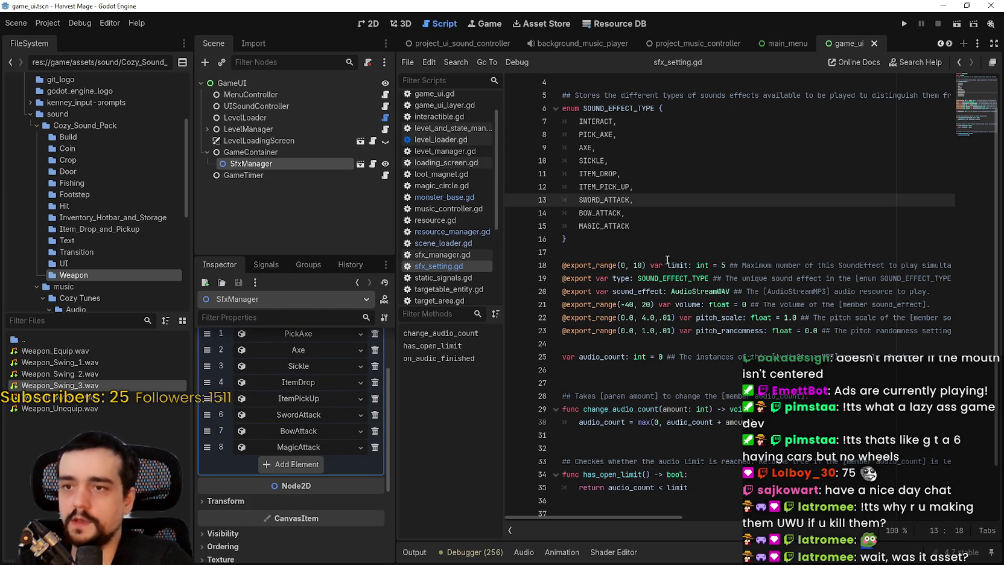
Collapse the sound_effects list, then open the monster_base scene and script from the_forest
click(672, 226)
scroll(268, 414, up, 3)
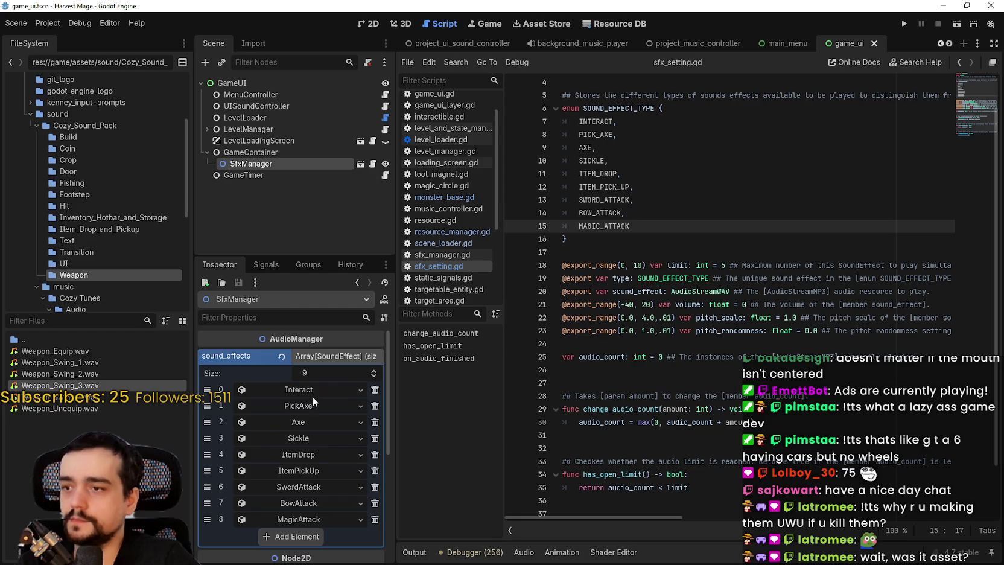
click(326, 359)
click(724, 187)
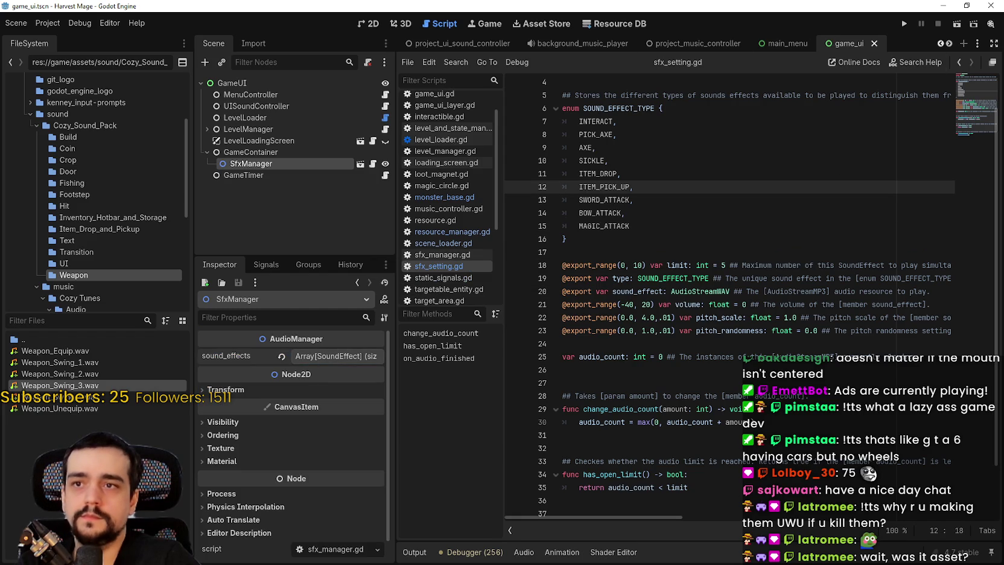
click(951, 43)
click(950, 43)
mouse_move(783, 40)
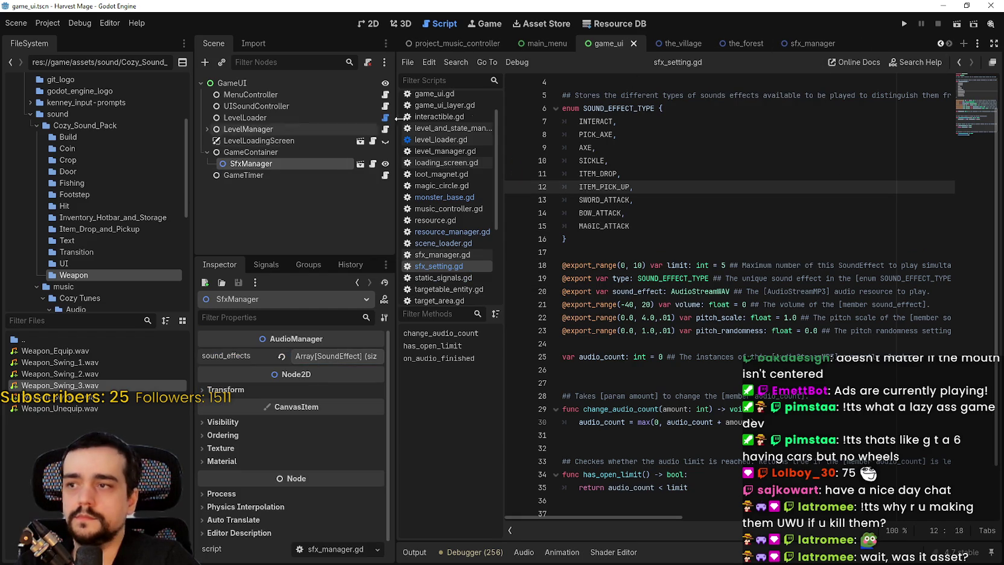
click(743, 43)
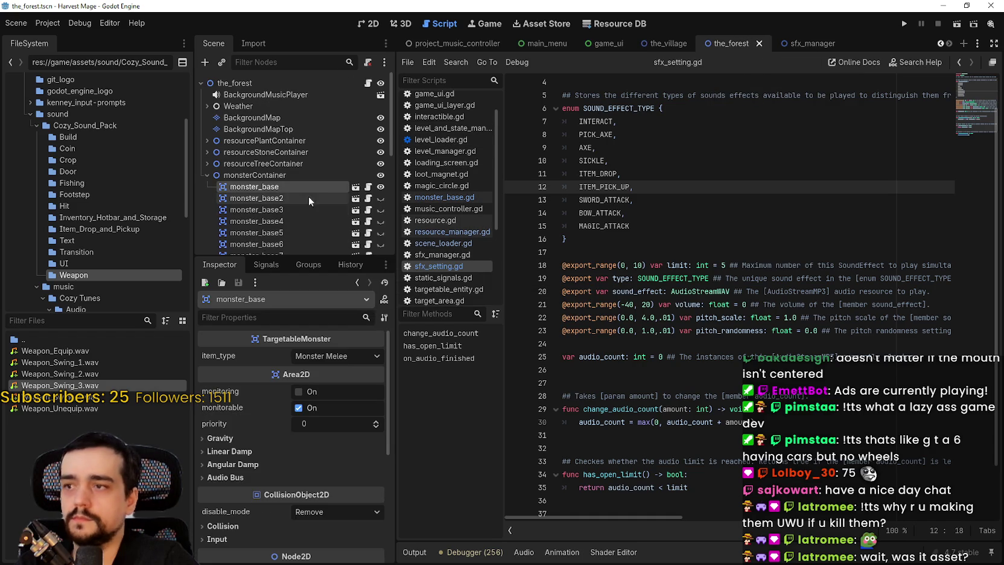
click(355, 187)
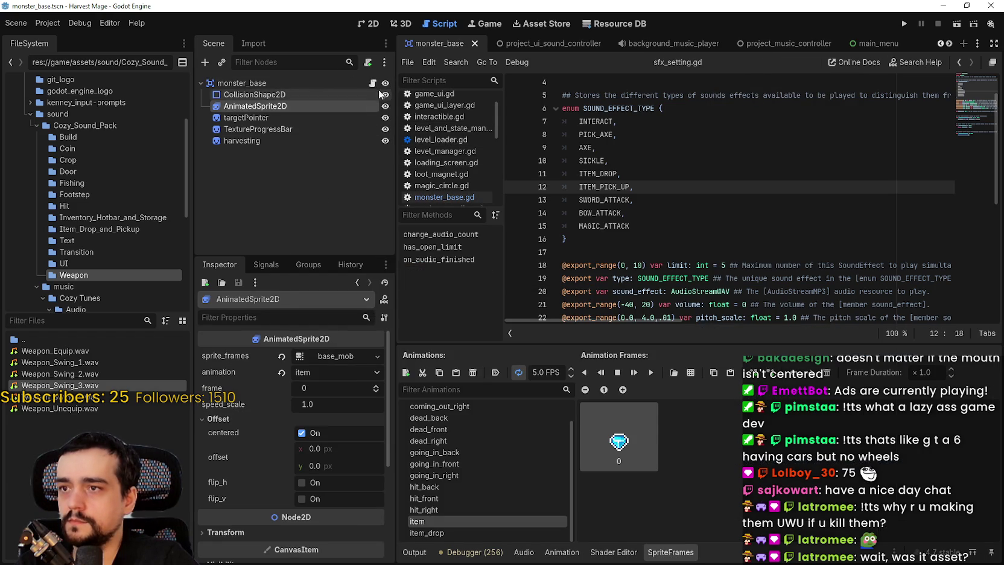
click(372, 83)
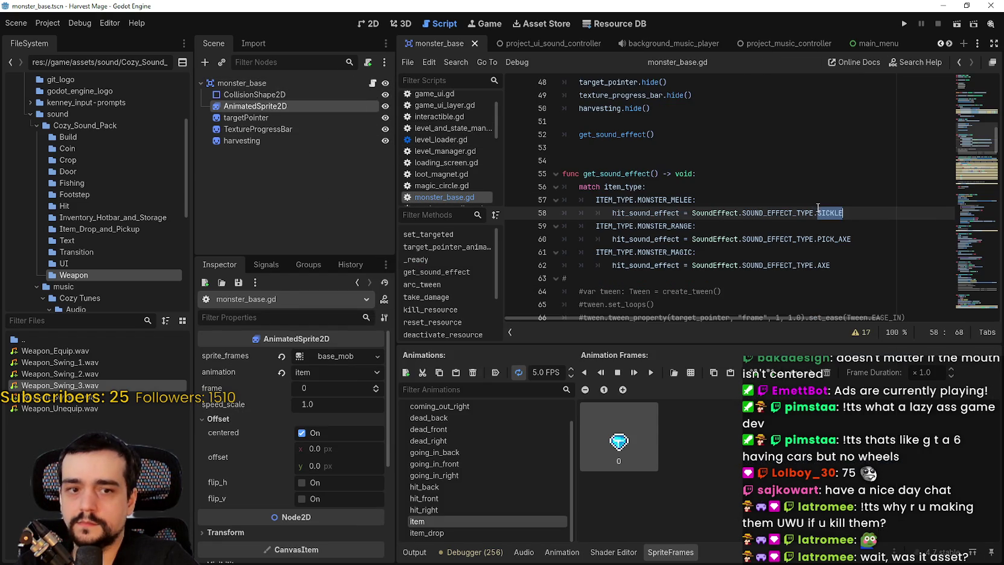
Set melee, ranged and magic hit sounds to SWORD_ATTACK, BOW_ATTACK and MAGIC_ATTACK, and save
text(wo)
key(Return)
click(862, 241)
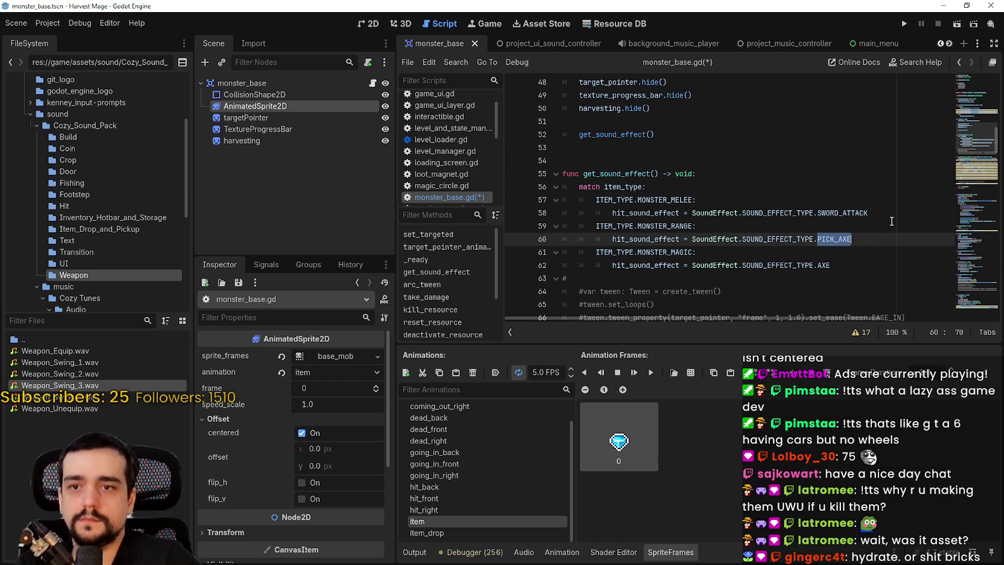
text(bo)
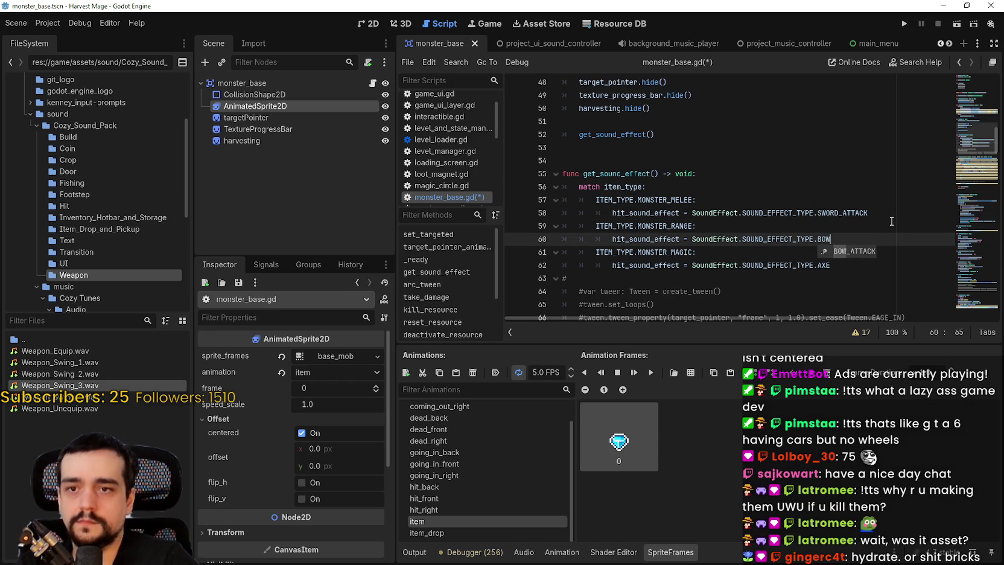
key(Return)
double_click(842, 265)
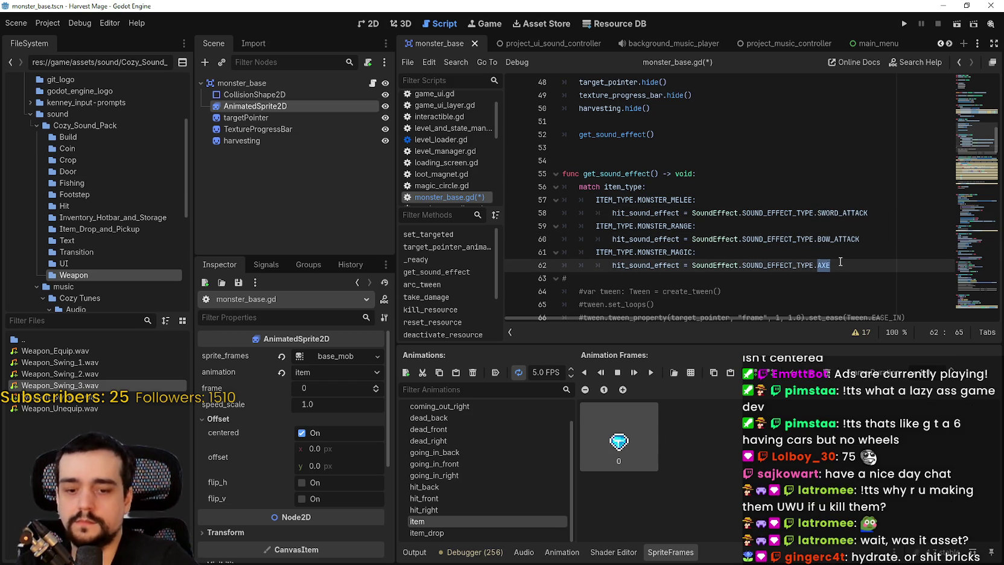
text(mag)
key(Return)
key(ctrl+s)
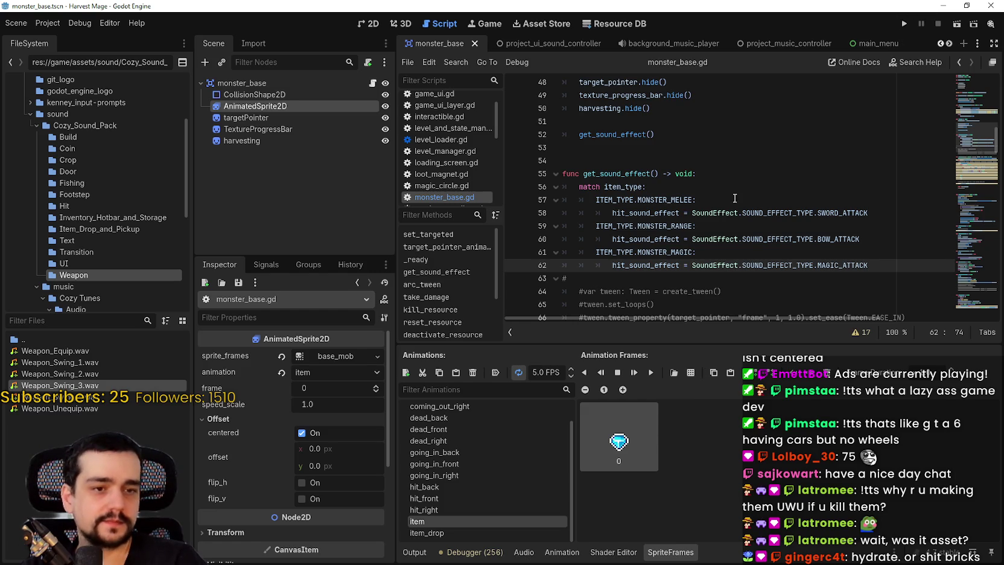
Run the game, continue the saved game, and attack the rock monsters
click(904, 24)
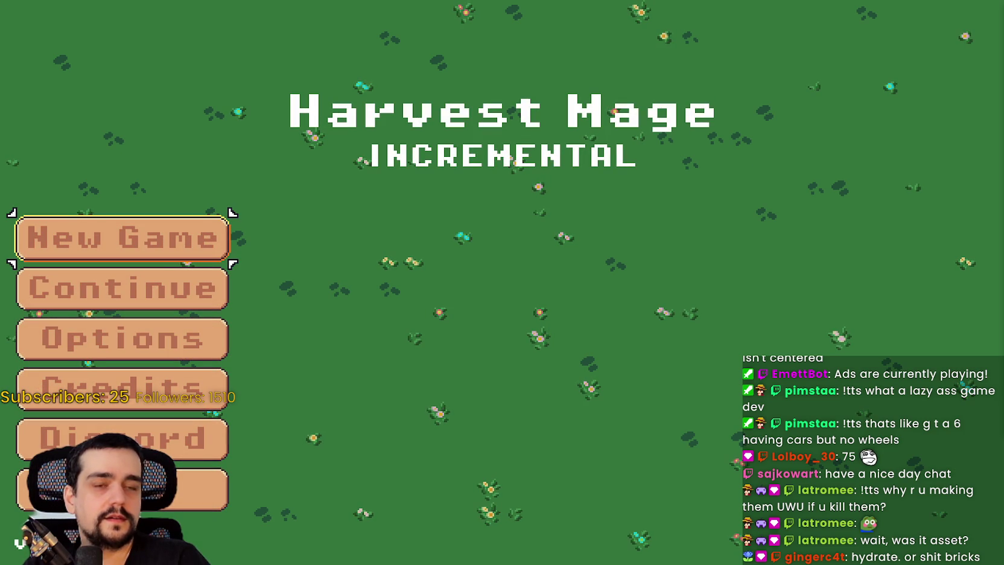
click(175, 281)
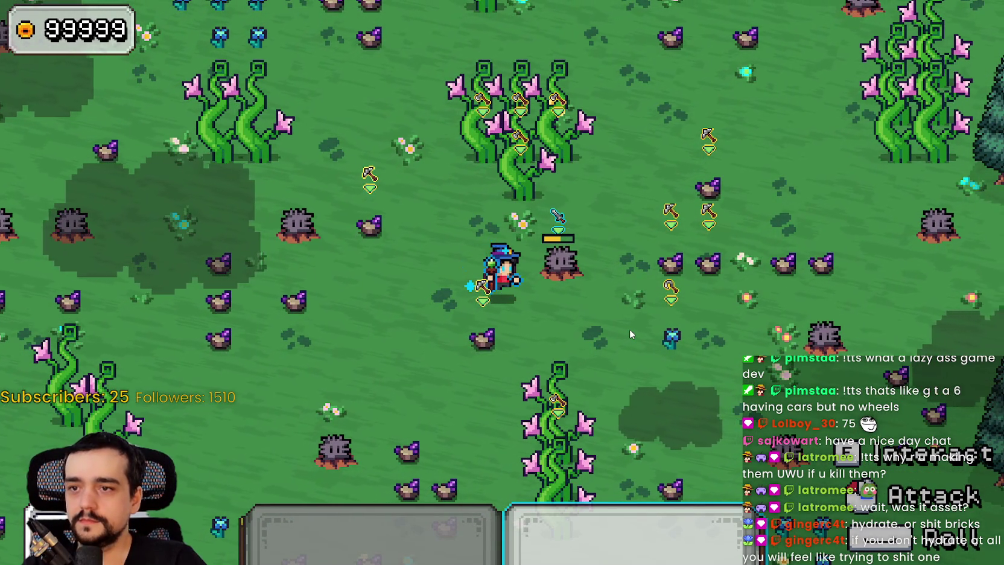
click(629, 329)
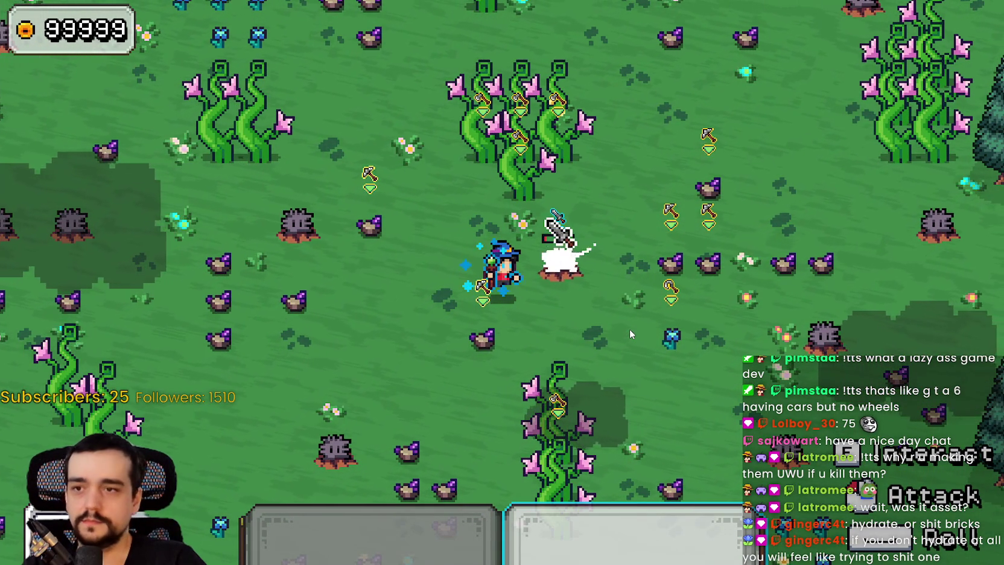
key(a)
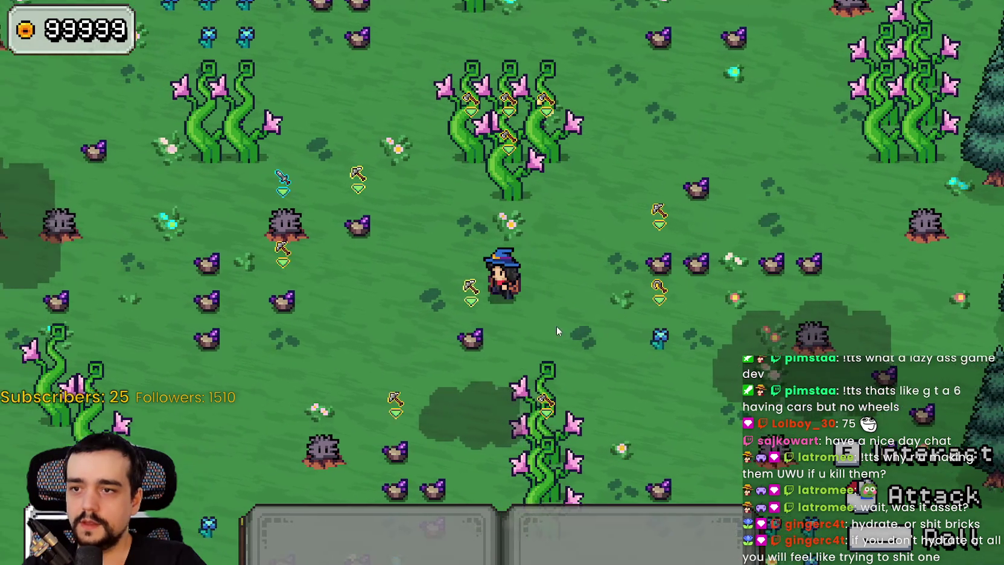
click(447, 305)
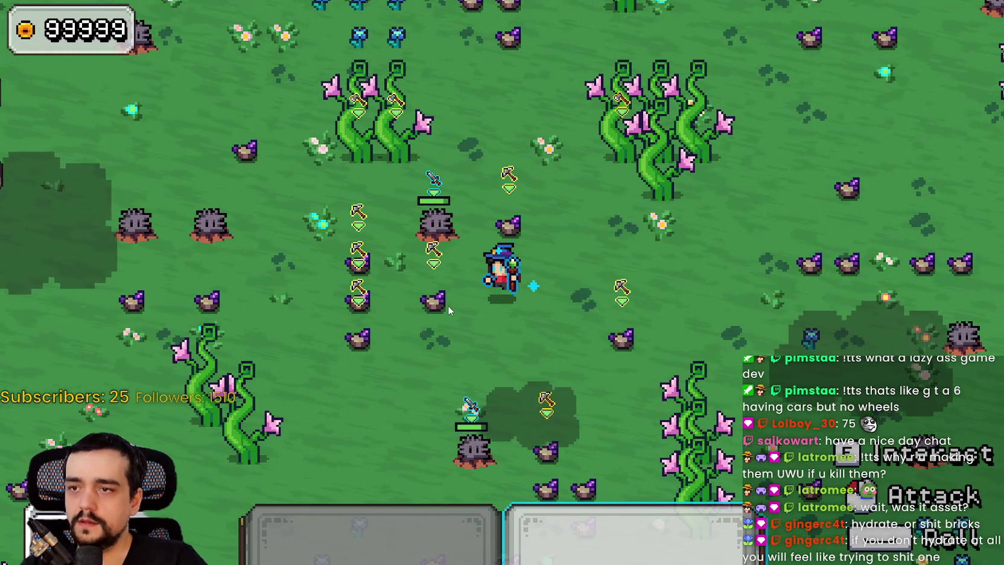
key(s)
key(a)
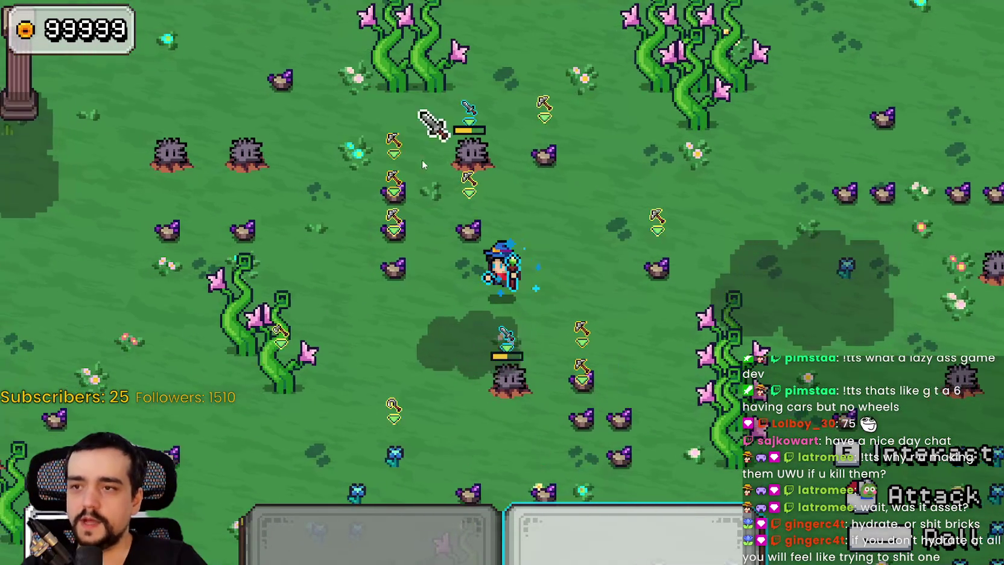
Raise the SFX volume in the game's audio settings and resume play
key(Escape)
click(290, 286)
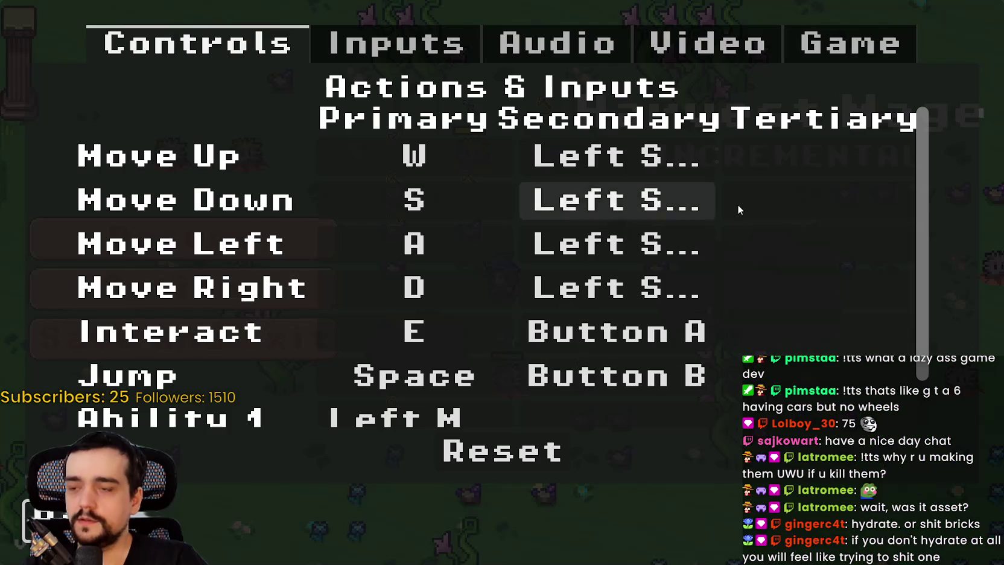
click(556, 43)
drag(538, 292, 763, 288)
key(Escape)
key(Escape)
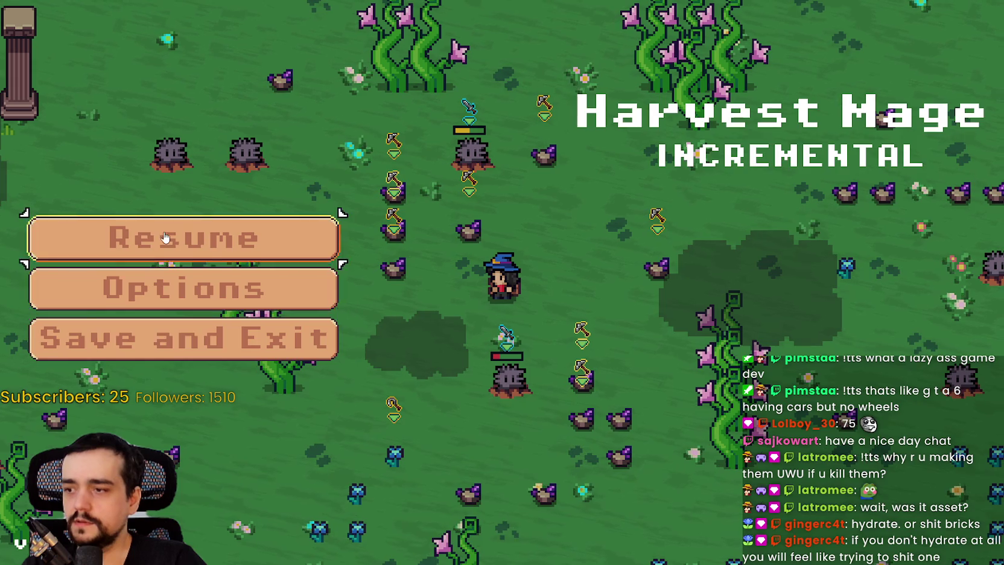
Attack a nearby rock monster, switch to the staff, and walk toward the rock monsters
key(w)
click(527, 256)
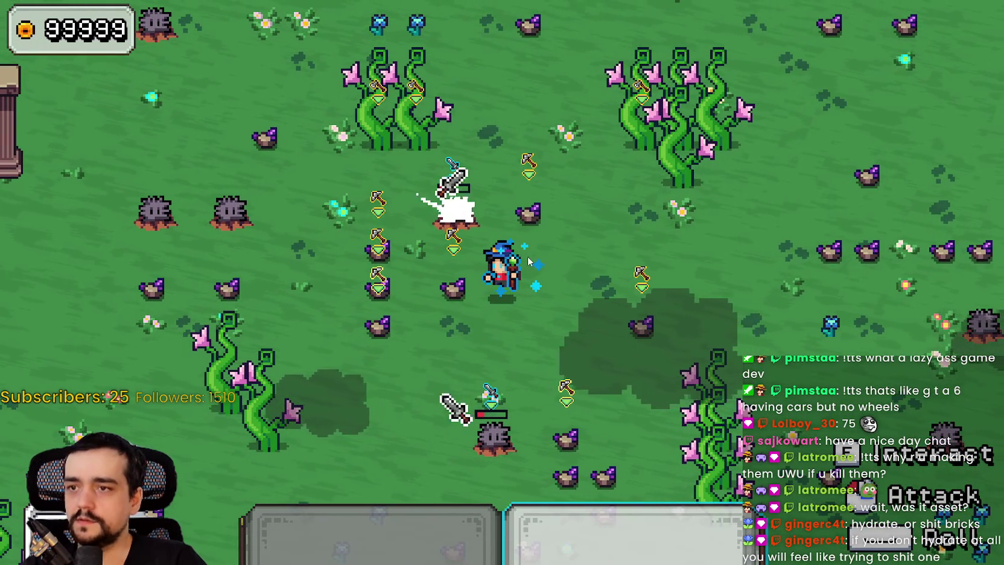
key(2)
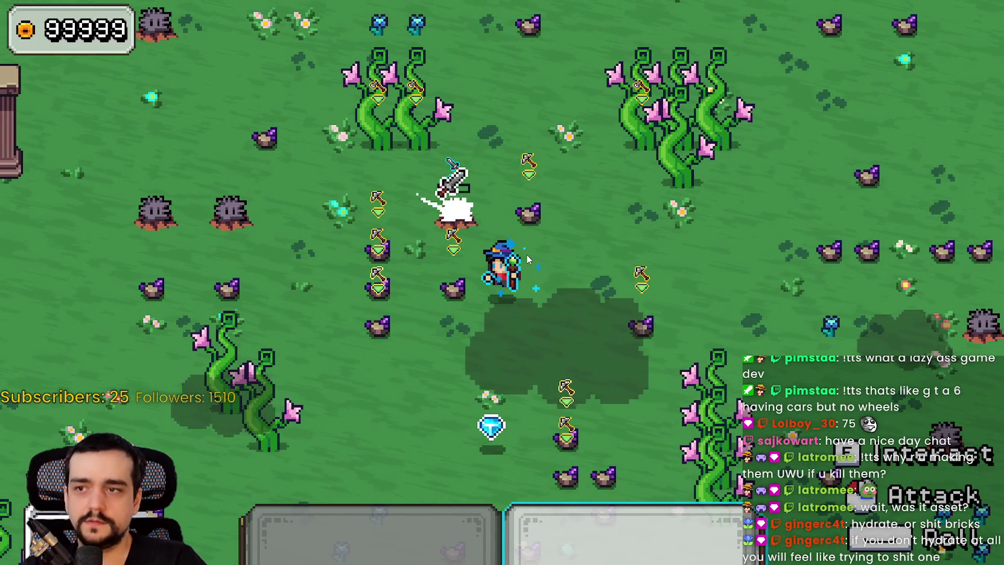
key(w)
key(a)
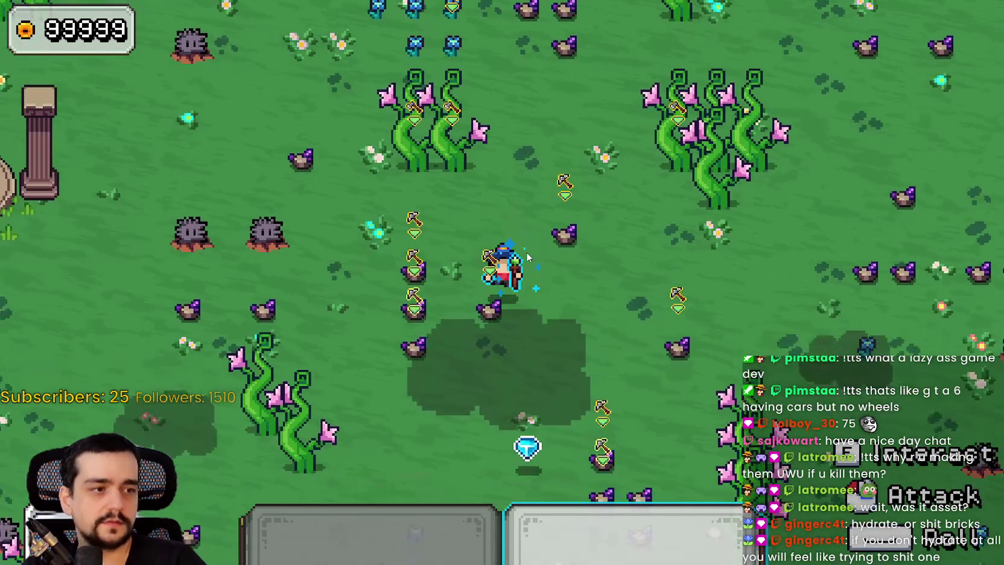
key(s)
key(a)
key(d)
key(a)
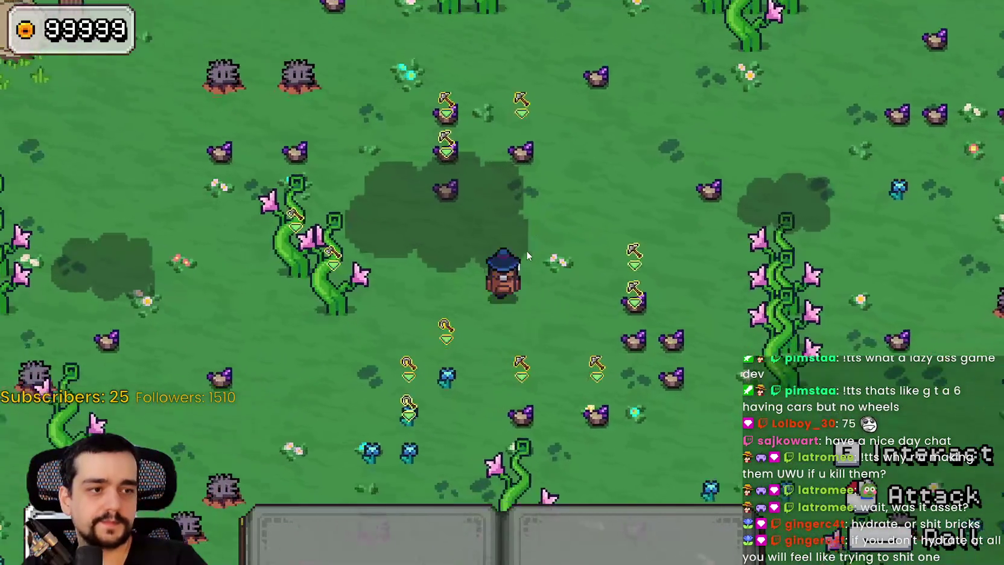
key(w)
key(d)
key(w)
key(s)
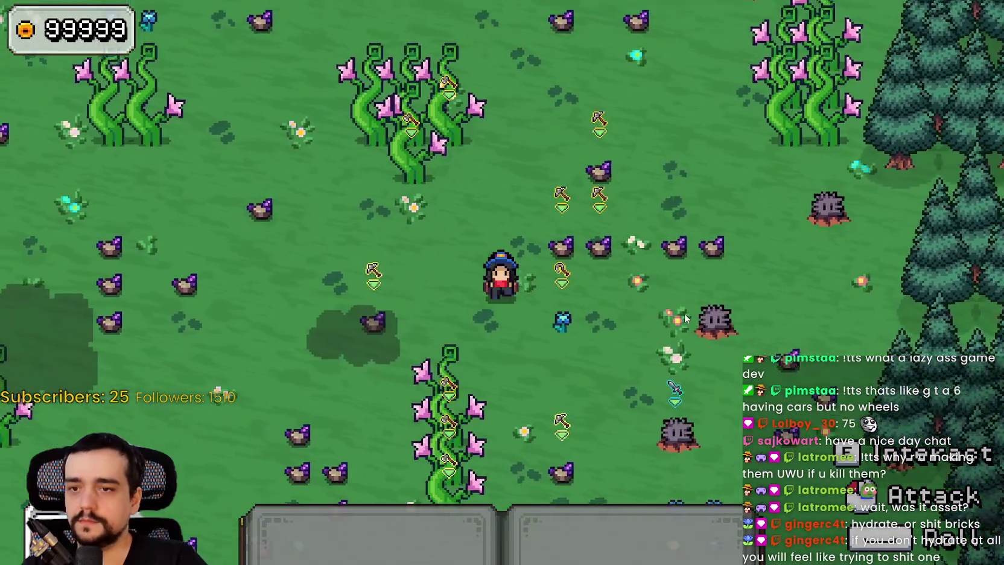
key(d)
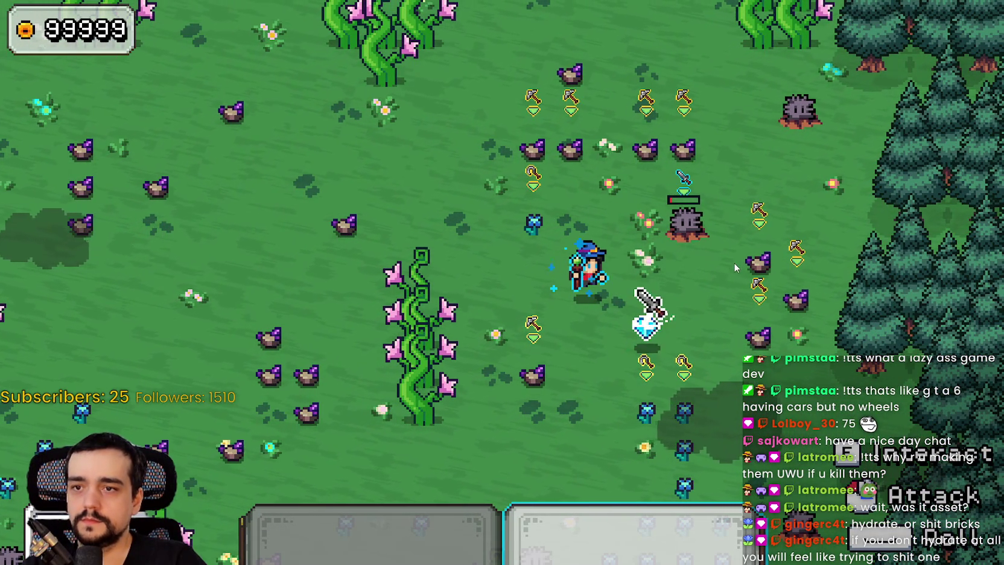
Walk north to the stump monster and strike it until it drops a cyan gem
key(w)
key(d)
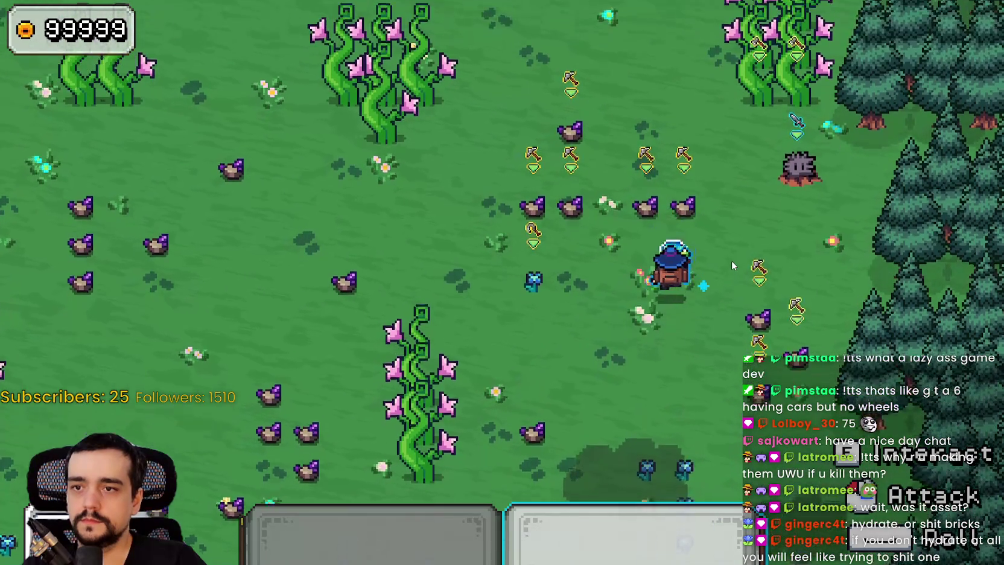
key(d)
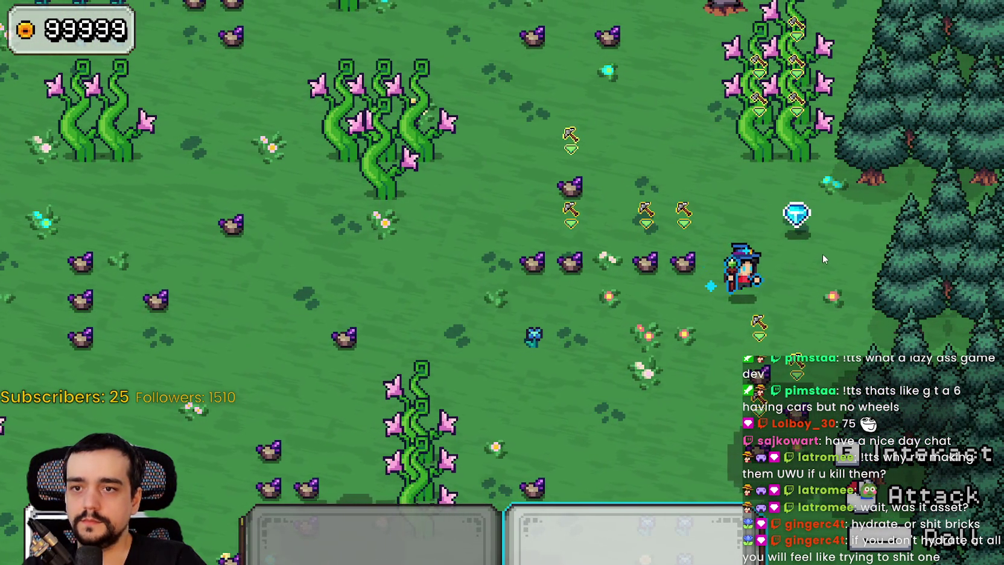
key(w)
key(a)
key(w)
key(d)
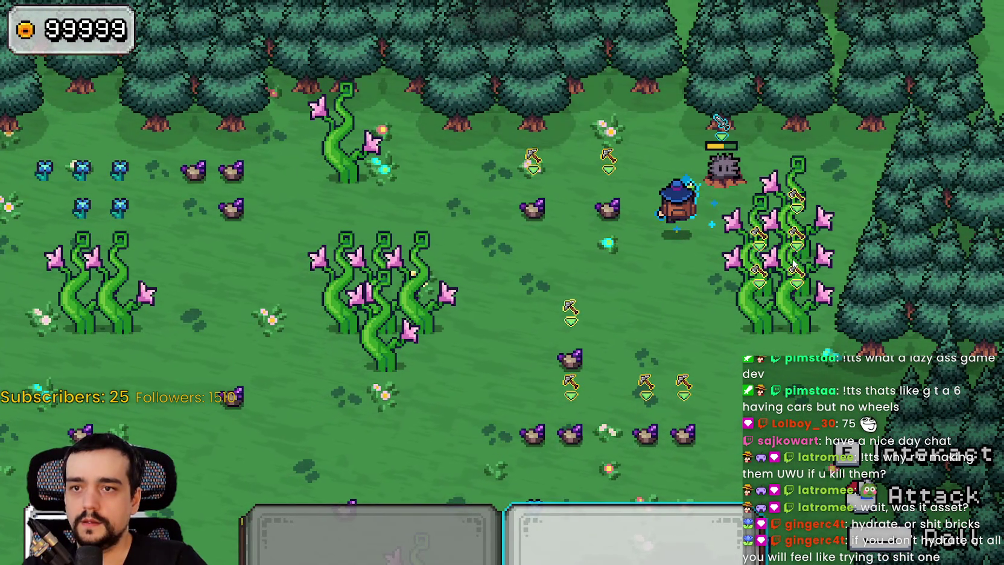
click(792, 264)
click(792, 264)
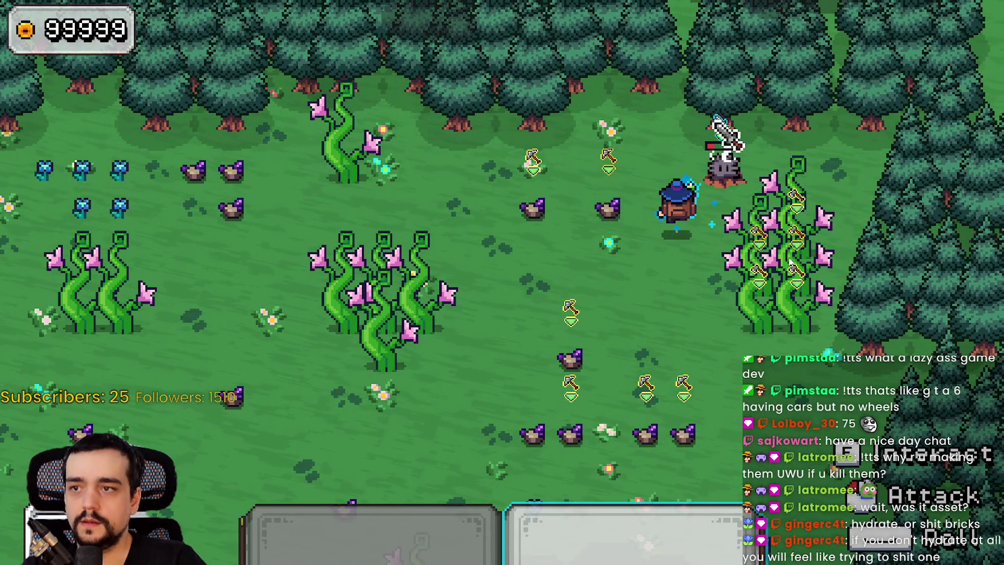
click(703, 231)
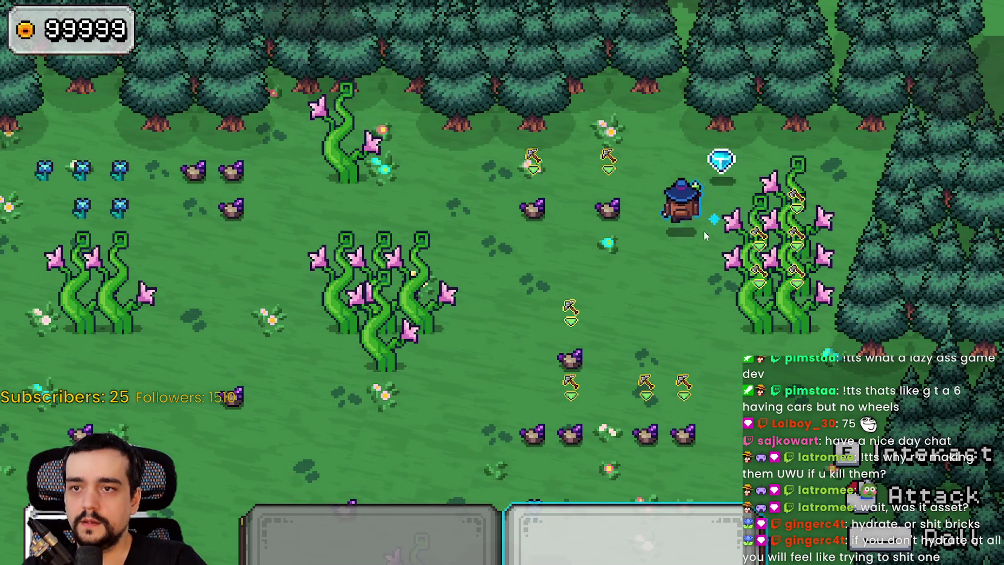
Roam past the stone pillars switching hotbar items 1 and 2, then return to the script editor
key(a)
key(1)
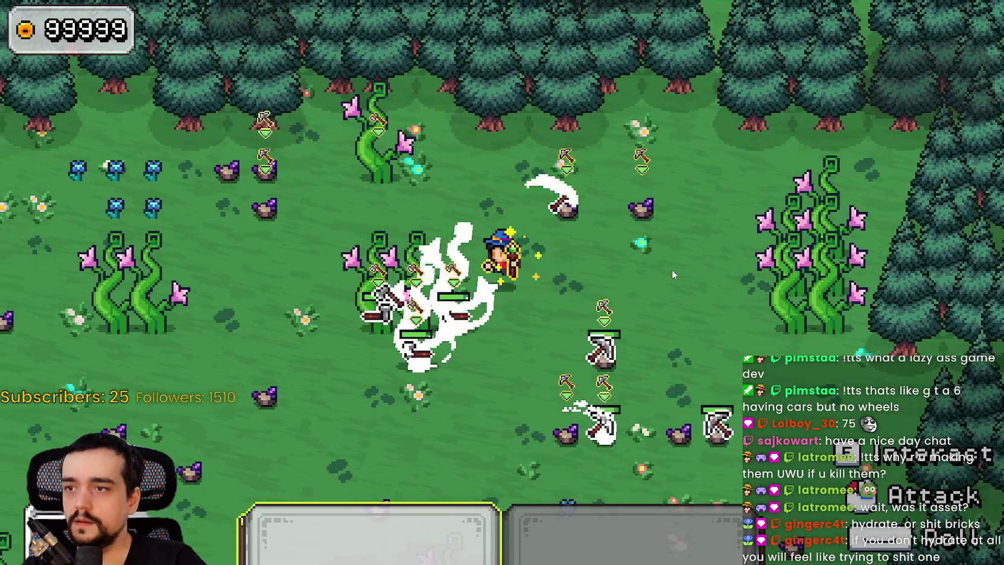
key(a)
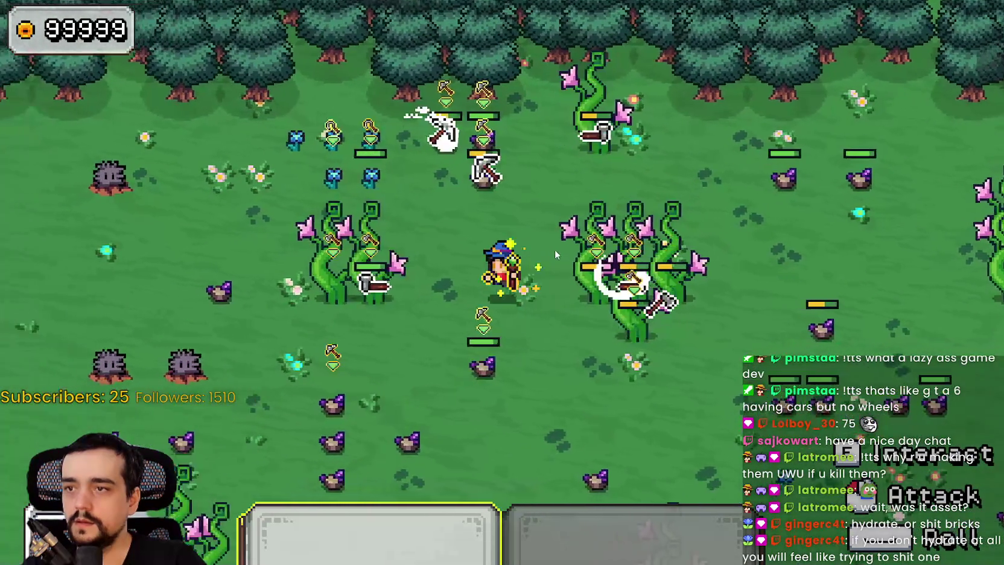
key(a)
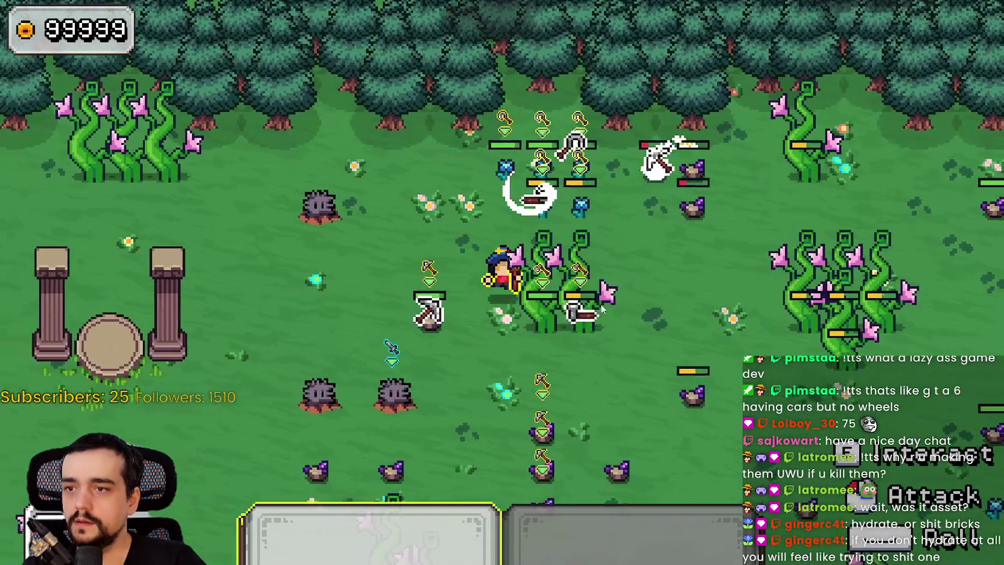
key(a)
key(s)
key(1)
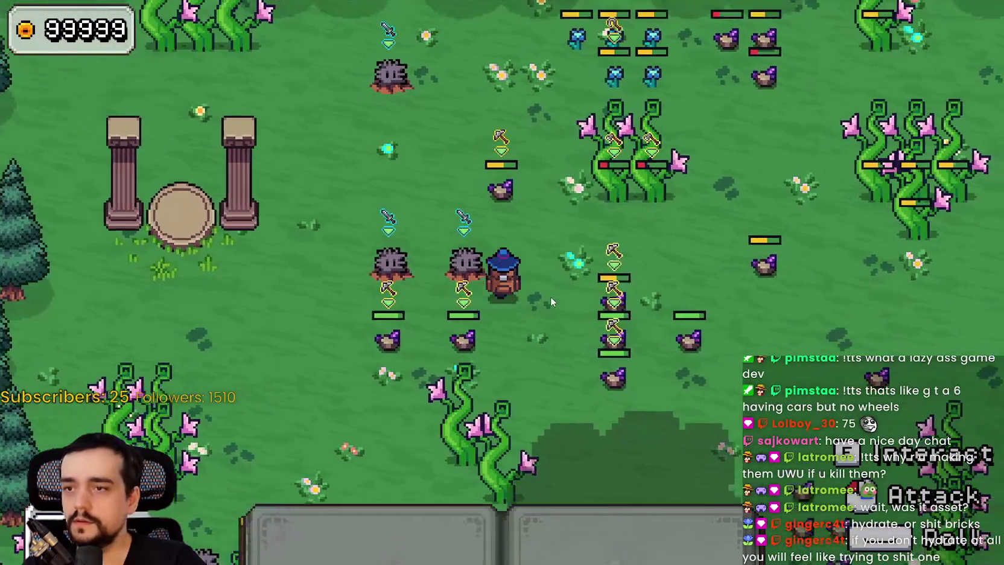
key(w)
key(a)
key(2)
key(s)
key(a)
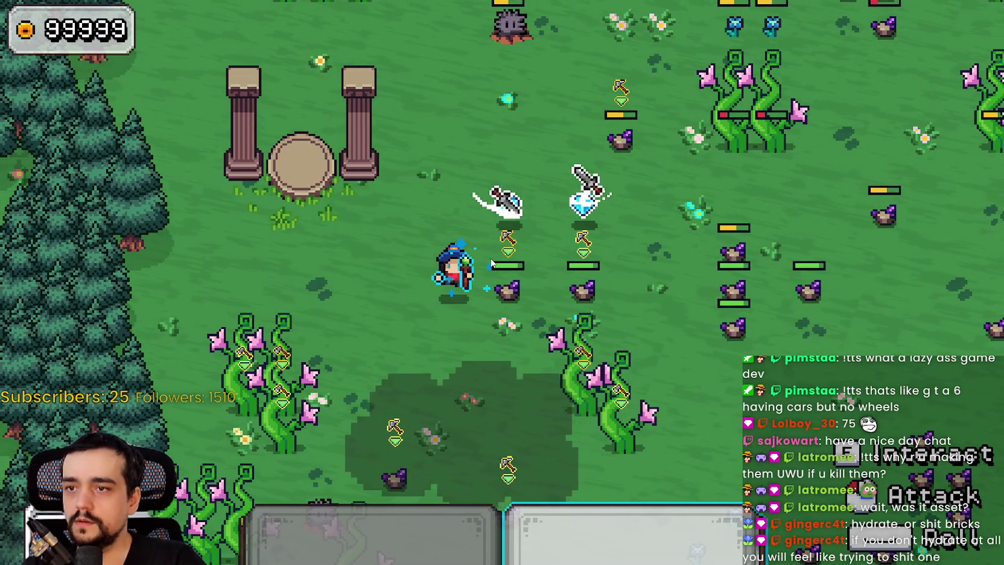
key(w)
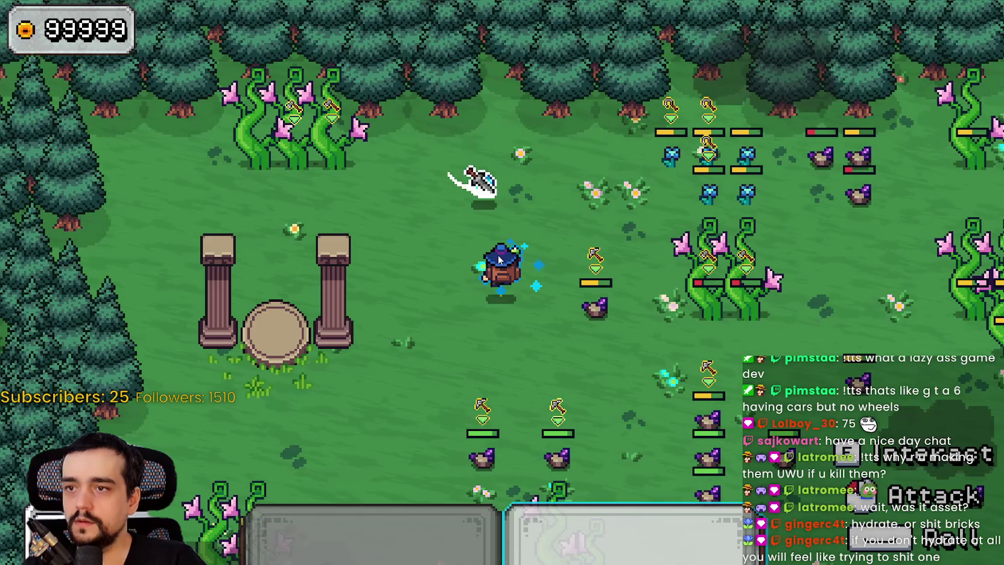
key(s)
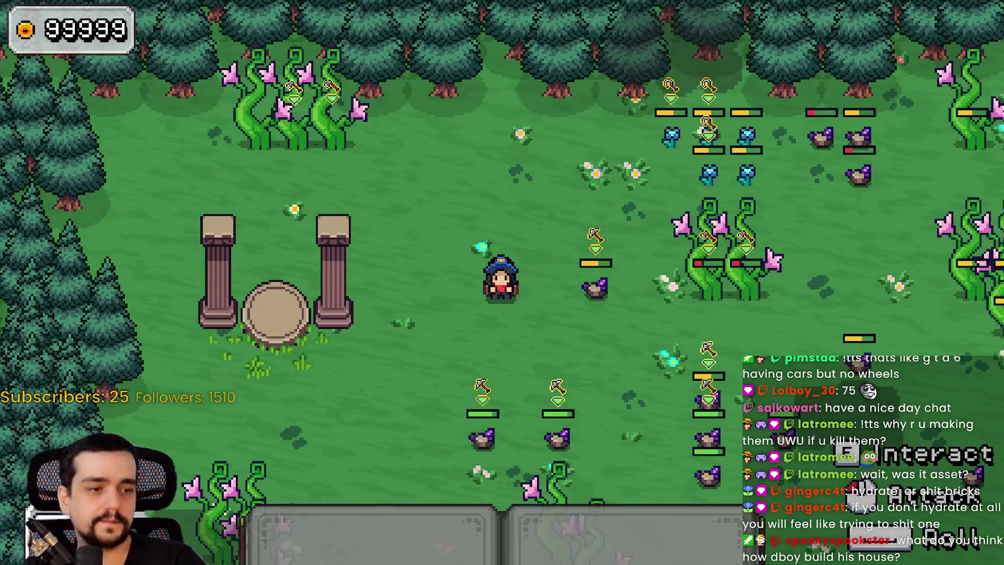
key(alt+Tab)
click(582, 225)
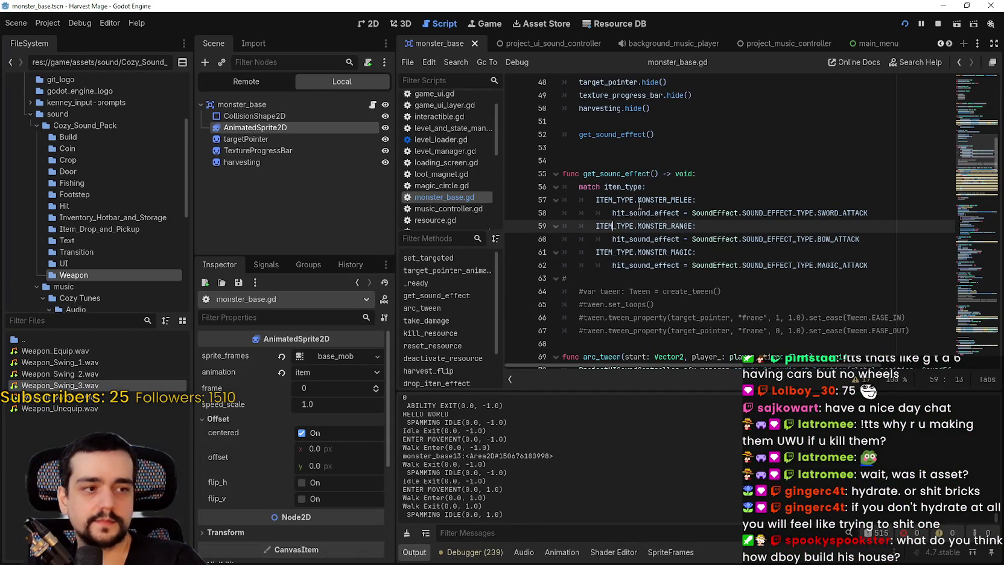
Scroll the script to take_damage's drop_item_effect call, then switch to main_atlas.png in Aseprite
click(628, 161)
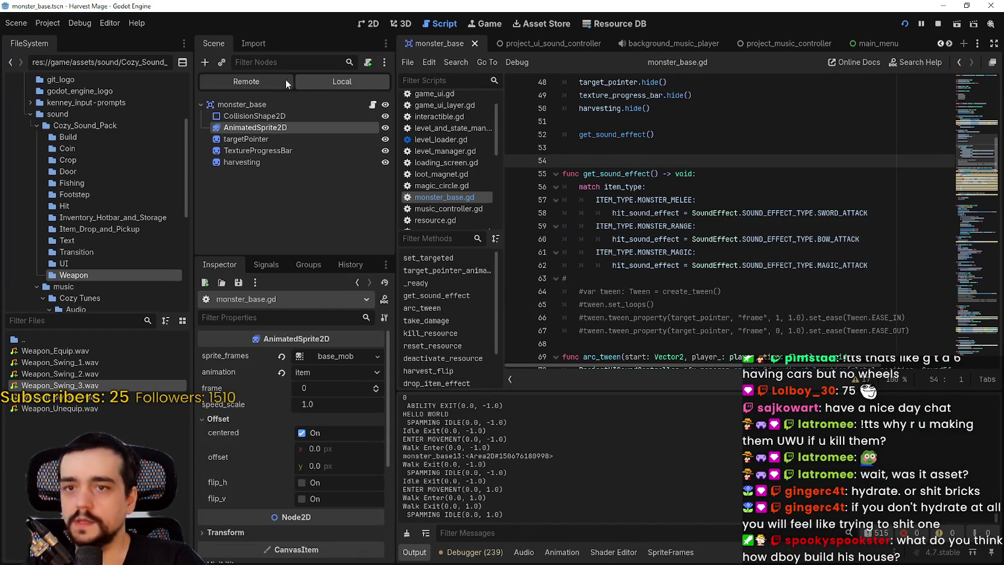
scroll(963, 191, up, 8)
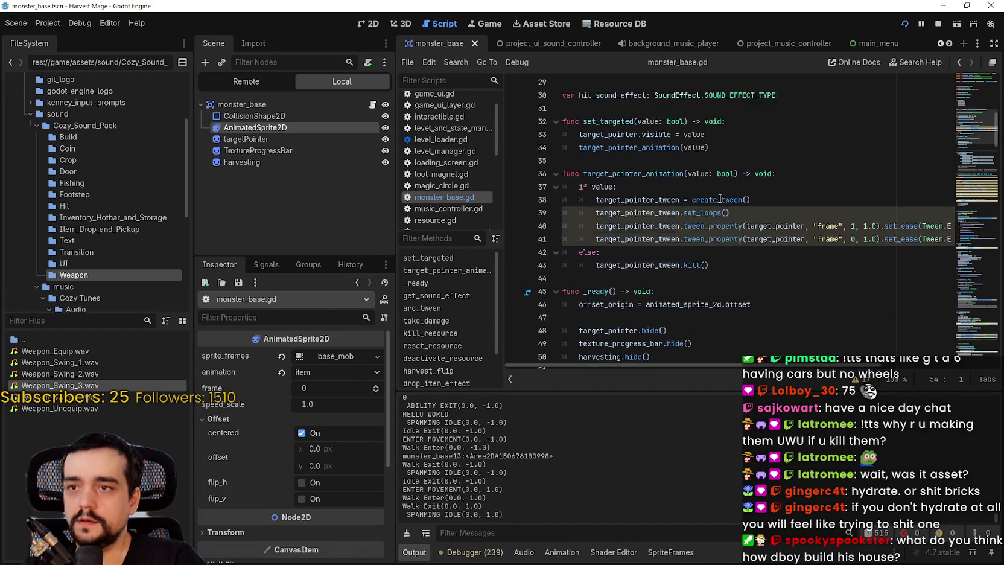
drag(978, 128, 977, 211)
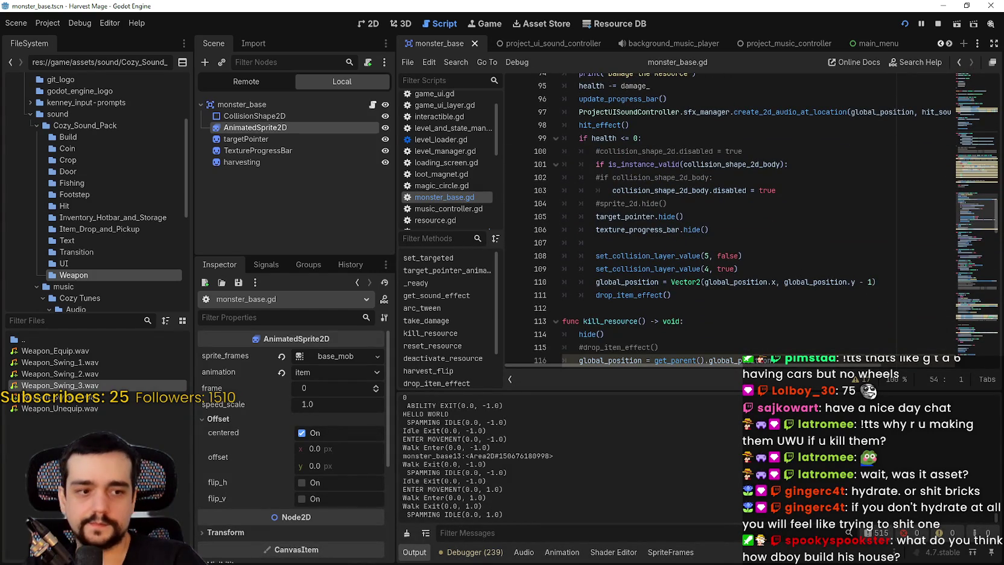
key(alt+Tab)
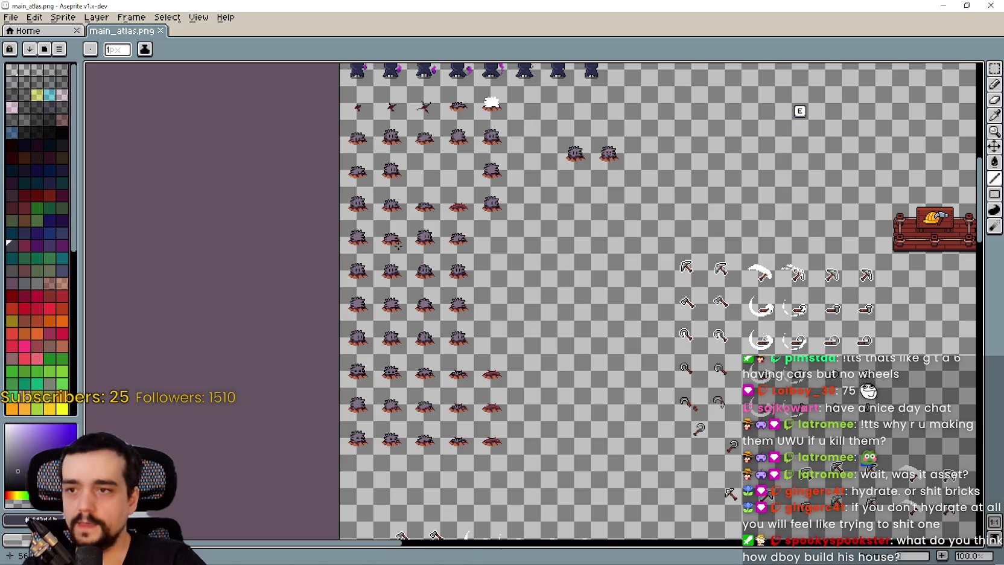
Zoom and pan main_atlas.png to inspect the upper monster sprite rows
scroll(397, 248, up, 1)
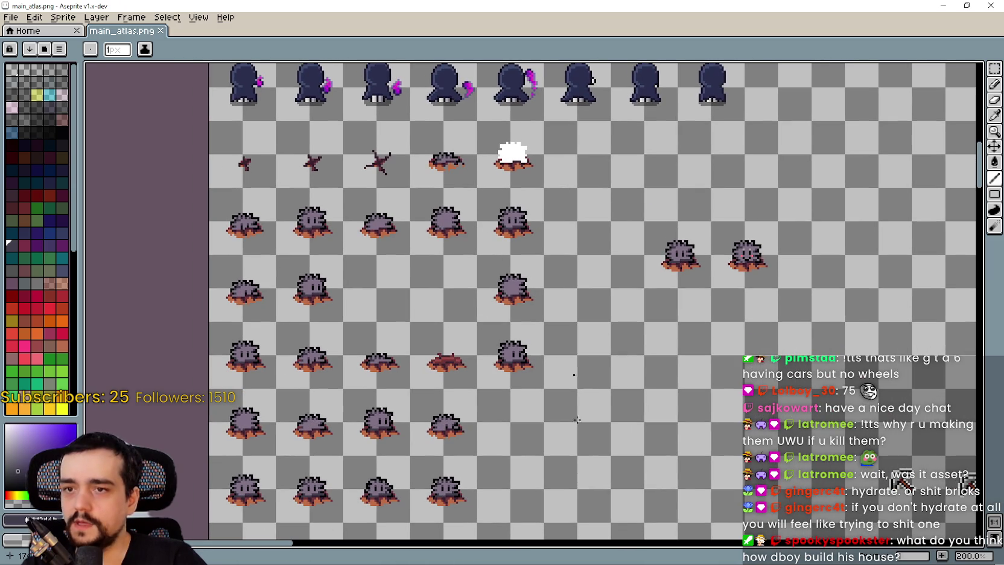
scroll(603, 349, left, 3)
scroll(603, 350, down, 2)
scroll(646, 377, up, 3)
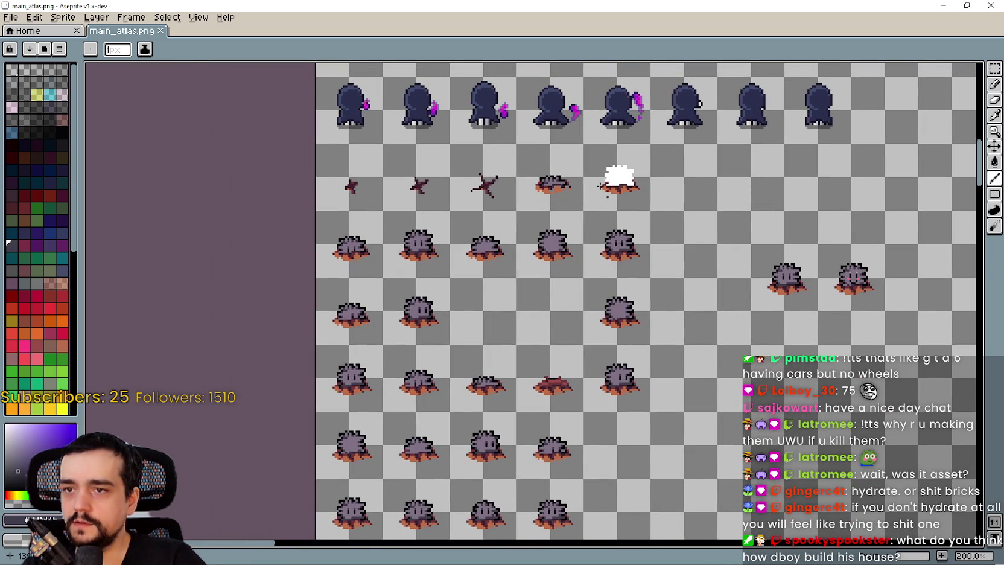
scroll(629, 197, down, 2)
scroll(586, 361, up, 1)
scroll(586, 361, up, 1)
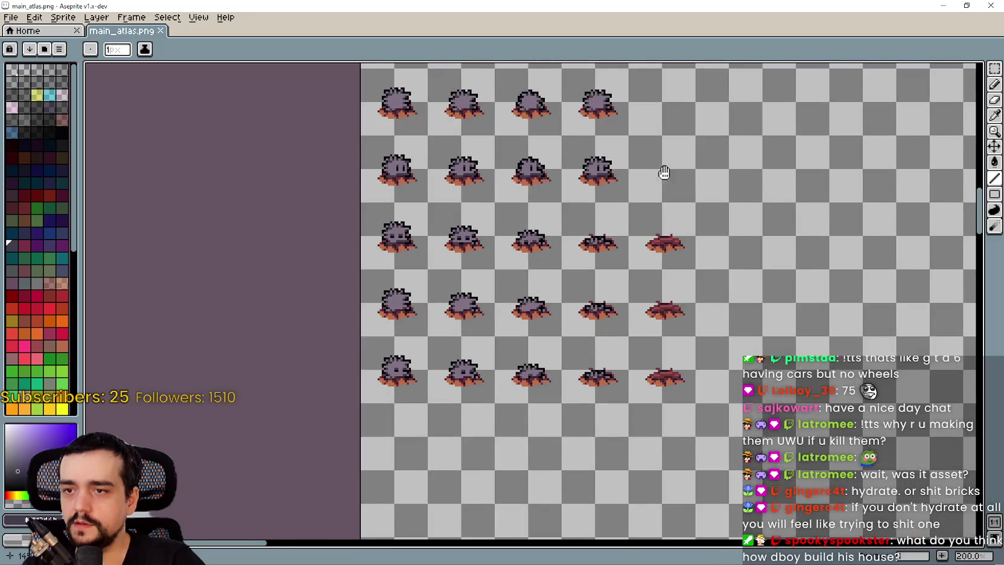
scroll(586, 362, up, 4)
mouse_move(591, 378)
mouse_down()
mouse_move(600, 396)
mouse_move(627, 141)
mouse_move(703, 76)
mouse_up()
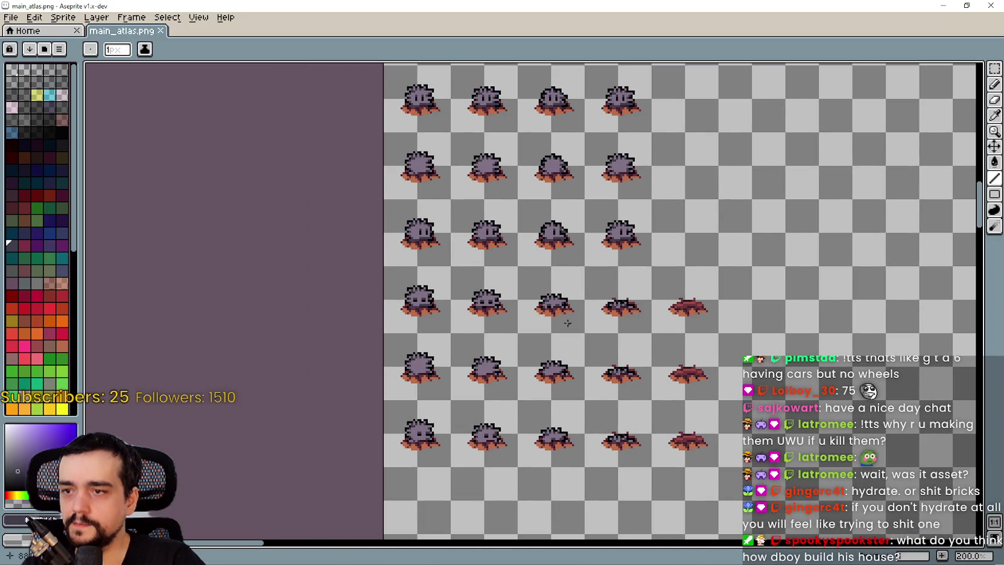
scroll(621, 367, down, 1)
scroll(621, 368, down, 1)
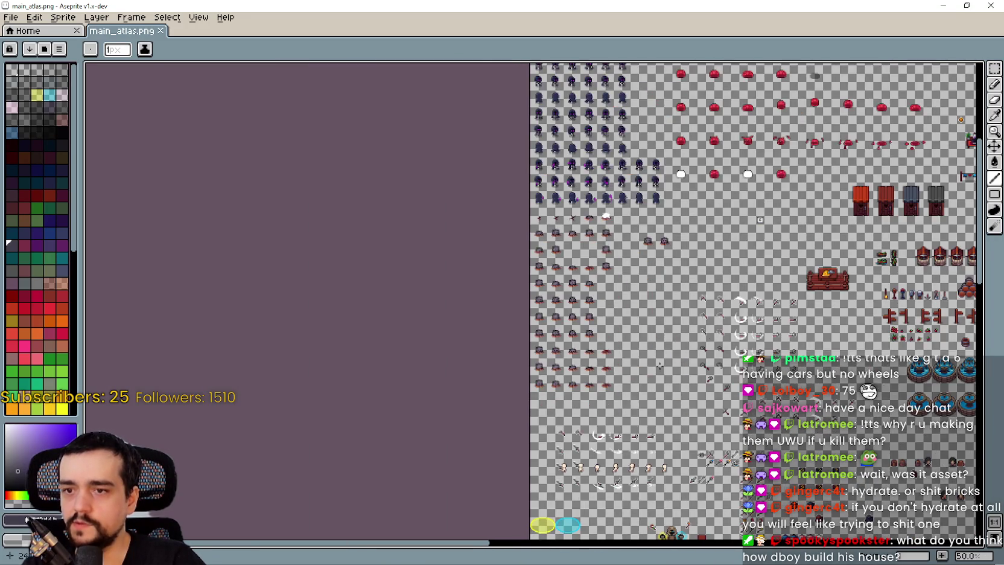
scroll(621, 367, up, 1)
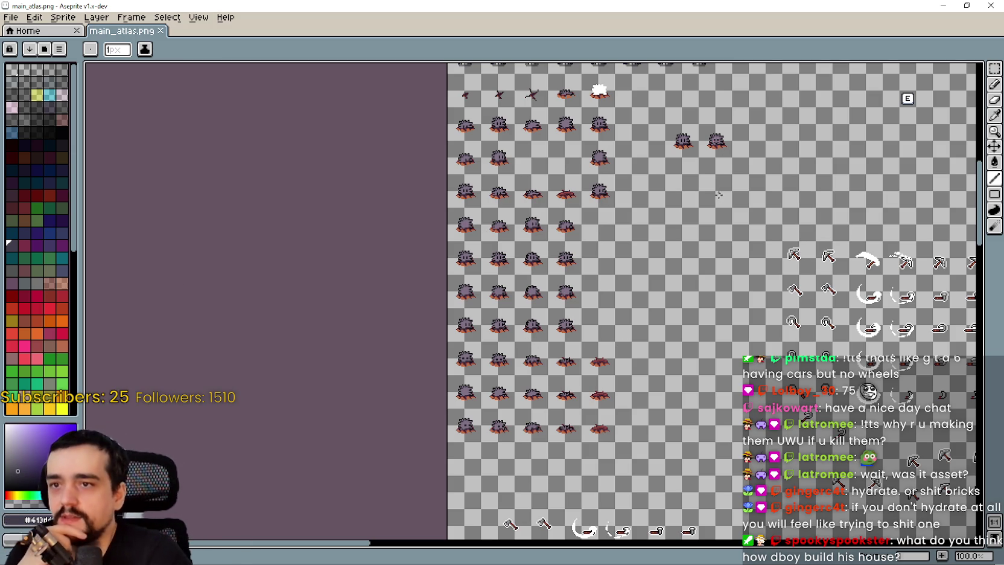
Pan to the dark character and pickaxe sprites, then minimize Aseprite
drag(607, 143, 607, 246)
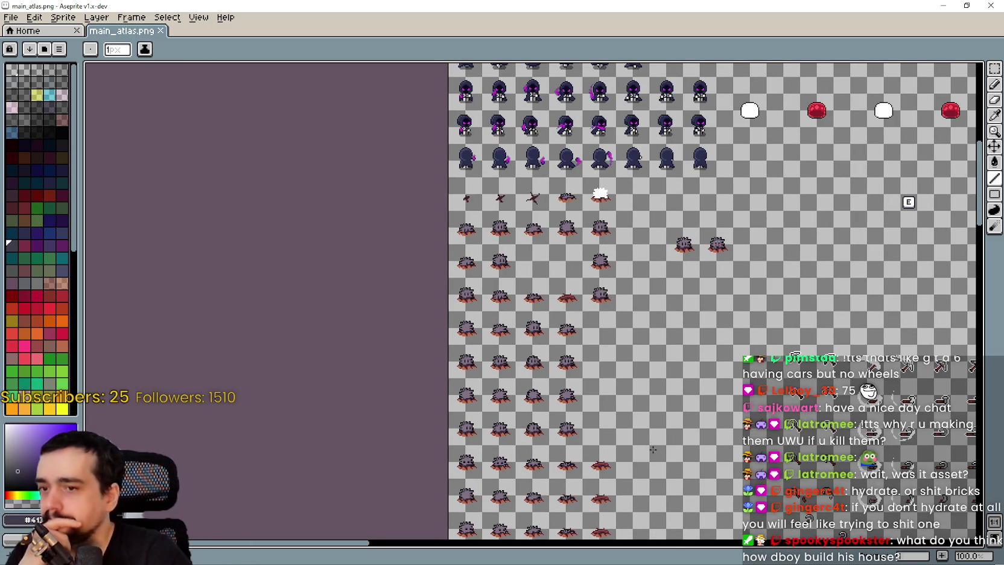
mouse_move(651, 449)
mouse_down()
mouse_move(597, 258)
mouse_move(599, 322)
mouse_move(658, 271)
mouse_up()
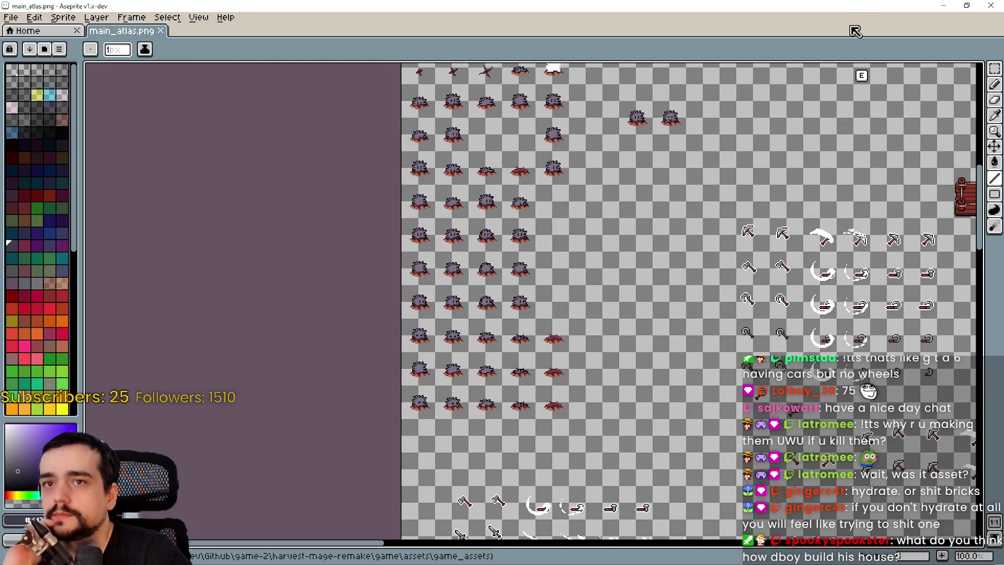
click(938, 11)
scroll(665, 248, up, 4)
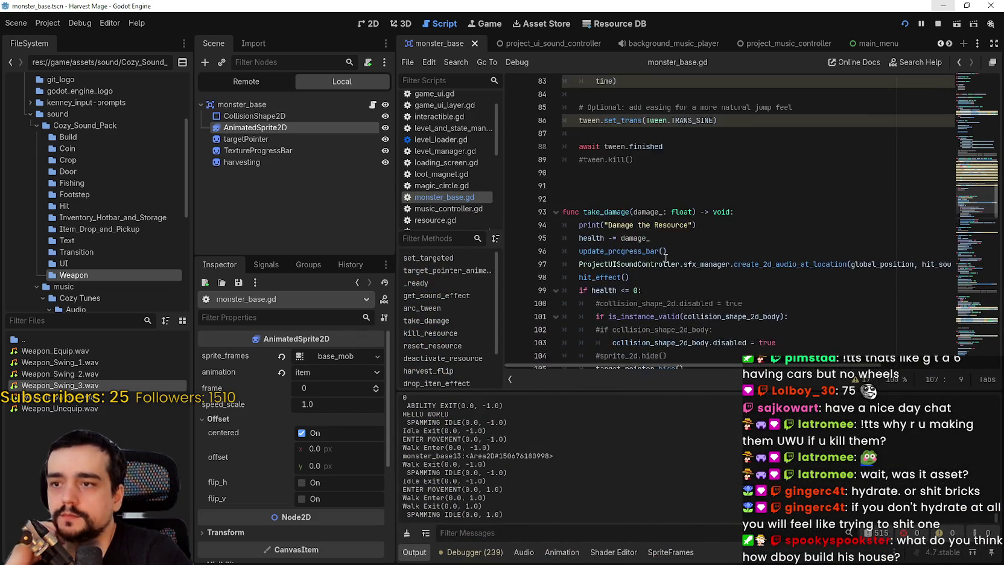
Scroll to kill_resource and comment out its hide() call on line 114
scroll(665, 247, up, 3)
click(665, 230)
scroll(855, 158, up, 3)
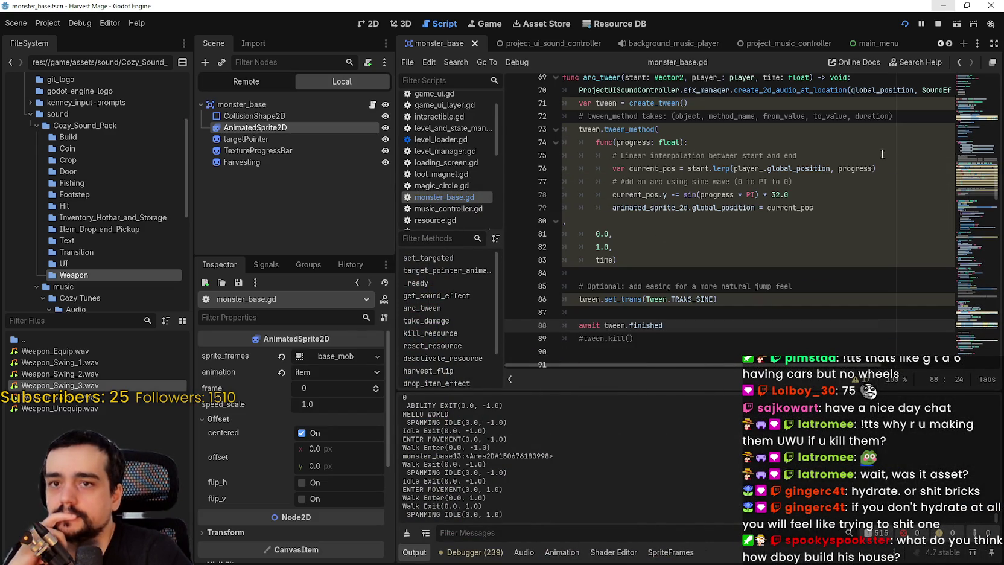
mouse_move(981, 196)
mouse_down()
mouse_move(972, 158)
mouse_move(968, 179)
mouse_move(969, 91)
mouse_move(970, 226)
mouse_up()
drag(826, 278, 609, 276)
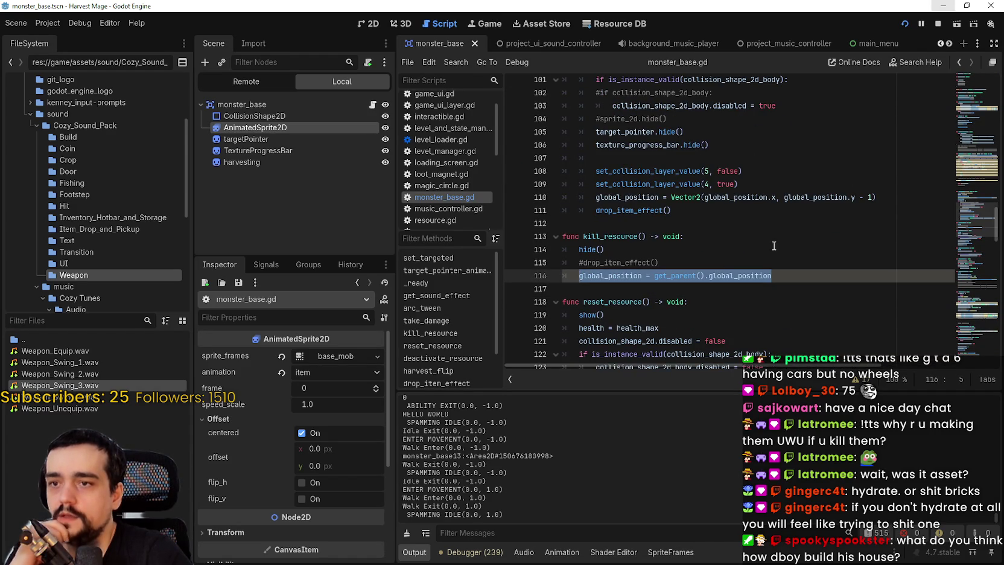
click(580, 247)
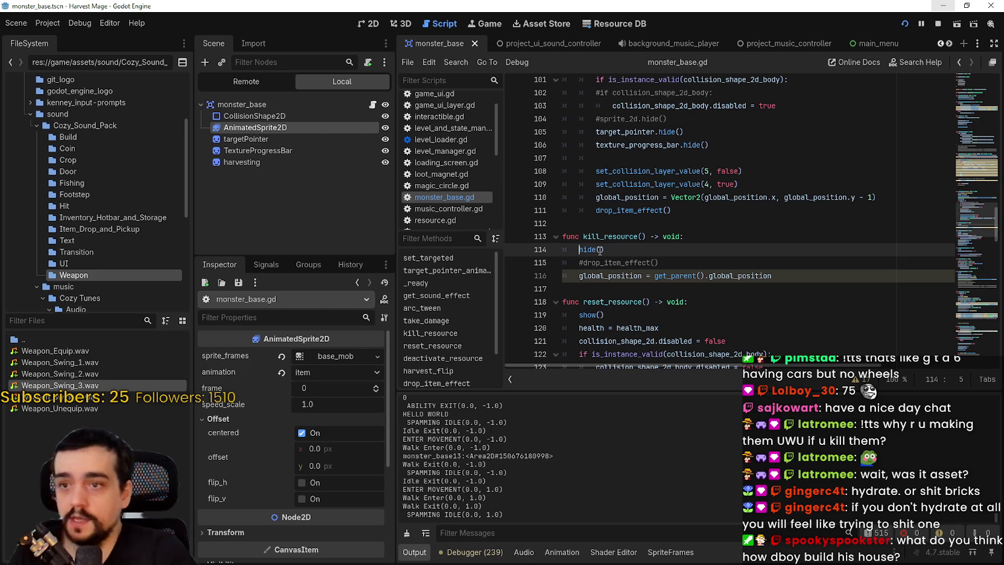
text(#)
click(574, 276)
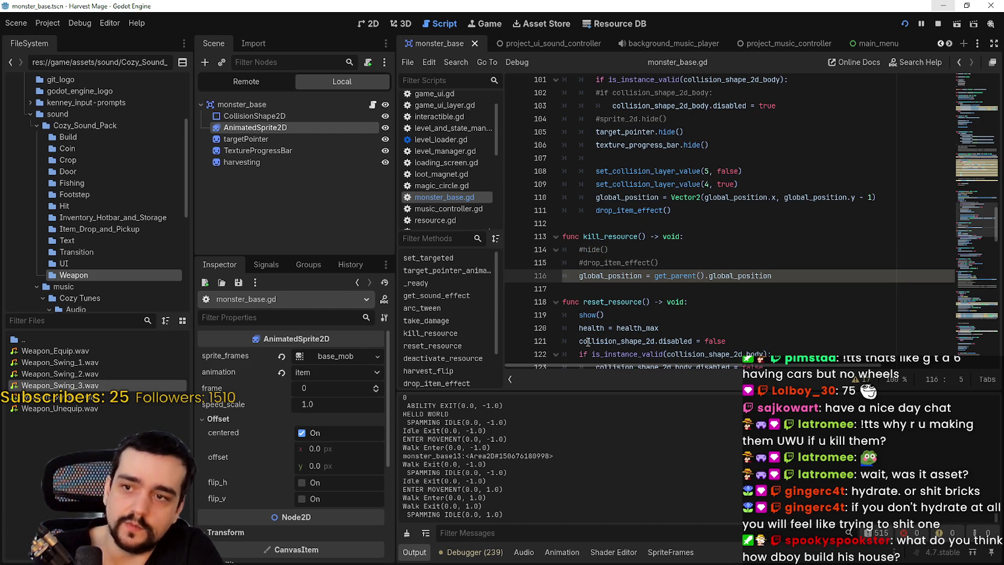
text(#)
Open a new line after the commented global_position line in kill_resource
click(677, 267)
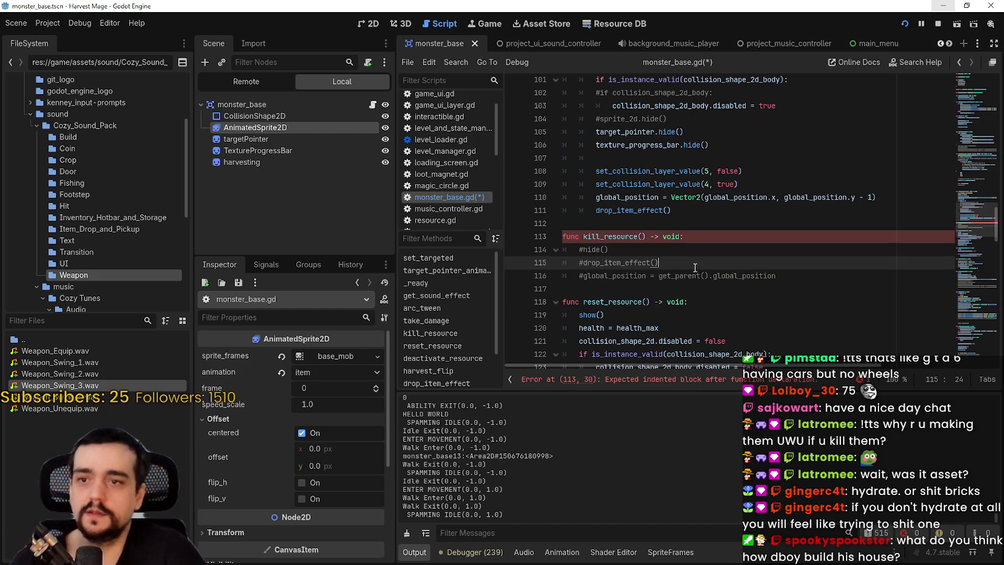
key(Return)
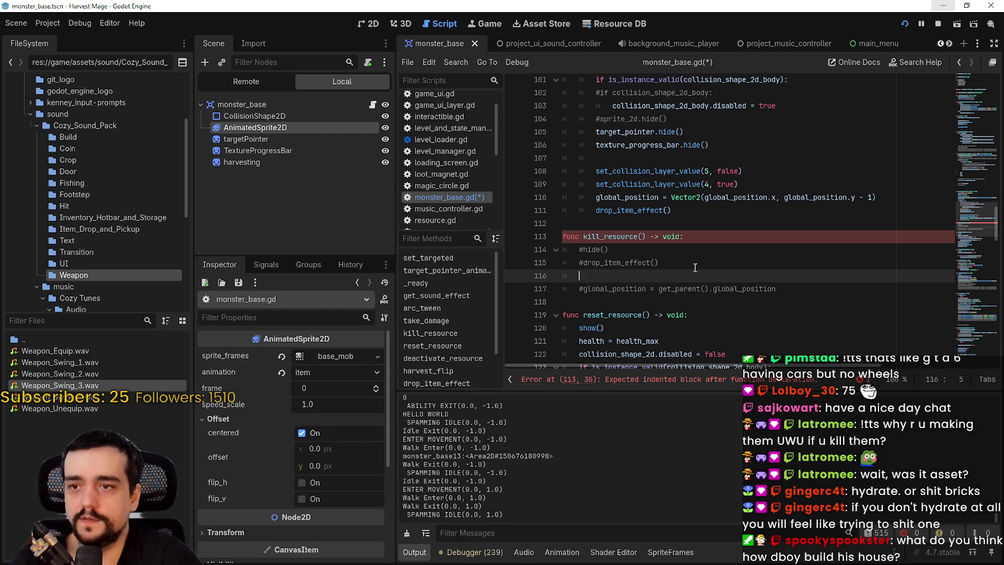
key(BackSpace)
key(BackSpace)
key(BackSpace)
text())
key(Return)
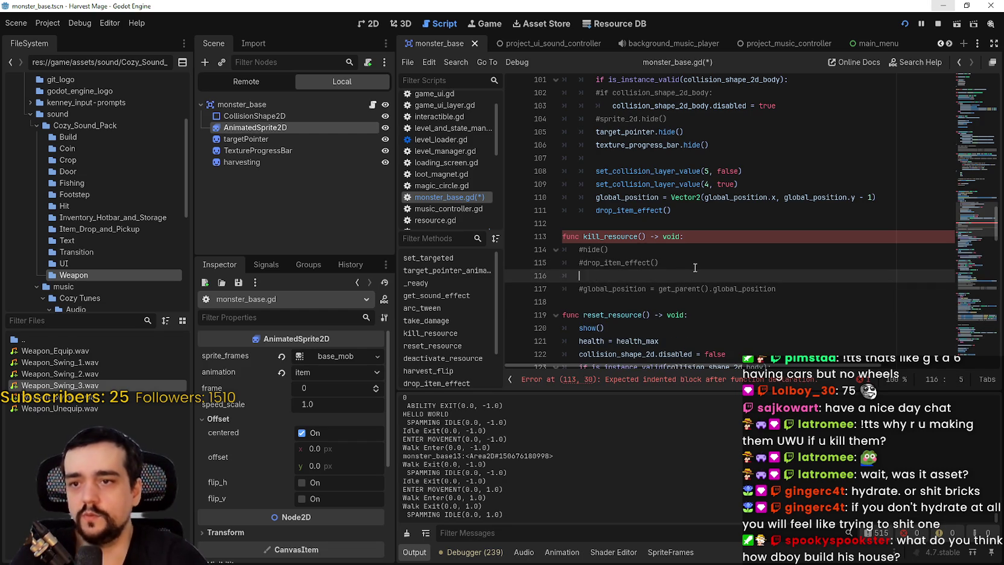
key(BackSpace)
key(BackSpace)
click(805, 275)
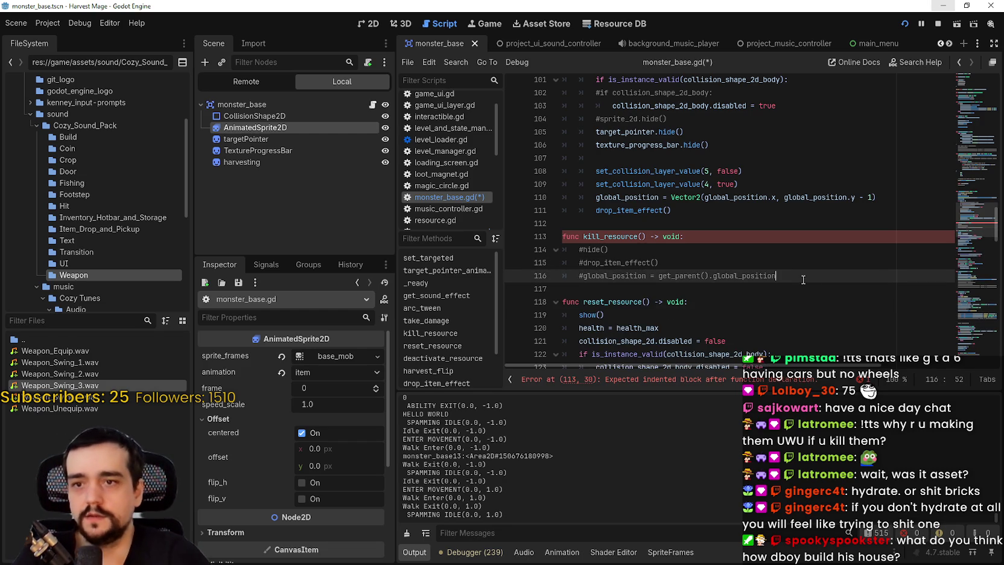
key(Return)
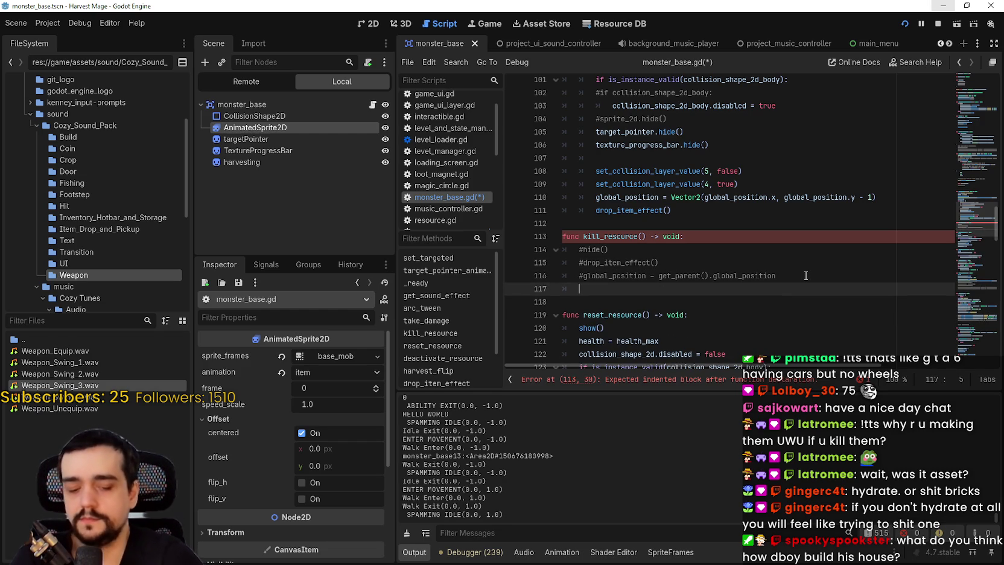
Add animated_sprite_2d.play("dead_front") via autocomplete and save the script
text(ani)
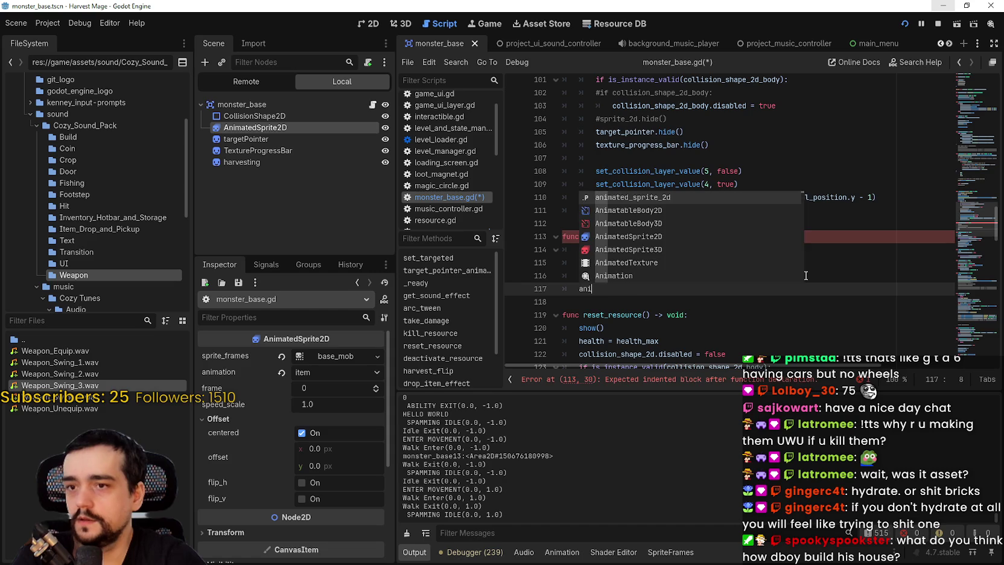
key(Return)
text(.pl)
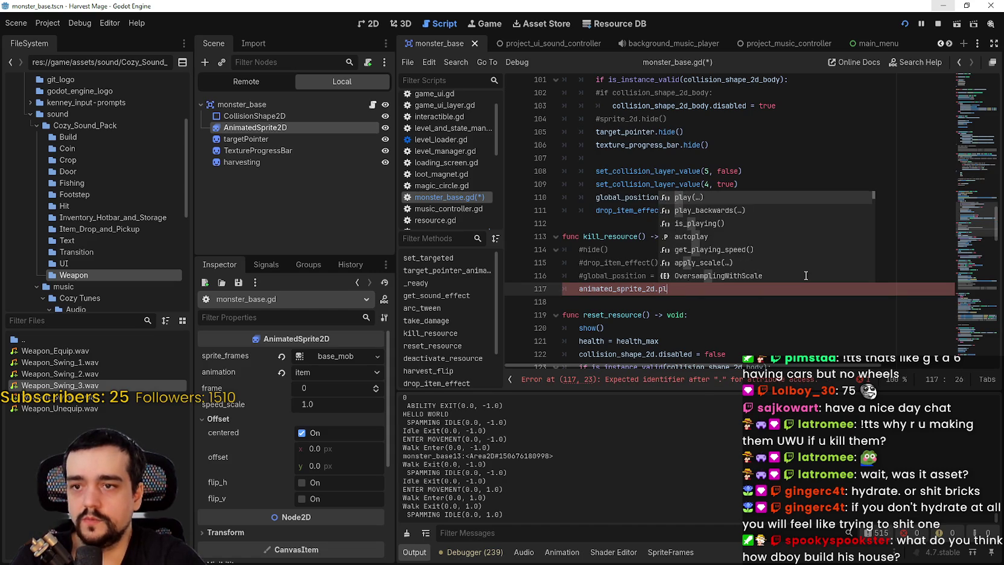
key(Return)
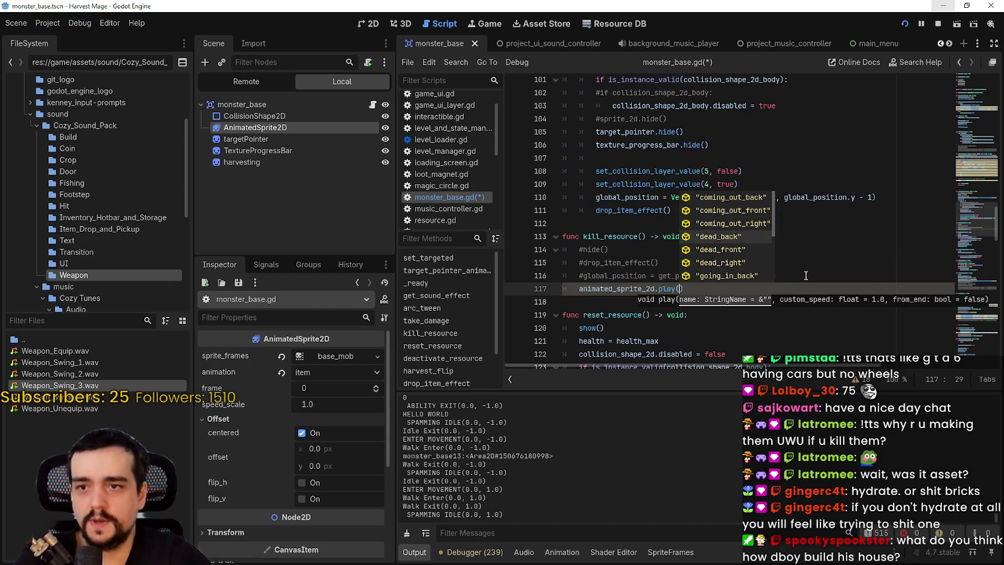
key(Down)
key(Down)
key(Up)
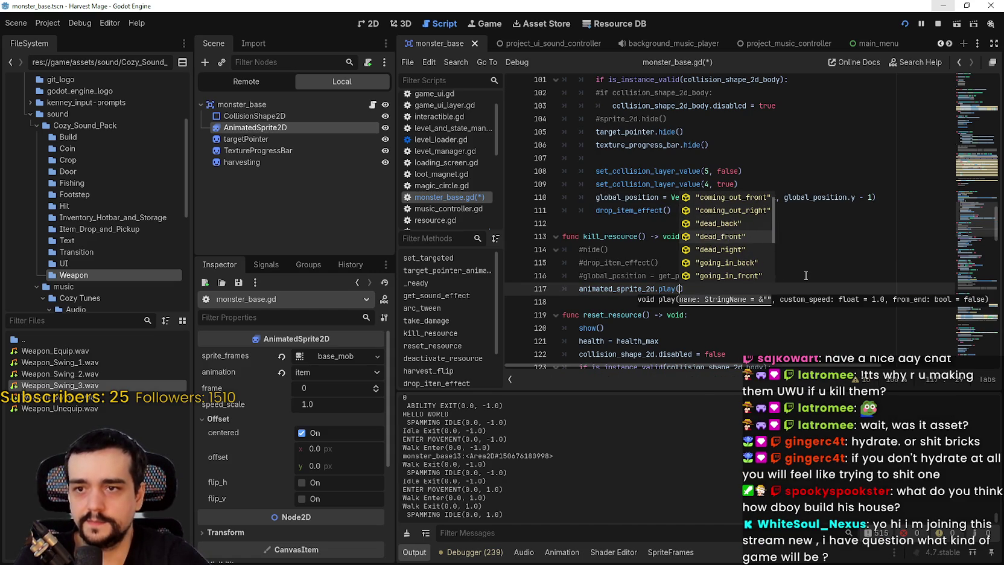
key(Return)
key(ctrl+s)
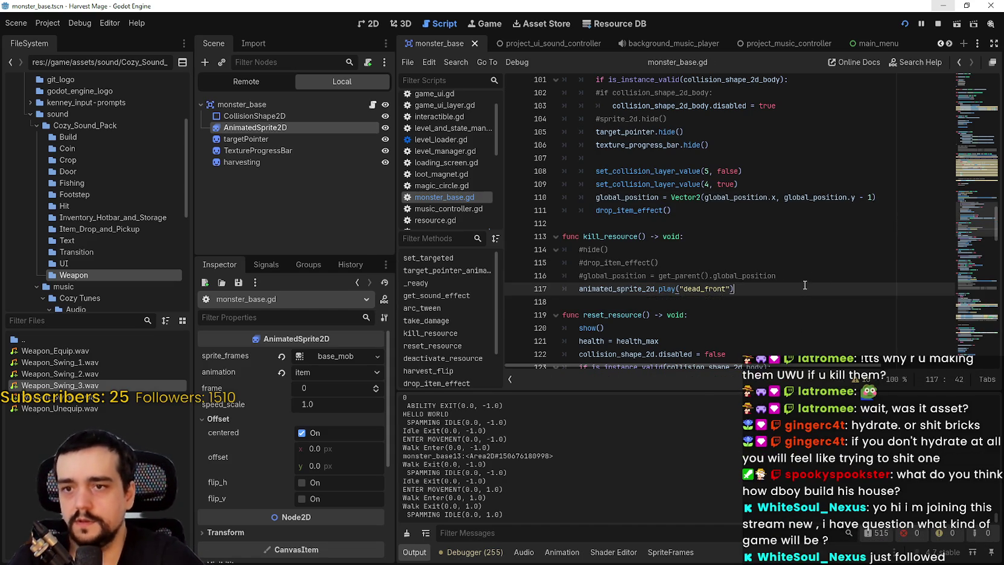
key(alt+Tab)
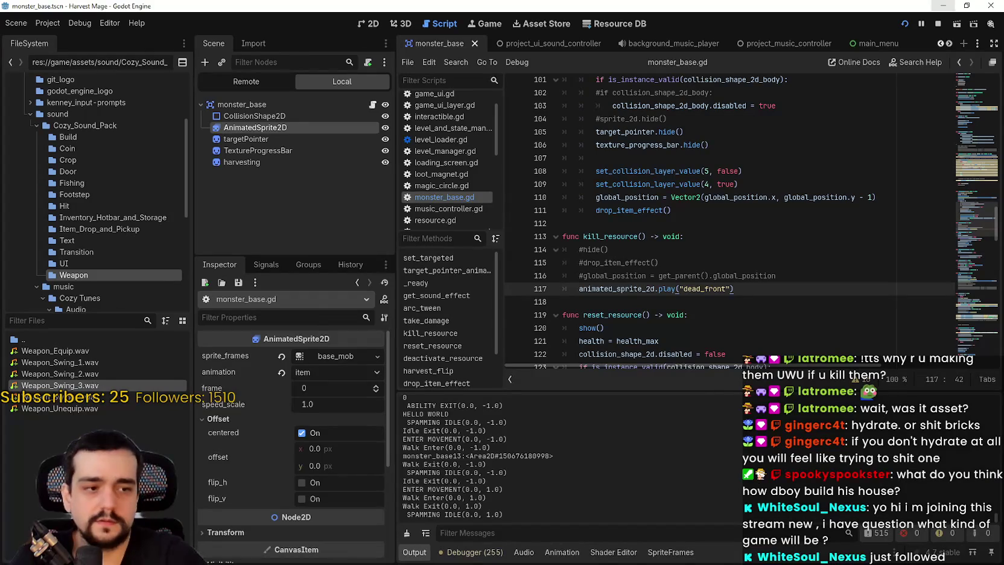
Walk down and attack nearby monsters in the running game, then stop it with F8
key(s)
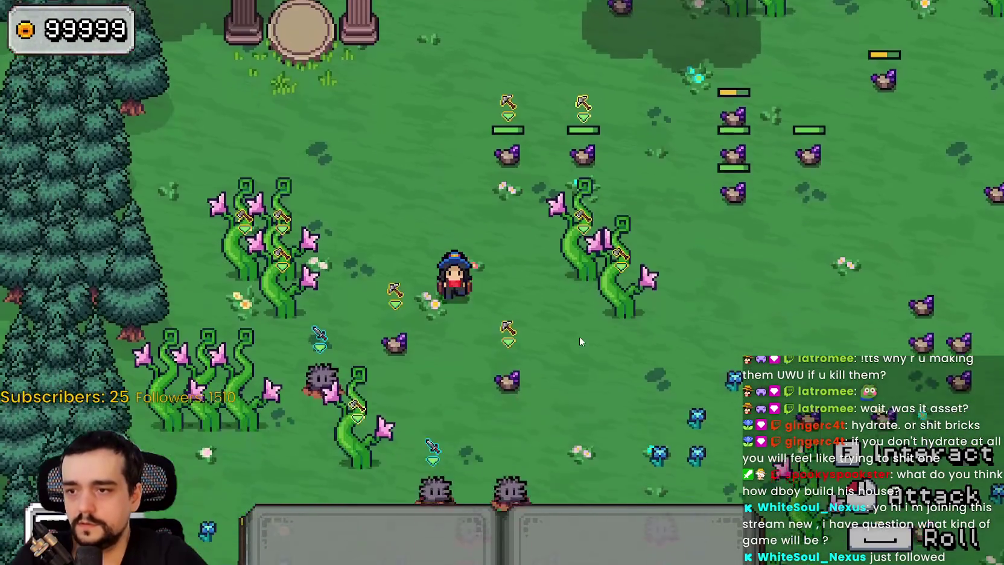
key(a)
click(422, 317)
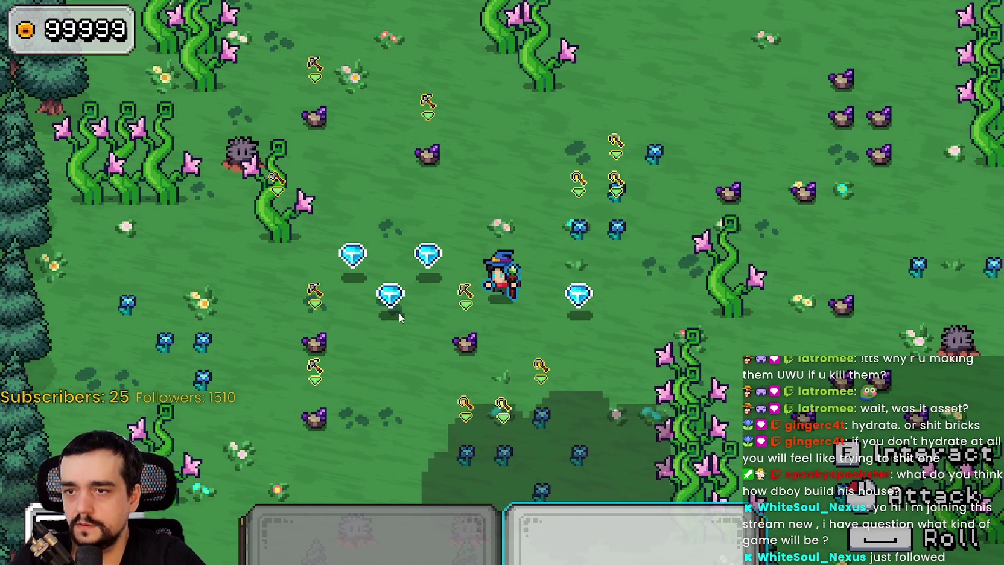
key(F8)
Review the dead_front line and kill_resource header, then launch the game again
click(641, 236)
click(682, 289)
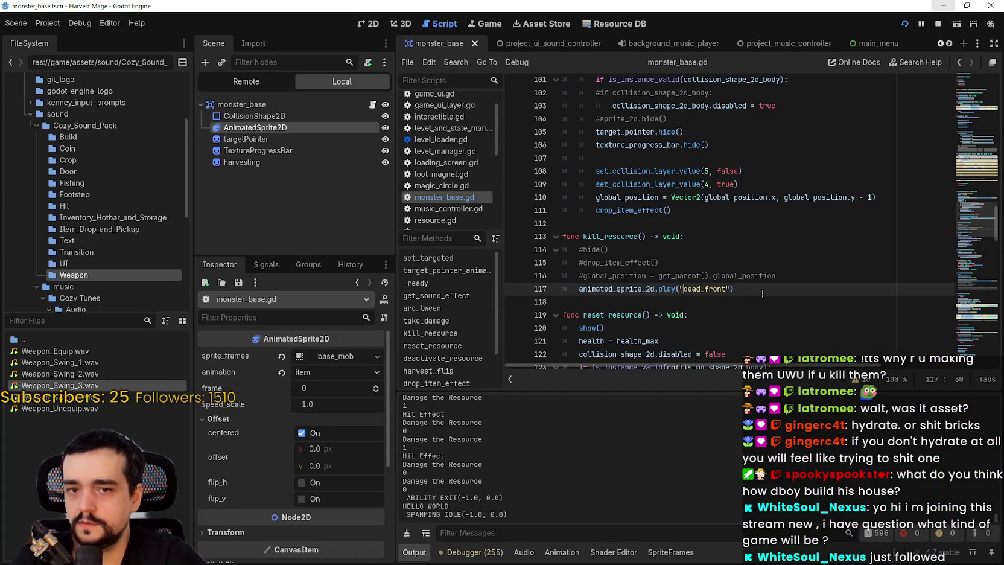
key(F5)
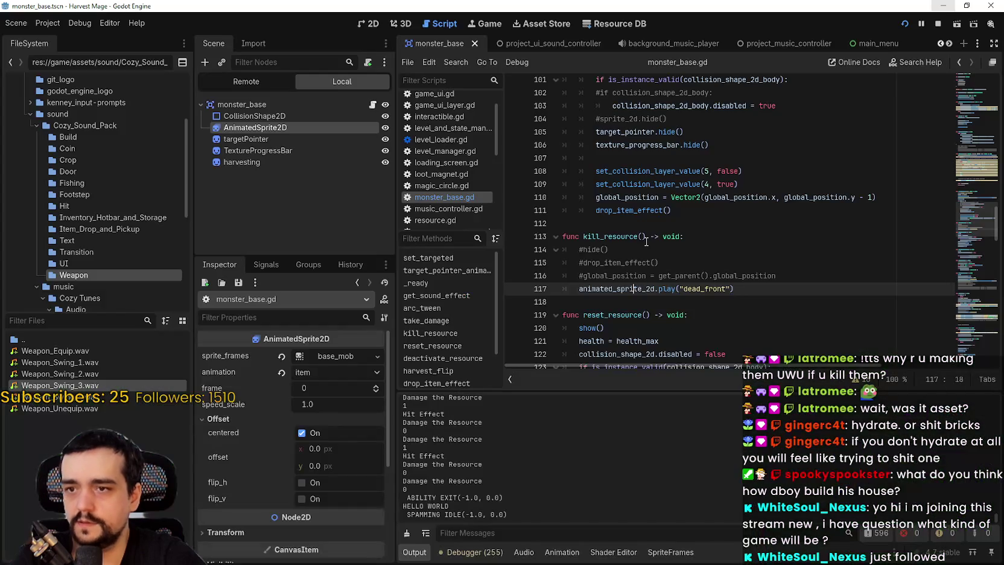
click(646, 236)
scroll(659, 248, up, 2)
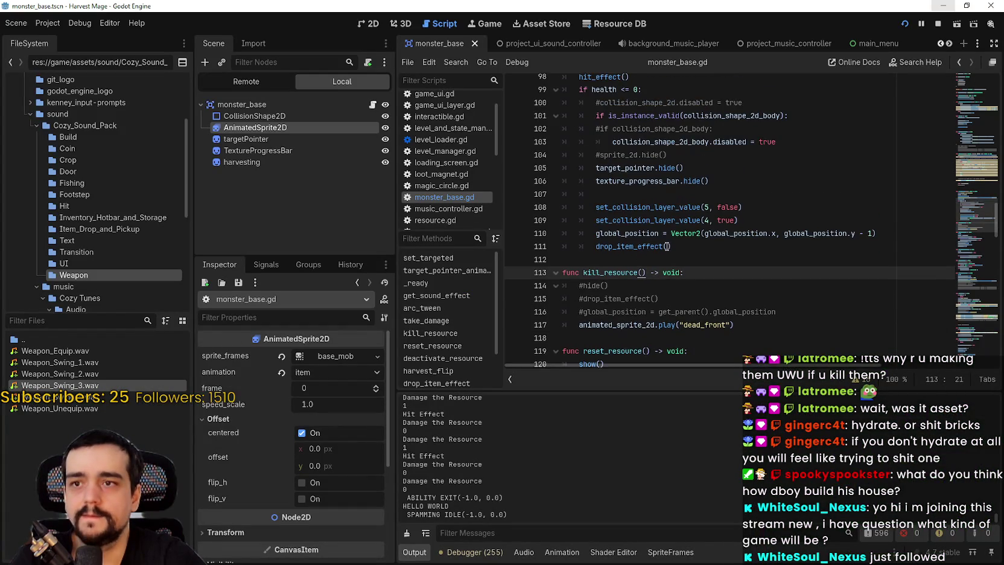
scroll(662, 241, down, 2)
click(662, 252)
key(F5)
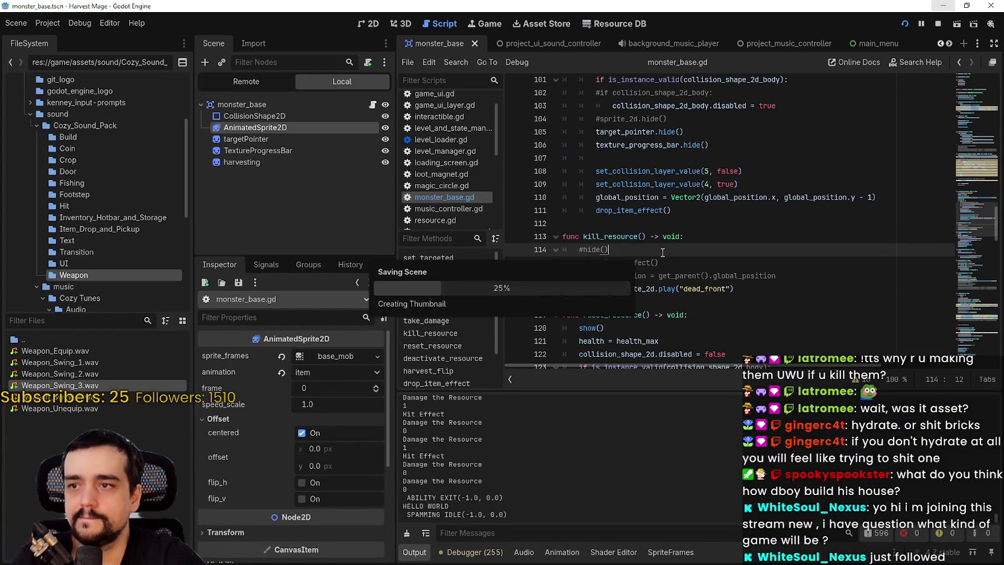
Re-check kill_resource's commented hide and global_position lines, save, and relaunch the game
scroll(641, 242, down, 2)
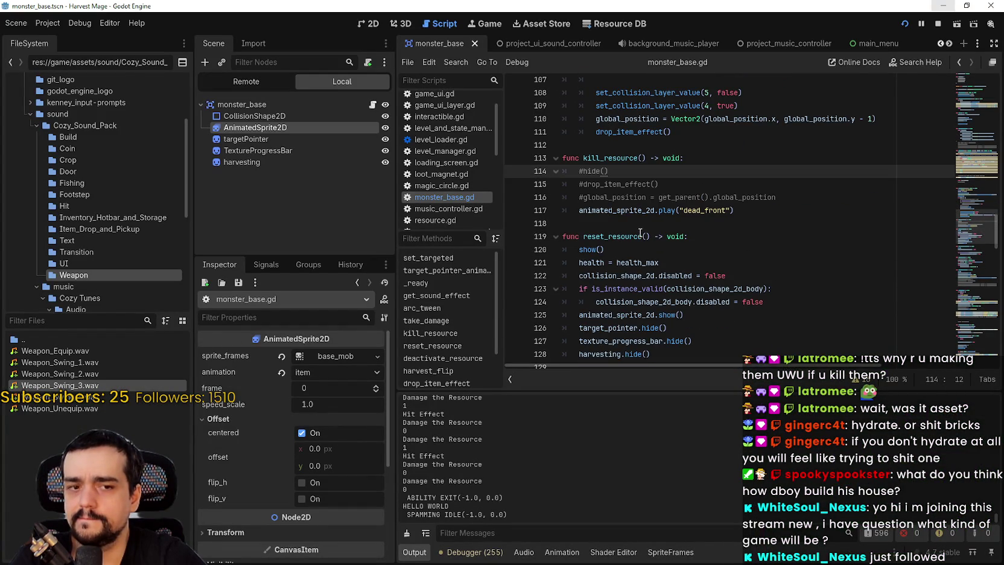
click(636, 224)
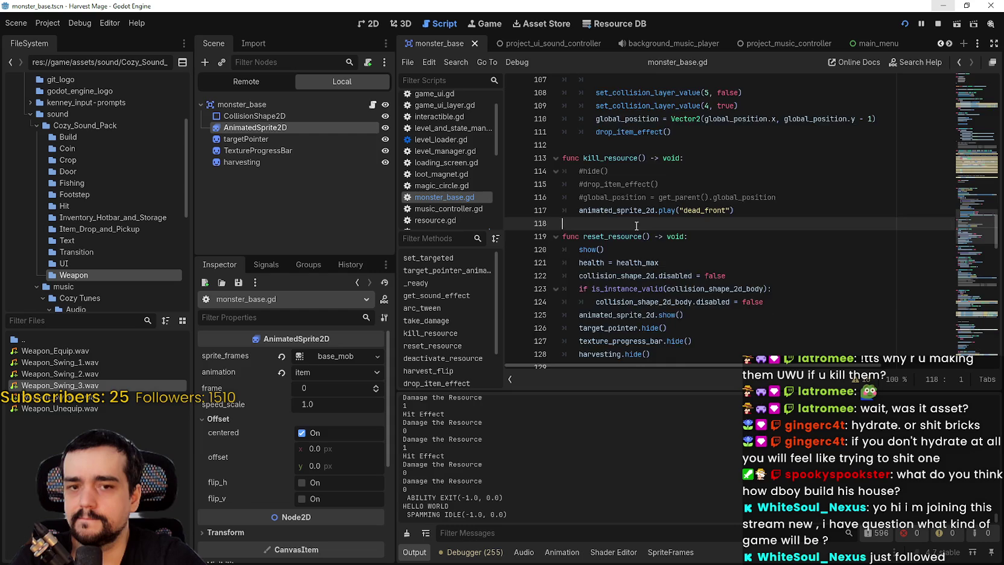
scroll(636, 224, up, 2)
click(629, 236)
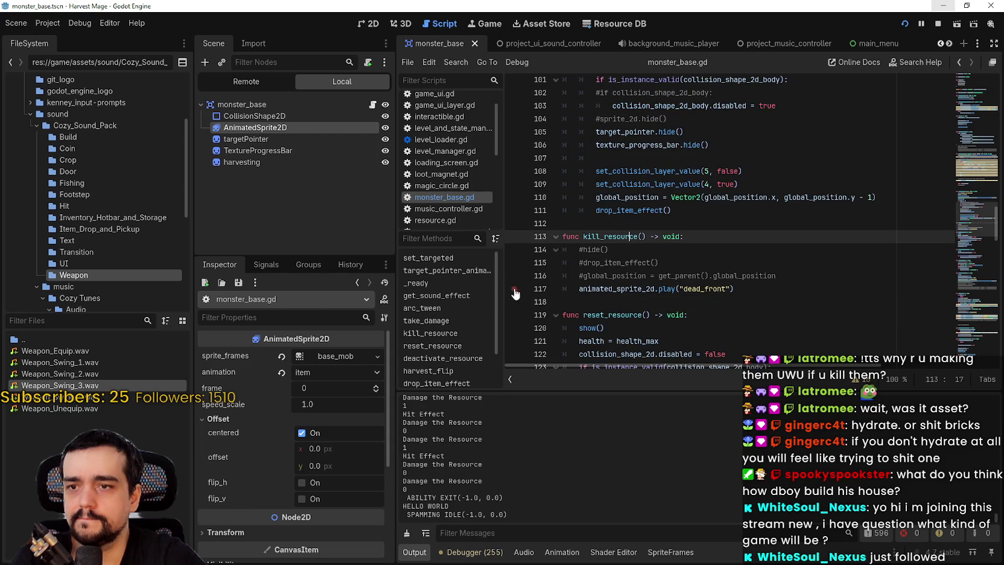
click(683, 265)
click(611, 249)
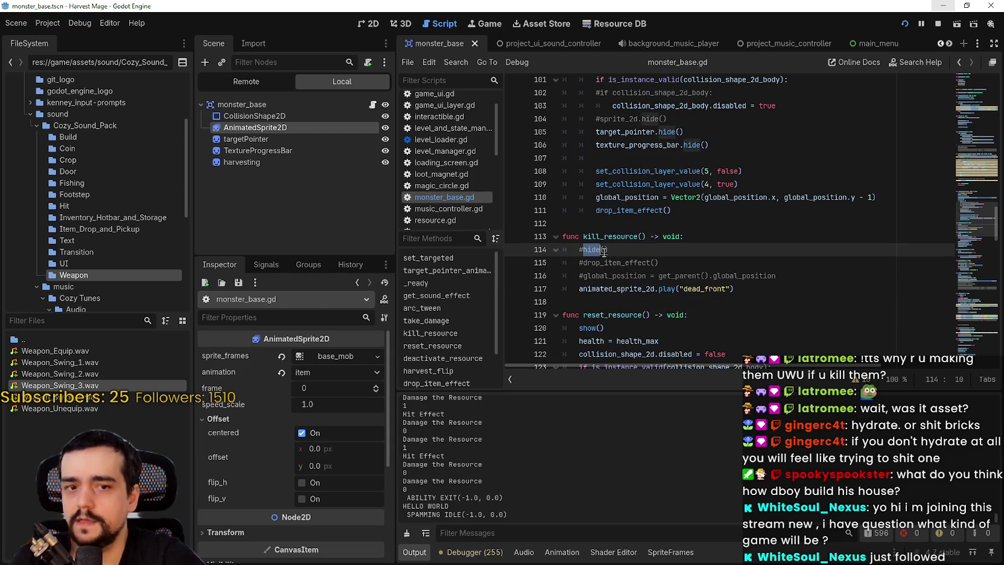
click(696, 276)
key(ctrl+s)
click(937, 26)
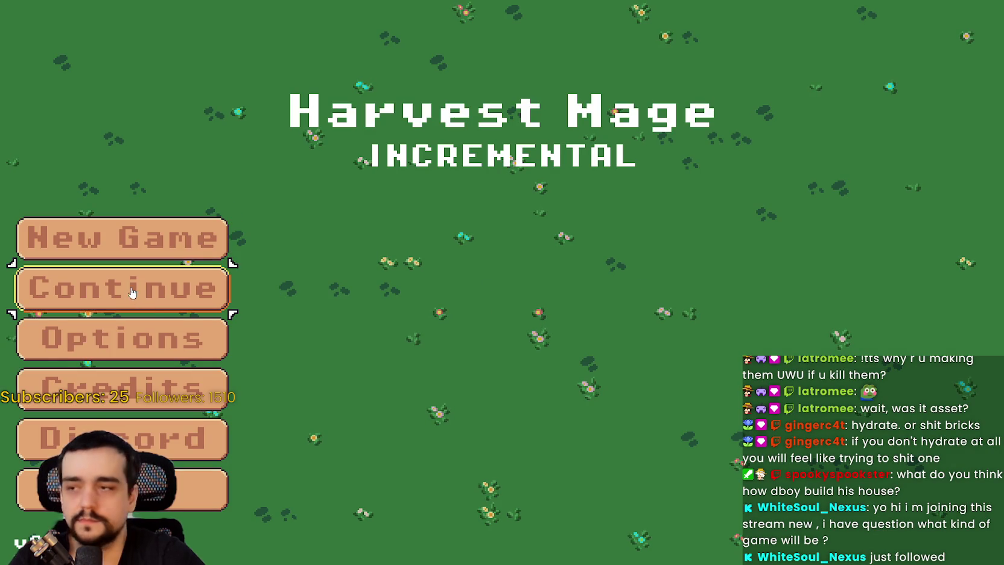
Continue the saved game, walk the wizard to the spiky enemy and attack it until it dies
click(130, 295)
key(a)
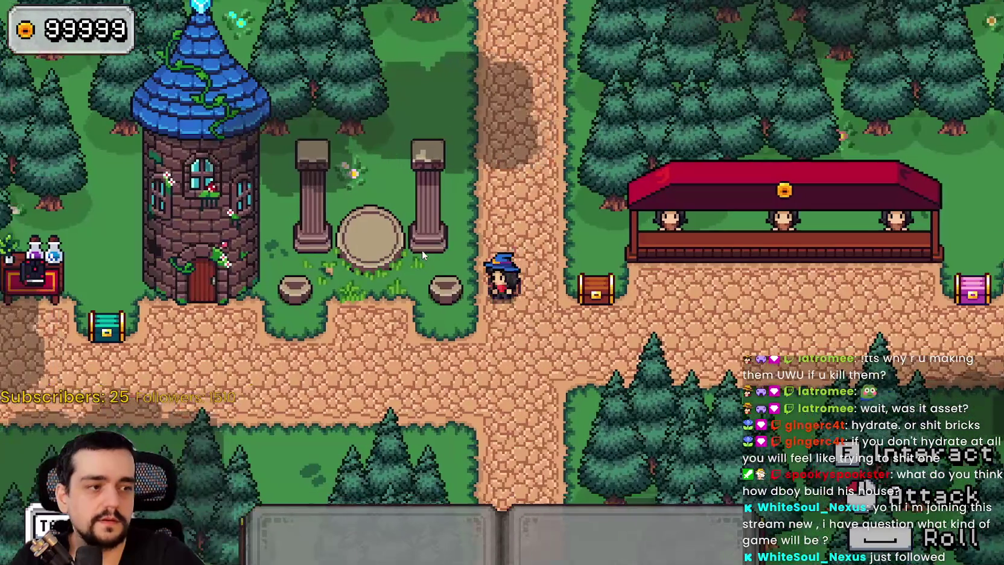
key(w+d)
key(s+d)
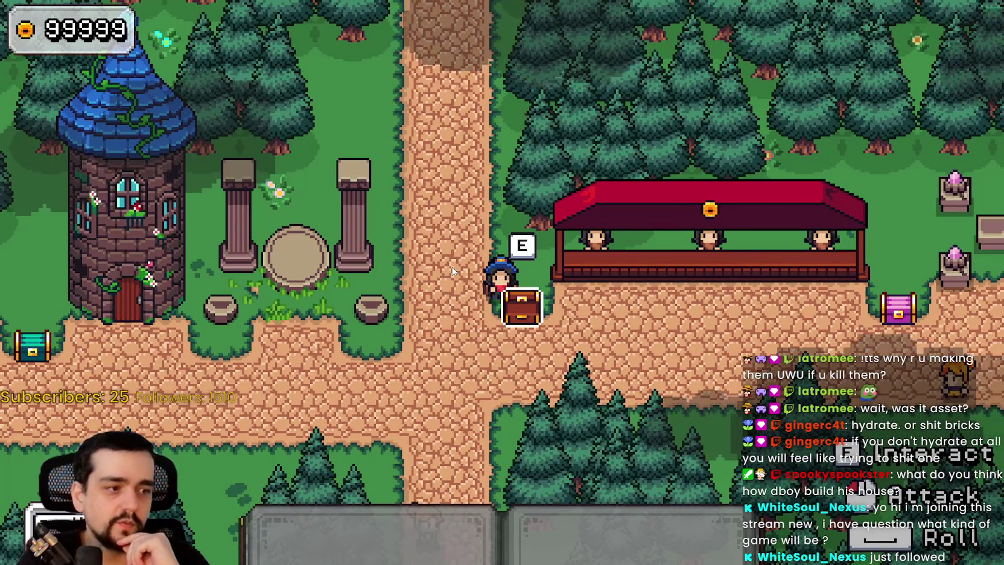
key(s+a)
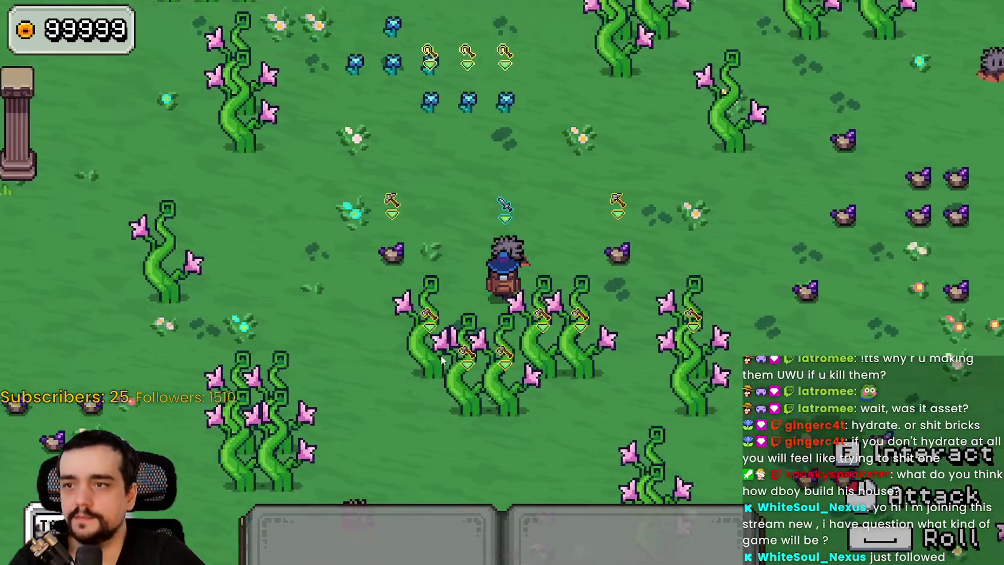
key(a)
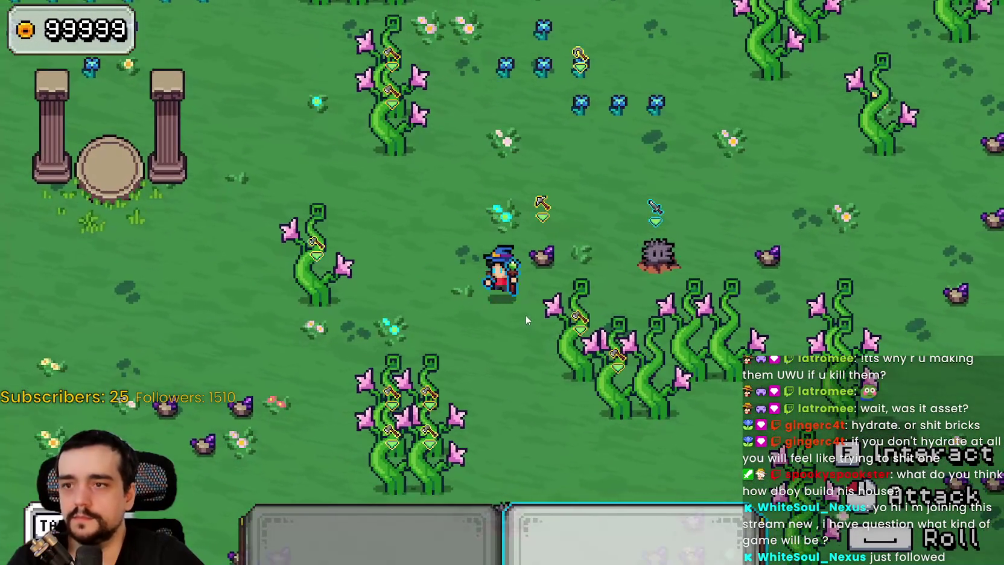
key(w+d)
key(a+s)
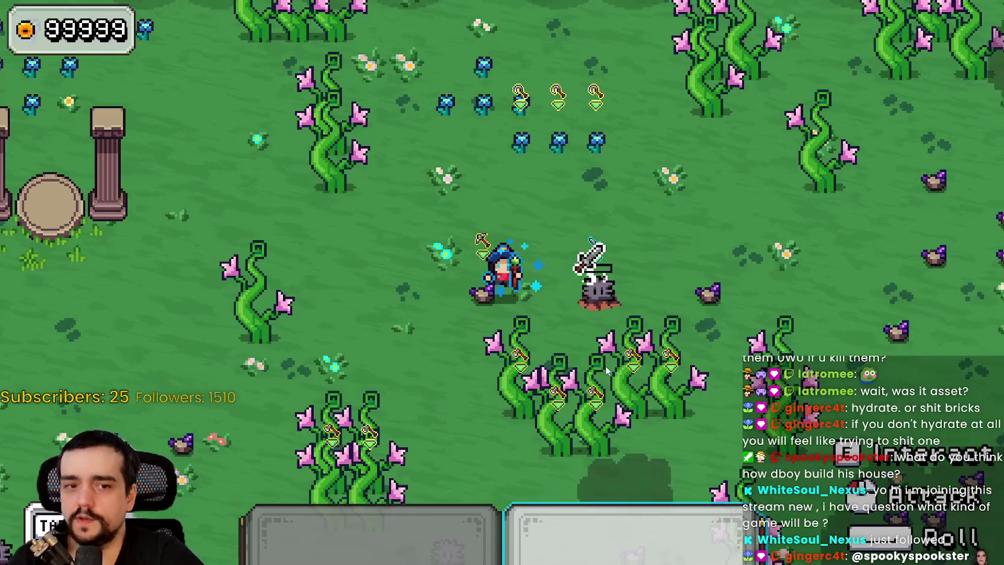
click(605, 366)
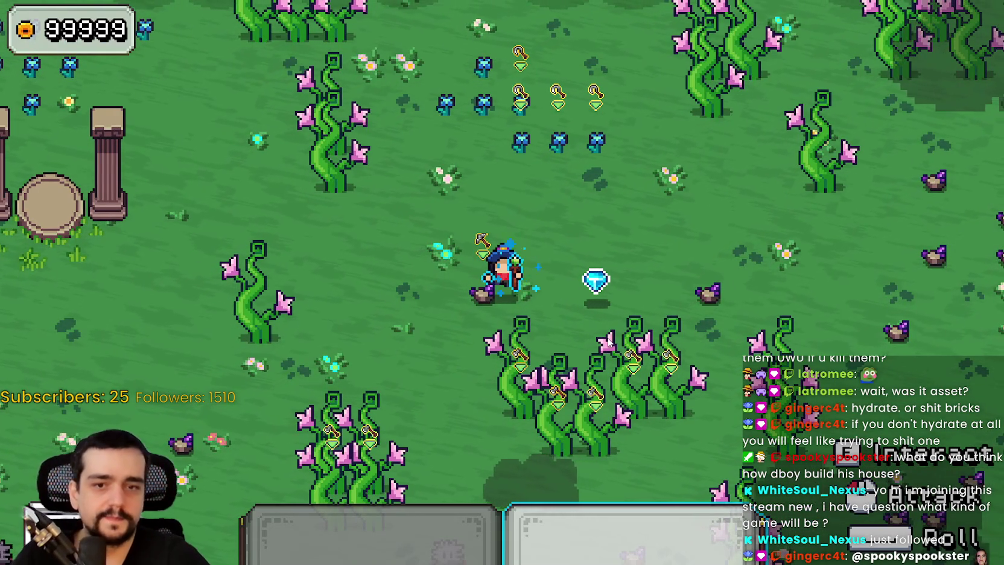
Pick up the dropped blue gem, fight the bush creatures and collect the gems
key(d)
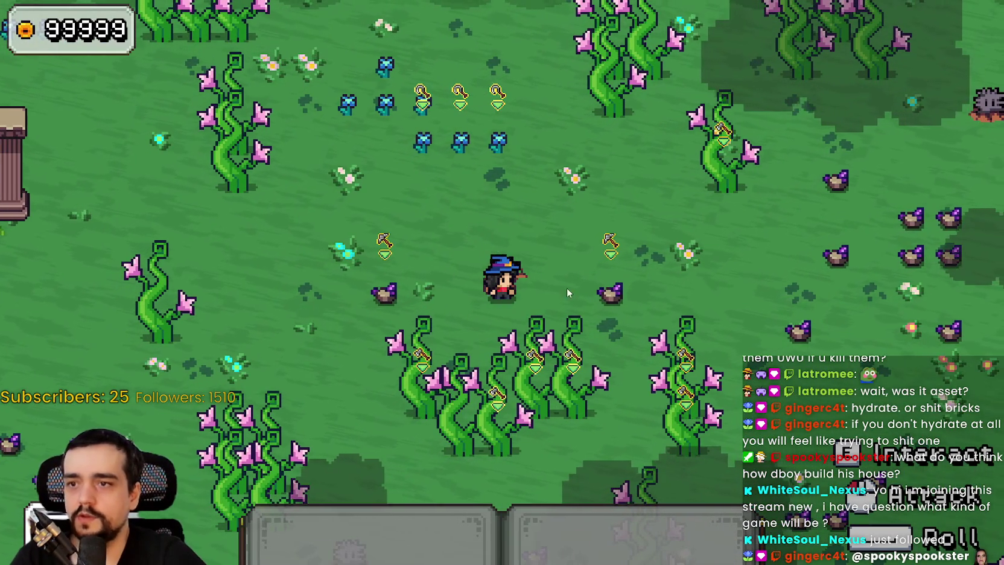
key(w+a)
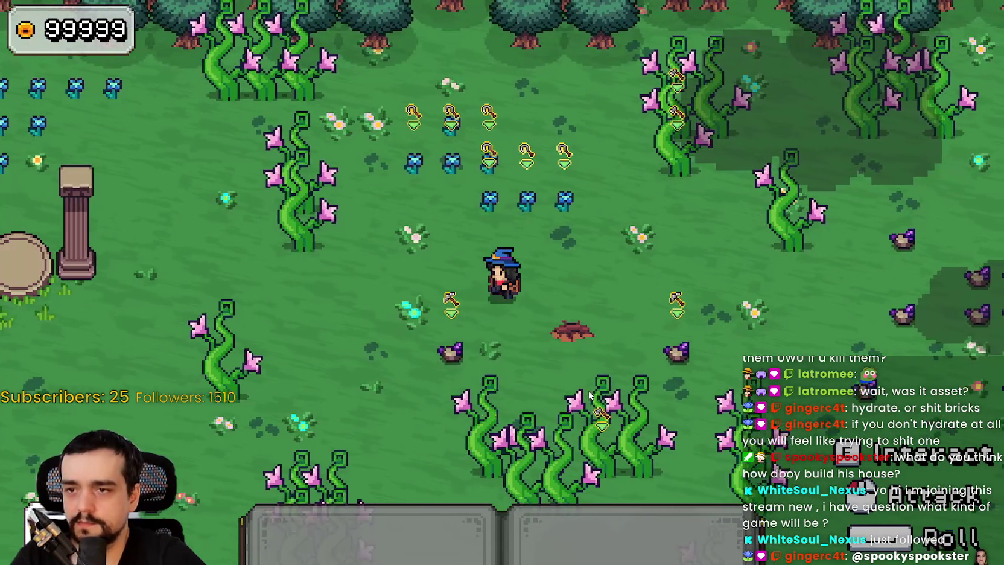
key(s+a)
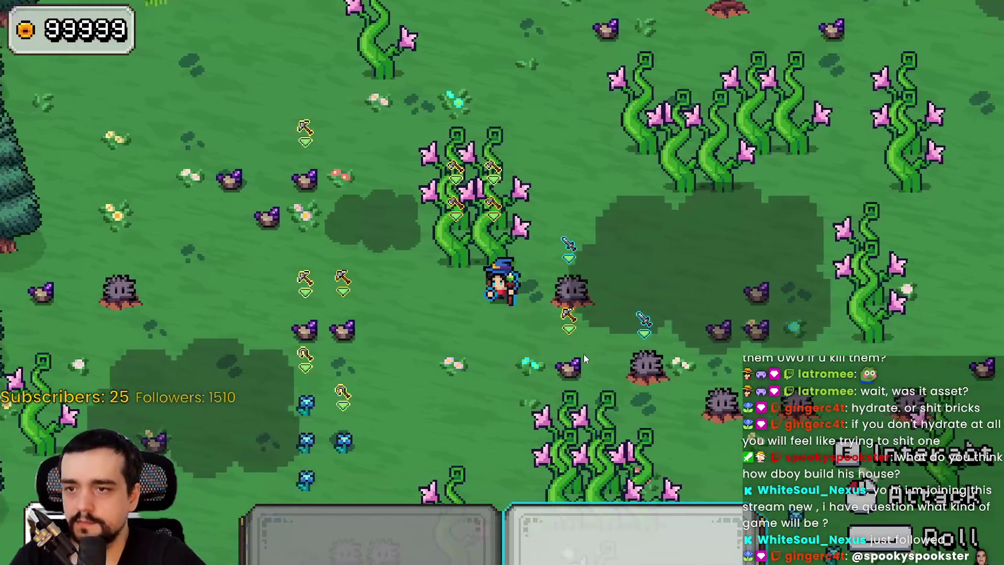
key(a)
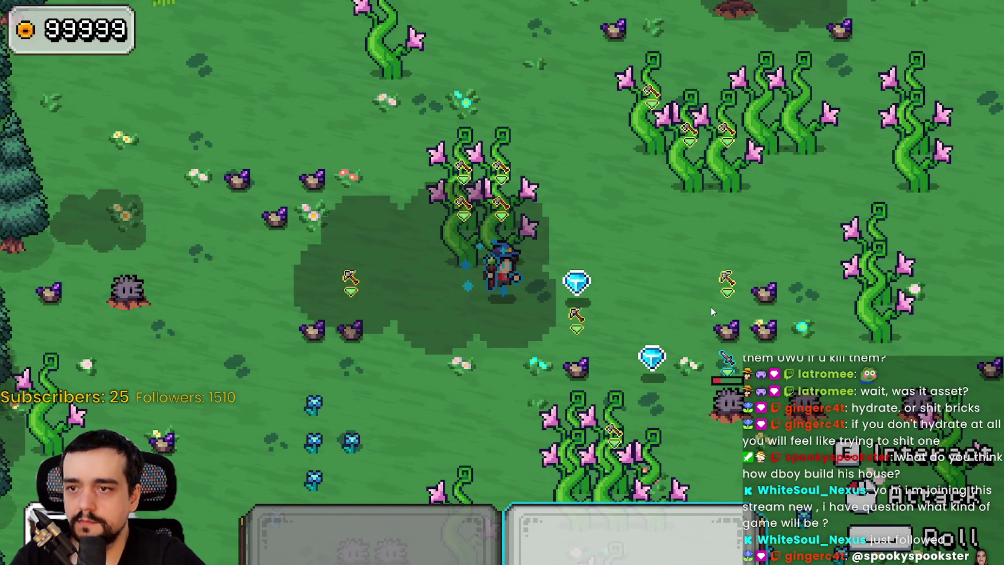
key(d)
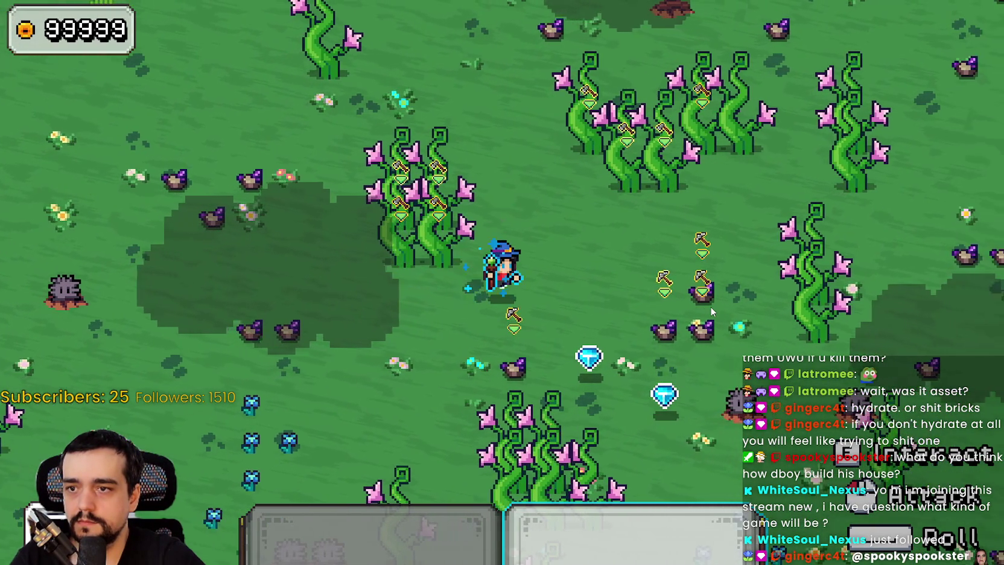
key(s)
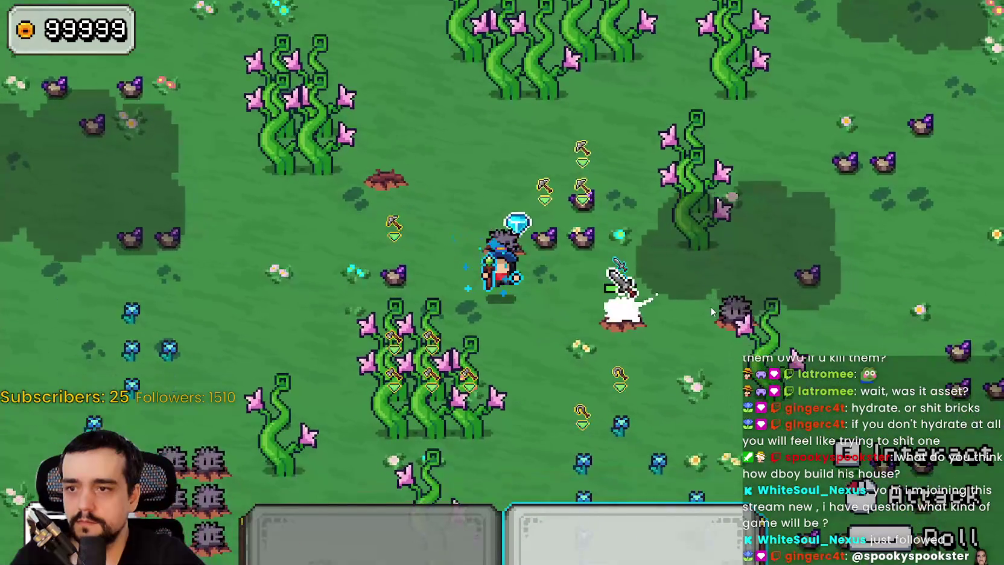
key(s)
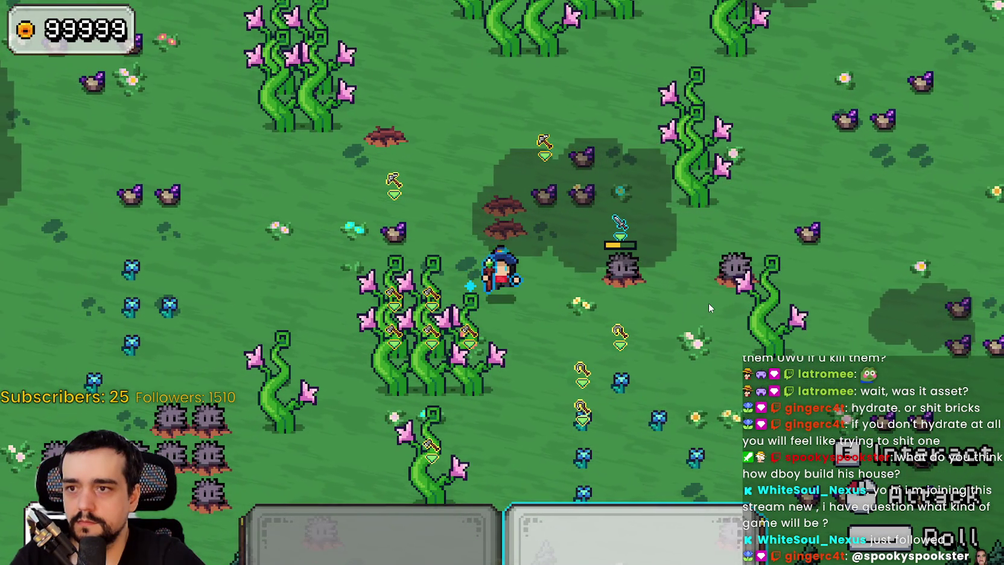
Attack the adjacent enemy until it dies, then return from the game to the editor
key(d)
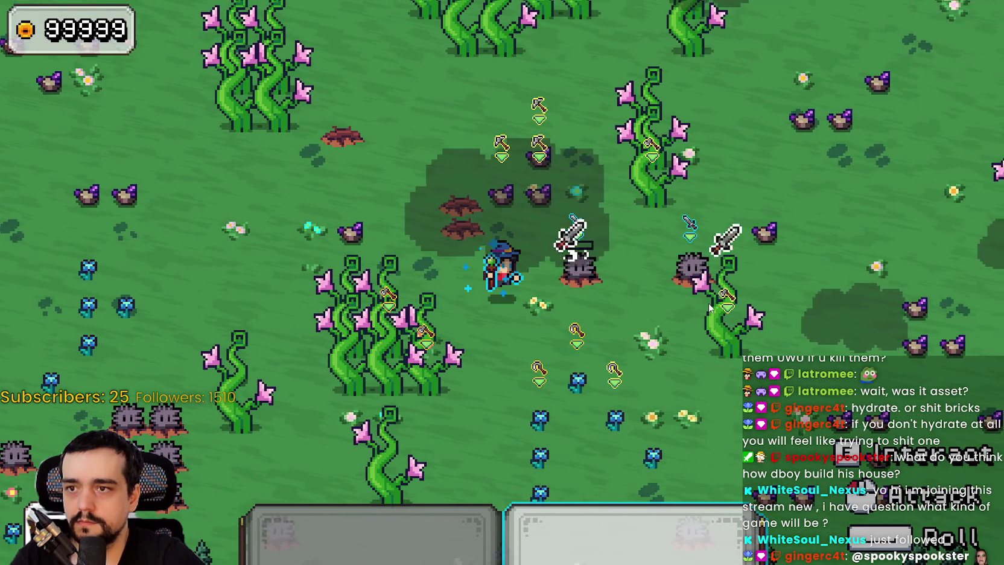
click(709, 305)
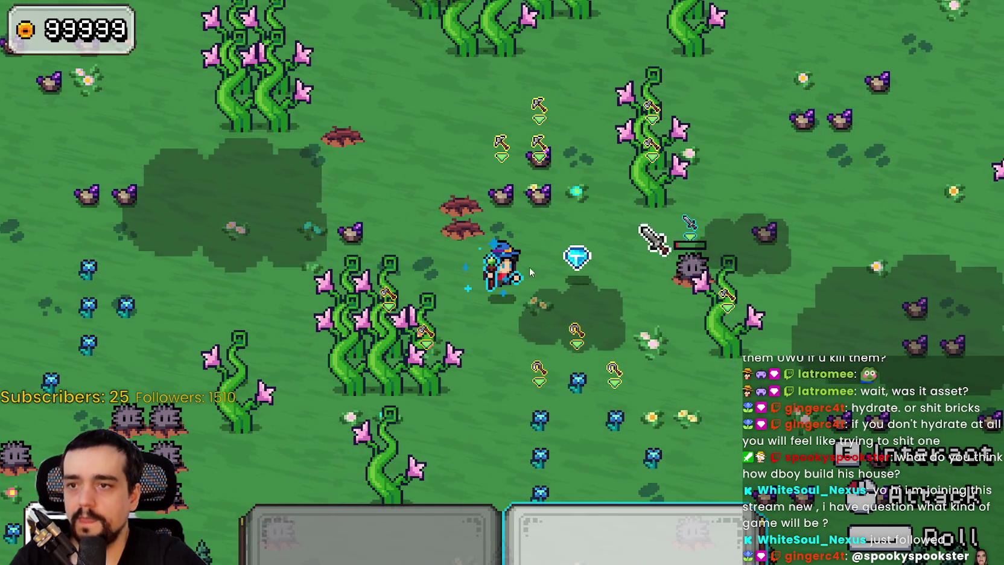
key(d)
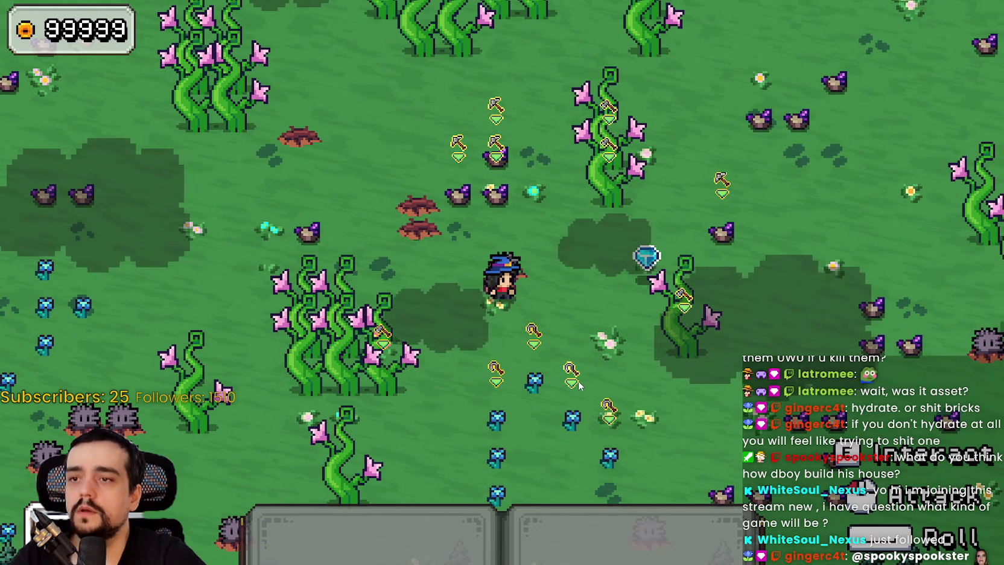
key(a)
key(alt+Tab)
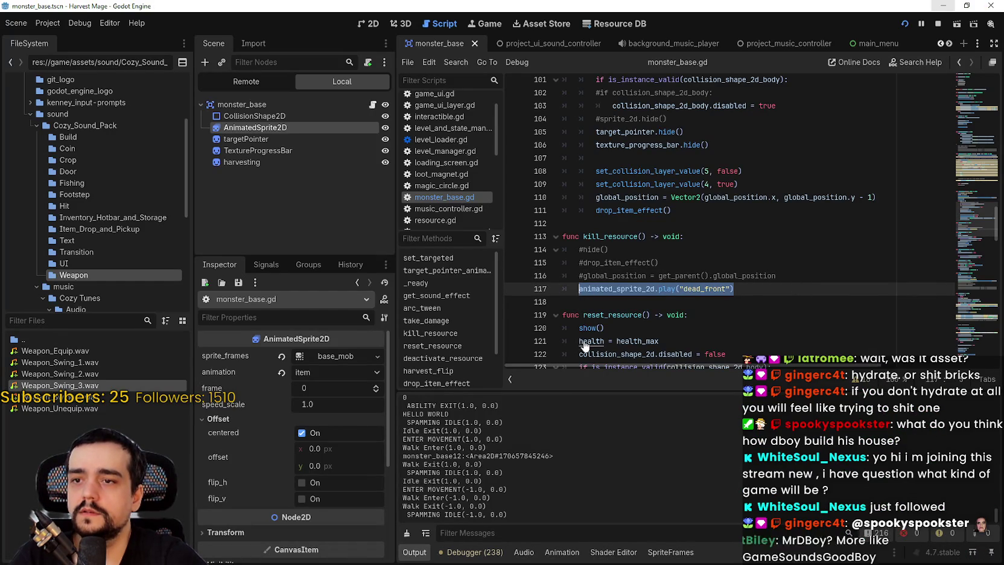
Comment out the dead_front animation call on line 117 and add pass under func kill_resource
click(582, 301)
click(579, 294)
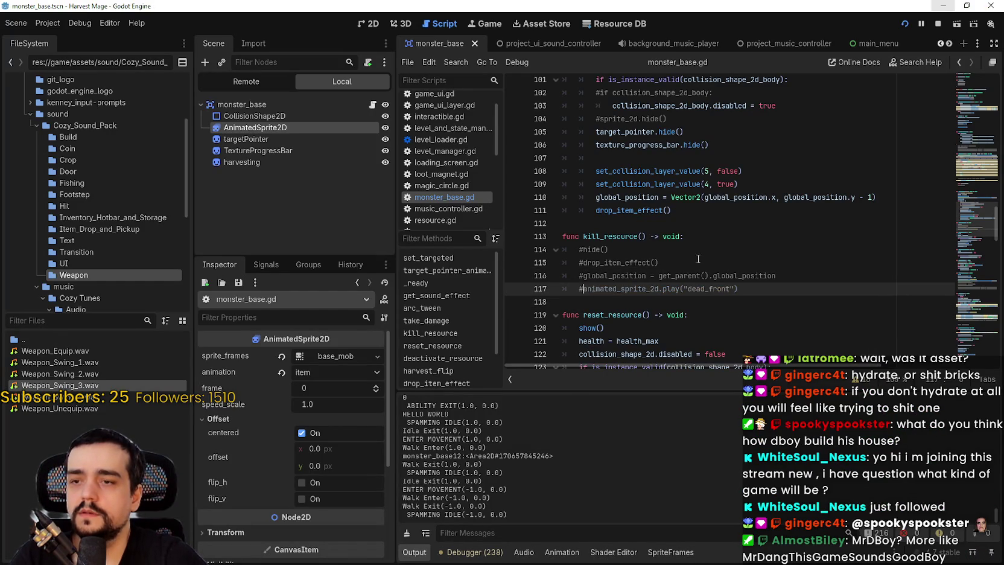
key(ctrl+k)
click(699, 238)
key(Return)
text(pass)
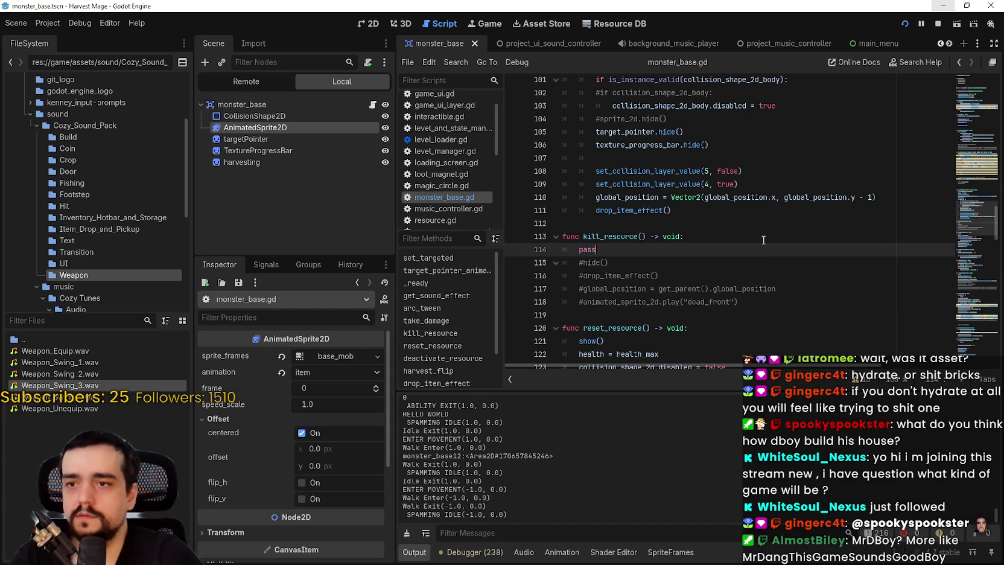
click(638, 236)
click(637, 252)
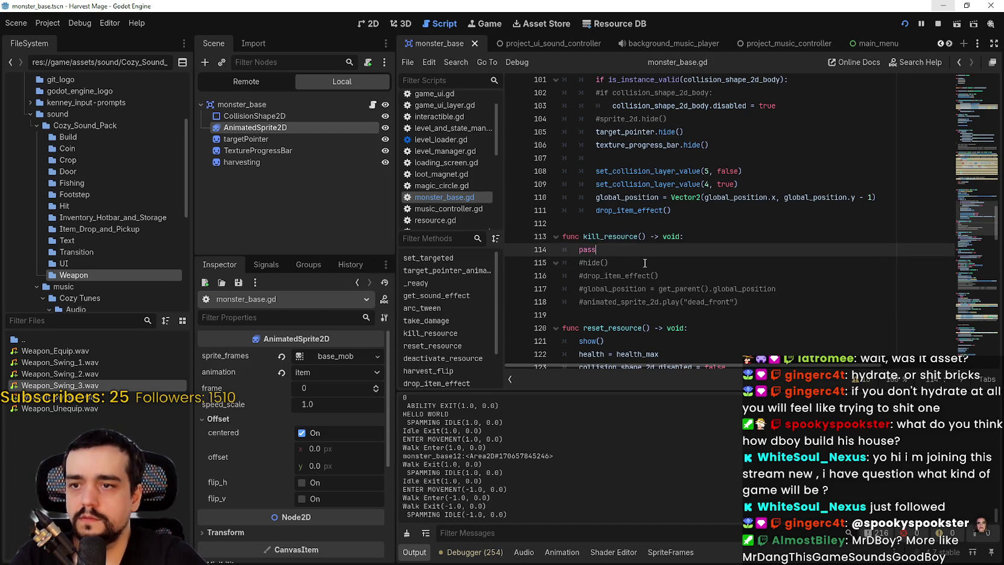
Search monster_base.gd for kill_resource and step between its matches
click(621, 236)
key(ctrl+f)
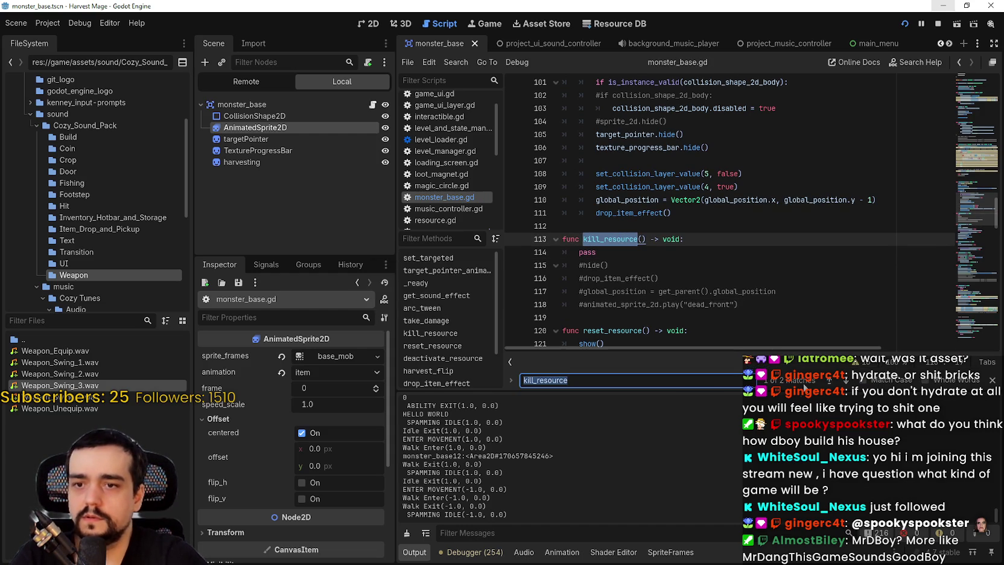
click(828, 382)
click(735, 304)
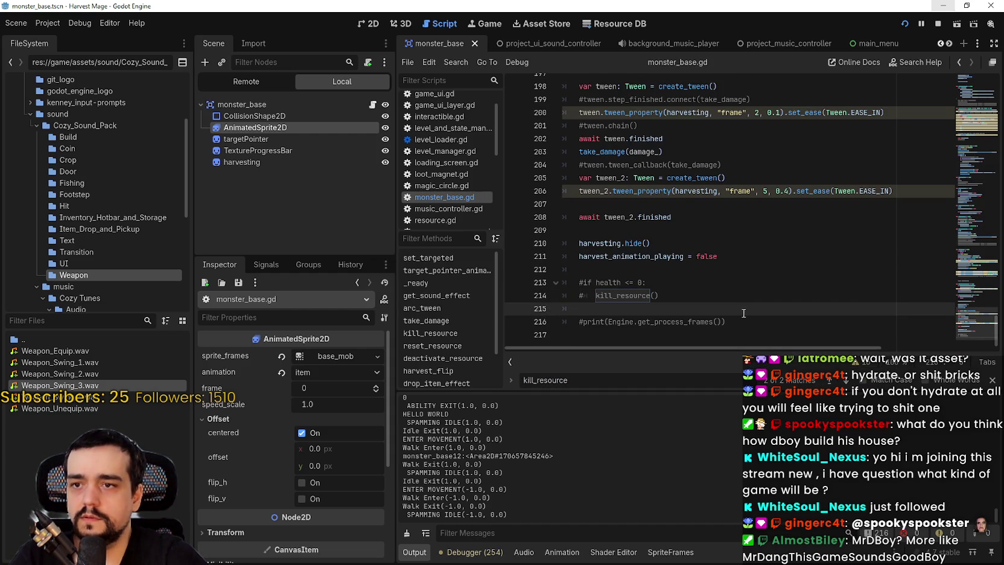
click(845, 380)
click(829, 380)
click(690, 282)
click(681, 269)
click(641, 228)
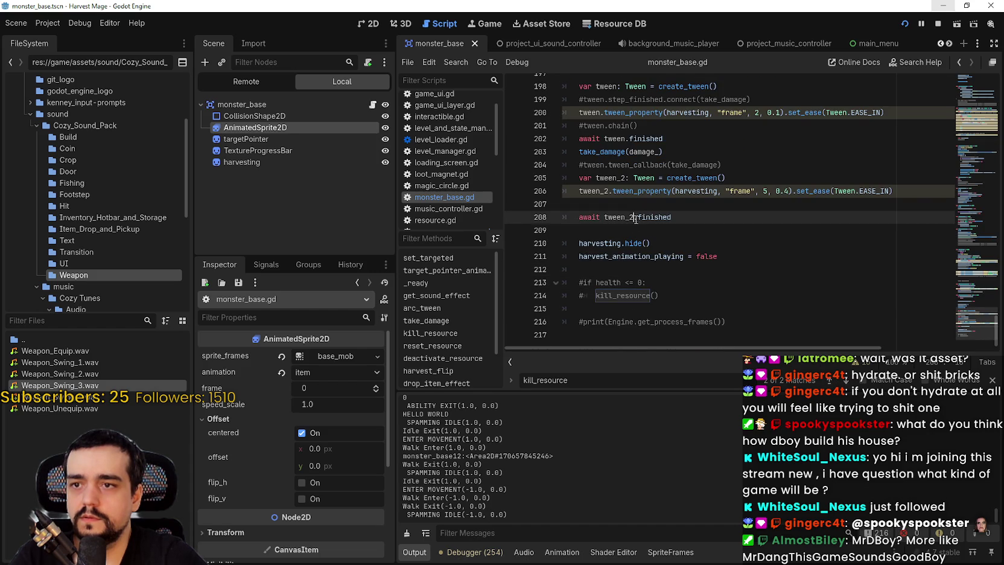
click(619, 201)
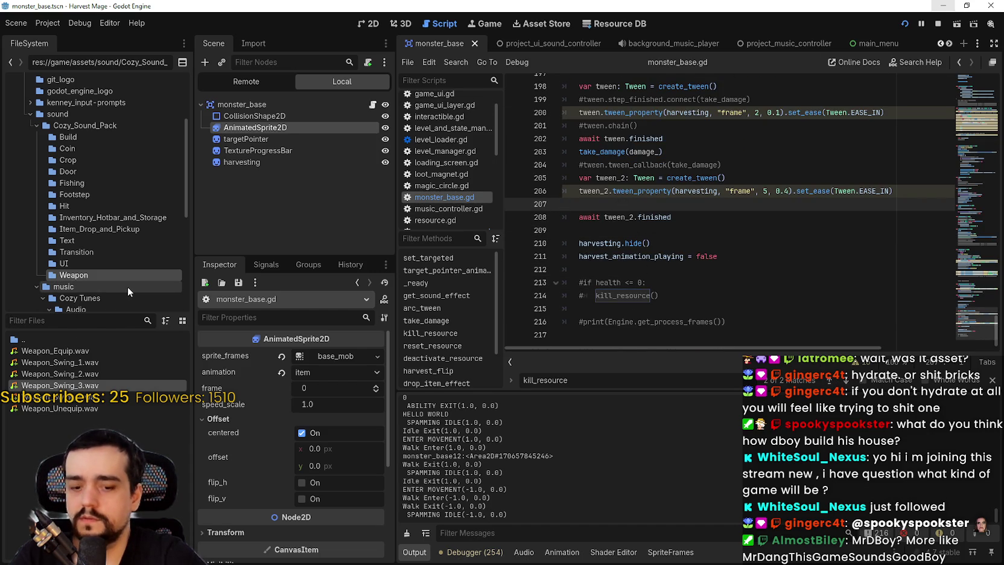
Scroll the editor tabs to reveal the earlier open scenes
click(948, 44)
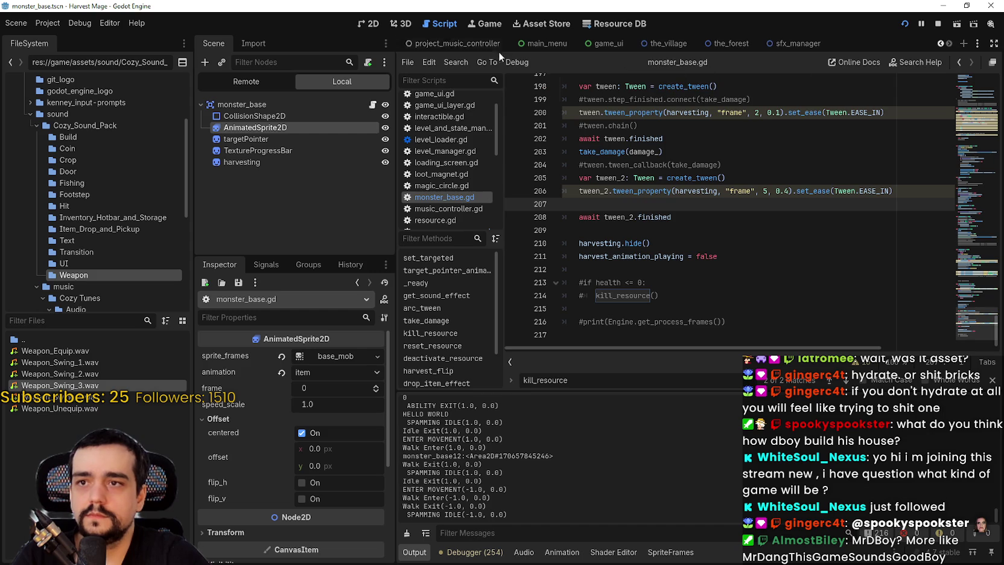
click(939, 43)
click(939, 43)
click(939, 44)
click(939, 44)
Switch to the_player scene and open the target_area.gd and loot_magnet.gd scripts
click(586, 48)
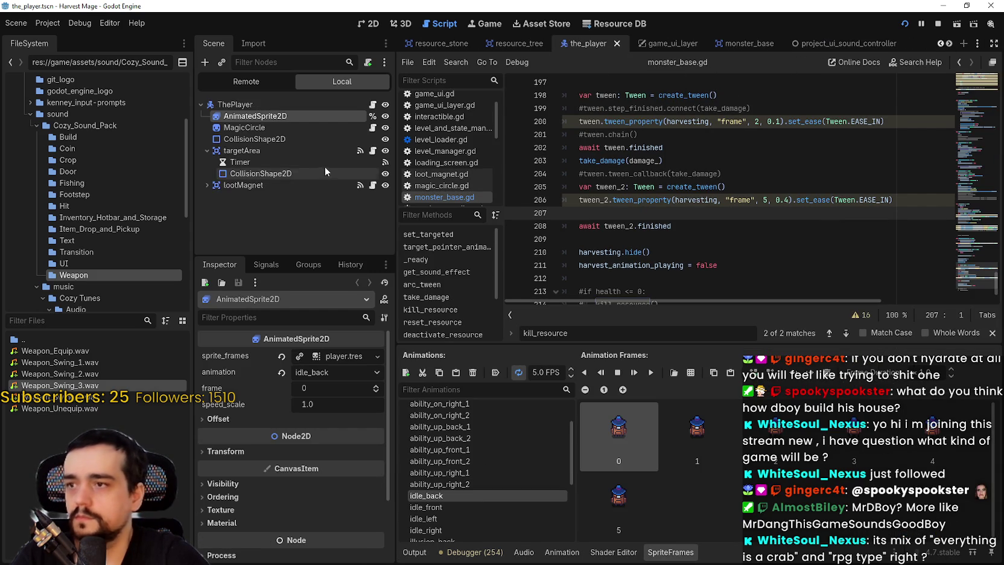
click(373, 151)
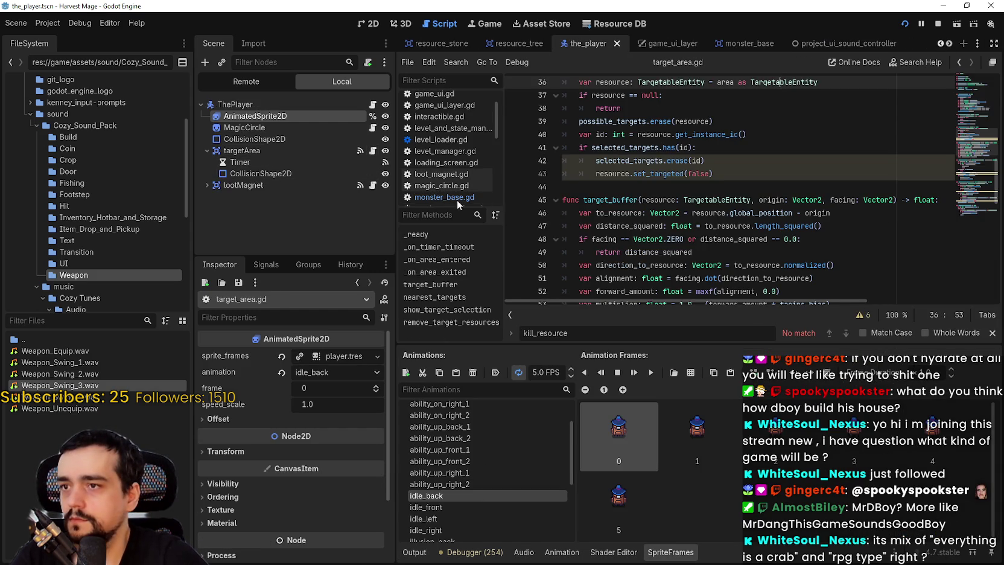
click(373, 185)
click(644, 188)
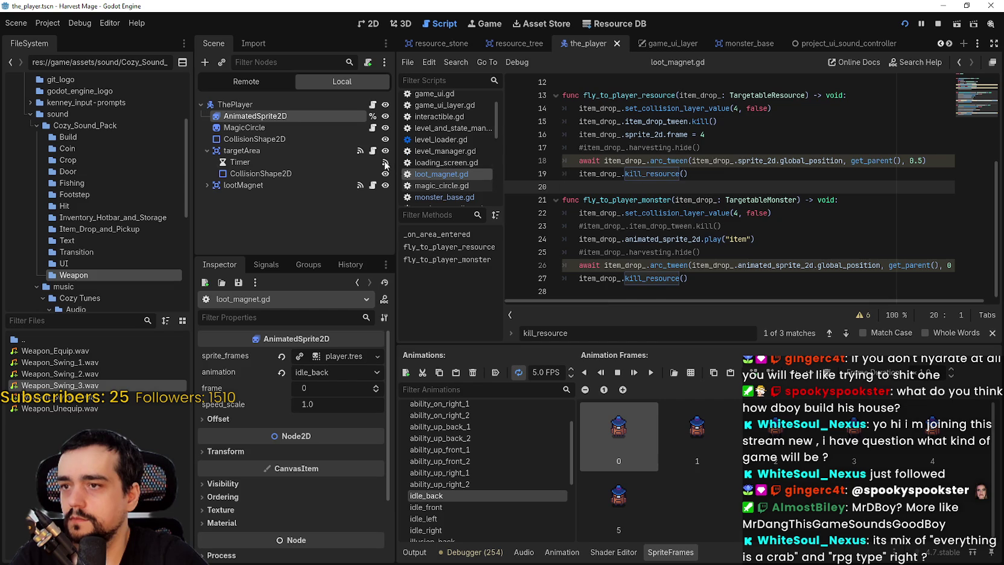
click(373, 151)
click(704, 187)
scroll(705, 187, up, 3)
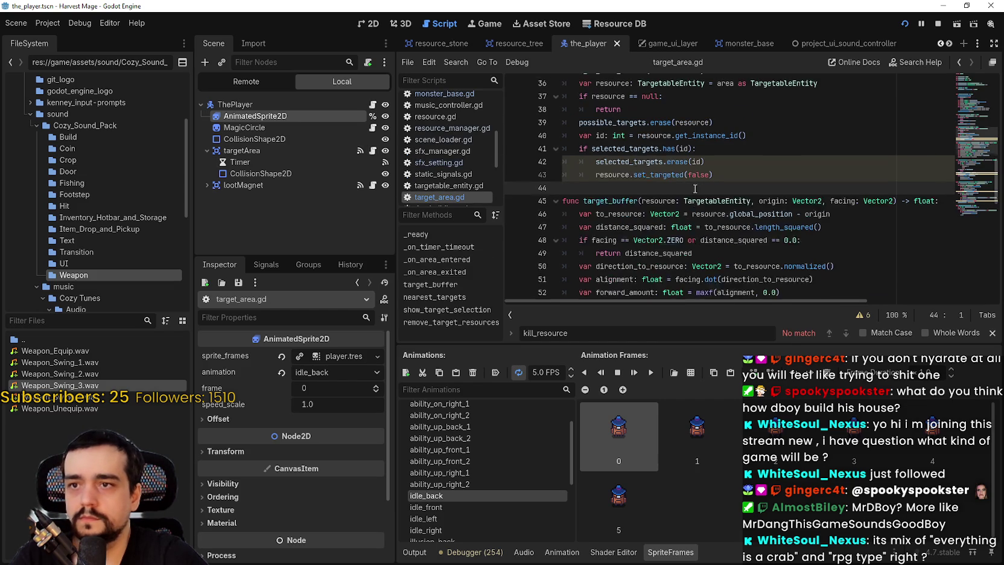
Review loot_magnet.gd's _on_area_entered body and its kill_resource call on line 19
click(373, 185)
scroll(636, 194, up, 4)
click(628, 198)
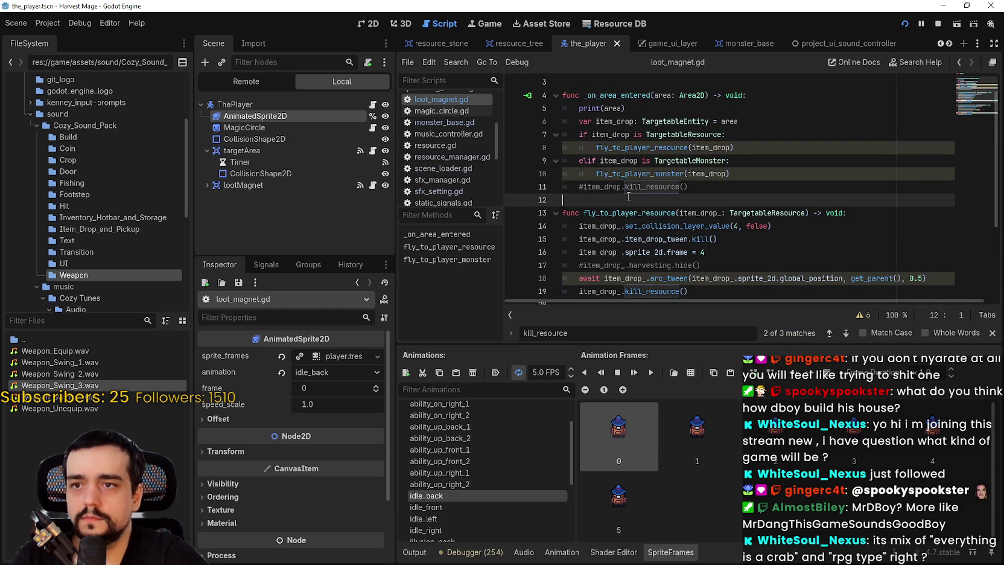
drag(579, 108, 694, 196)
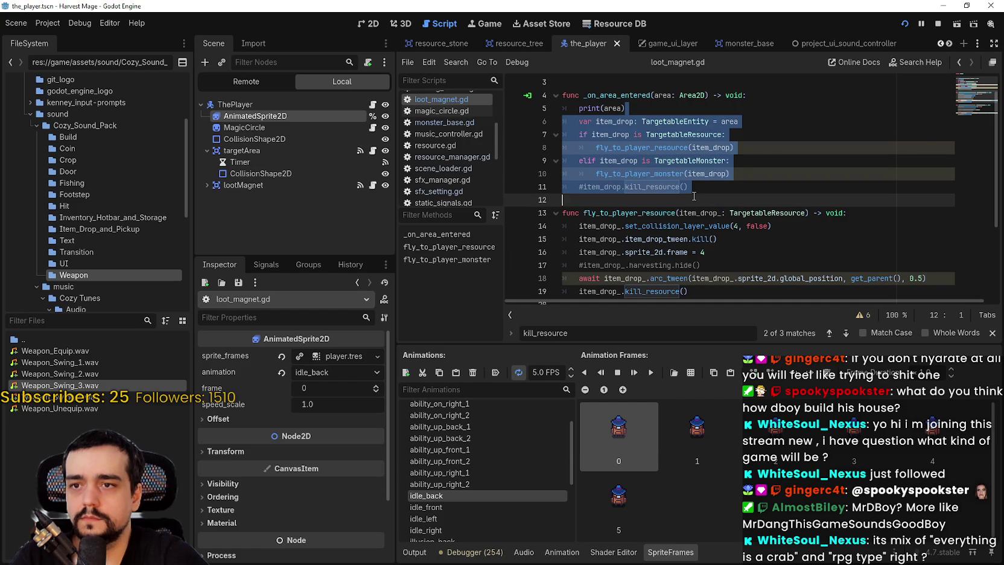
click(694, 196)
scroll(694, 196, down, 2)
click(690, 212)
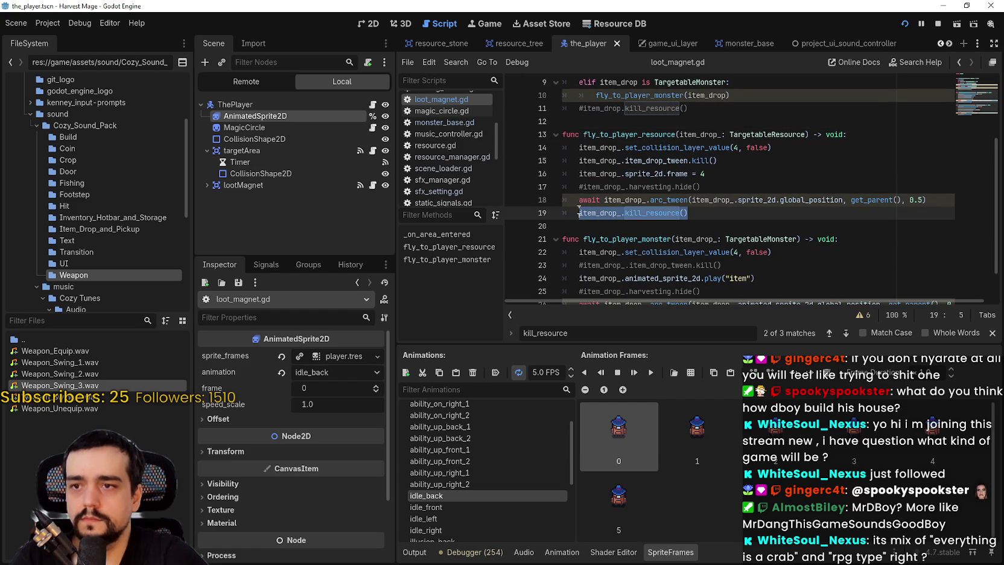
scroll(621, 220, down, 1)
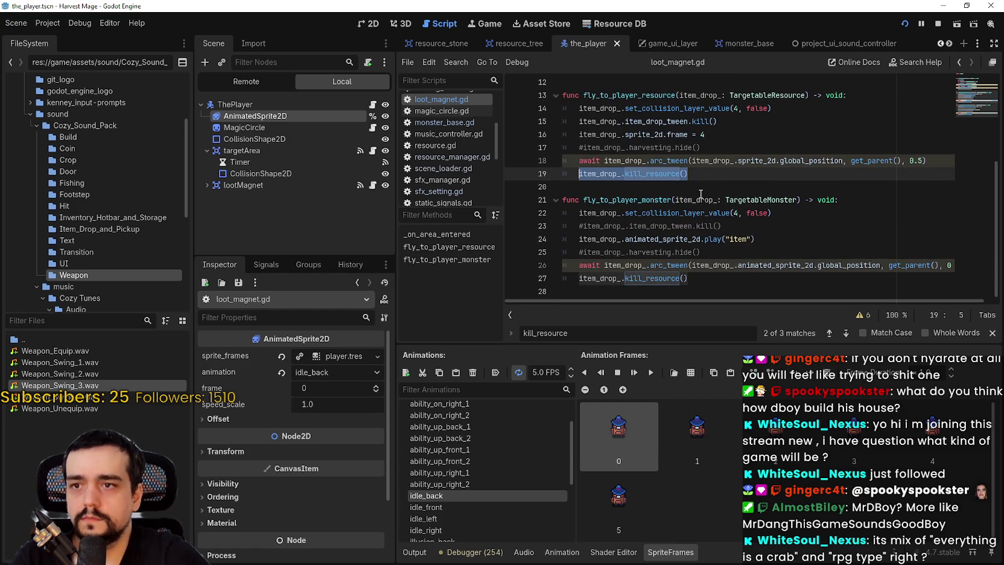
scroll(701, 193, up, 3)
click(699, 194)
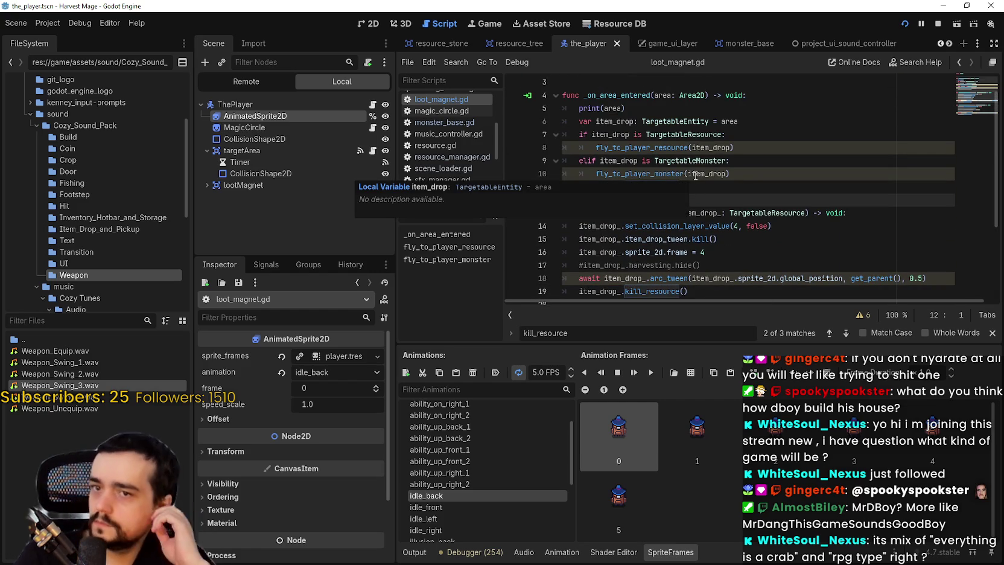
Bring monster_base.gd back into the script editor at its harvesting tween code
click(453, 123)
scroll(669, 227, down, 2)
click(666, 215)
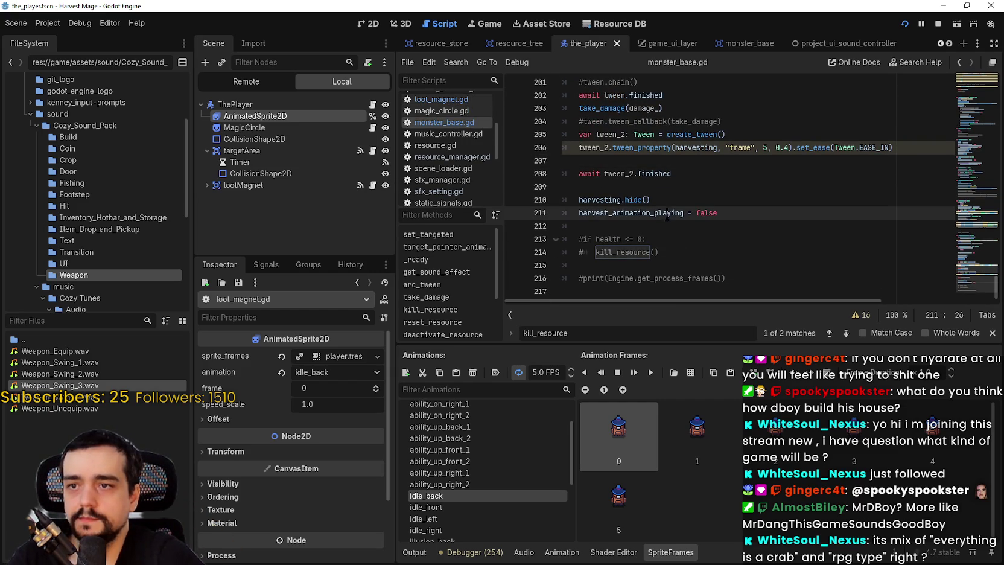
Trace the harvesting references in monster_base.gd up to the item_drop animation call
click(669, 197)
scroll(711, 234, up, 1)
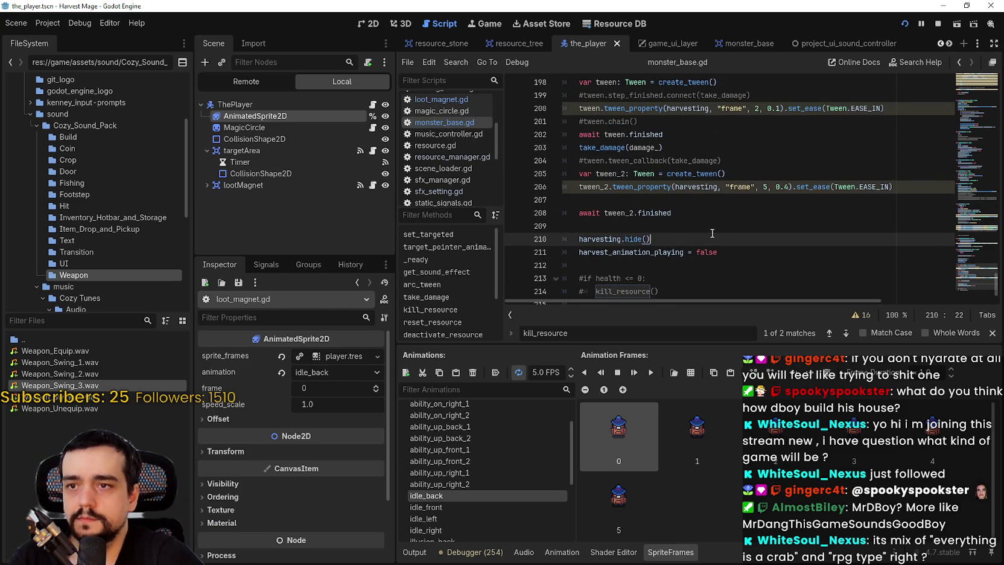
scroll(711, 231, up, 1)
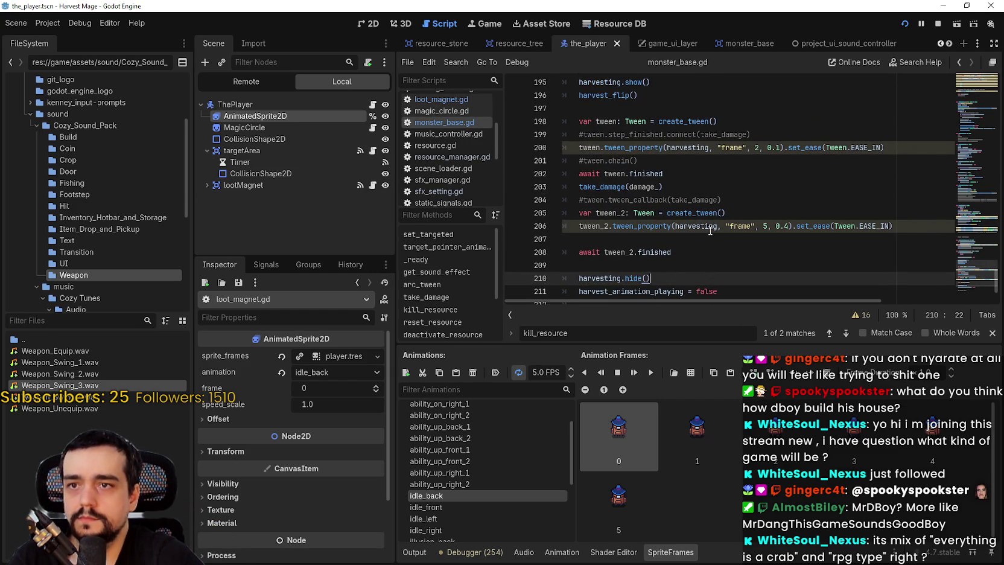
double_click(695, 154)
scroll(686, 241, up, 4)
double_click(600, 207)
scroll(616, 230, up, 3)
click(615, 208)
scroll(616, 208, up, 5)
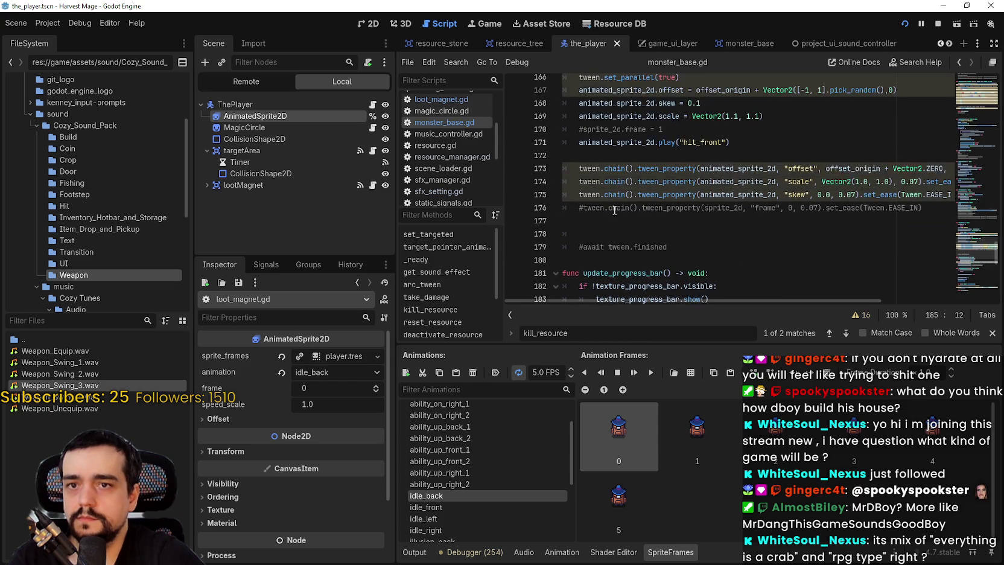
scroll(615, 208, up, 6)
scroll(686, 182, down, 5)
scroll(681, 205, up, 5)
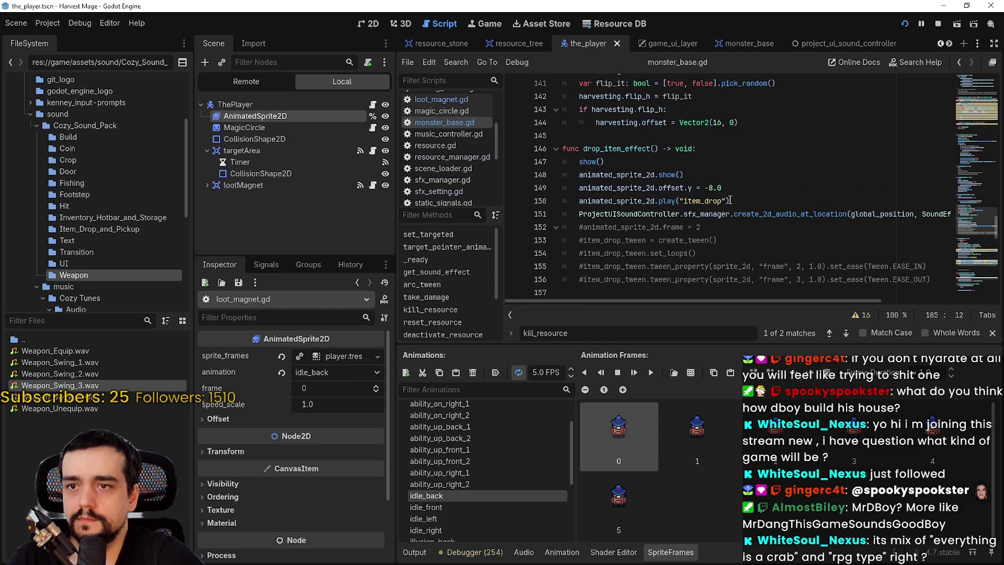
click(703, 201)
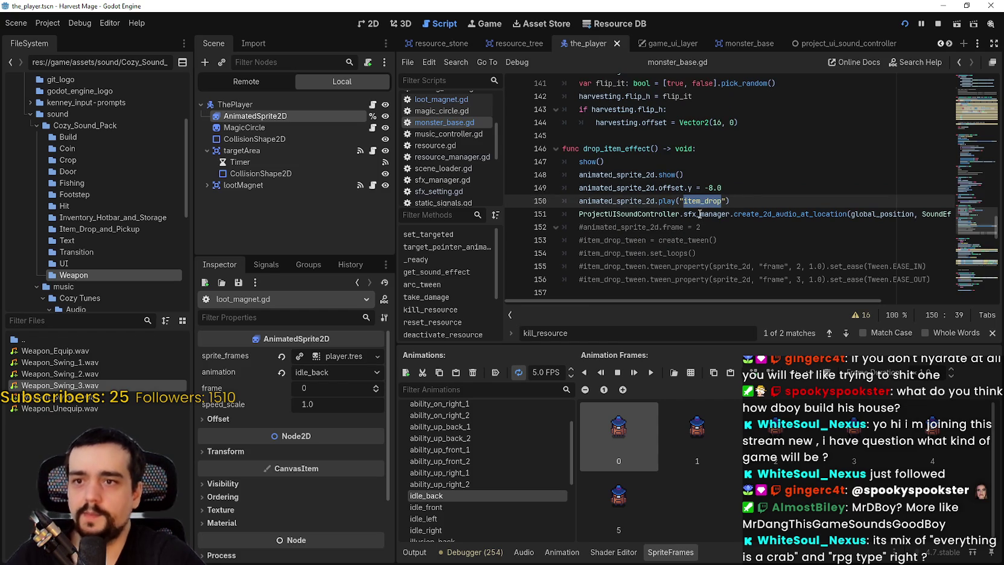
Search for drop_item_effect and step back to its call on line 111
click(624, 147)
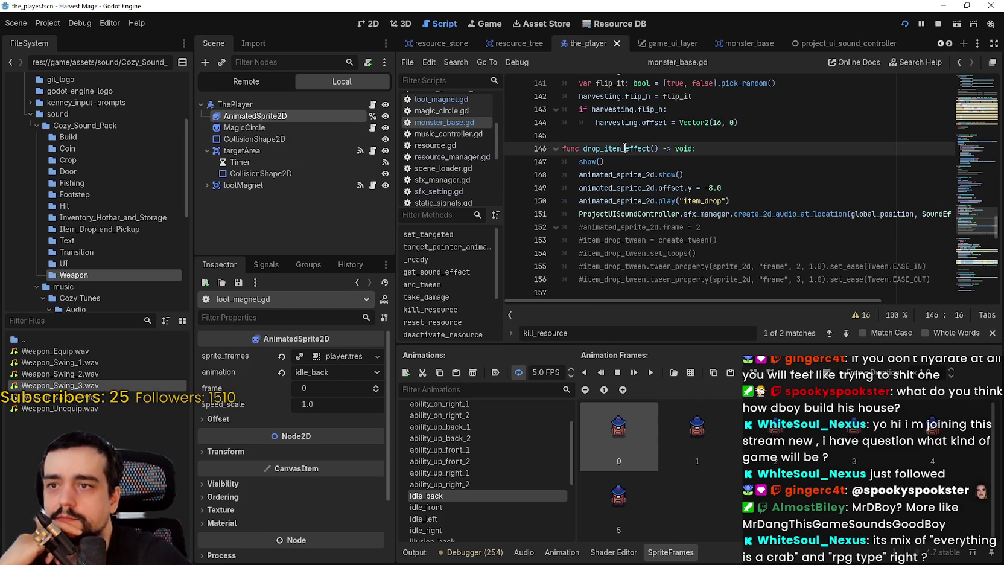
key(ctrl+f)
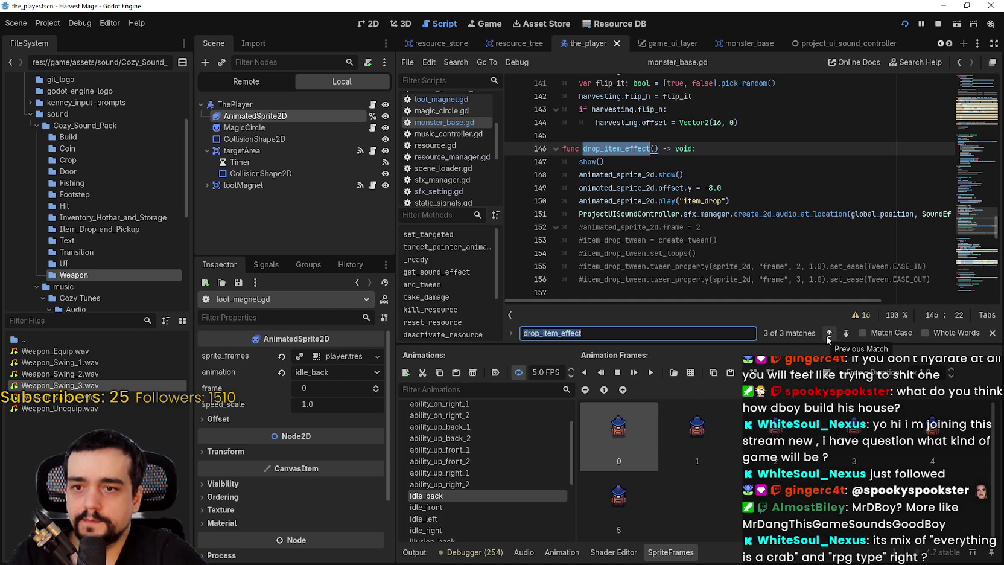
click(826, 335)
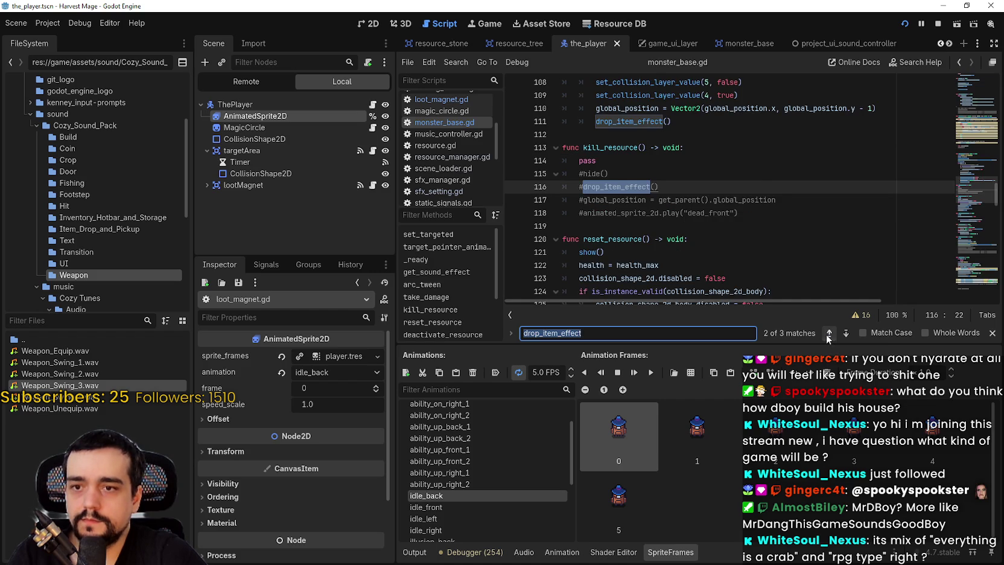
click(826, 334)
click(681, 190)
scroll(778, 227, up, 2)
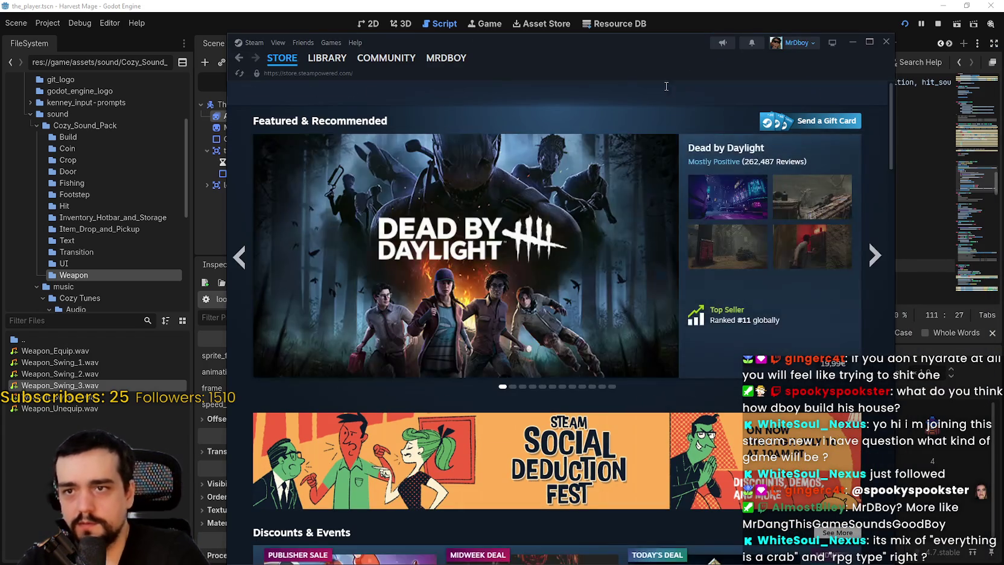
Search the Steam store for 'everything is a' and open the Everything is Crab page
click(655, 94)
text(every)
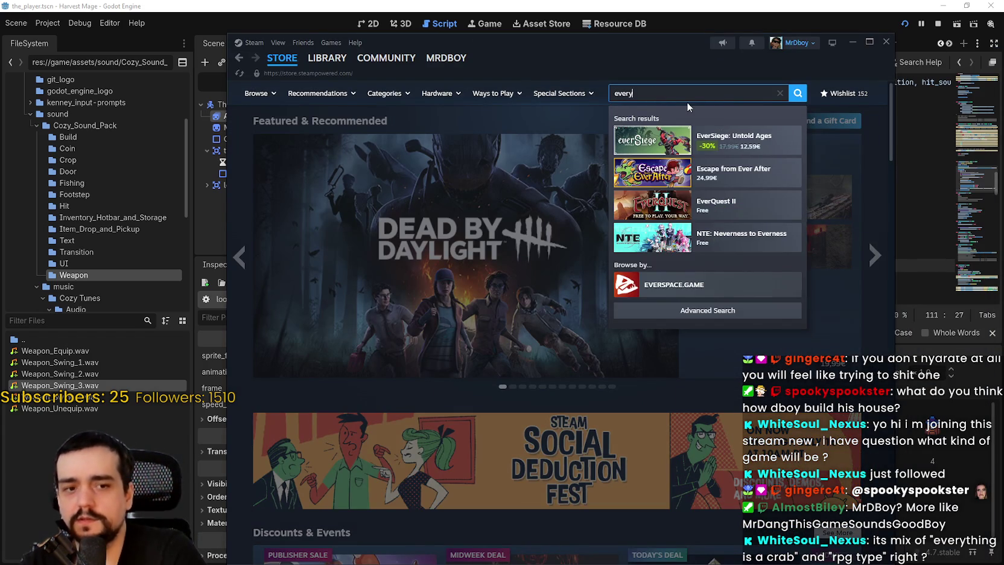
text(thing is a)
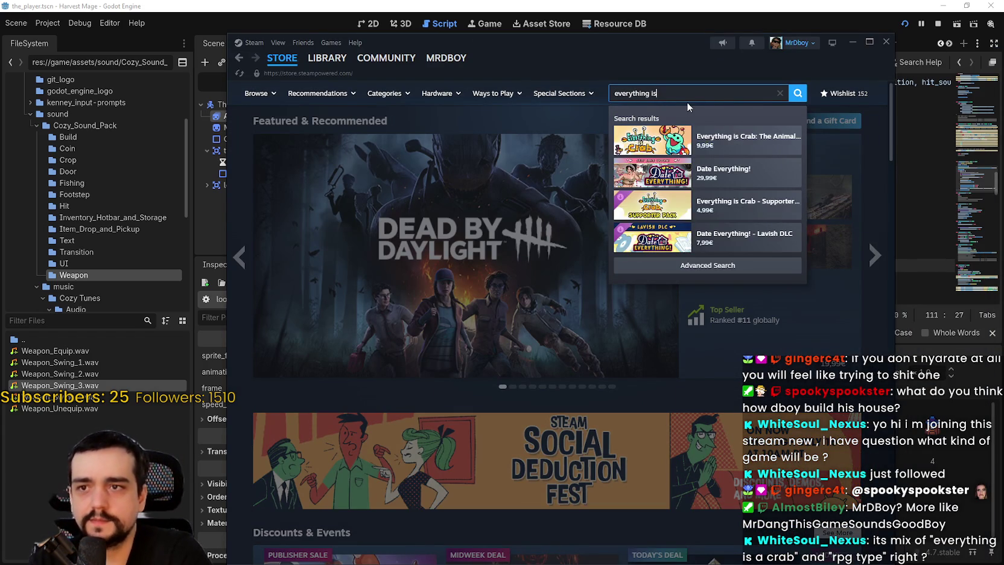
click(712, 138)
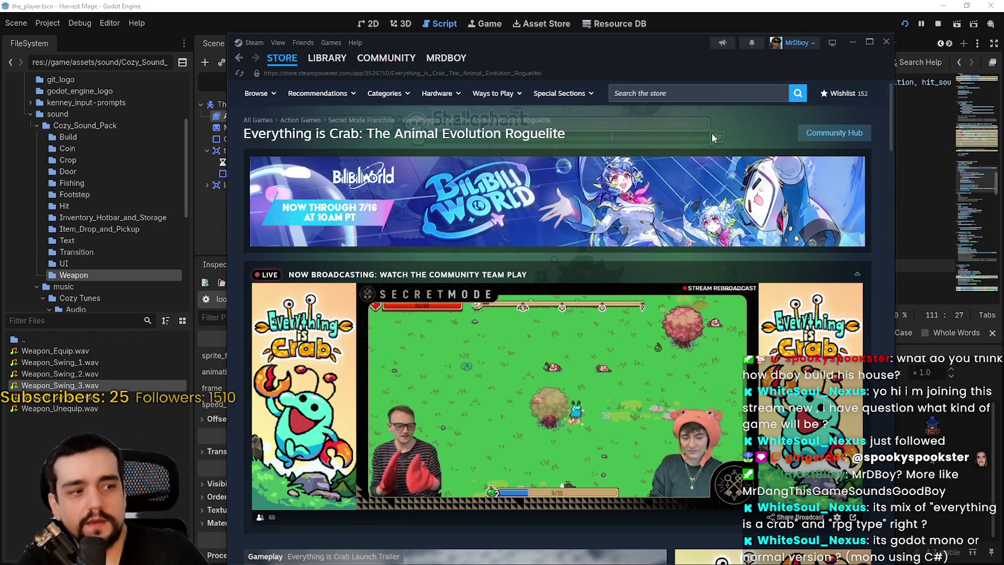
Browse through the Everything is Crab screenshots
scroll(613, 264, down, 5)
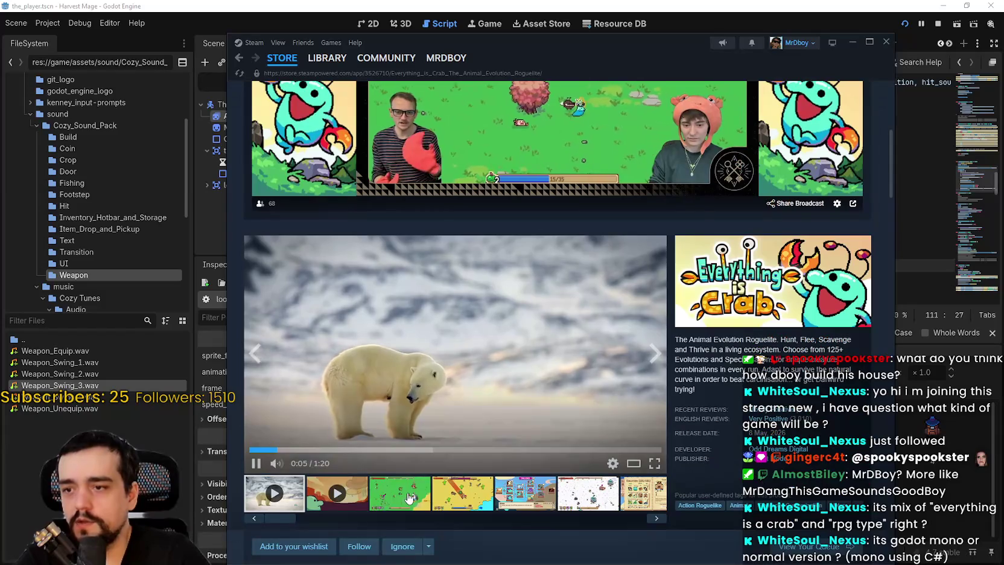
click(400, 492)
click(462, 491)
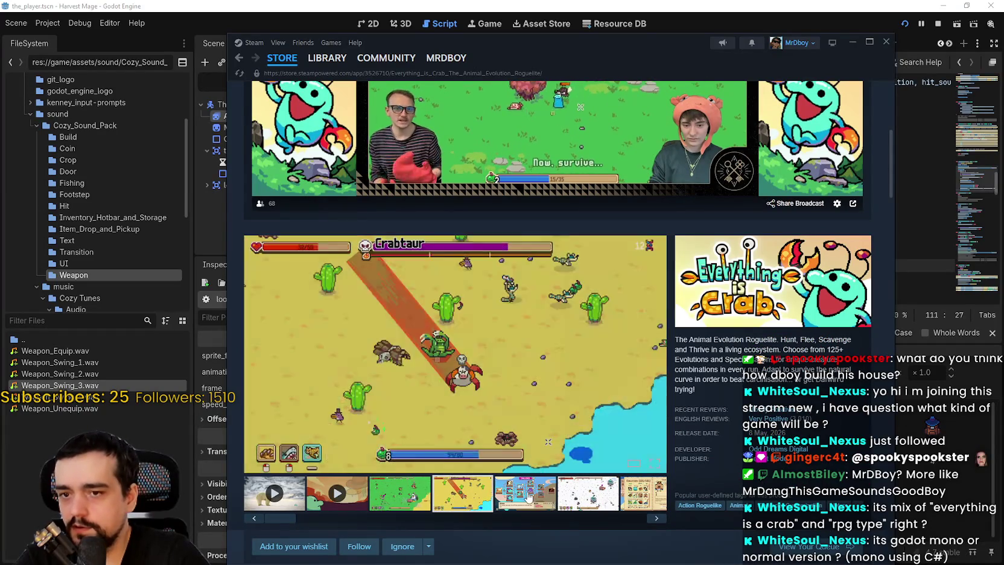
click(536, 487)
click(588, 492)
click(643, 491)
click(605, 499)
scroll(645, 97, up, 5)
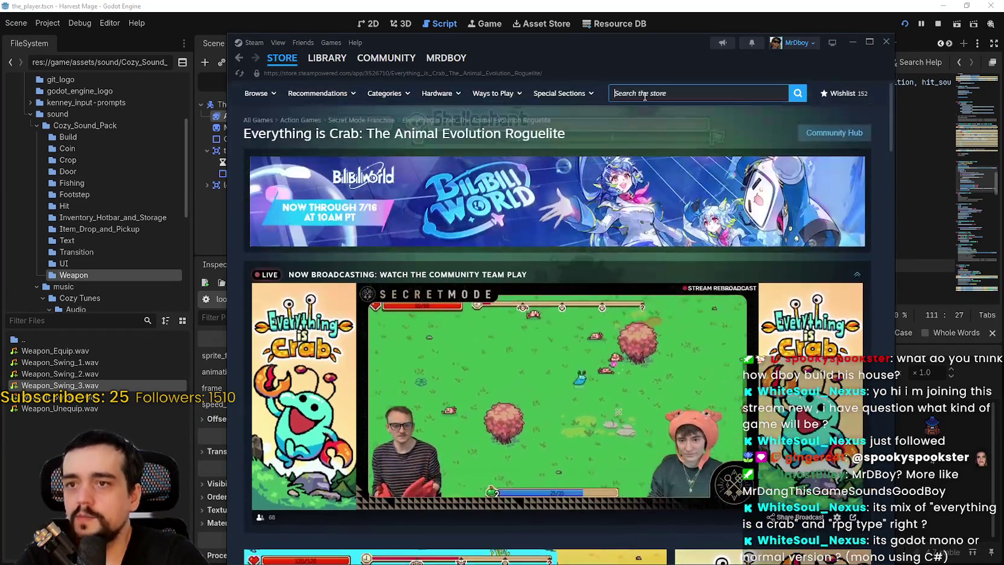
click(644, 95)
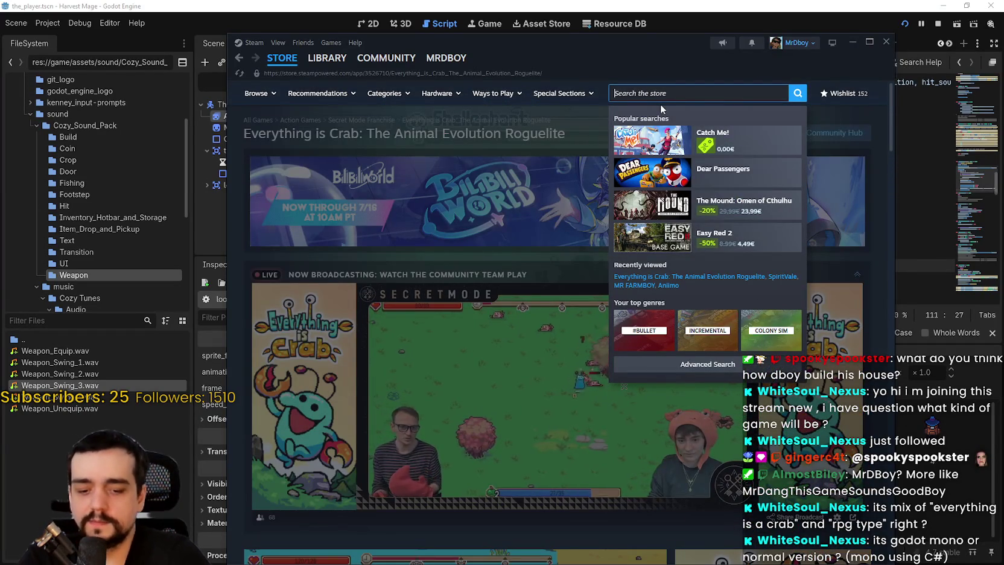
Search the store for 'shelldi' and open the Shelldiver page, already in the library
text(shelldi)
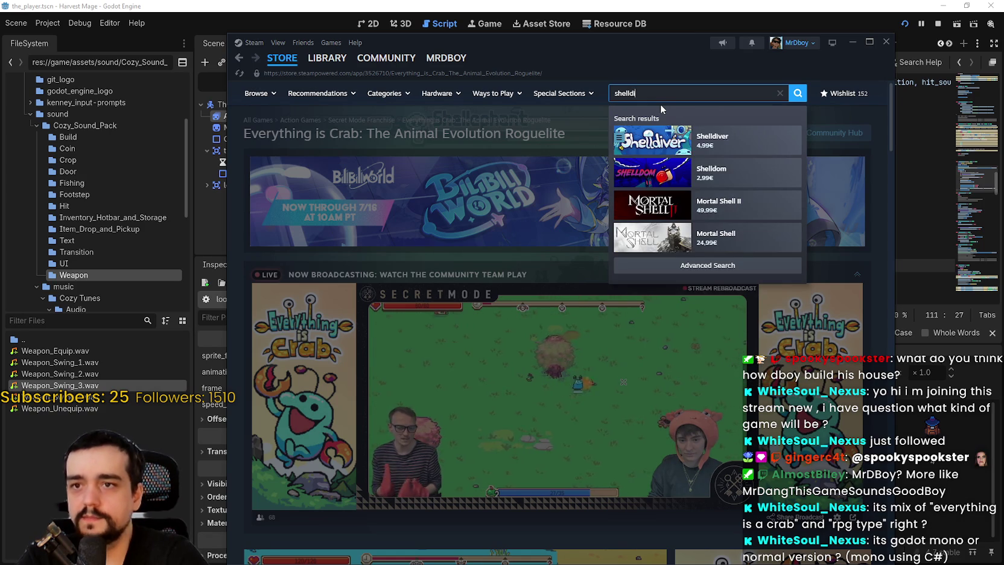
click(711, 140)
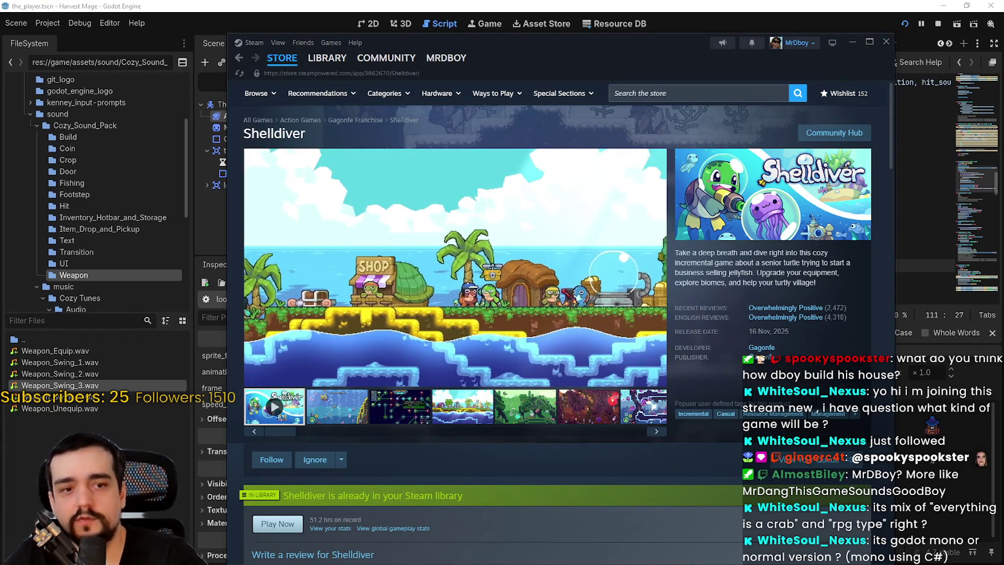
mouse_move(574, 294)
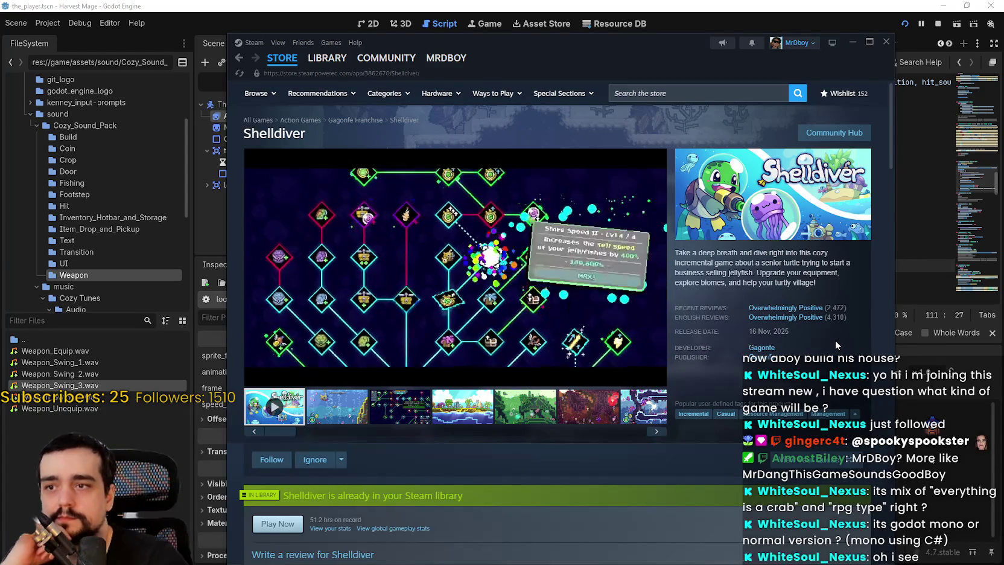
mouse_move(468, 163)
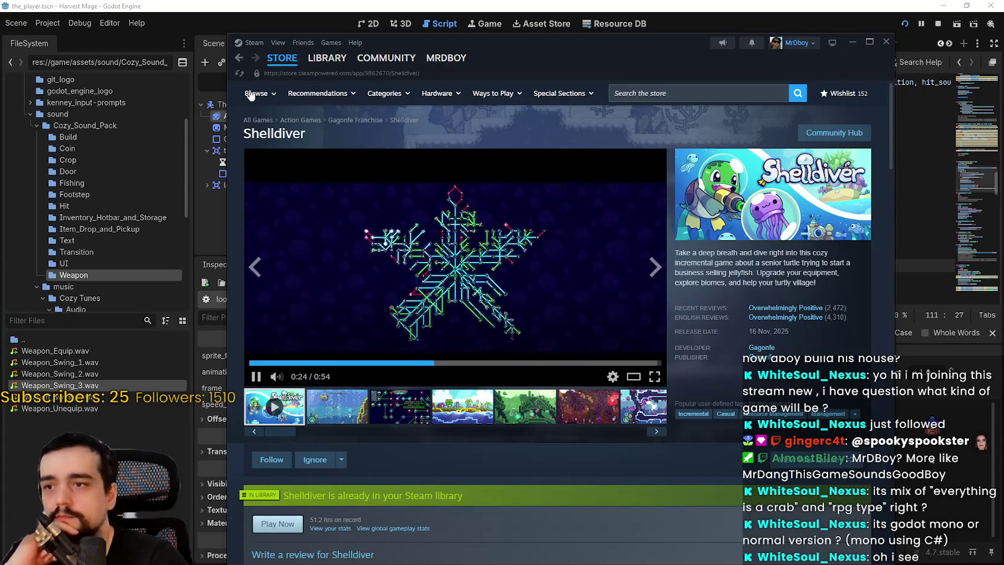
mouse_move(271, 63)
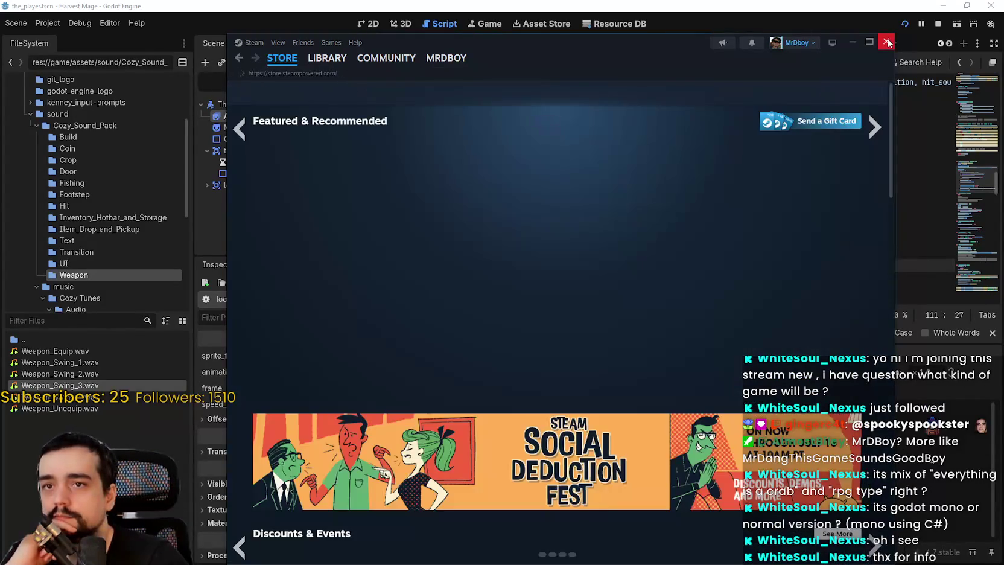
Close Steam, save monster_base.gd, and remove the indentation from blank line 107
click(886, 41)
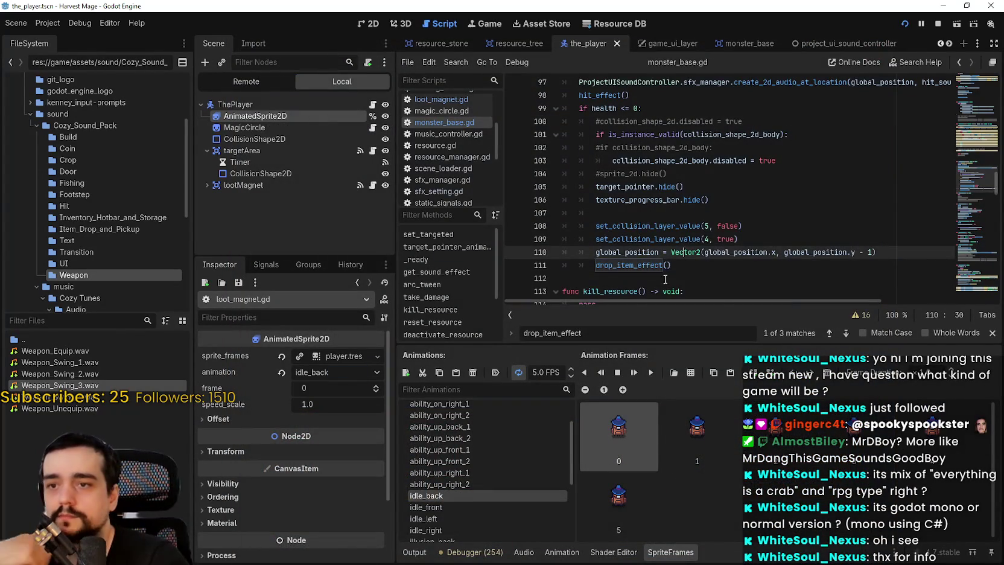
scroll(663, 284, down, 3)
scroll(663, 254, up, 3)
key(ctrl+s)
click(715, 201)
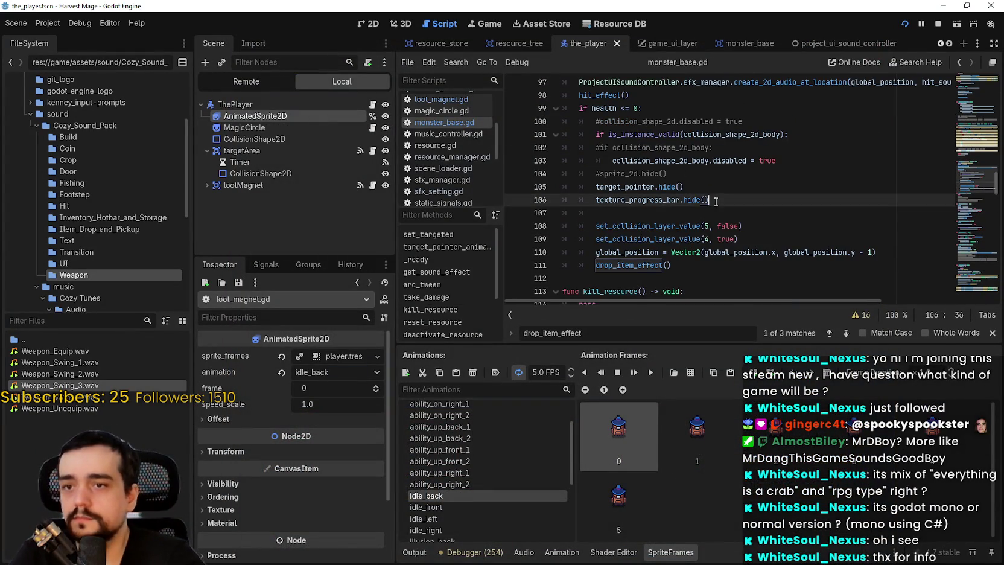
click(712, 215)
key(BackSpace)
key(BackSpace)
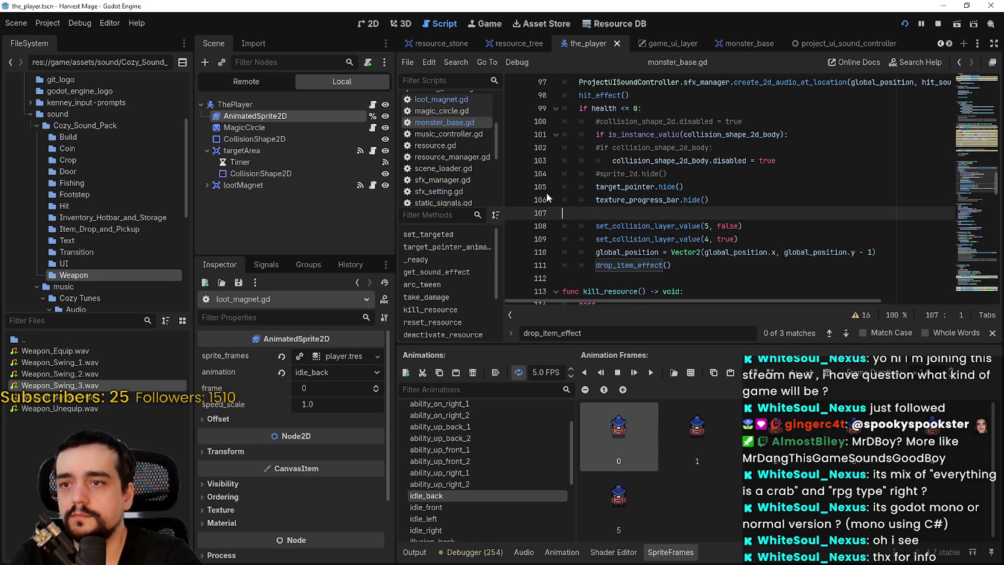
Select the drop_item_effect() call on line 111, then switch to the 2D workspace
scroll(629, 180, up, 3)
click(663, 226)
click(663, 212)
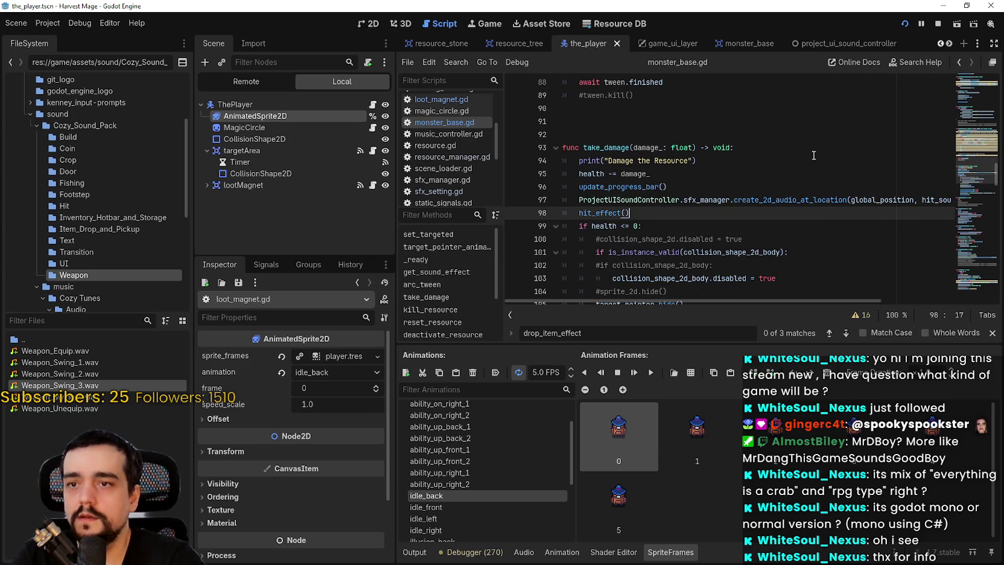
scroll(790, 170, up, 1)
scroll(780, 174, down, 9)
click(676, 123)
scroll(626, 219, up, 3)
drag(595, 226, 672, 225)
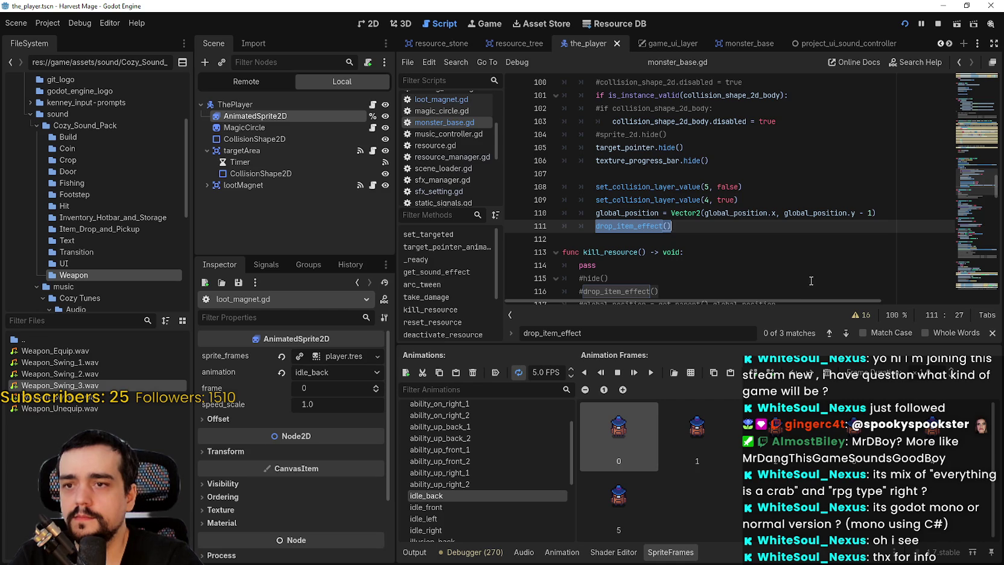
click(365, 24)
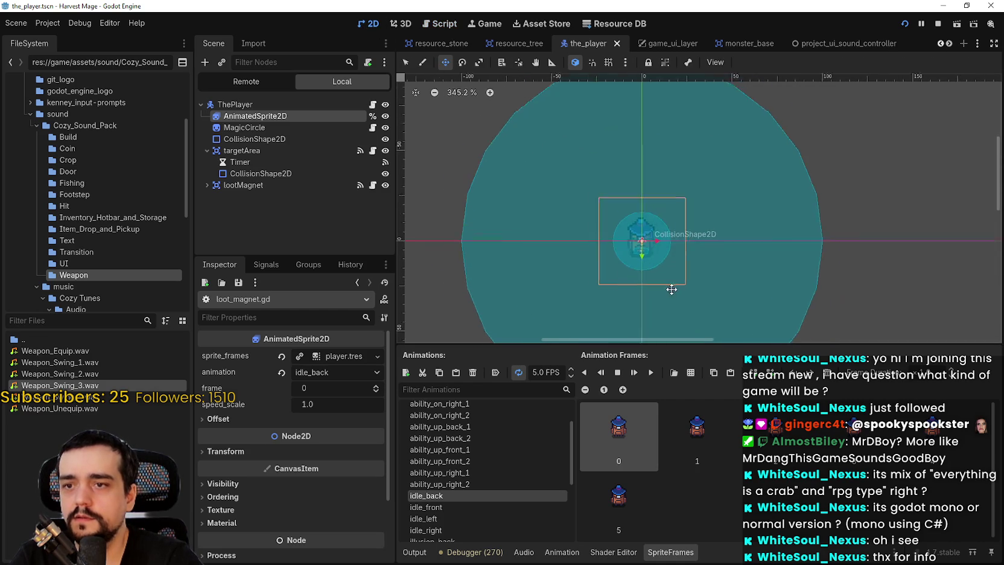
Open the monster_base scene and show it in the 2D view
scroll(640, 175, down, 2)
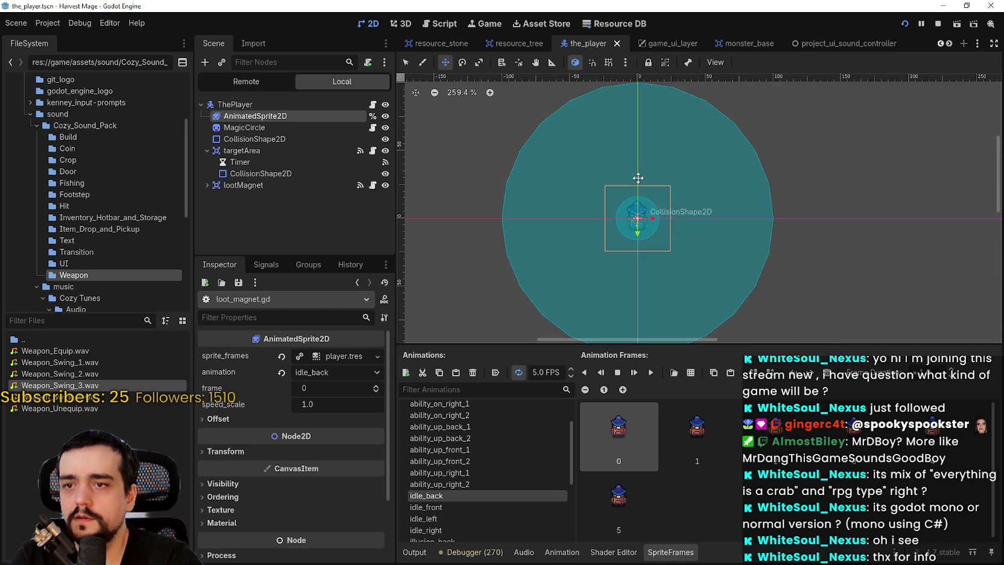
click(949, 45)
click(948, 45)
click(948, 44)
click(948, 45)
click(948, 45)
click(948, 45)
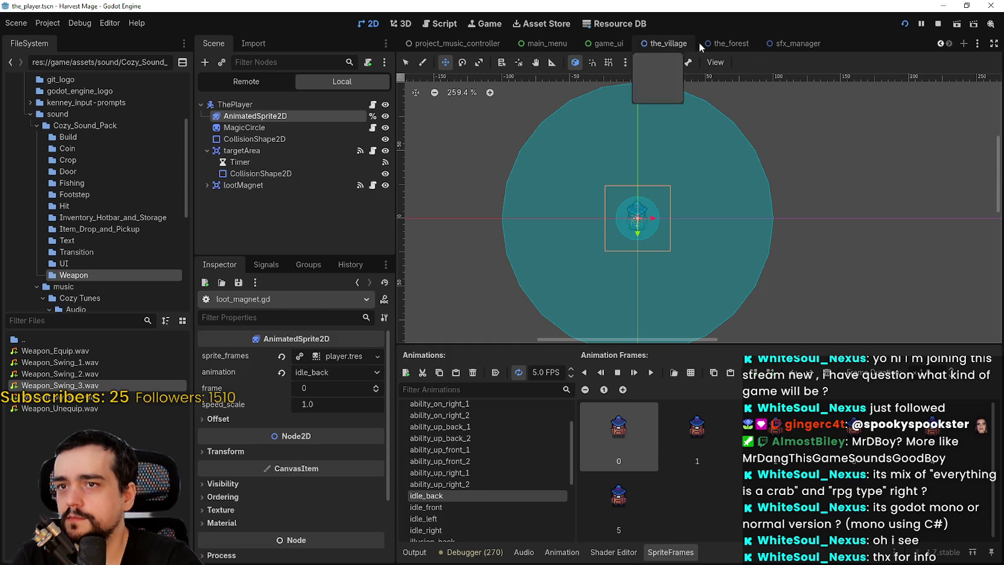
click(724, 44)
scroll(310, 181, down, 1)
click(363, 172)
click(706, 232)
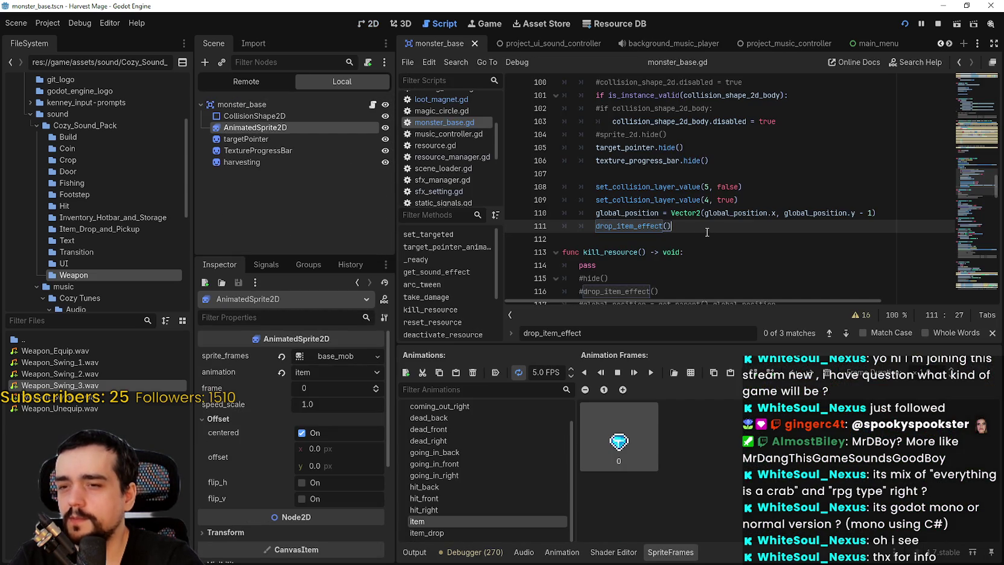
click(369, 23)
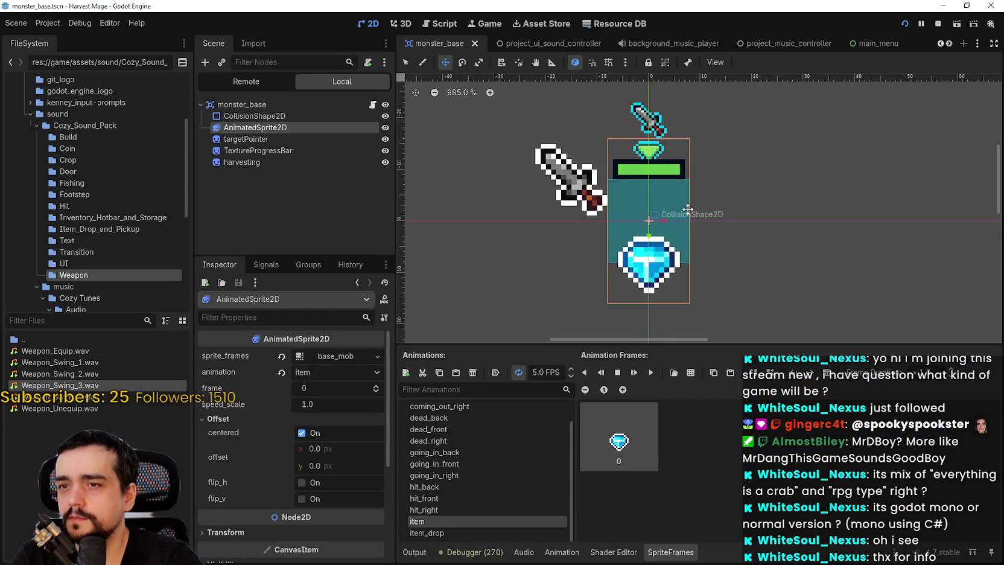
Preview hit_front then hit_back, and select the targetPointer, TextureProgressBar and harvesting nodes
scroll(687, 209, down, 2)
scroll(500, 459, up, 2)
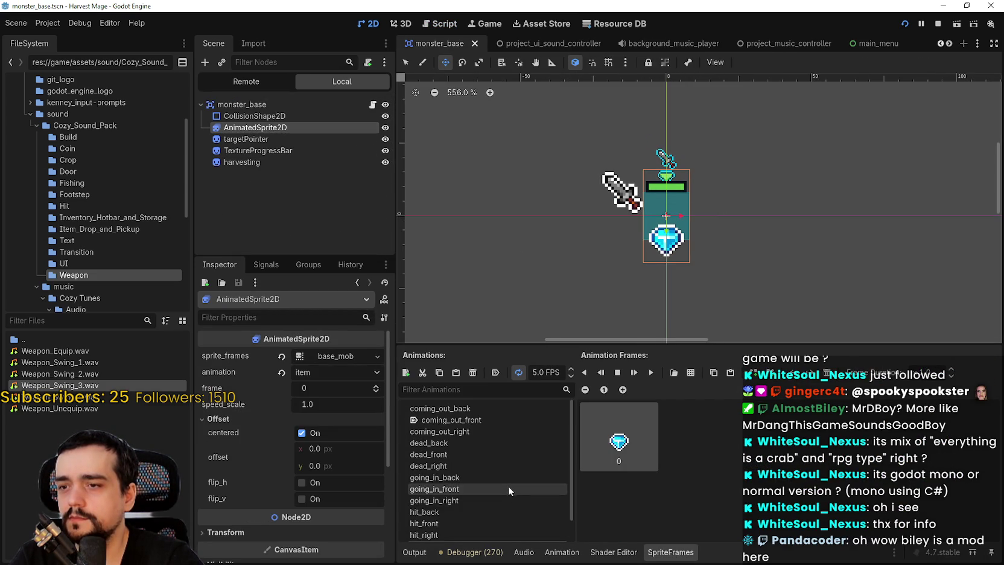
scroll(482, 459, down, 2)
click(489, 498)
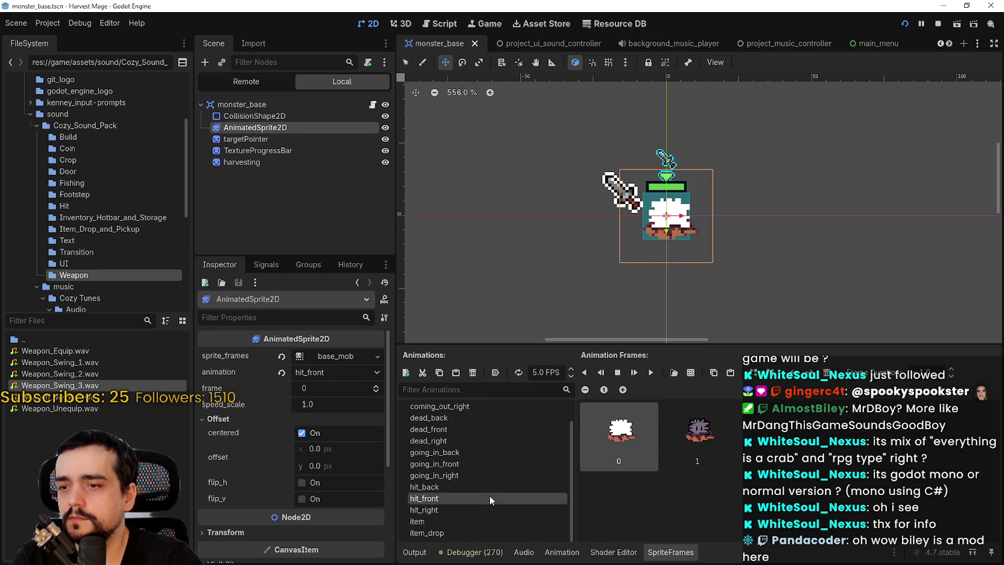
click(474, 484)
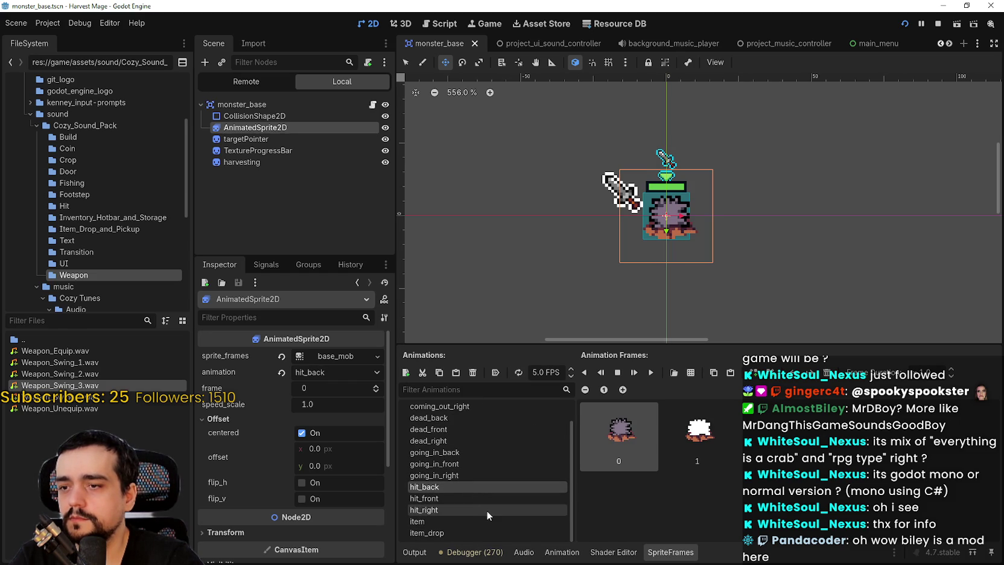
click(253, 141)
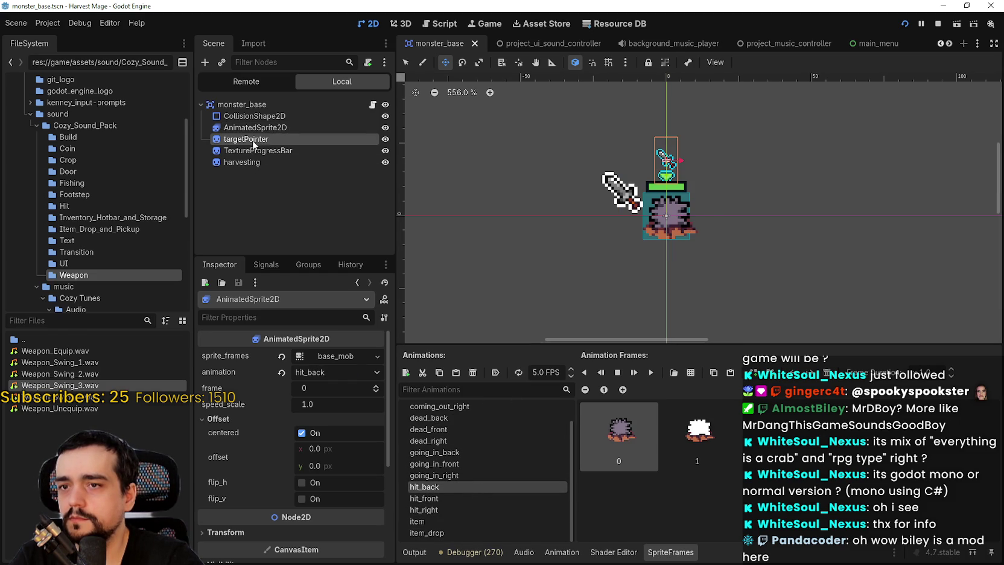
click(256, 151)
click(258, 162)
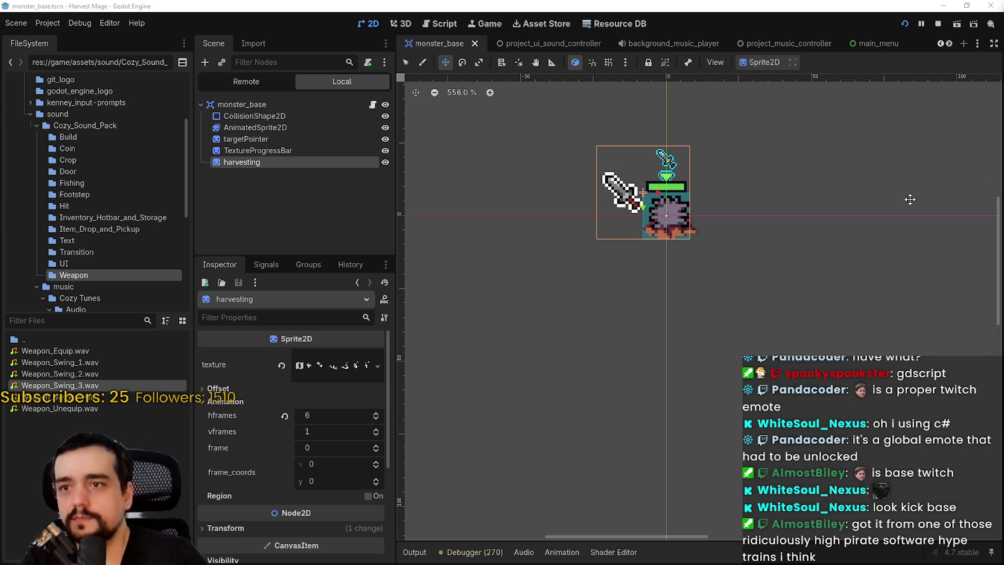
Select the monster's AnimatedSprite2D and preview its hit_right and item_drop animations
scroll(775, 208, up, 3)
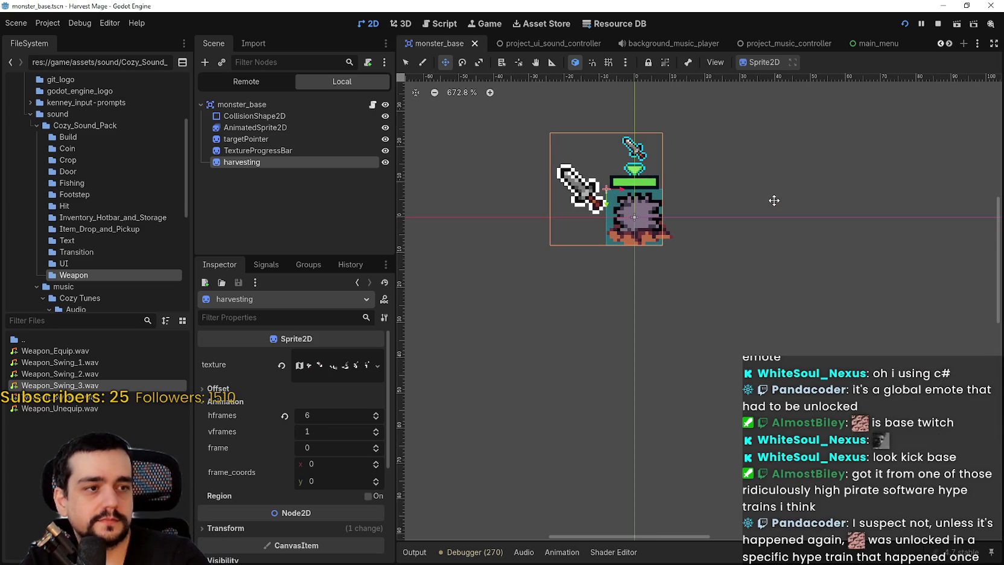
scroll(847, 206, down, 1)
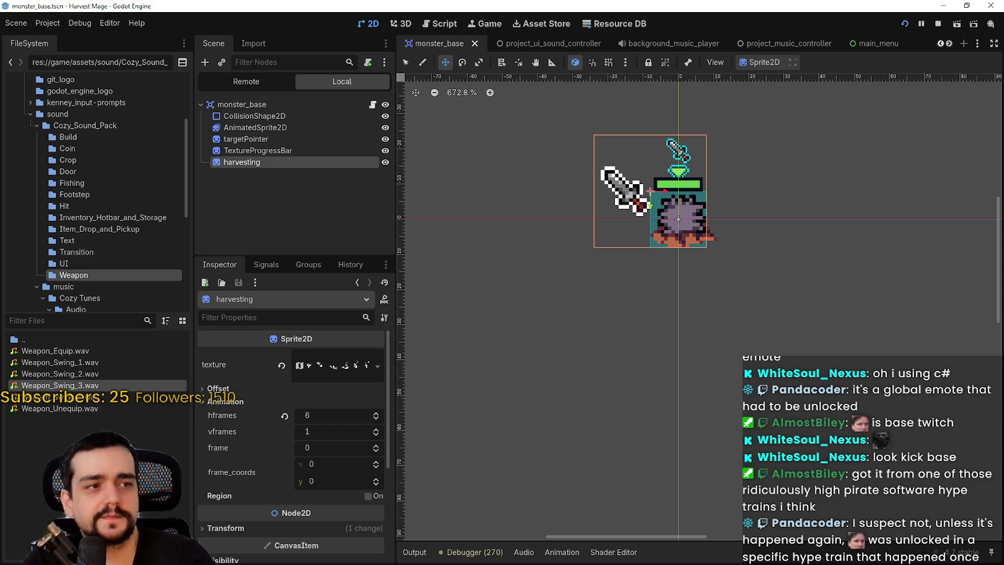
scroll(730, 248, up, 2)
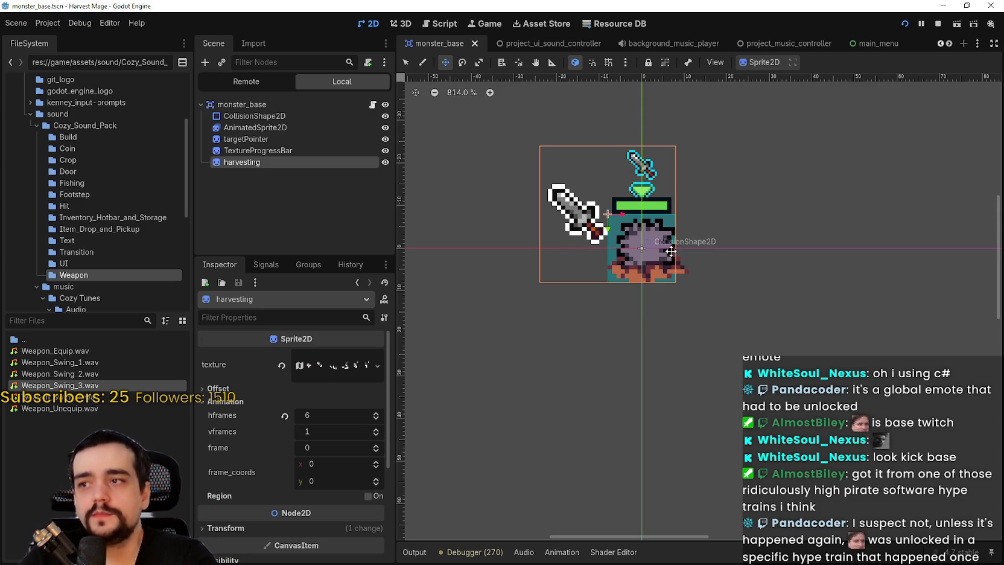
scroll(639, 260, up, 1)
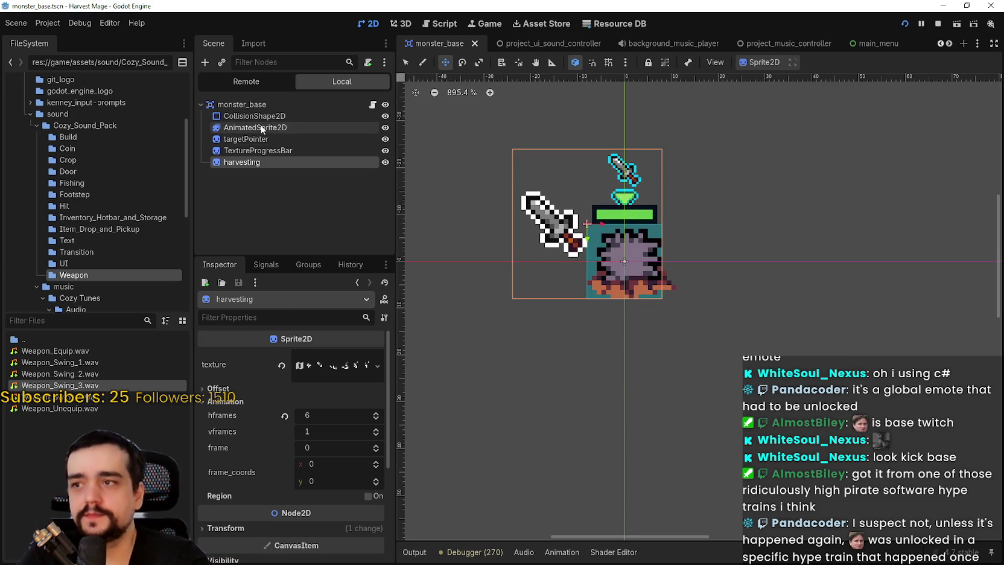
click(253, 128)
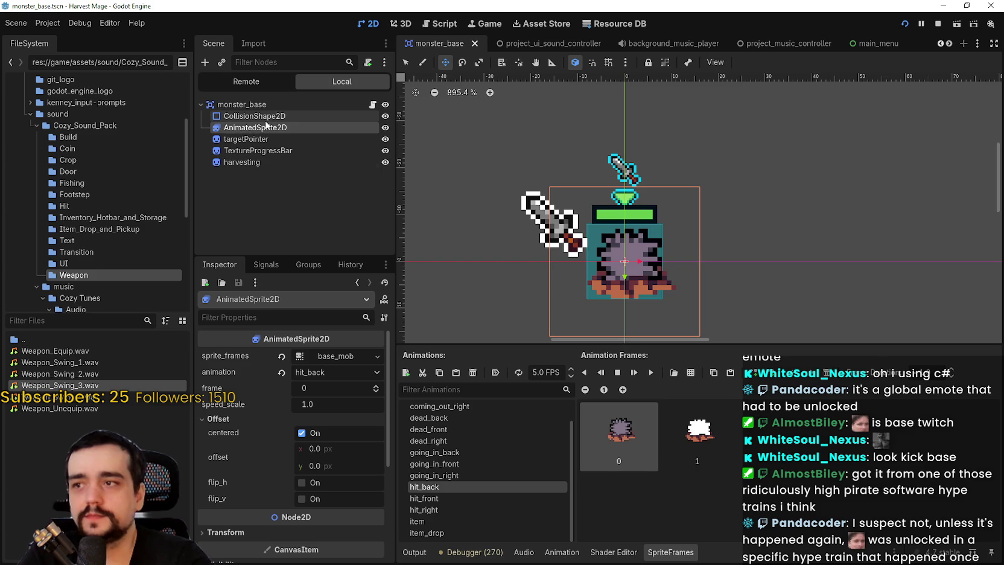
click(472, 508)
click(440, 532)
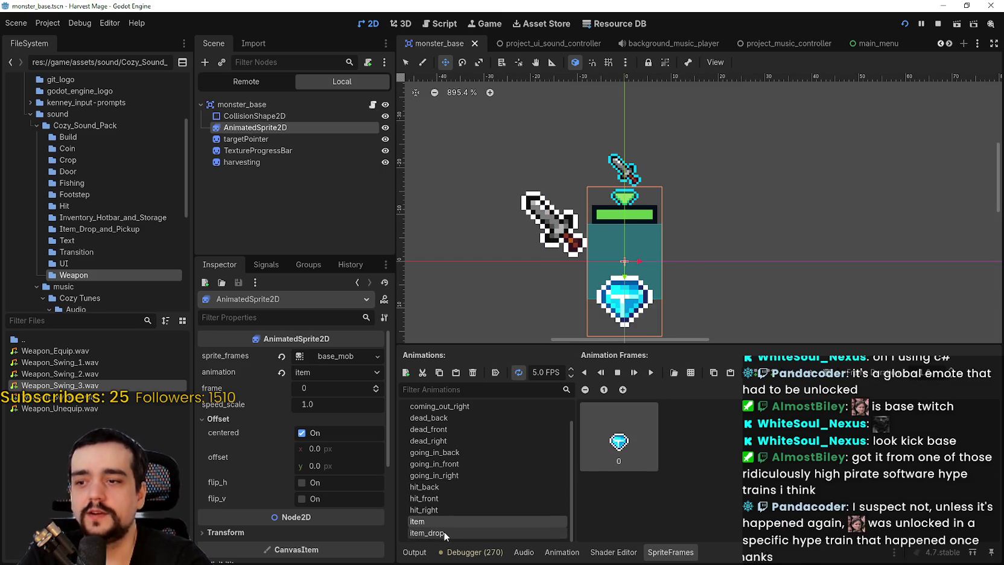
Preview the hit_back and going_in_right animations, then switch to the monster_base.gd script
click(446, 517)
click(452, 510)
click(454, 495)
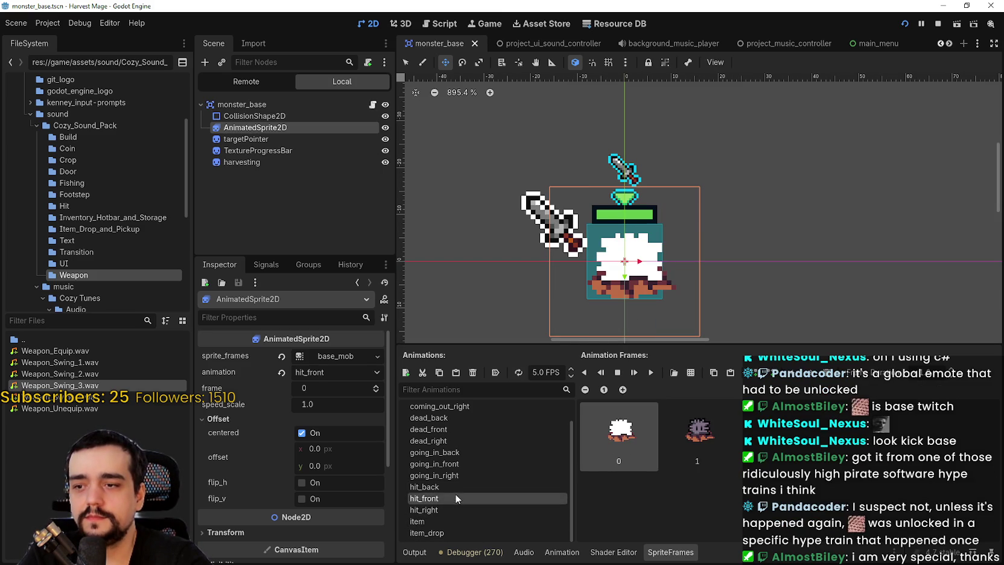
click(455, 486)
key(Up)
key(Up)
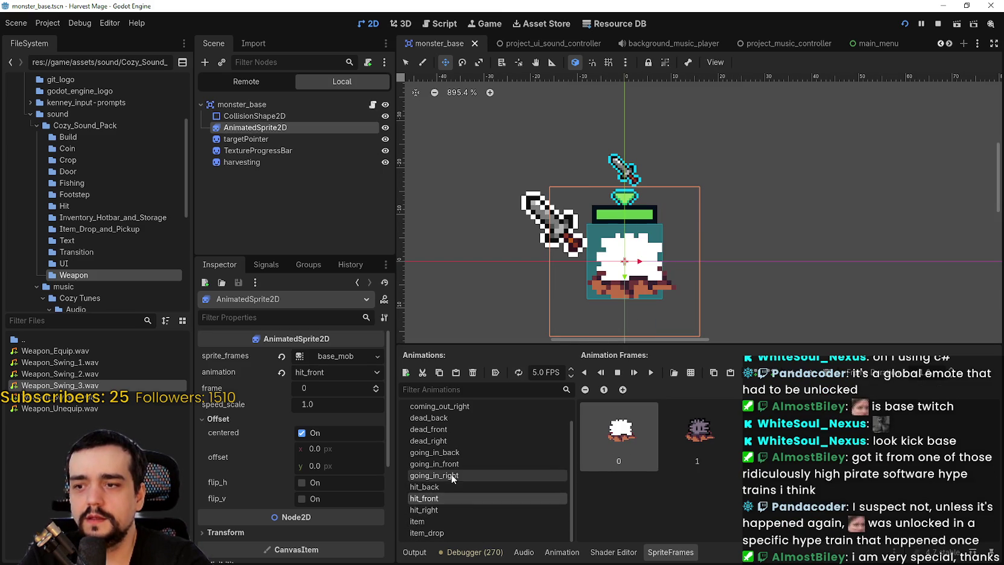
key(Down)
key(Down)
click(457, 476)
click(460, 487)
click(456, 476)
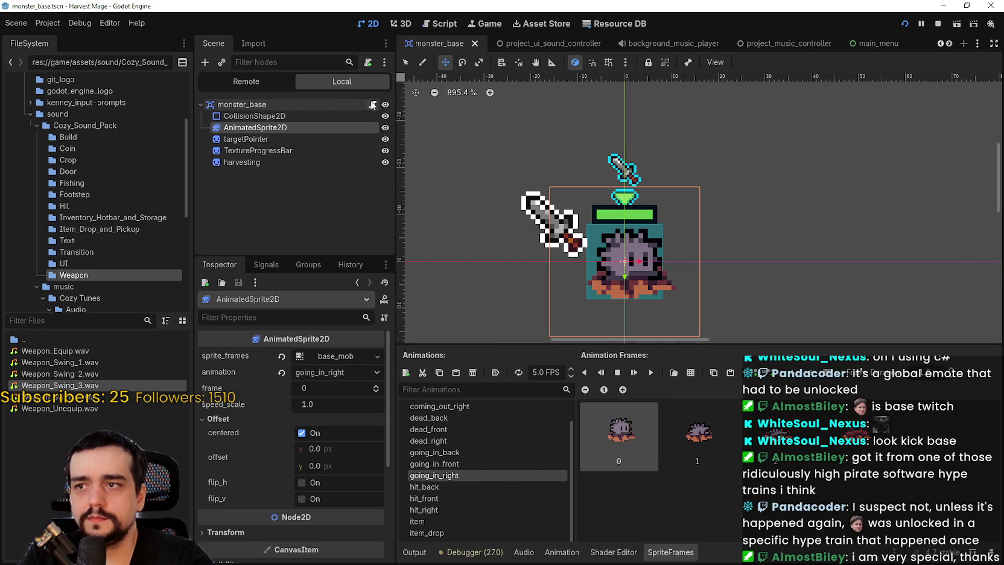
click(372, 105)
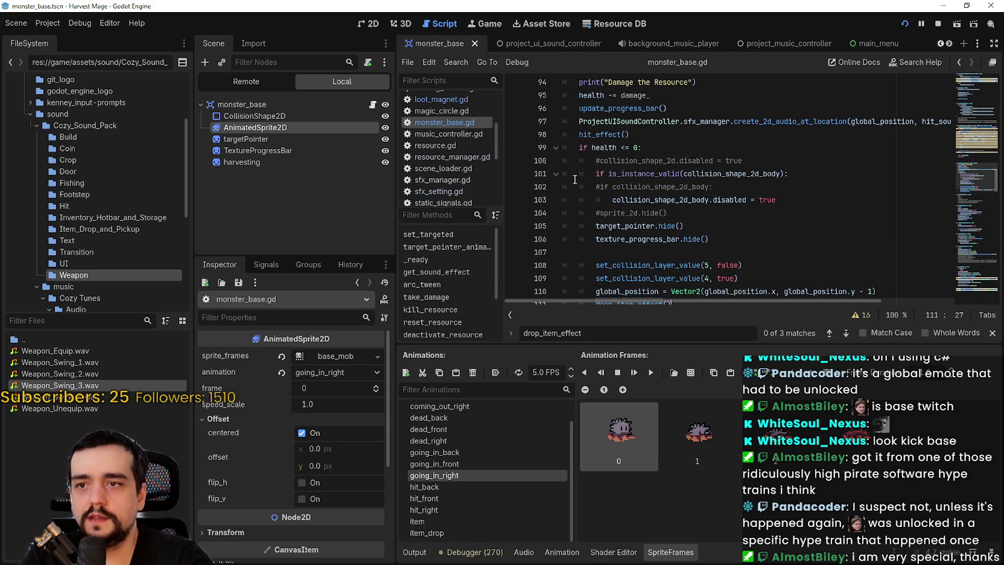
Jump to the drop_item_effect definition and add an empty line after animated_sprite_2d.show()
right_click(653, 233)
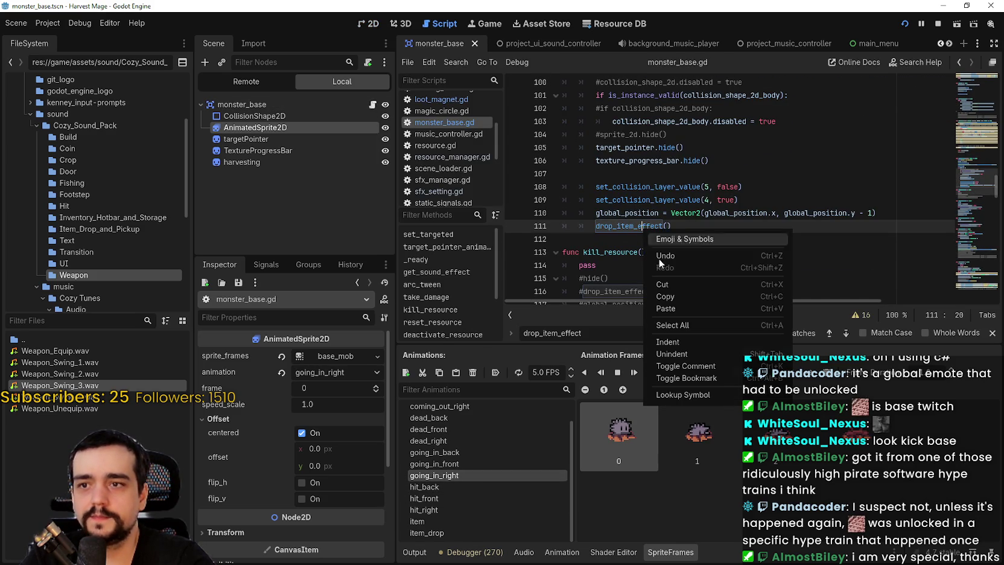
click(664, 395)
click(722, 148)
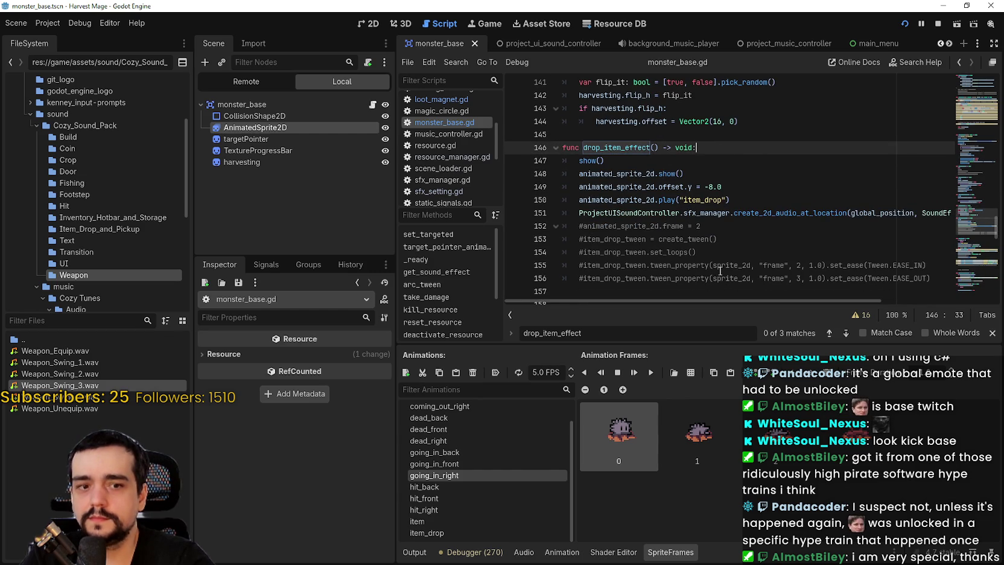
double_click(712, 199)
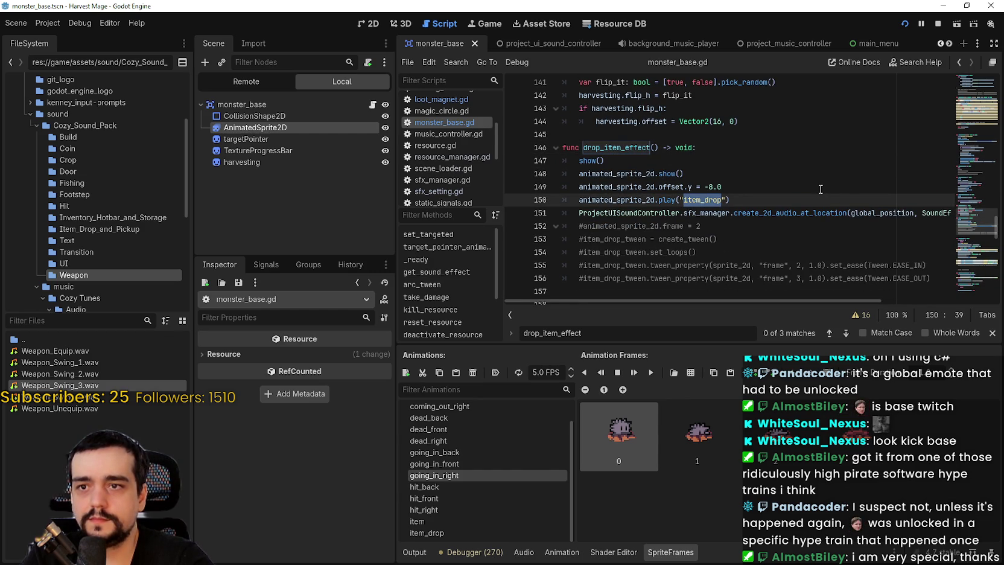
key(Up)
key(Up)
key(Up)
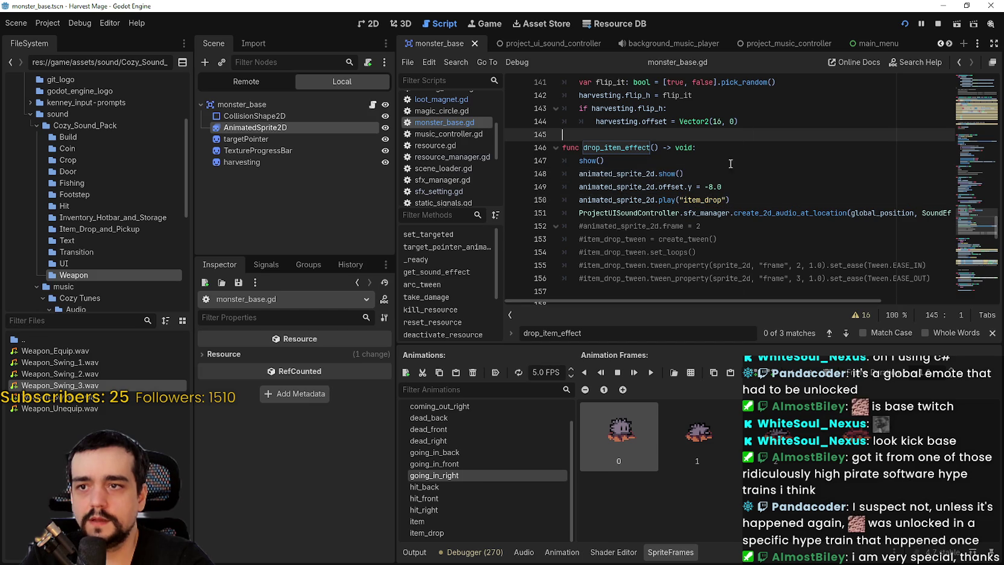
click(738, 147)
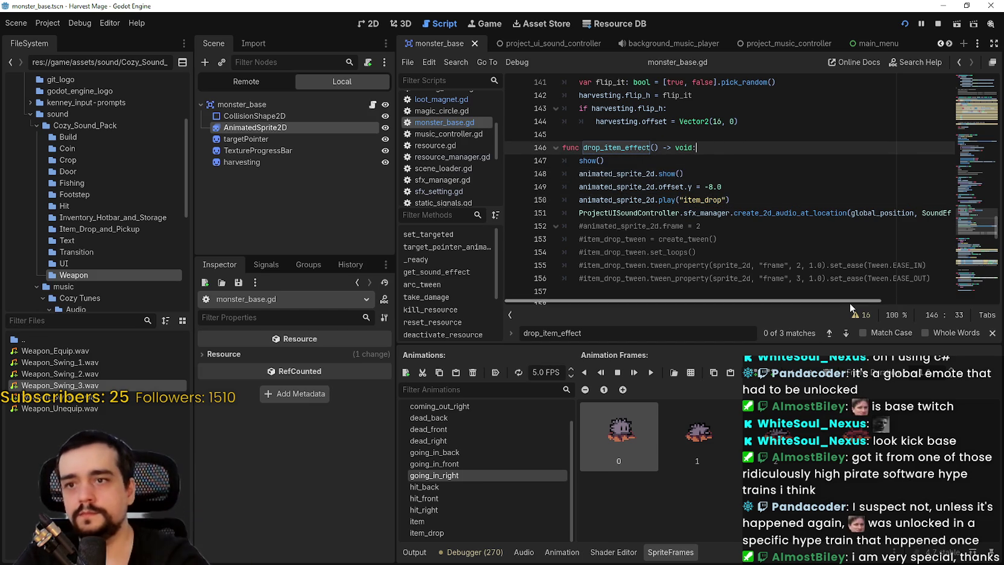
key(Down)
key(Down)
key(End)
key(Return)
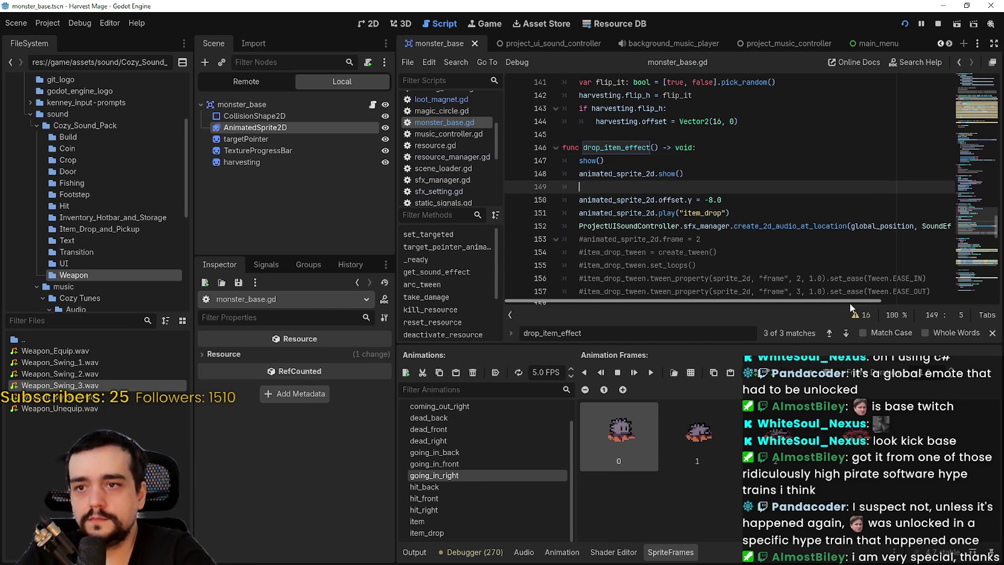
key(BackSpace)
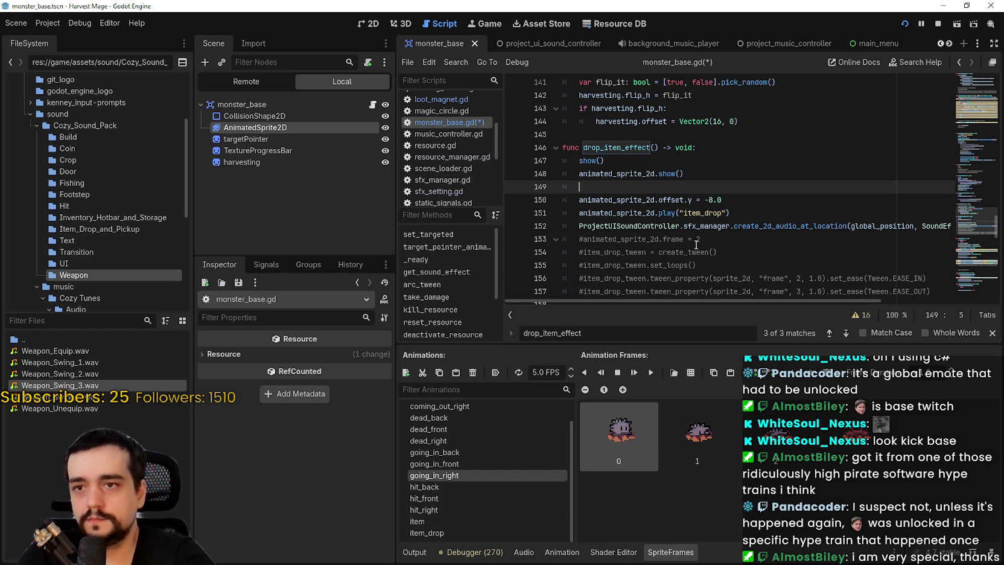
Copy the item_drop play call onto the new line and change its animation to dead_front
double_click(632, 213)
key(shift+End)
key(ctrl+c)
click(692, 186)
key(ctrl+v)
key(Up)
double_click(699, 187)
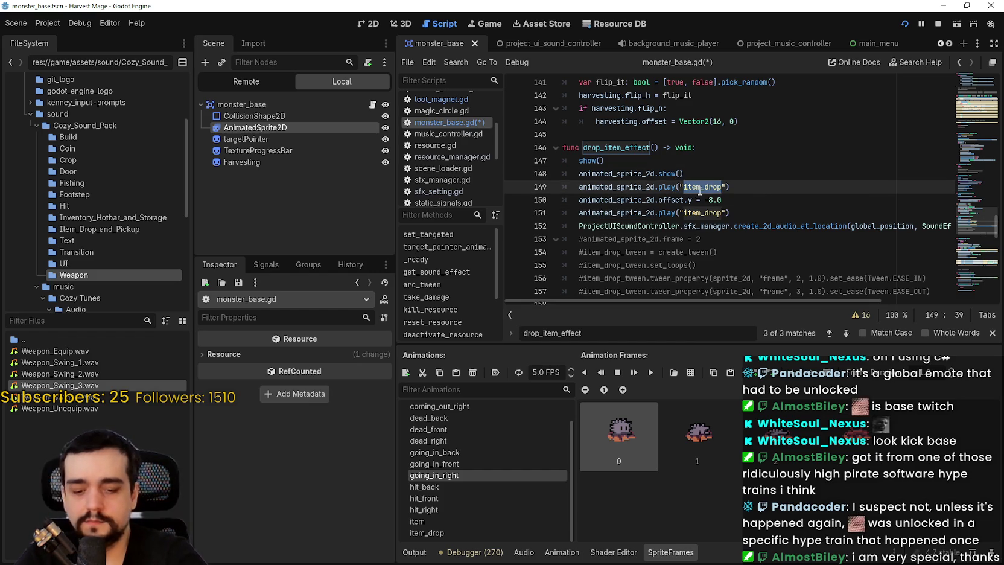
text(dea)
key(Down)
key(Return)
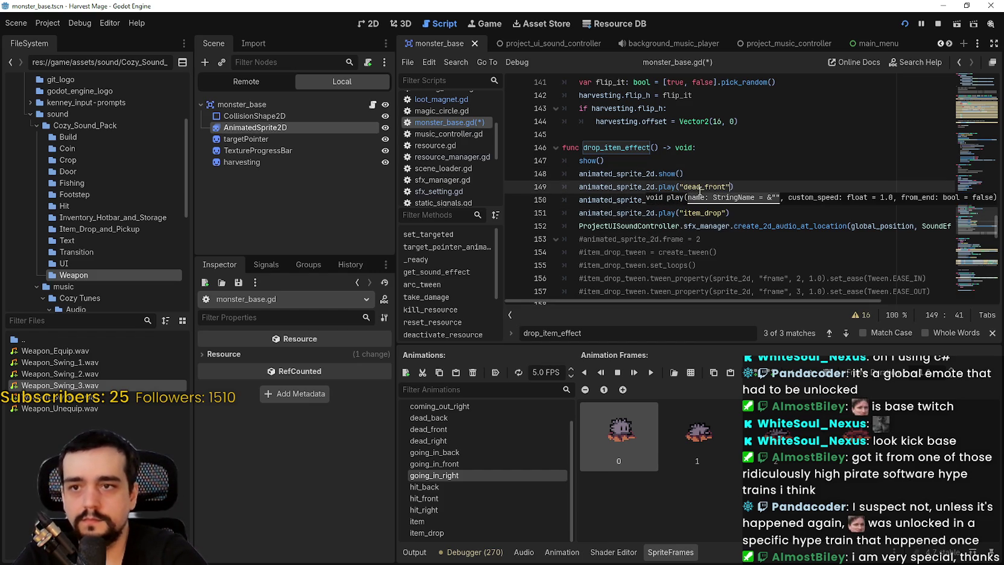
Add an await animated_sprite_2d.animation_finished line after the dead_front call
key(Return)
text(awai)
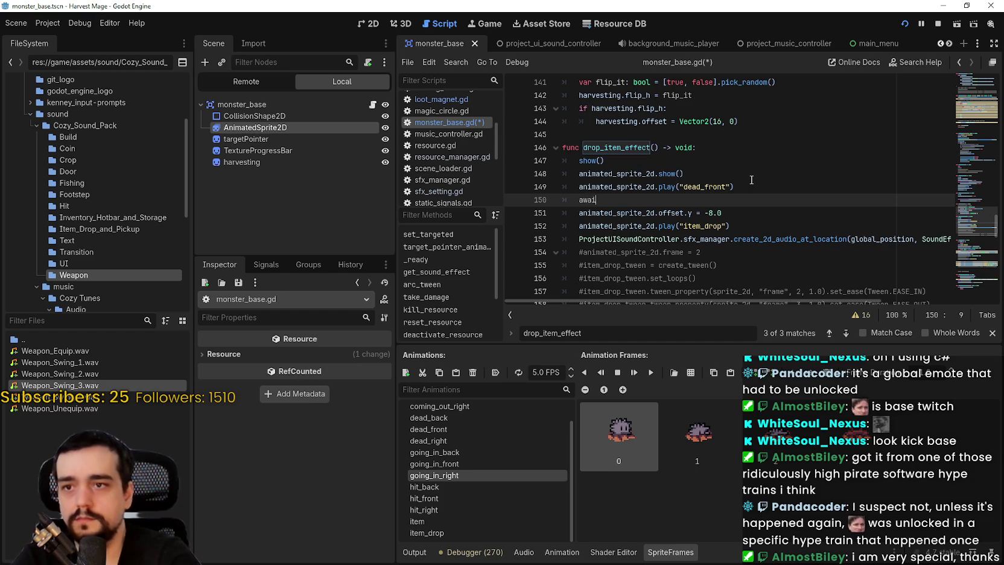
text(t anim)
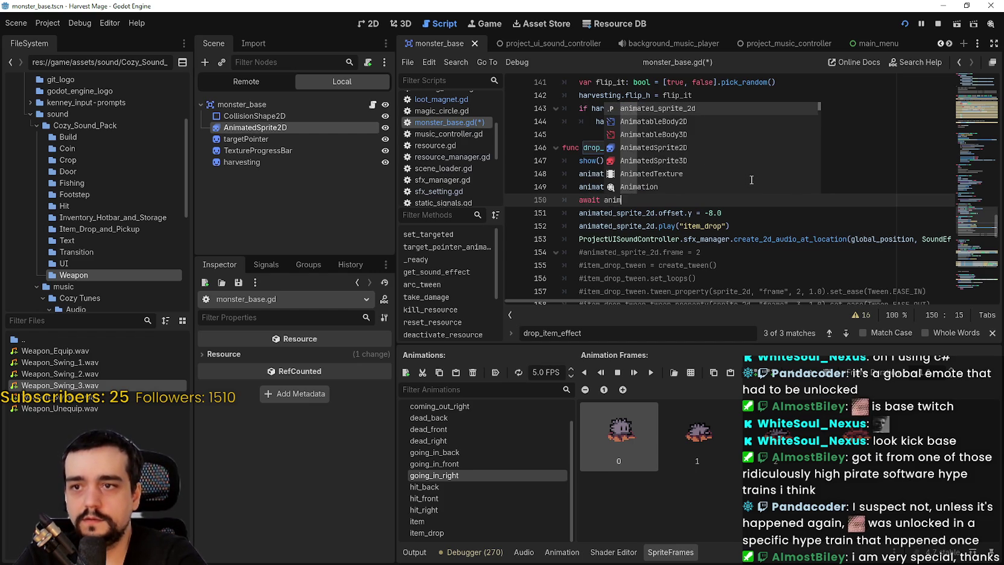
key(Return)
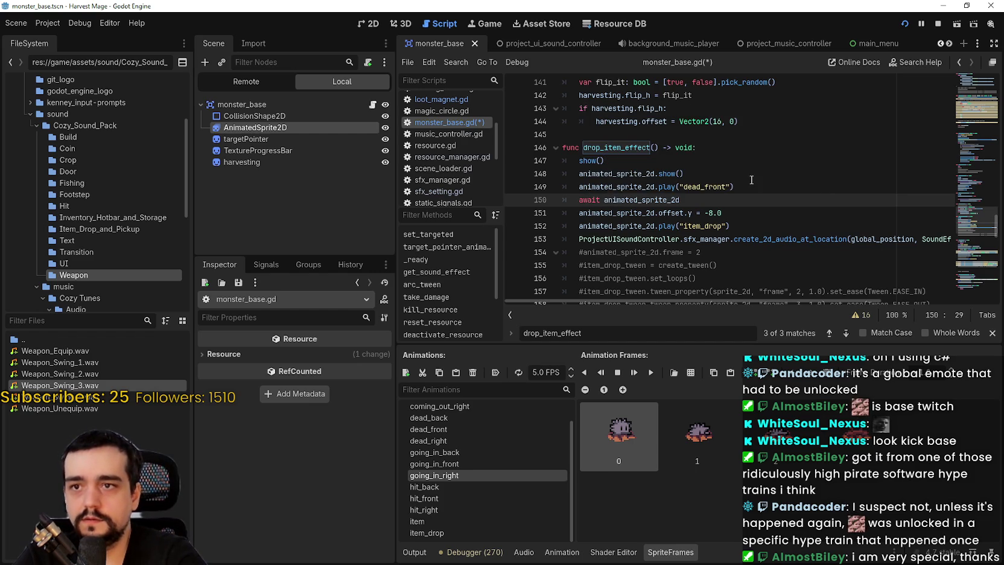
text(.)
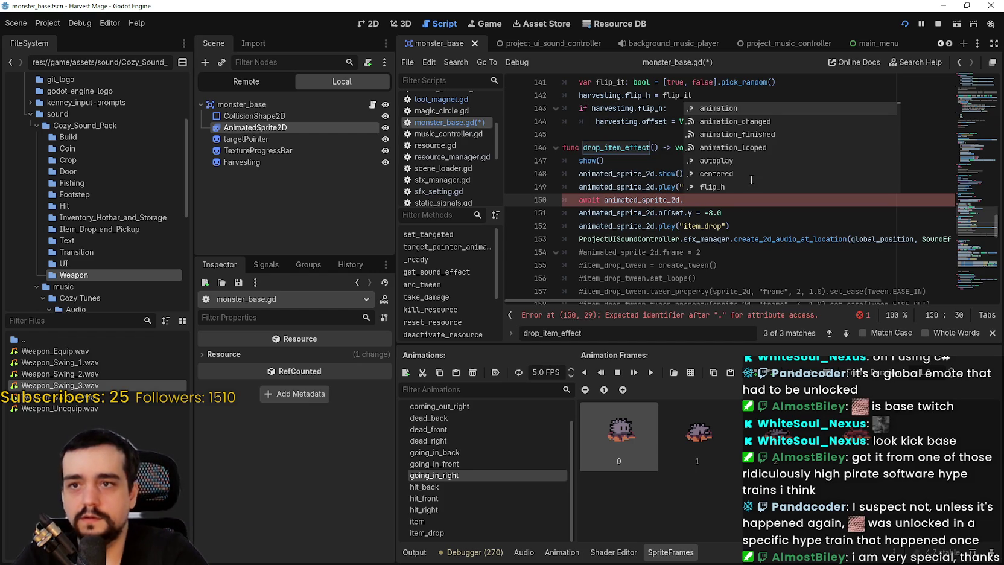
key(Down)
key(Down)
key(Return)
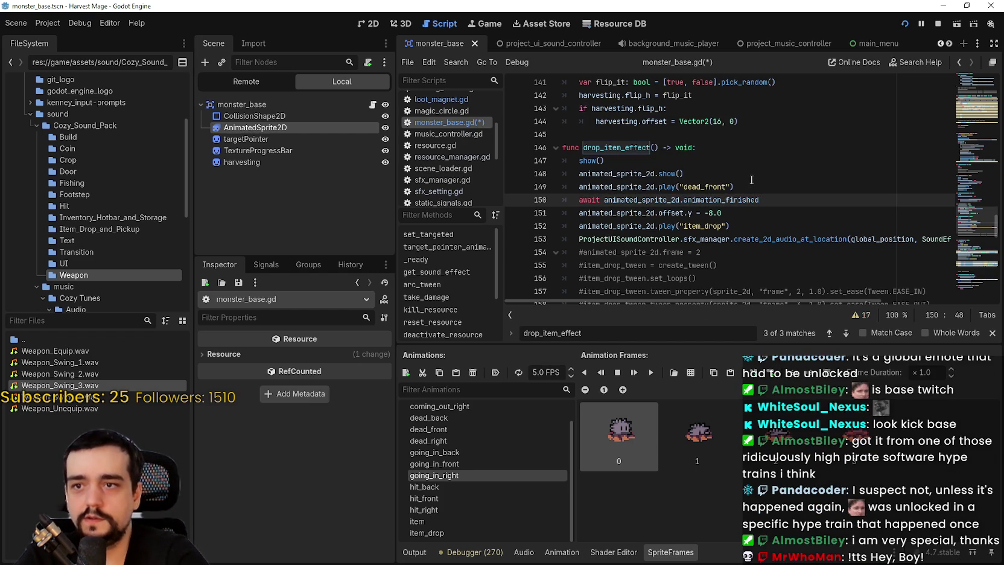
Save monster_base.gd and run the game to test the drop effect
scroll(747, 188, down, 1)
click(718, 192)
scroll(698, 260, down, 2)
click(657, 203)
key(ctrl+s)
scroll(657, 202, up, 2)
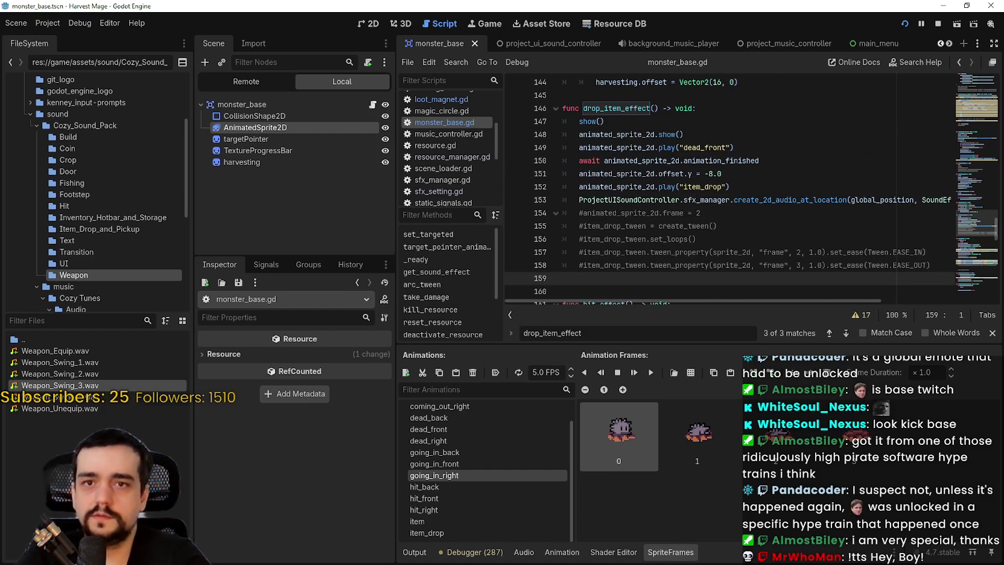
click(904, 24)
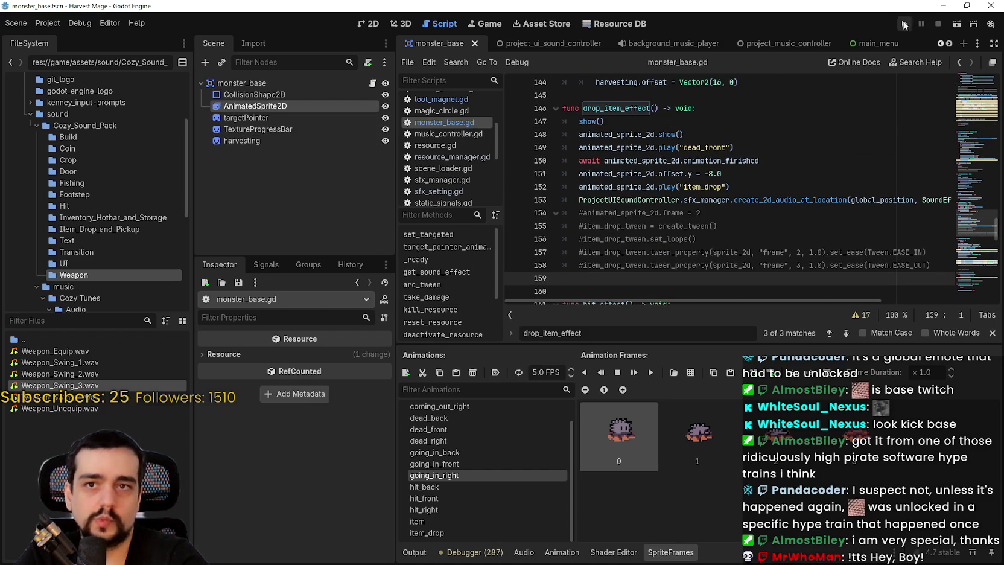
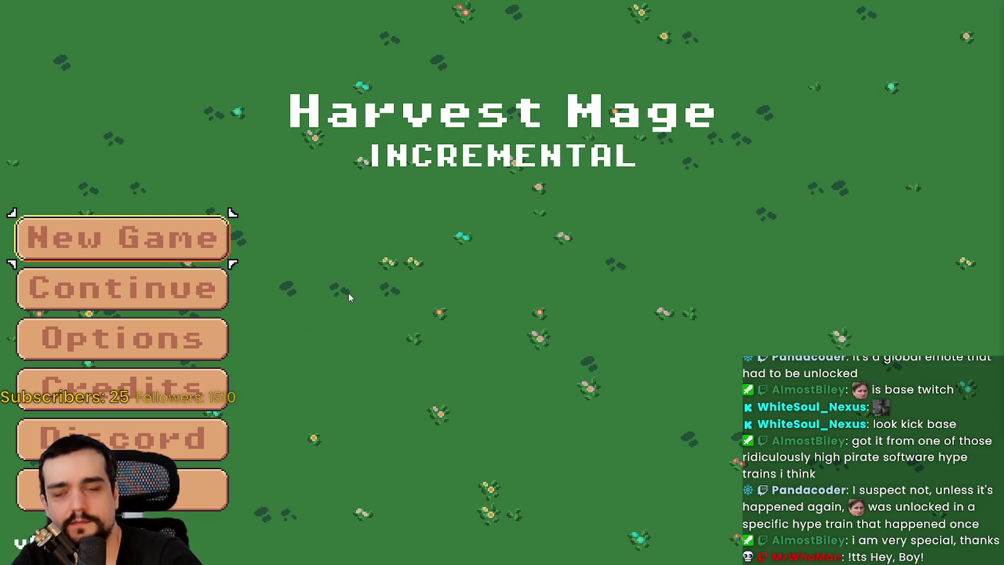
Resume the saved game and walk the mage past the stone circle into the flower field
click(128, 295)
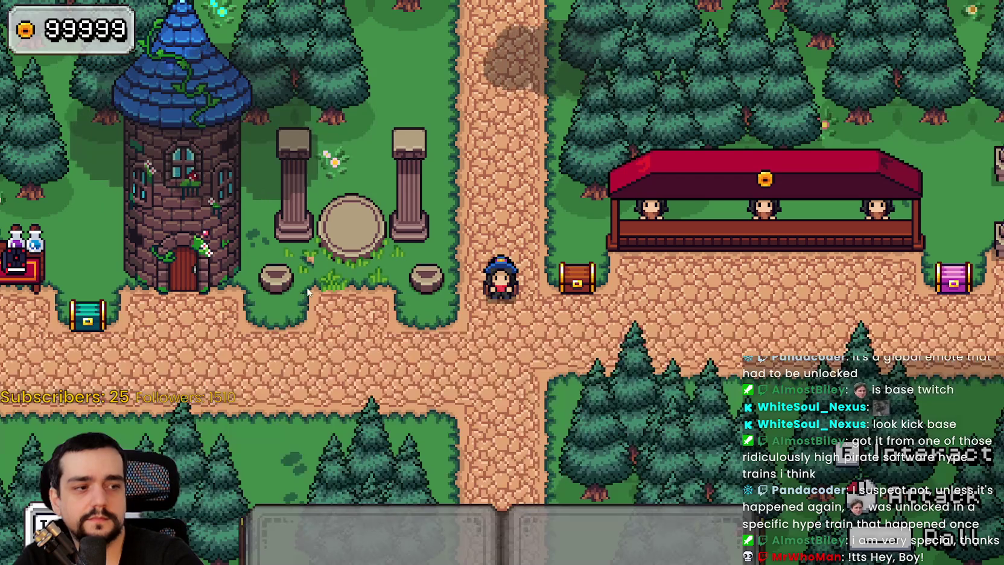
key(s)
key(a)
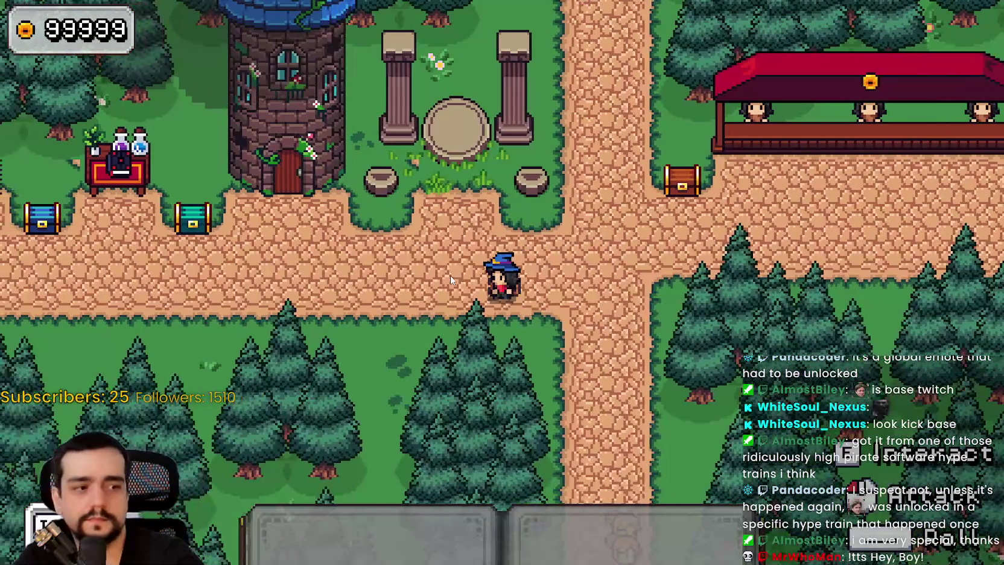
key(a)
key(w)
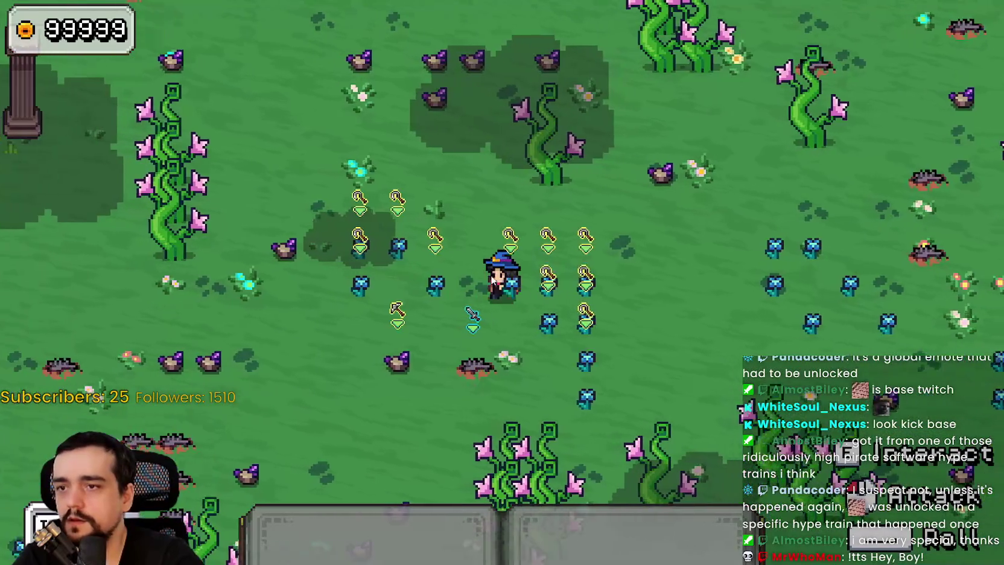
key(s)
key(a)
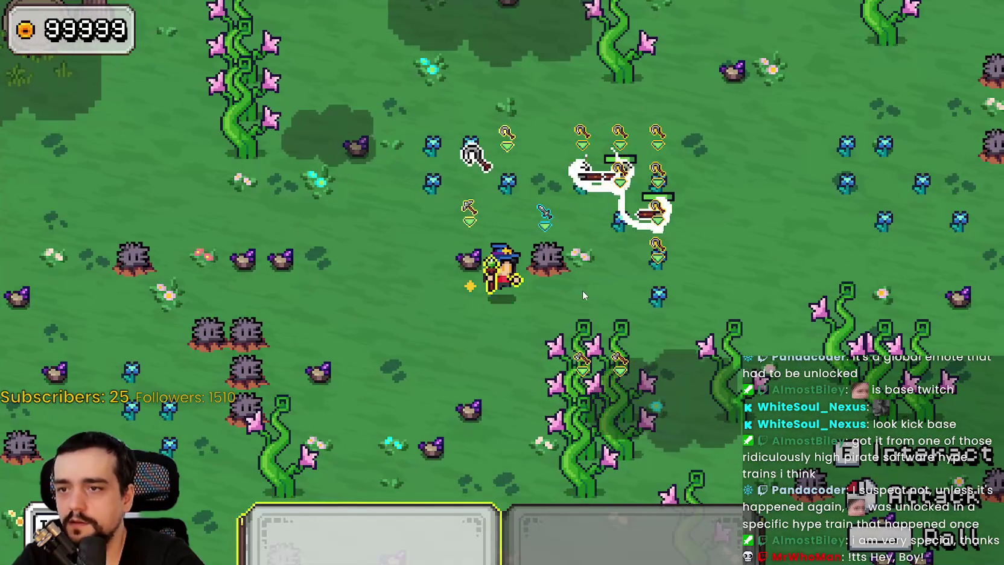
Equip the sword from slot 2 and strike the rock monster until it breaks and drops a gem
key(2)
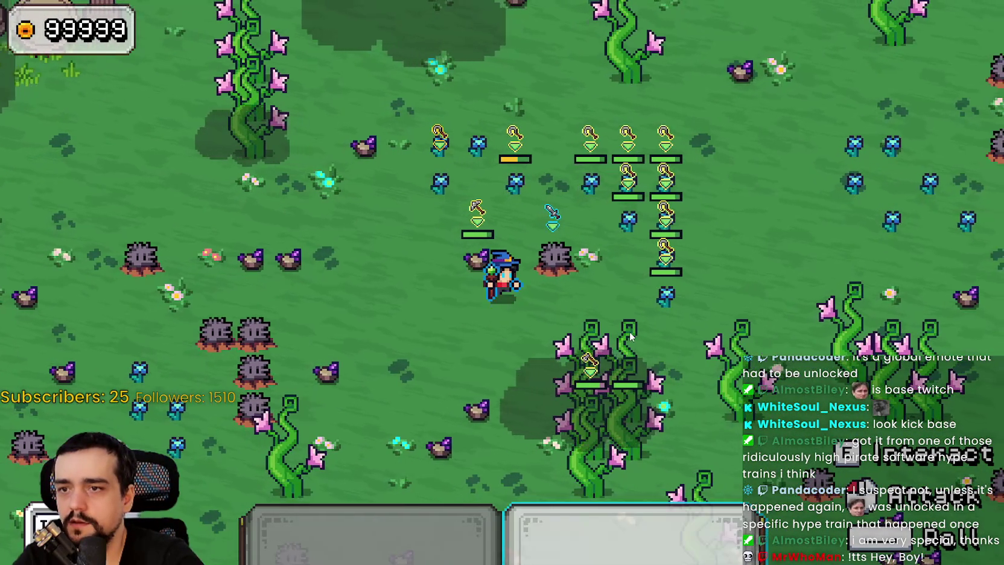
click(629, 331)
click(629, 331)
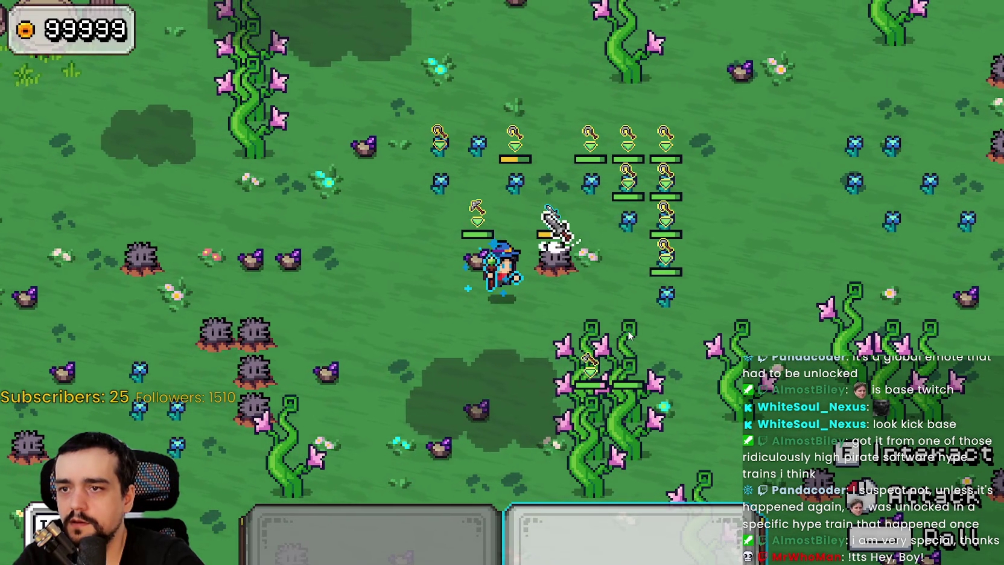
click(627, 330)
click(627, 331)
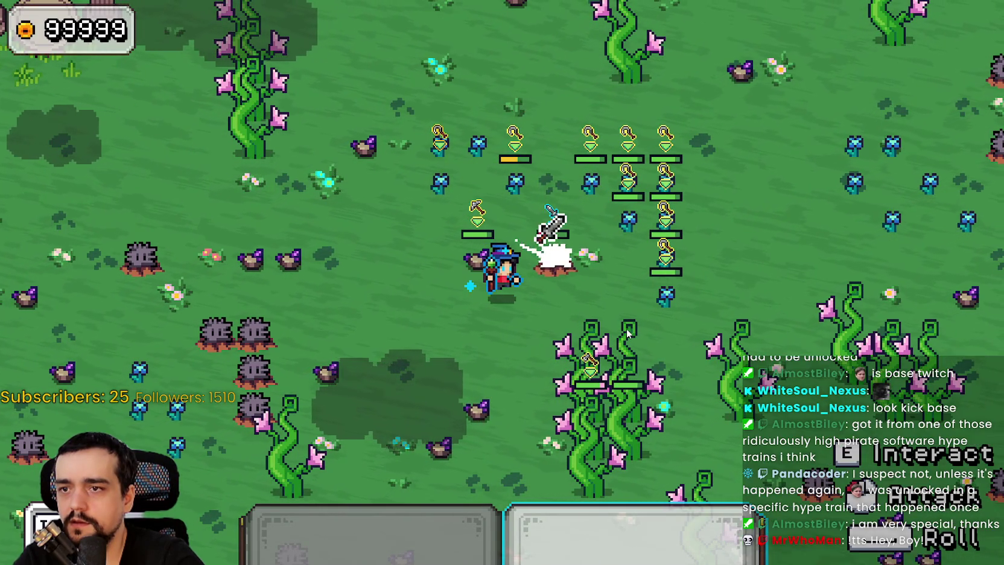
click(626, 329)
click(626, 329)
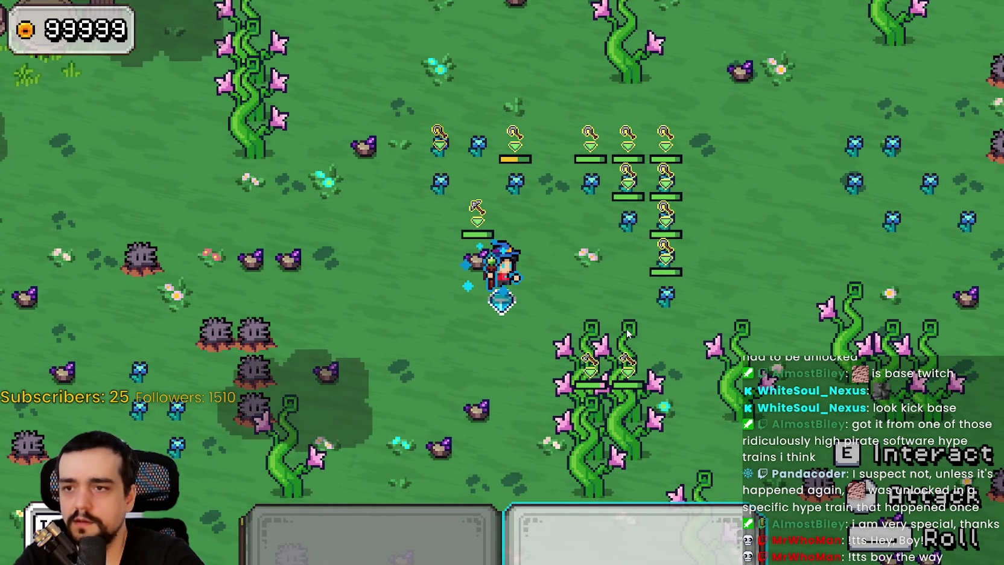
Walk around the dropped blue gem, then stop the game with F8
key(s)
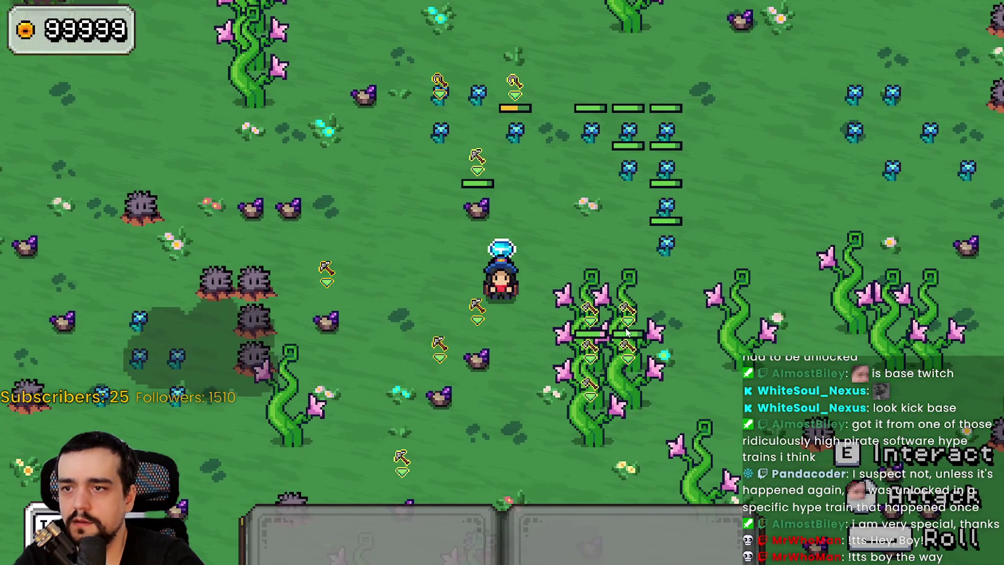
key(w)
key(s)
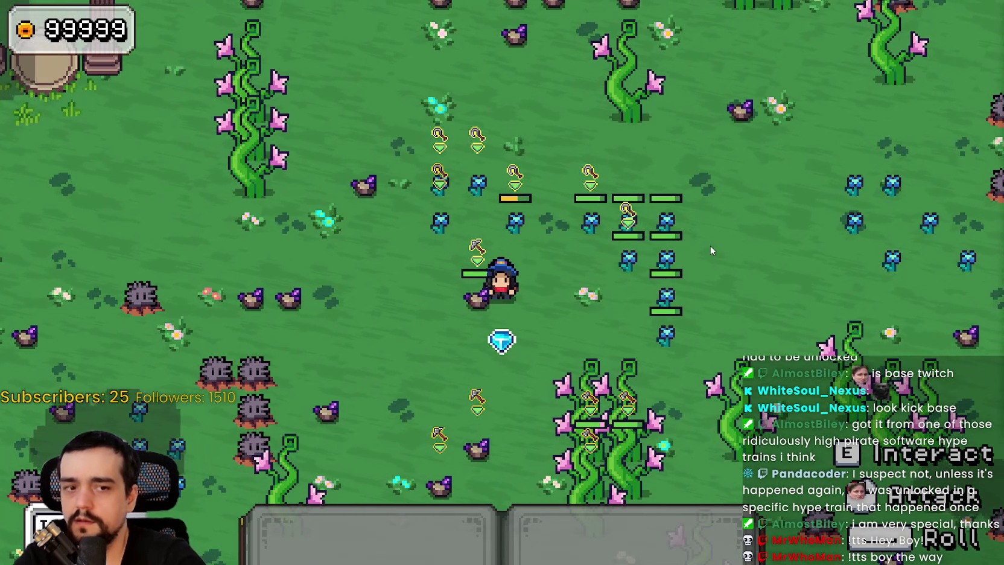
key(F8)
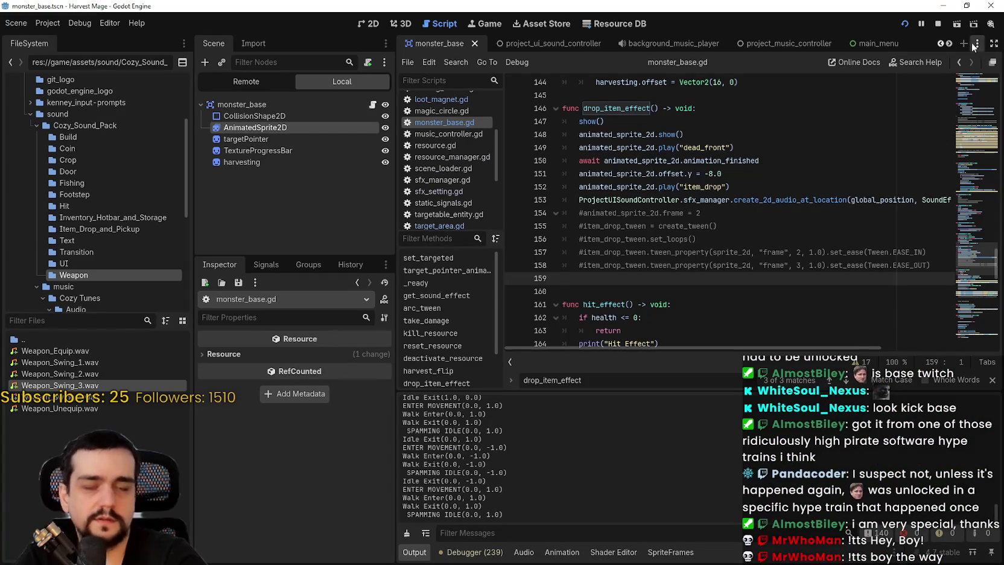
double_click(705, 147)
drag(750, 149, 581, 143)
click(602, 99)
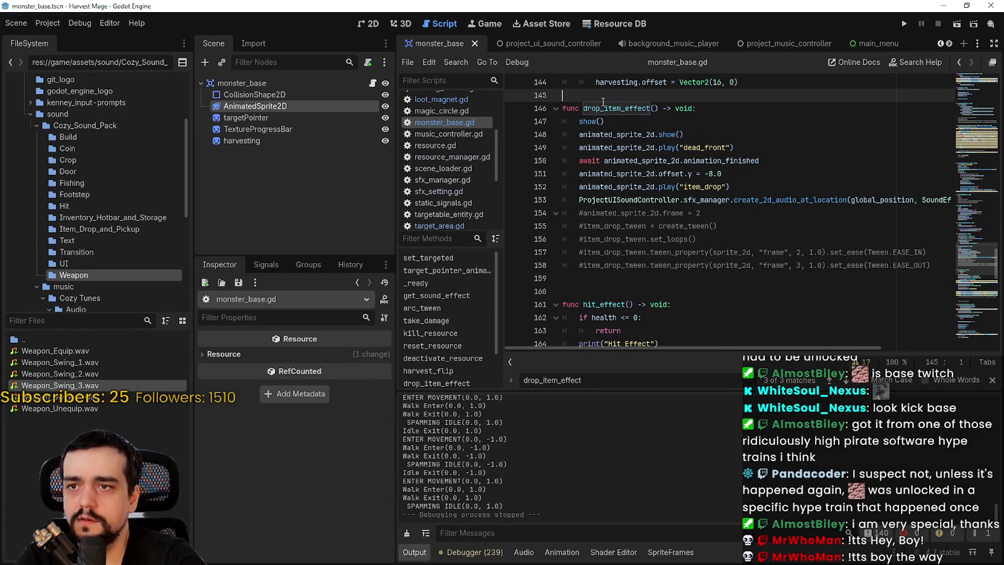
double_click(603, 111)
key(ctrl+f)
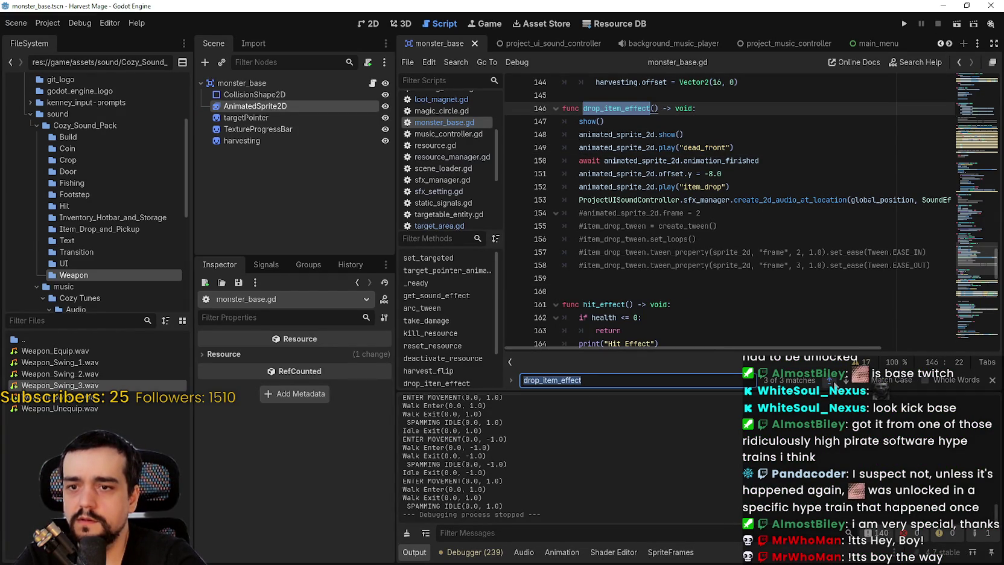
click(832, 382)
click(832, 382)
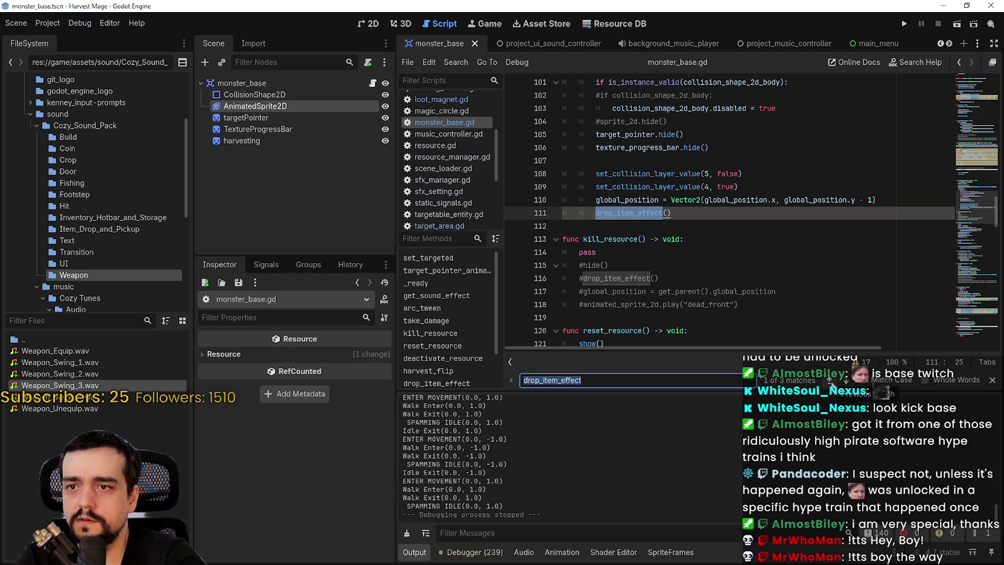
scroll(583, 189, up, 2)
scroll(583, 188, down, 1)
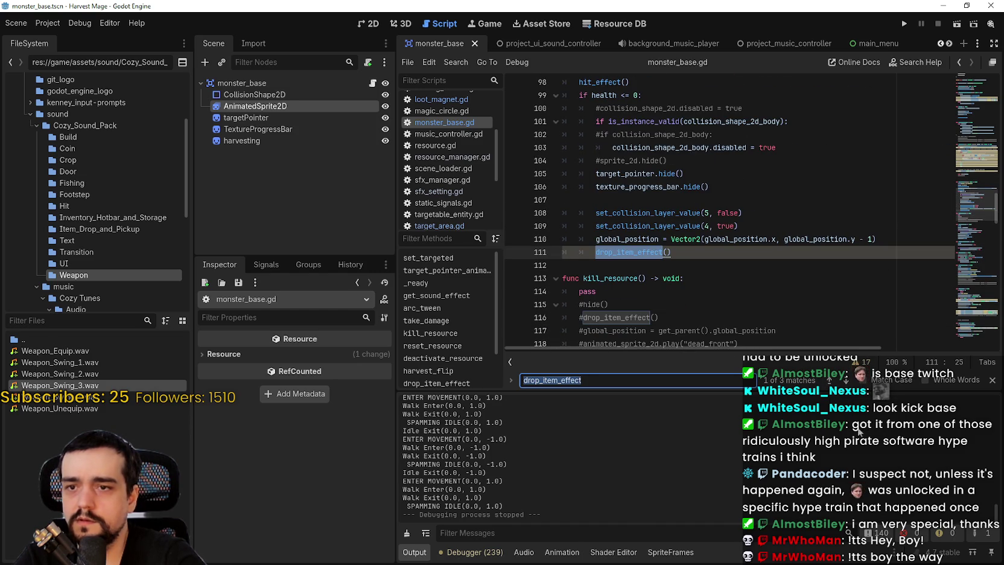
click(844, 383)
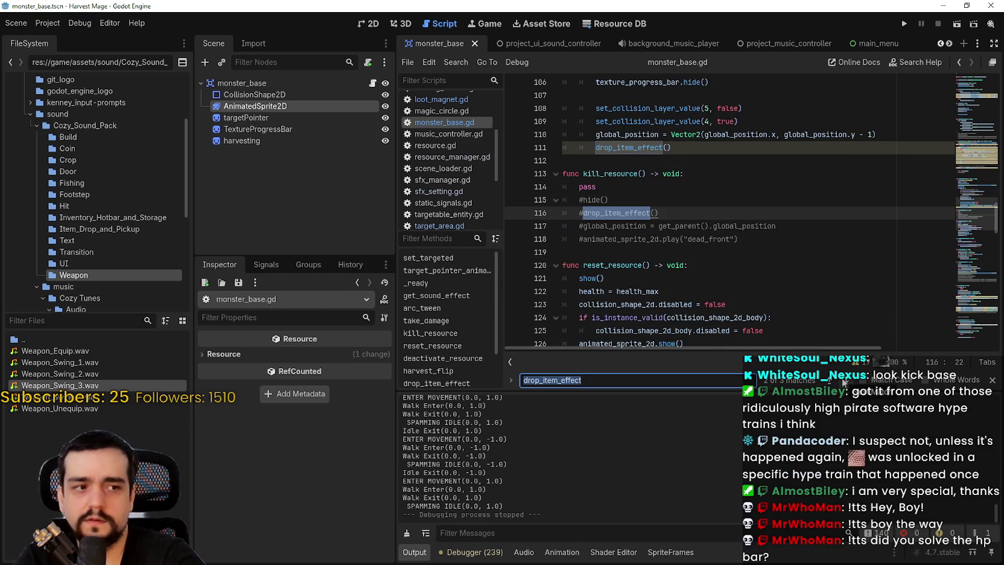
click(843, 382)
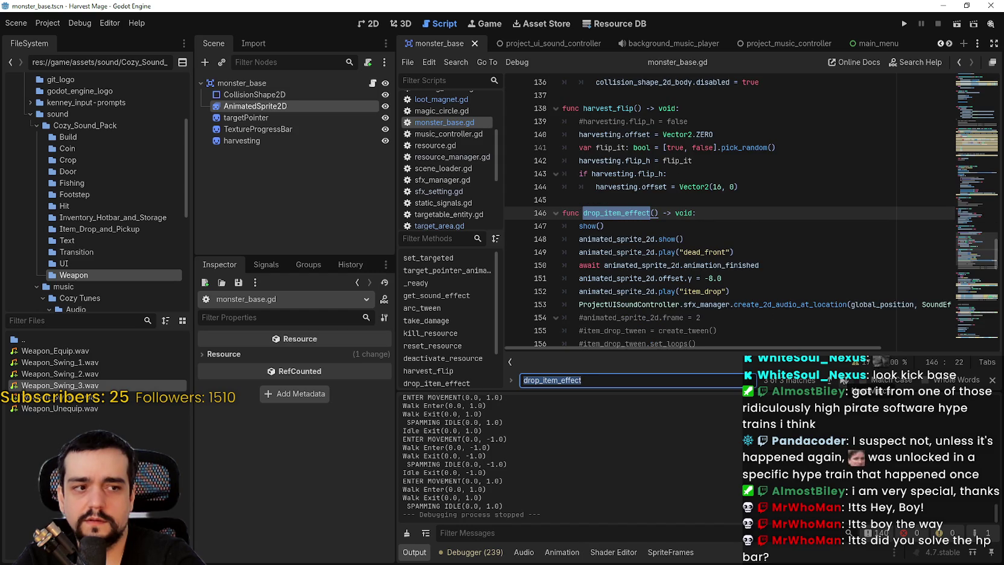
click(723, 224)
scroll(717, 225, down, 1)
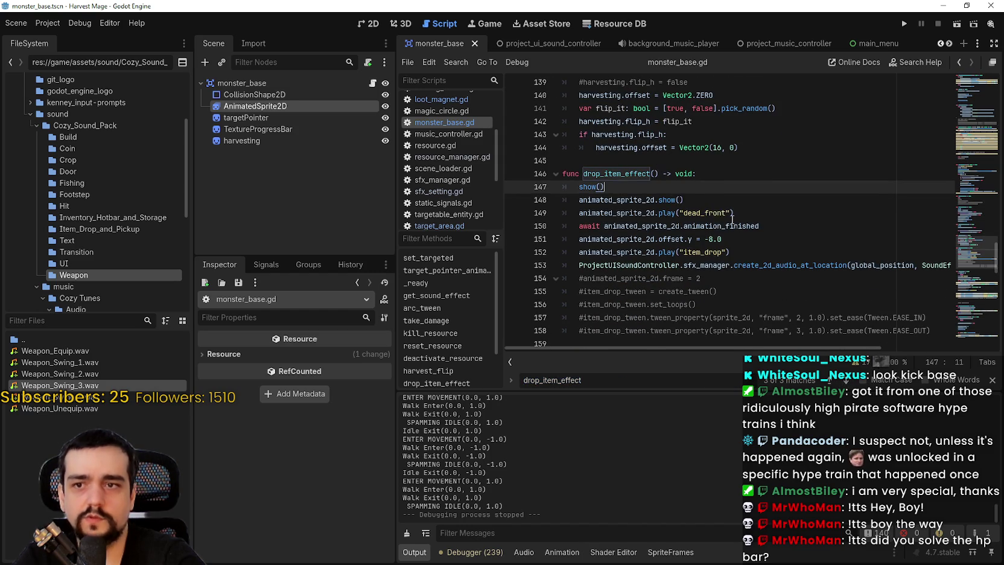
double_click(703, 213)
Select the AnimatedSprite2D node and show its dead_front animation
click(285, 106)
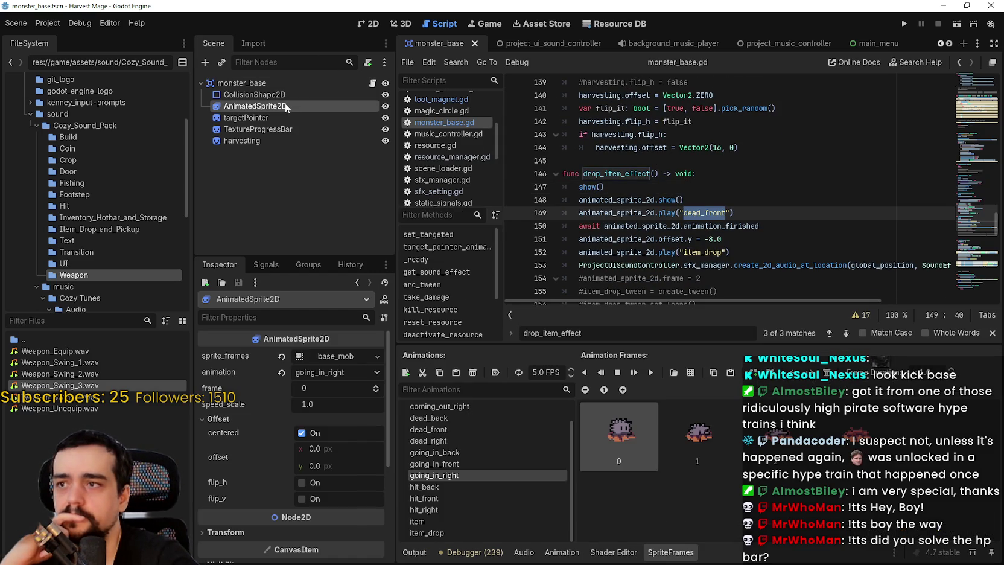
scroll(679, 241, down, 1)
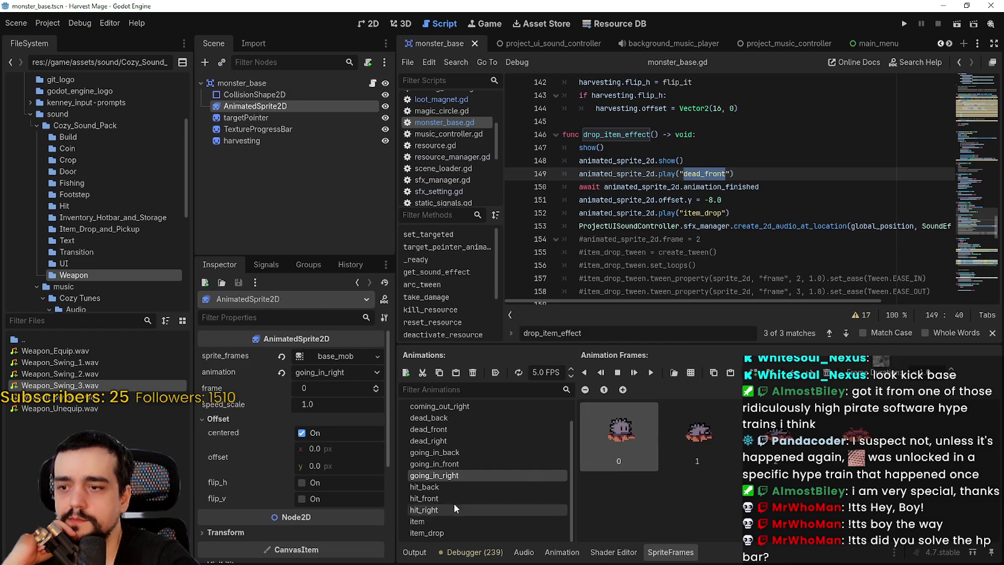
click(456, 430)
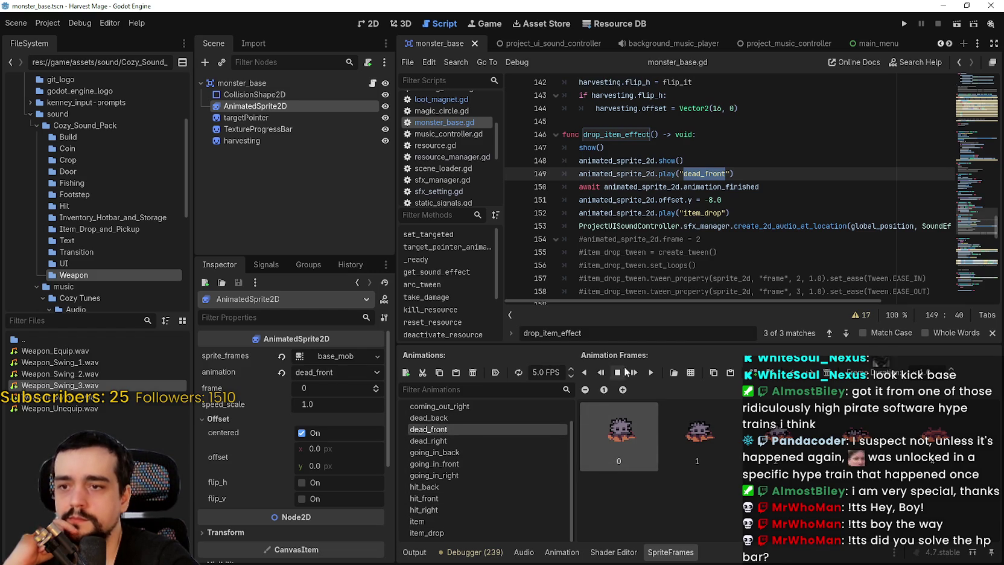
scroll(483, 459, up, 1)
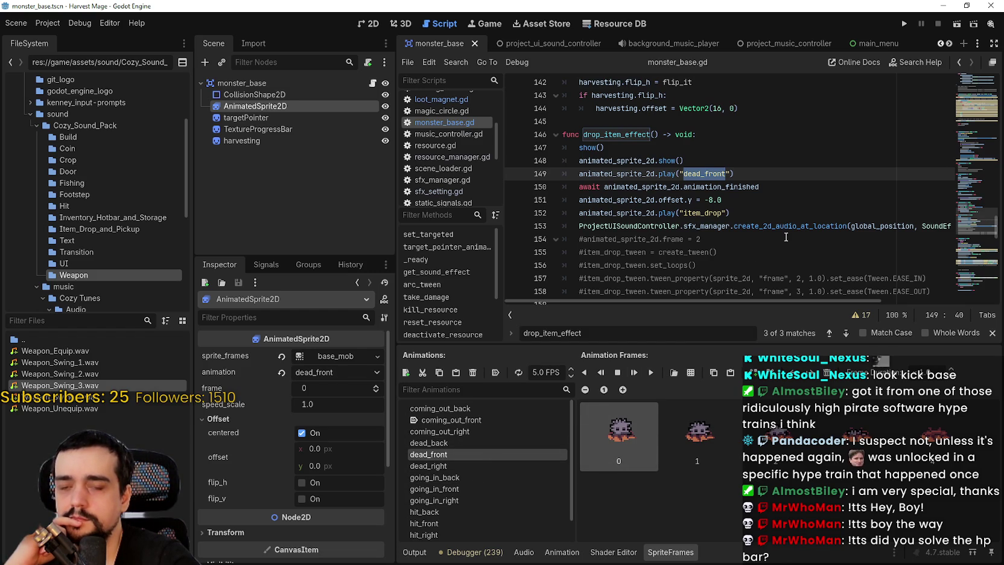
Select the await animation_finished expression on line 150 and close the find bar
click(775, 188)
shift+click(605, 186)
shift+click(579, 187)
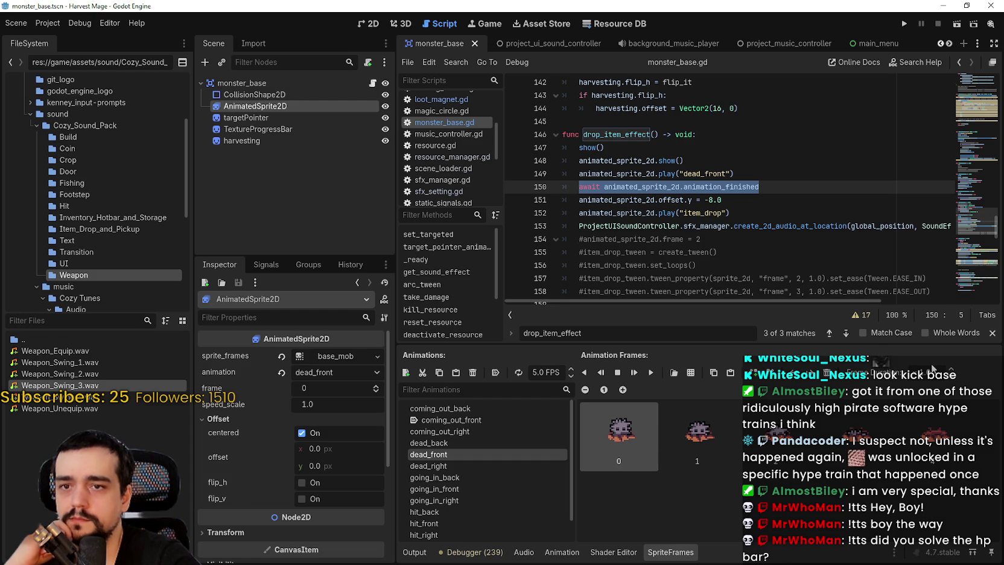
click(991, 332)
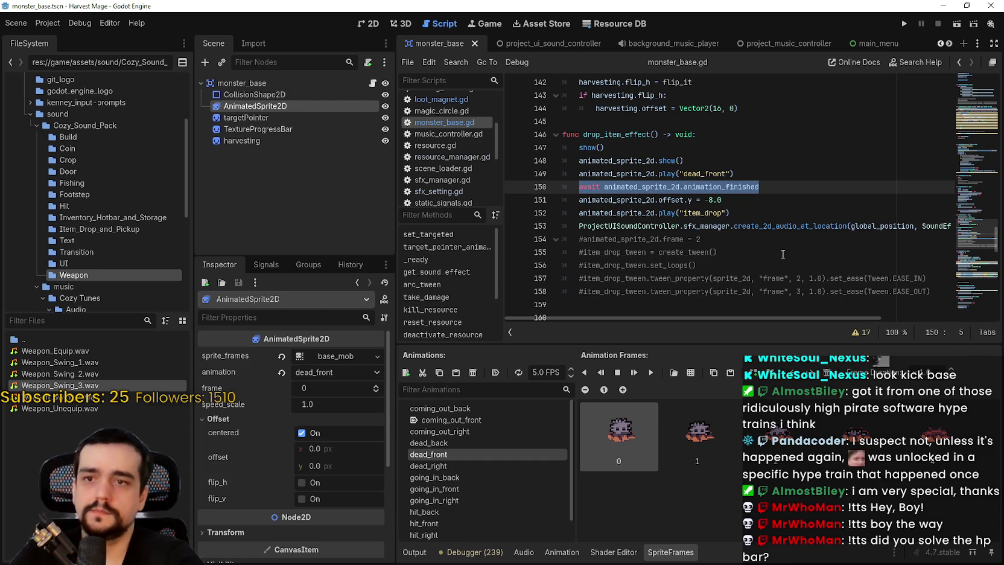
Set breakpoints on lines 150 and 151, then run the game to test the death effect
scroll(792, 302, right, 5)
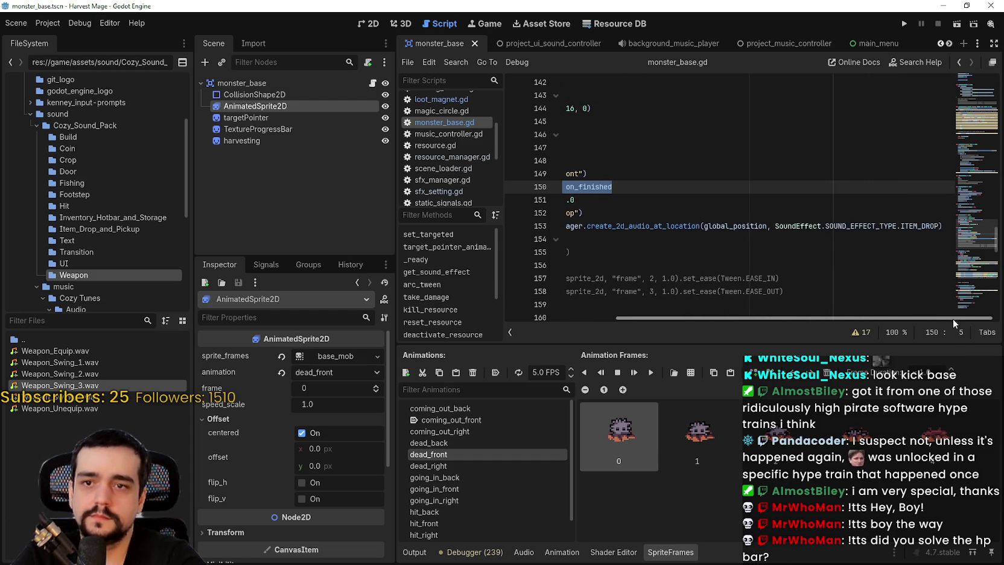
scroll(709, 188, left, 5)
click(709, 187)
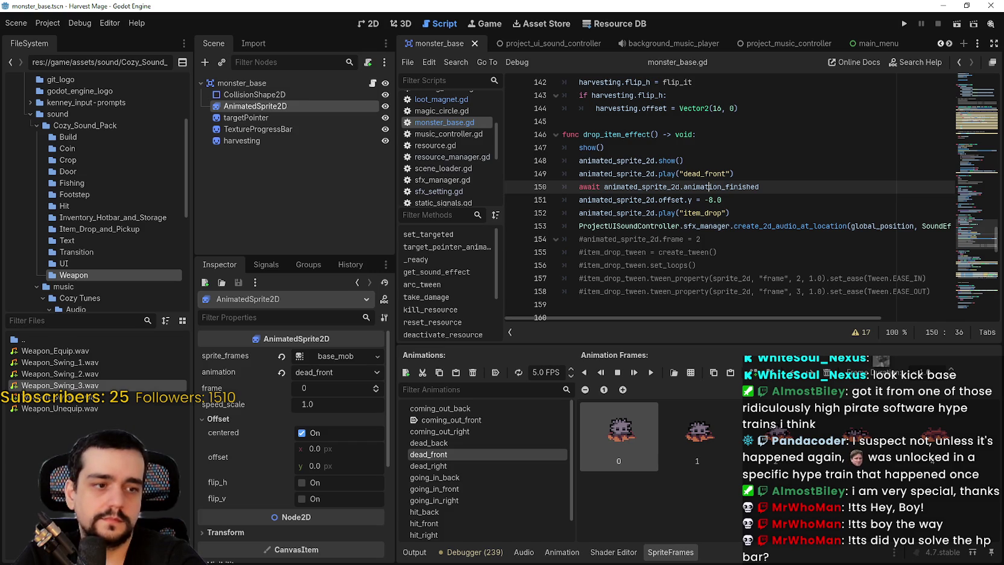
click(747, 199)
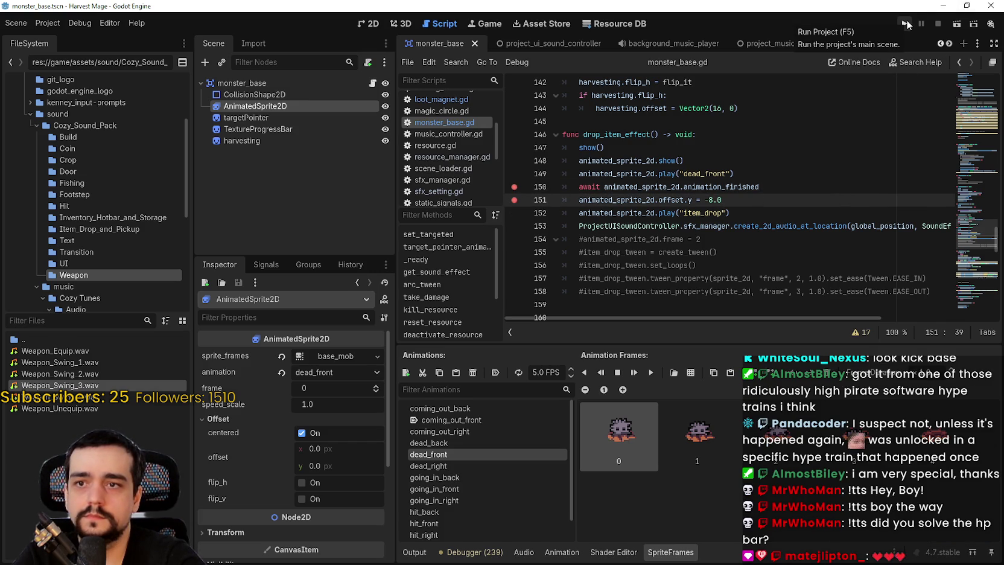
mouse_move(720, 192)
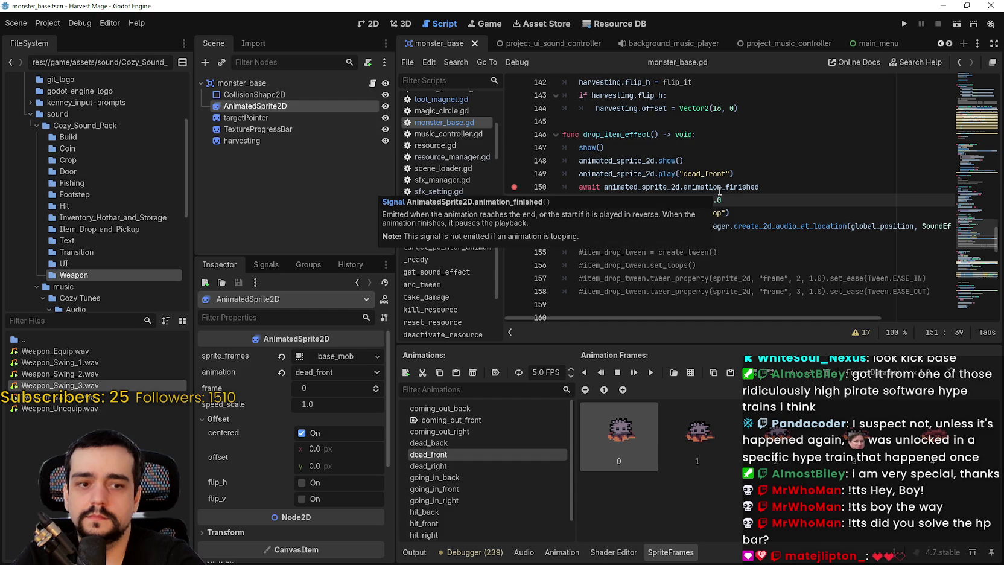
click(905, 25)
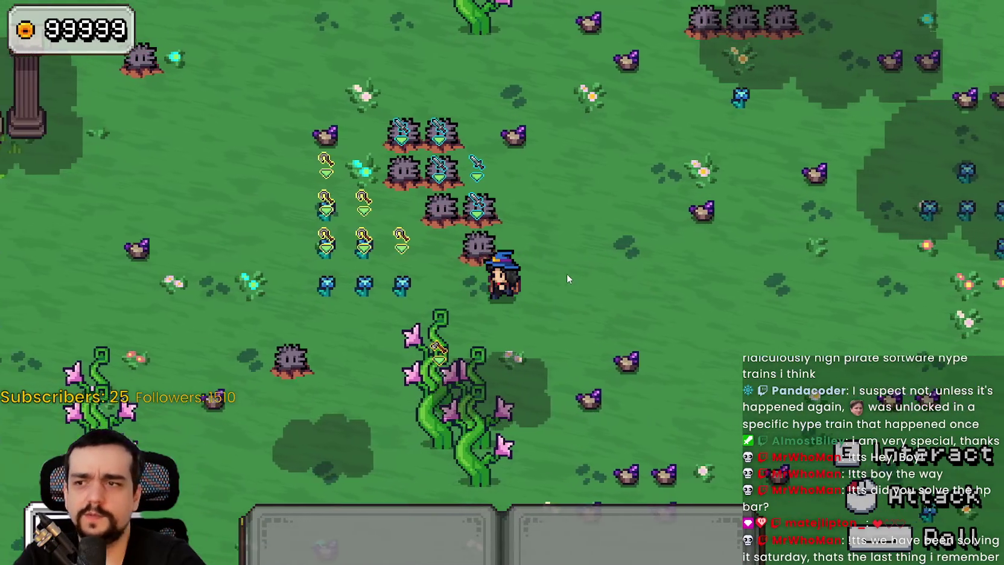
Walk the mage down-left and swing the staff from slot 1 at nearby crops
key(s)
key(a)
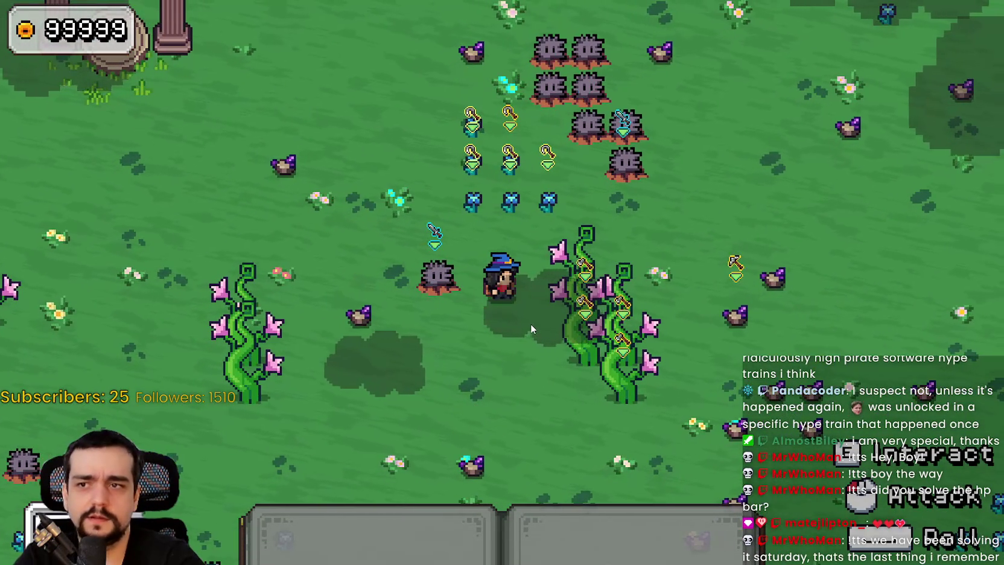
key(1)
click(533, 323)
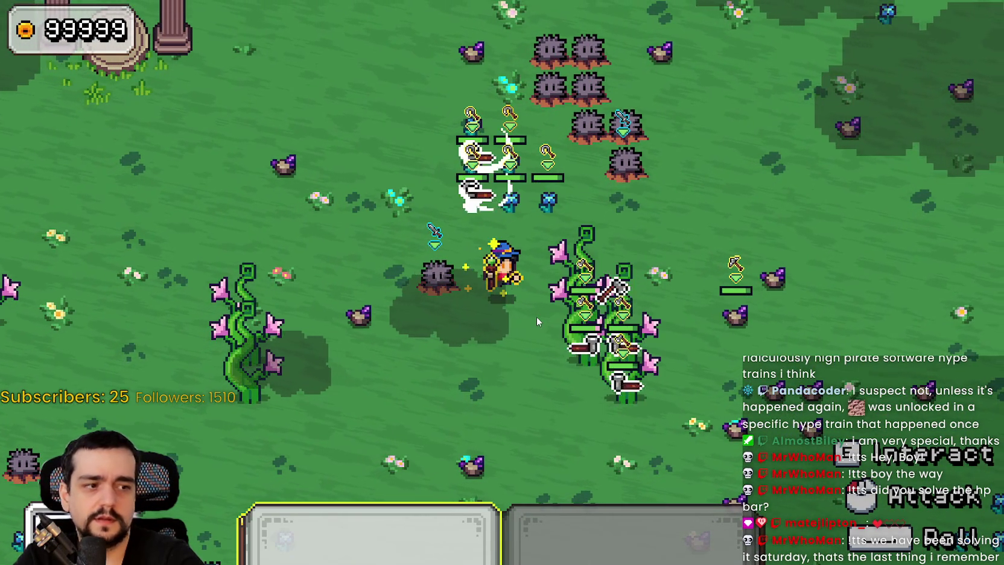
Kill the rock monster left of the mage with the sword, hitting the drop_item_effect breakpoint
key(2)
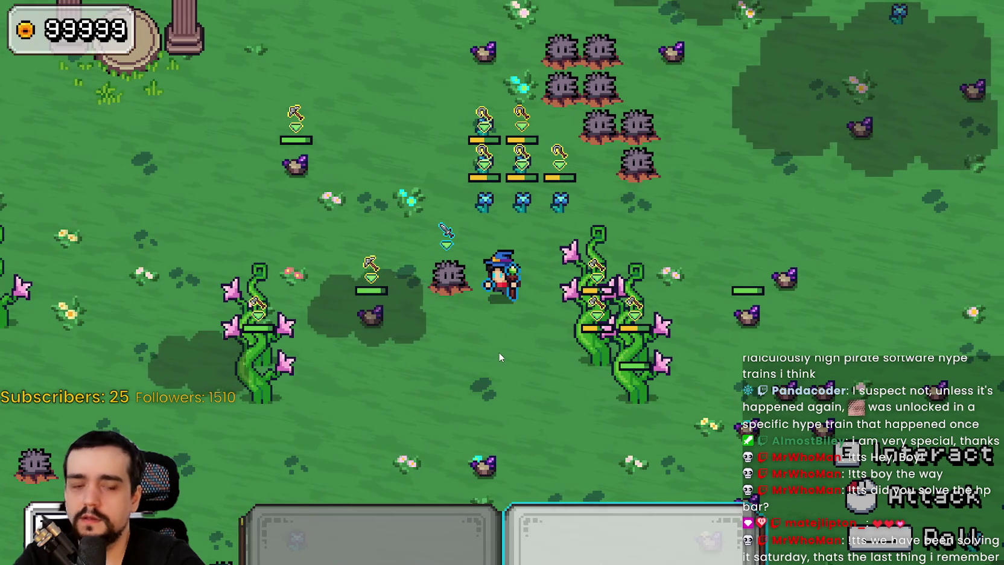
click(498, 357)
click(498, 356)
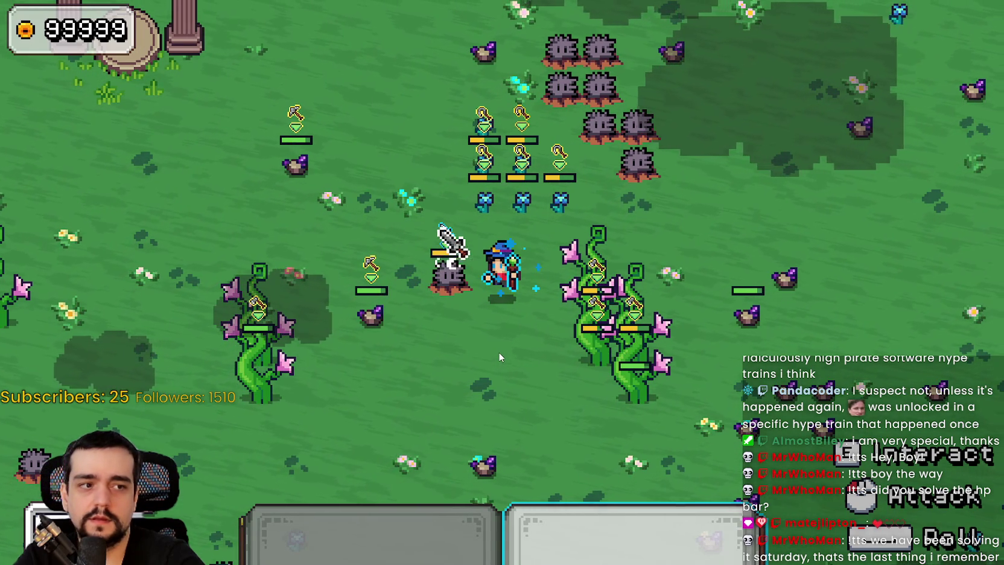
click(500, 349)
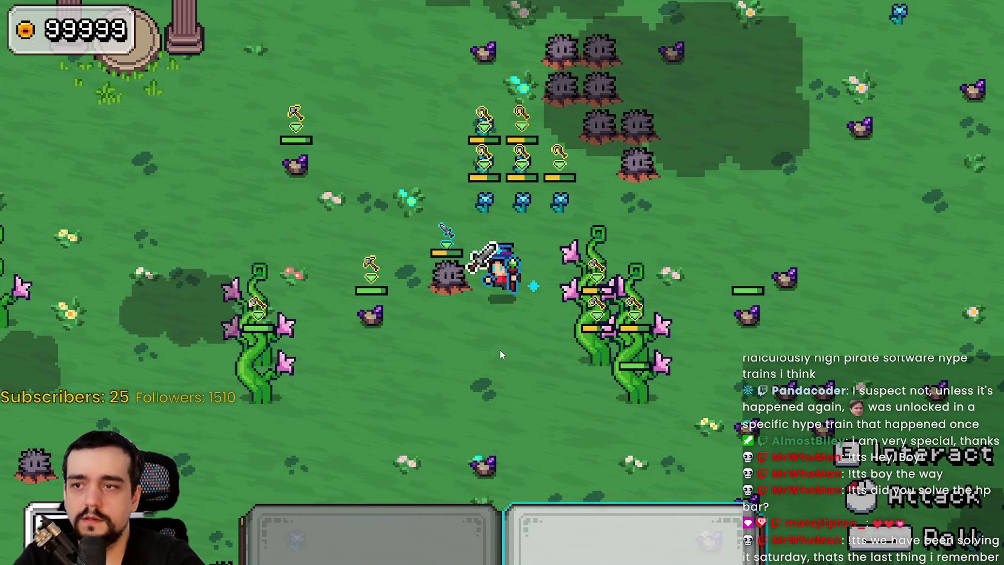
click(499, 348)
click(499, 348)
click(499, 349)
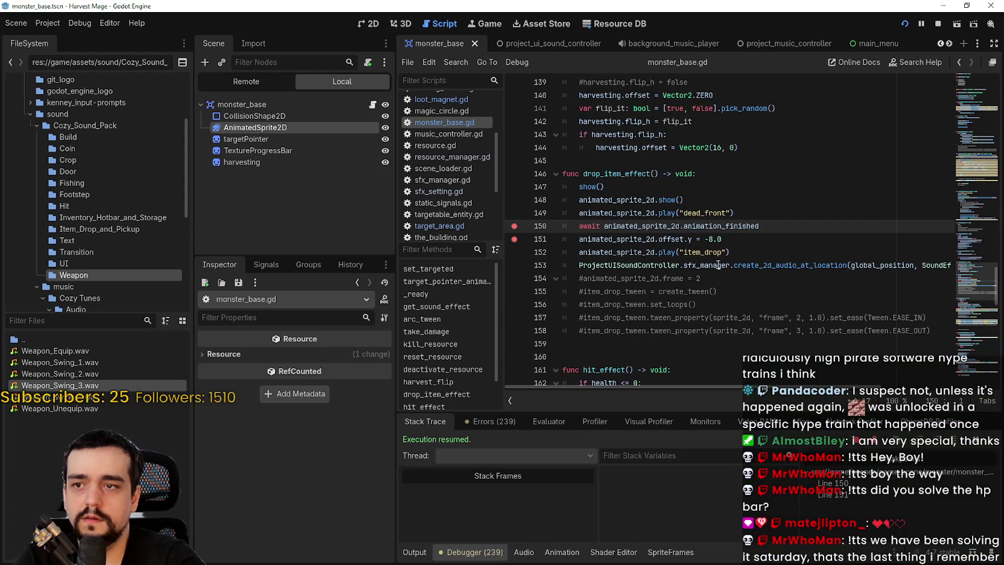
click(731, 238)
drag(833, 264, 607, 186)
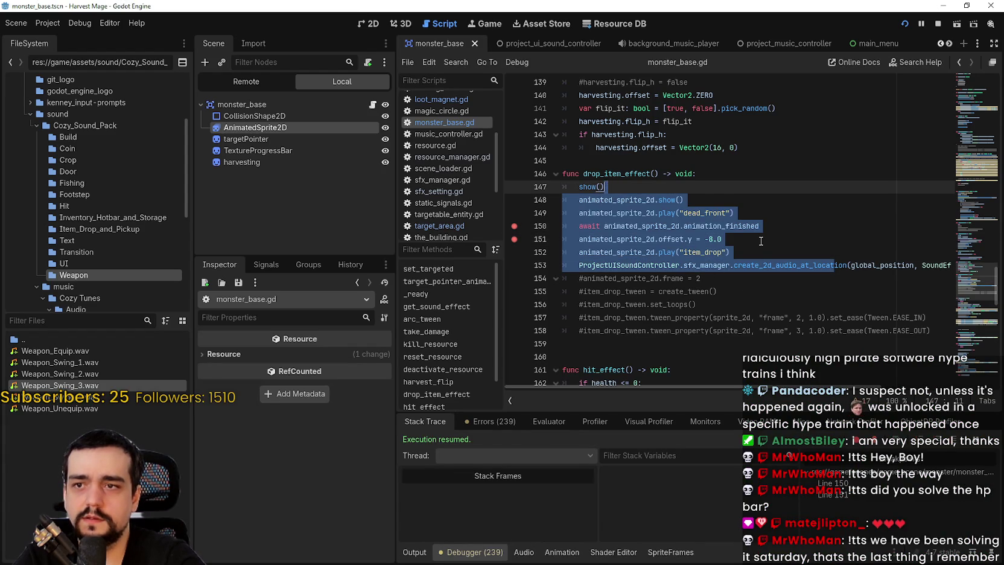
Select the item_drop animation name on line 152, then walk right and attack more rock monsters
click(761, 241)
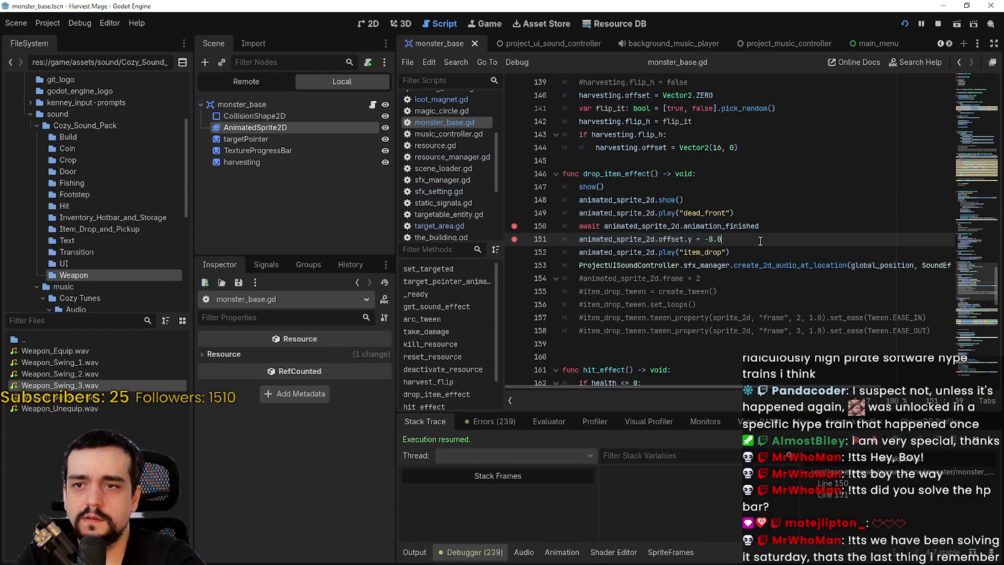
double_click(709, 252)
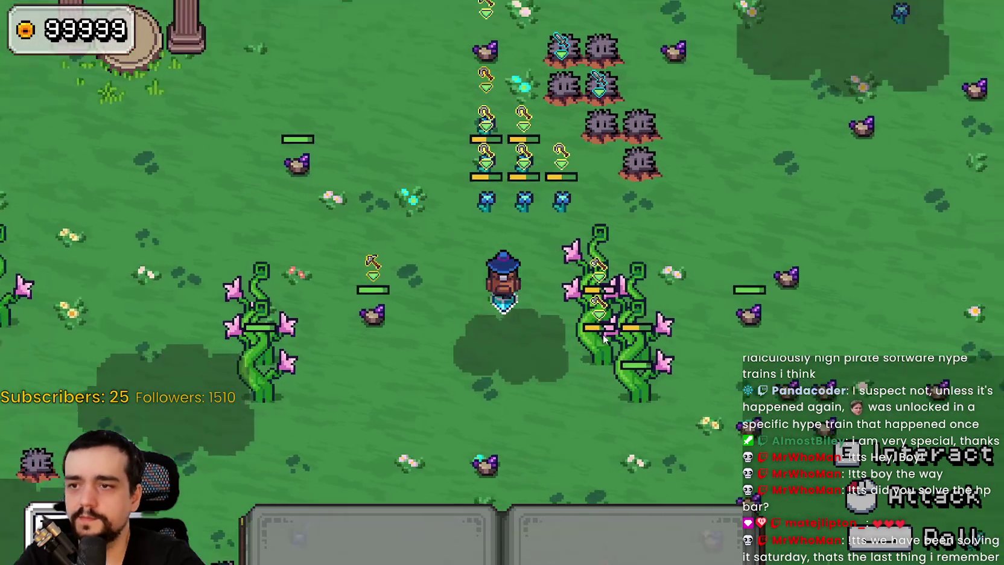
key(d)
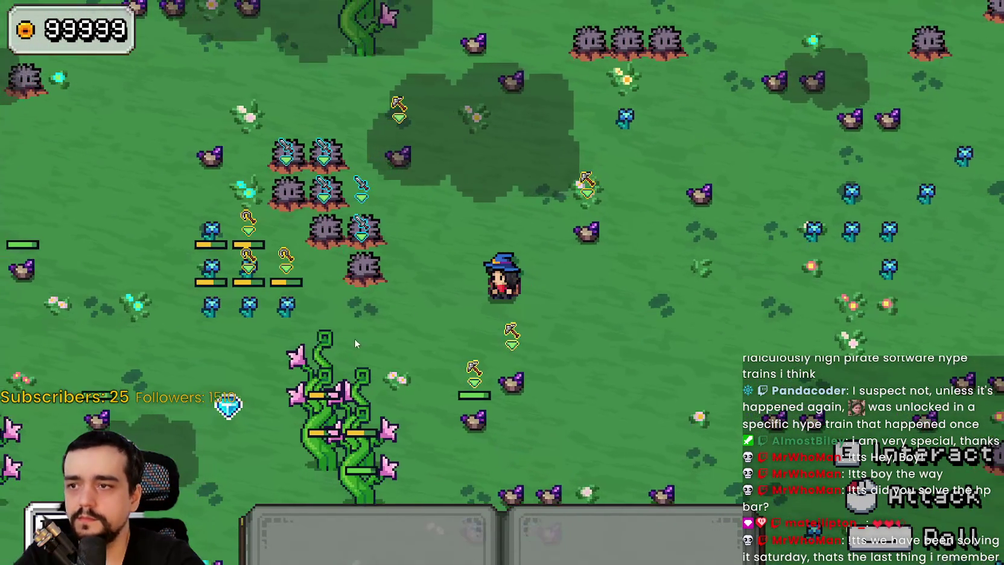
click(483, 345)
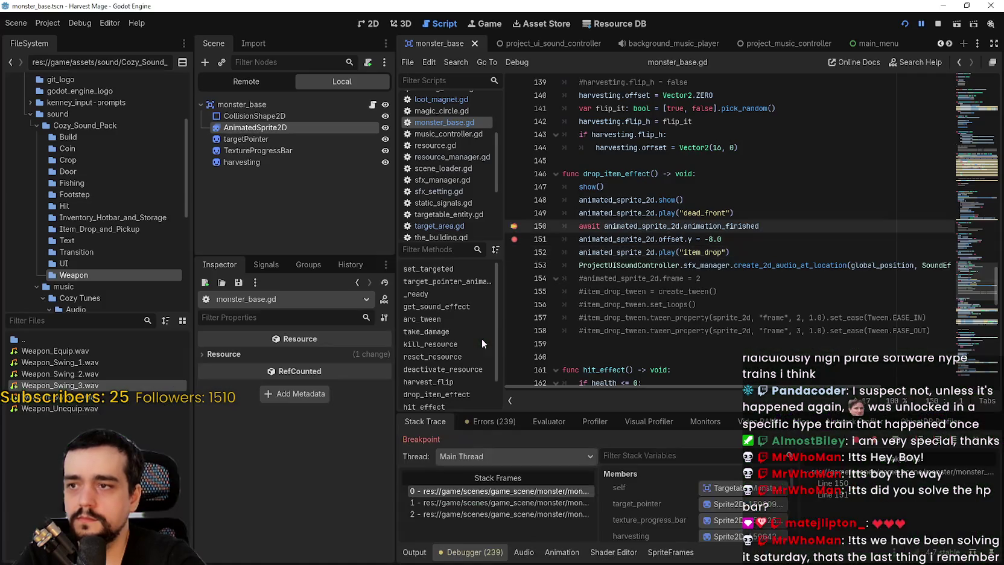
Continue execution past the line 150 and 151 breakpoints until the game runs again
click(994, 443)
click(994, 442)
click(994, 443)
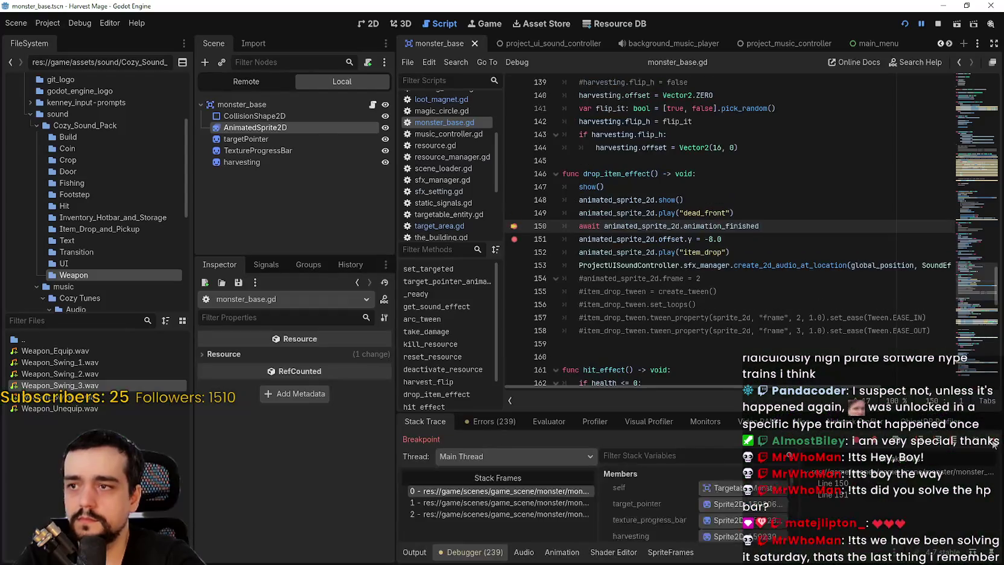
click(994, 444)
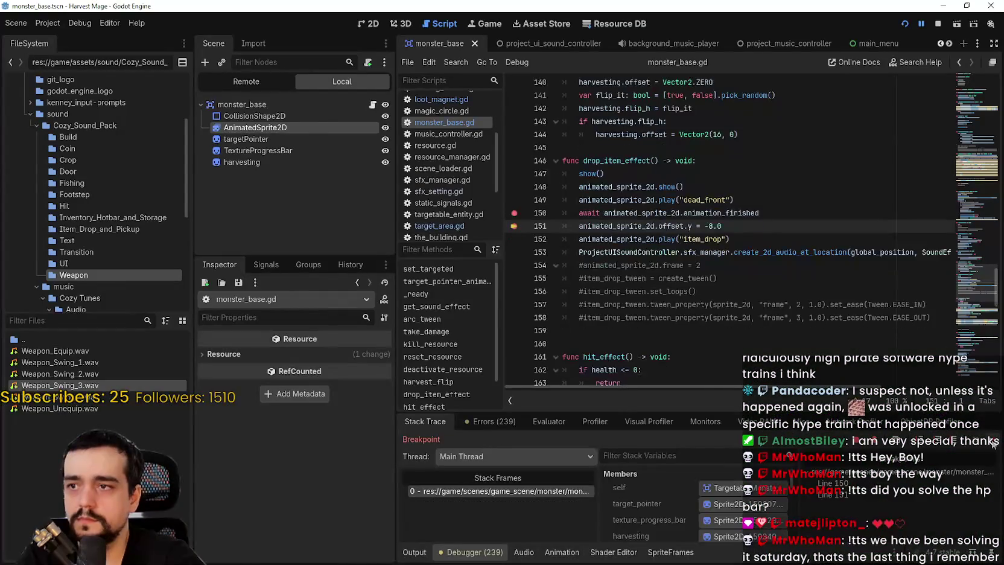
click(994, 444)
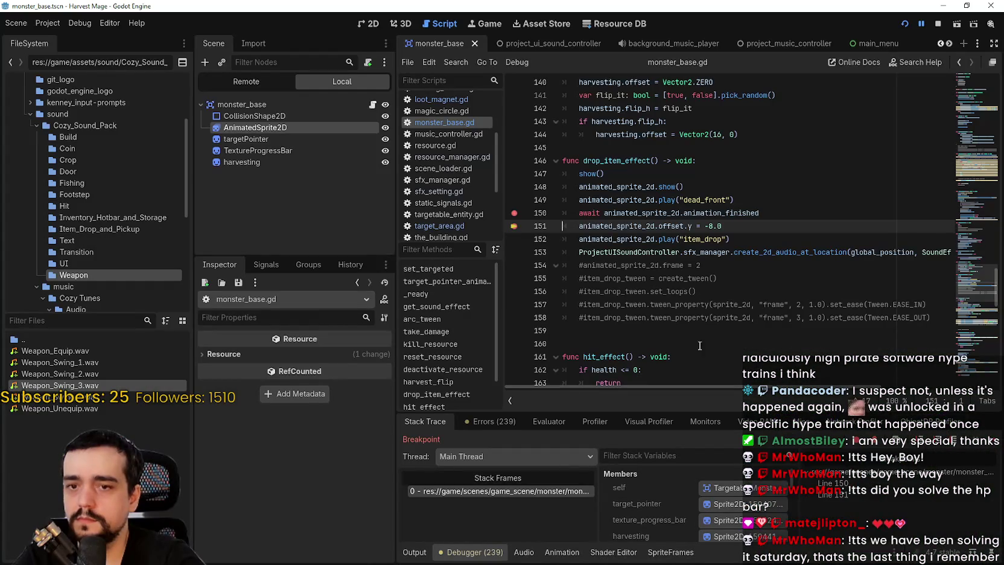
click(994, 444)
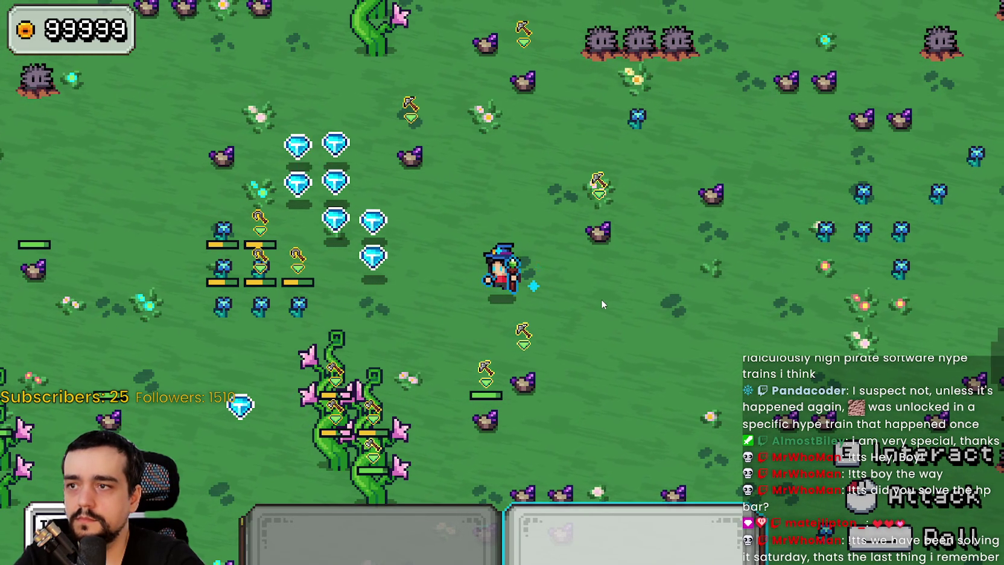
Walk the mage down and right away from the gems, then return to the Godot editor
key(s)
key(d)
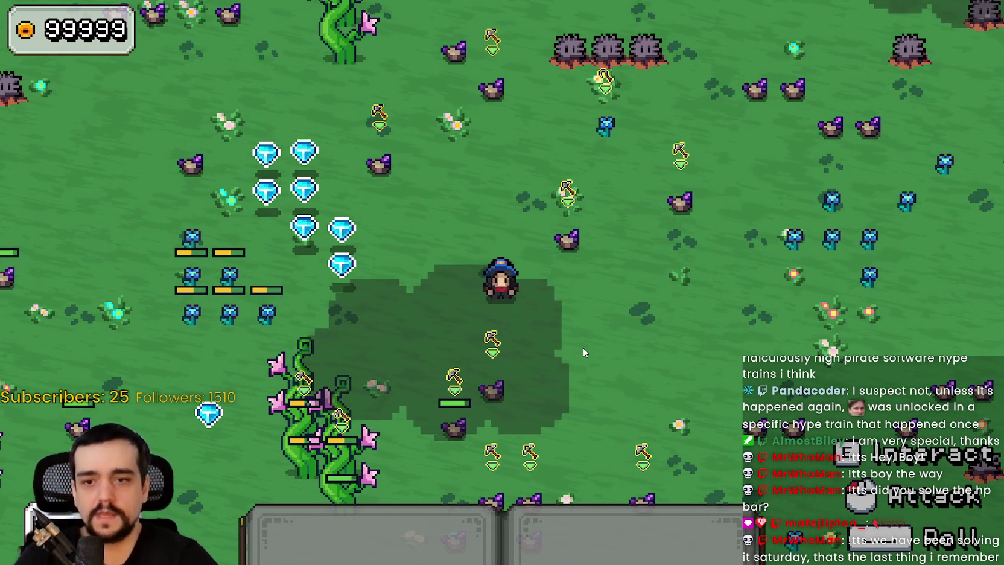
key(alt+Tab)
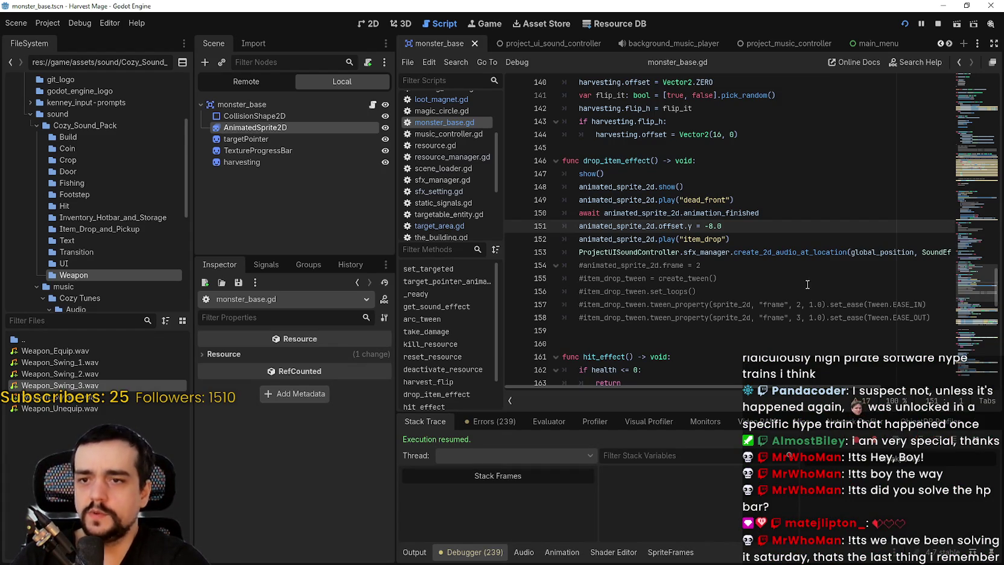
click(783, 234)
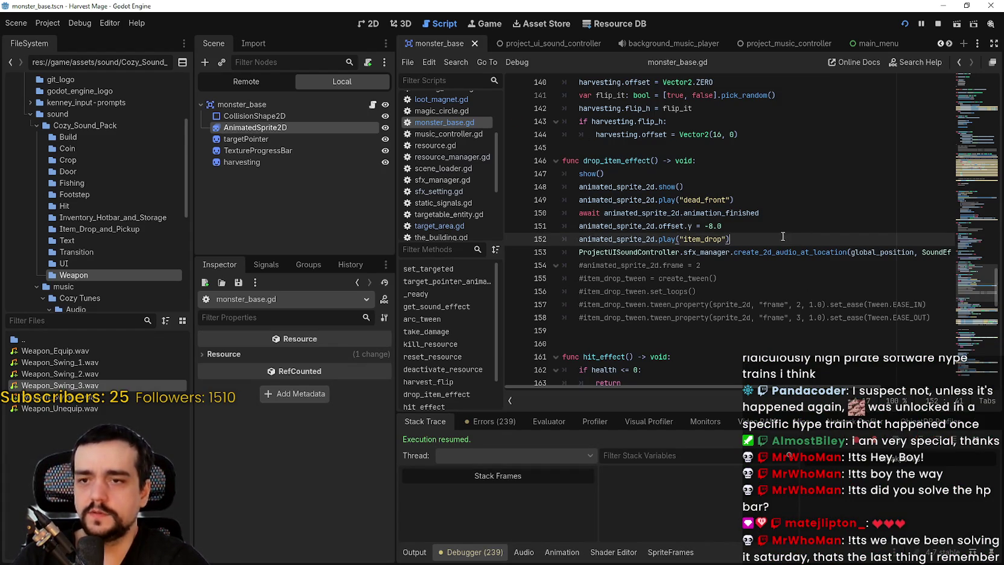
mouse_move(792, 392)
mouse_down()
mouse_move(827, 389)
mouse_move(678, 327)
mouse_up()
click(688, 279)
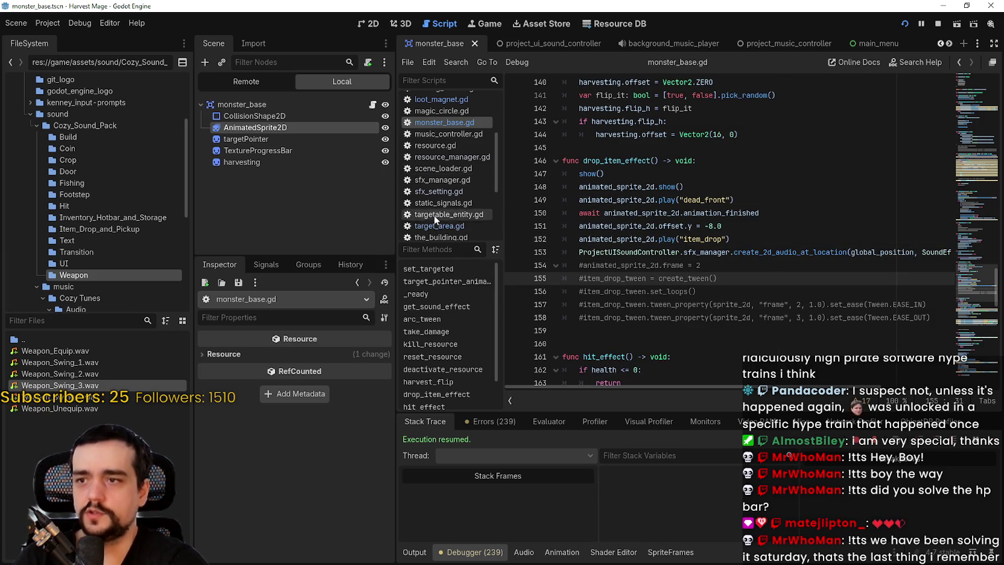
scroll(444, 136, up, 3)
click(460, 137)
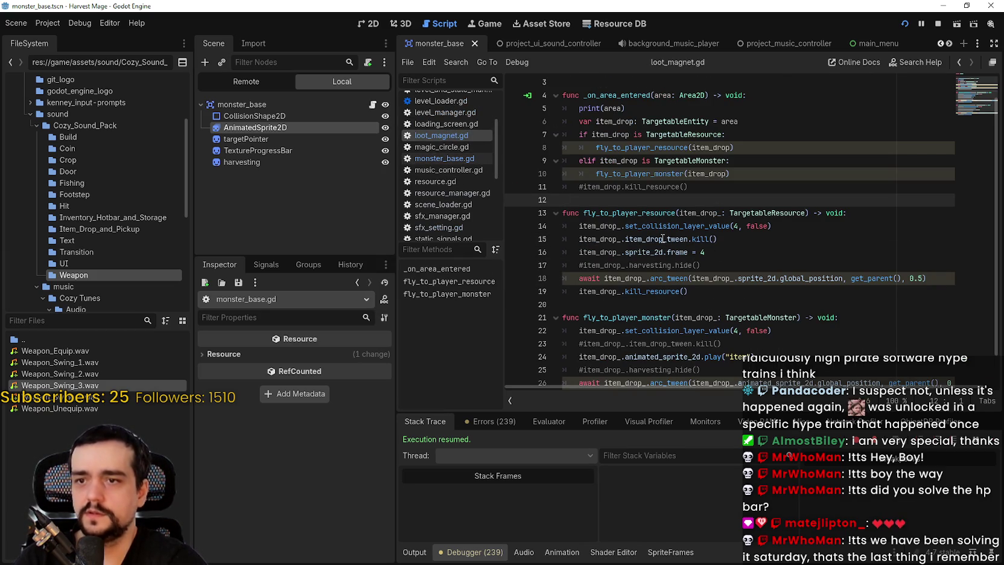
scroll(674, 203, up, 1)
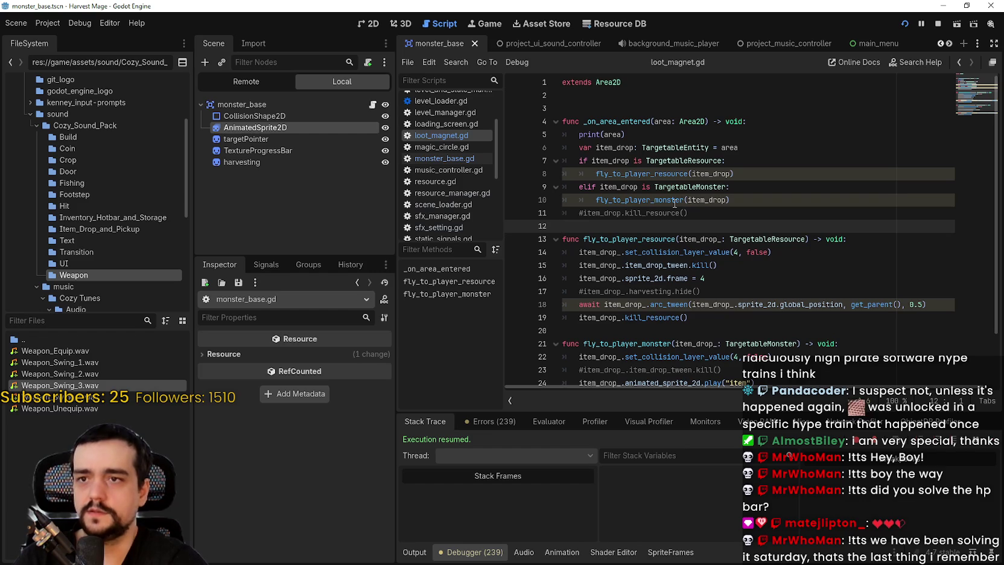
click(668, 184)
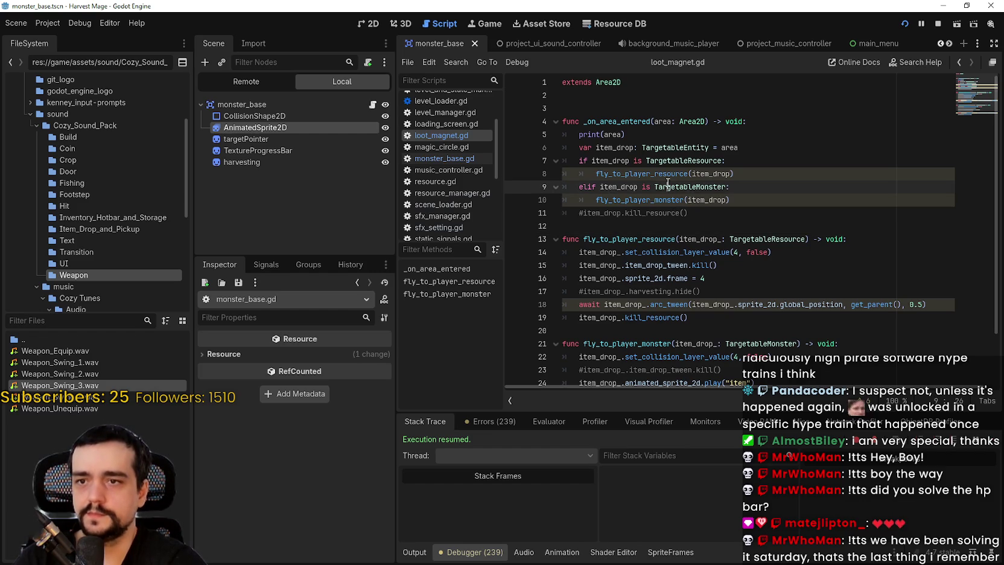
scroll(799, 248, down, 1)
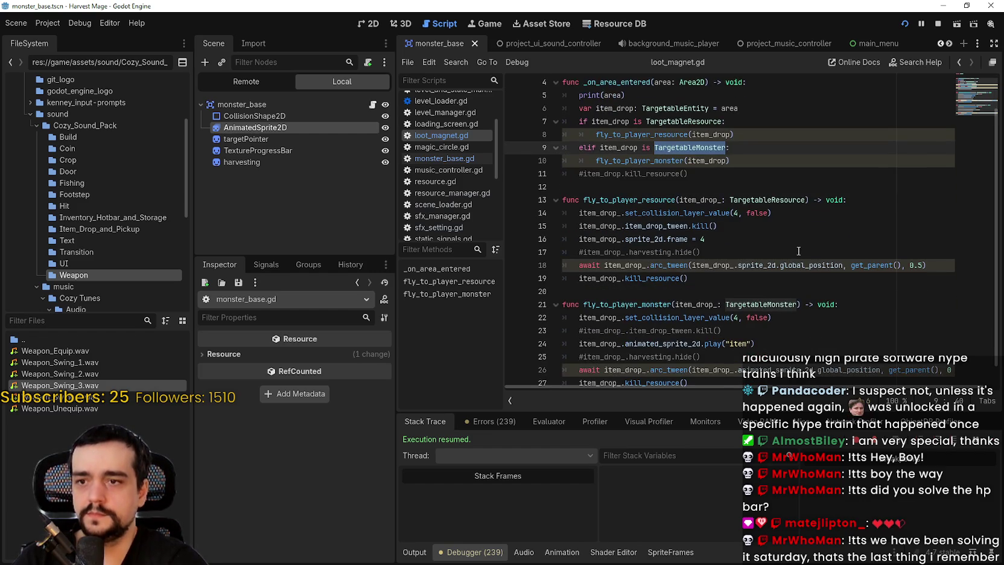
scroll(794, 242, down, 1)
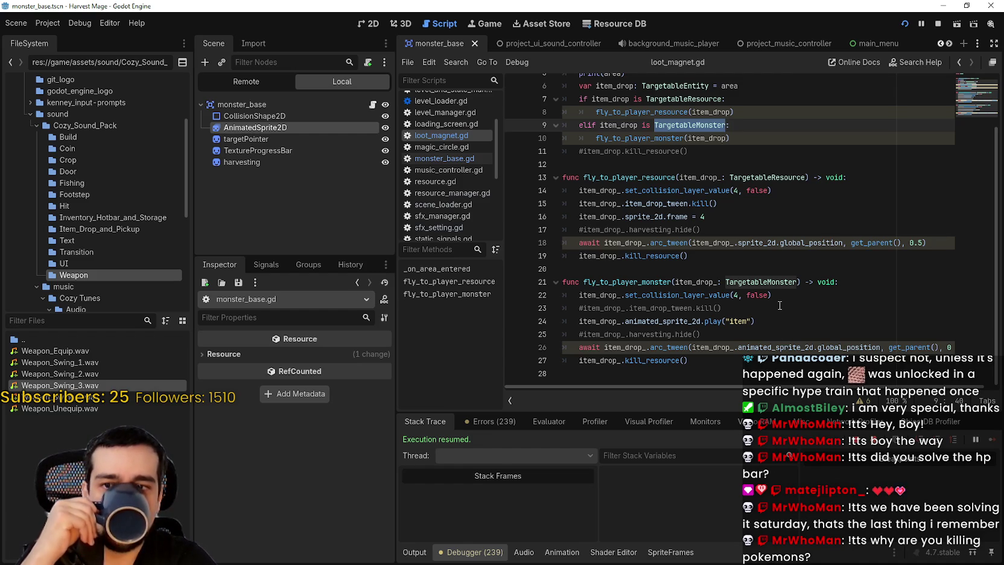
drag(773, 295, 573, 294)
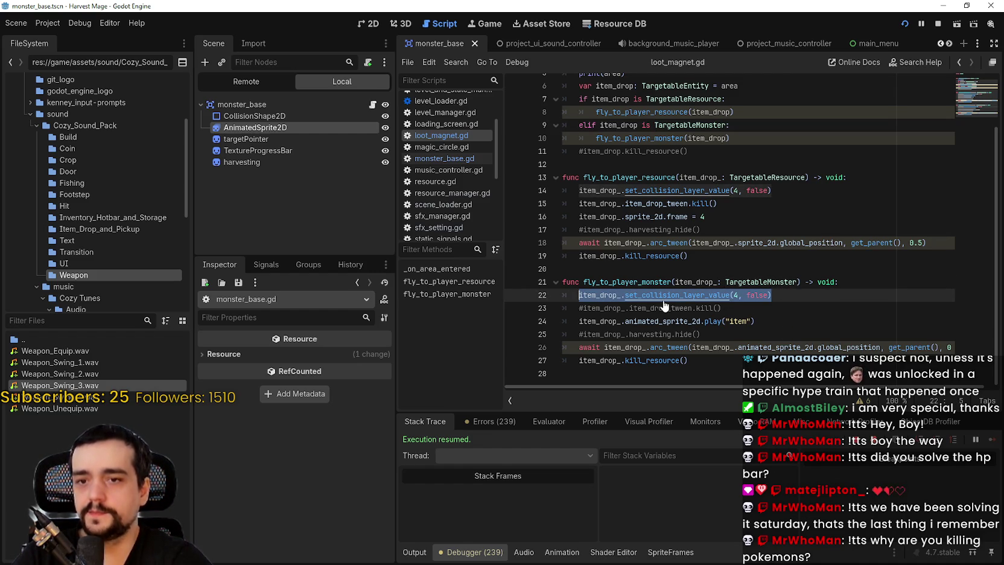
click(428, 158)
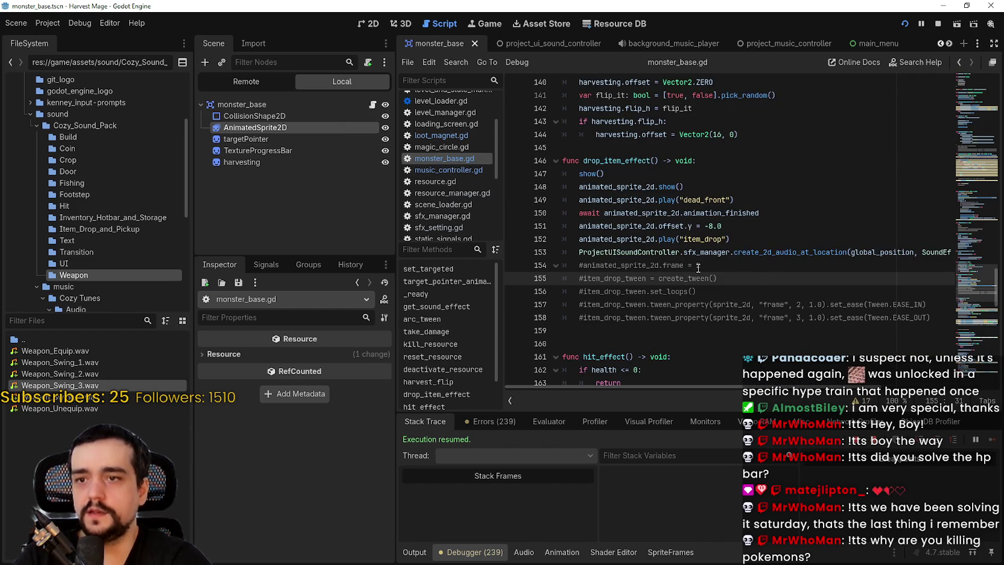
drag(721, 254, 952, 253)
click(942, 252)
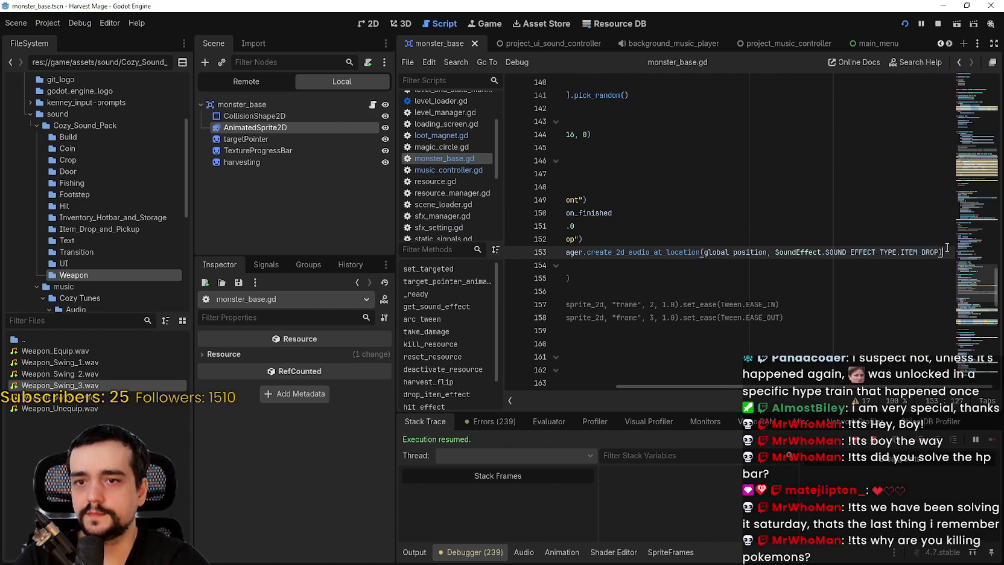
drag(801, 252, 586, 253)
scroll(597, 247, up, 4)
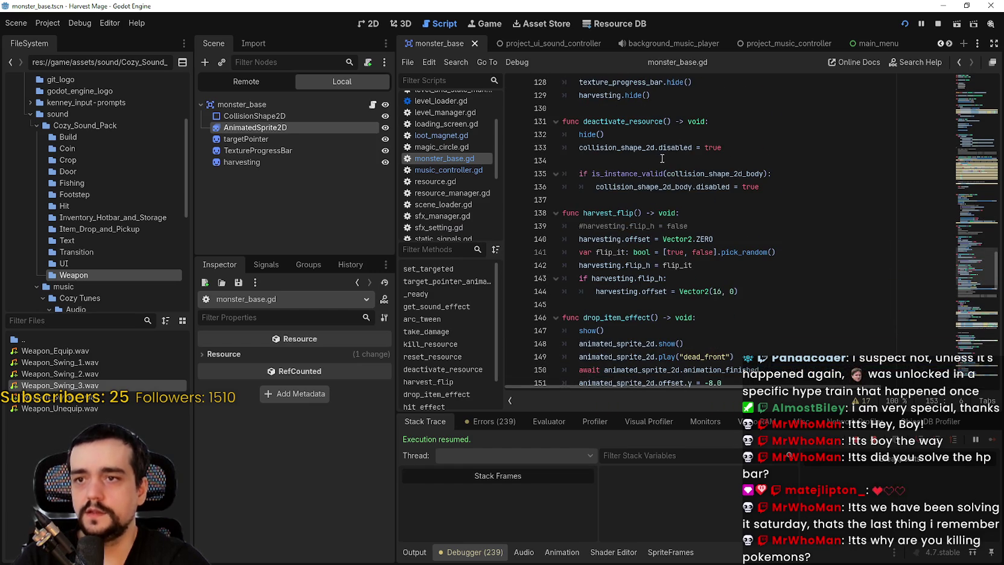
mouse_move(663, 170)
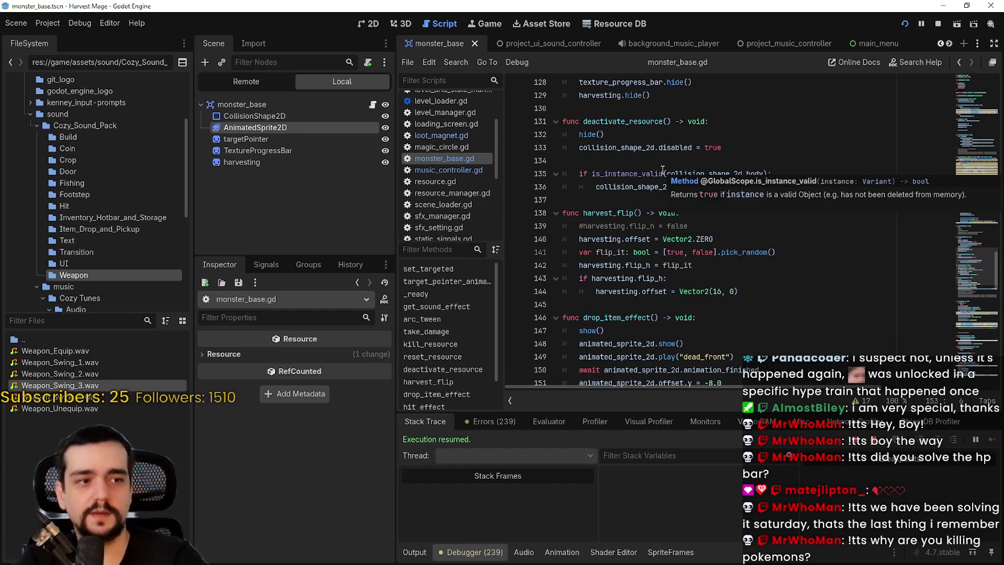
click(633, 200)
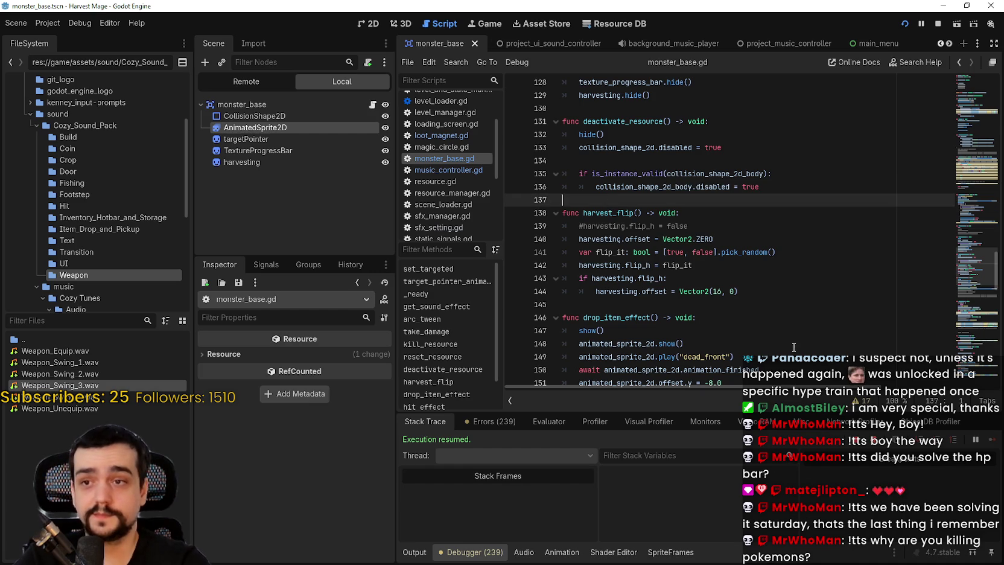
scroll(747, 281, down, 3)
scroll(748, 281, down, 3)
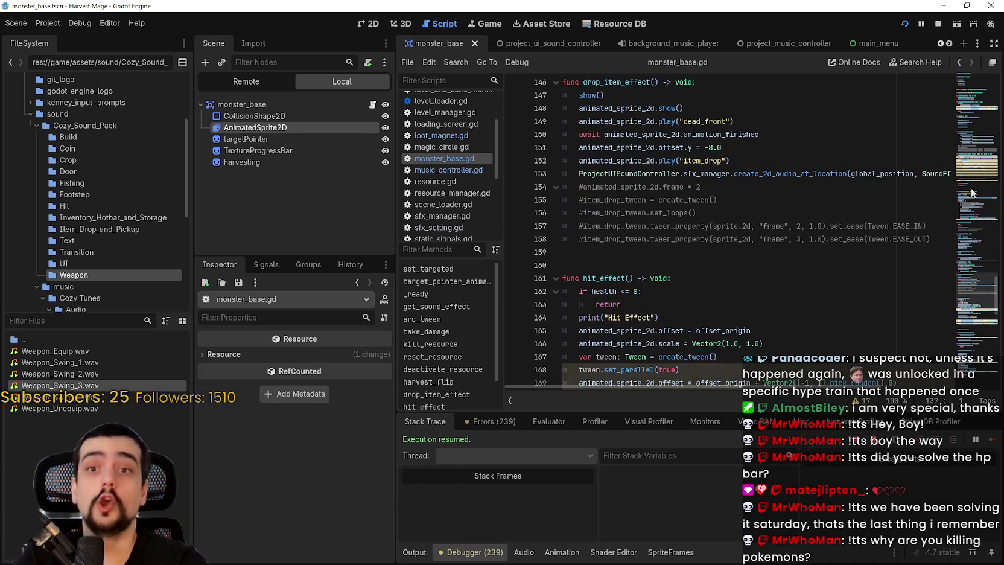
drag(977, 294, 981, 221)
drag(745, 234, 552, 221)
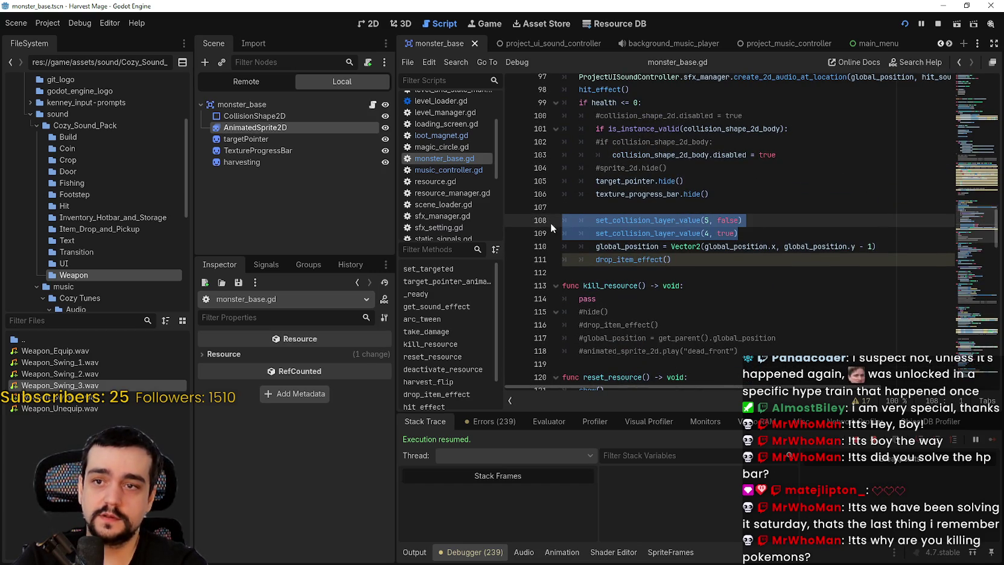
Move the collision-layer and global_position lines below the drop_item_effect() call and save the script
mouse_move(875, 246)
mouse_down()
mouse_move(672, 246)
mouse_move(549, 228)
mouse_up()
key(ctrl+c)
key(Delete)
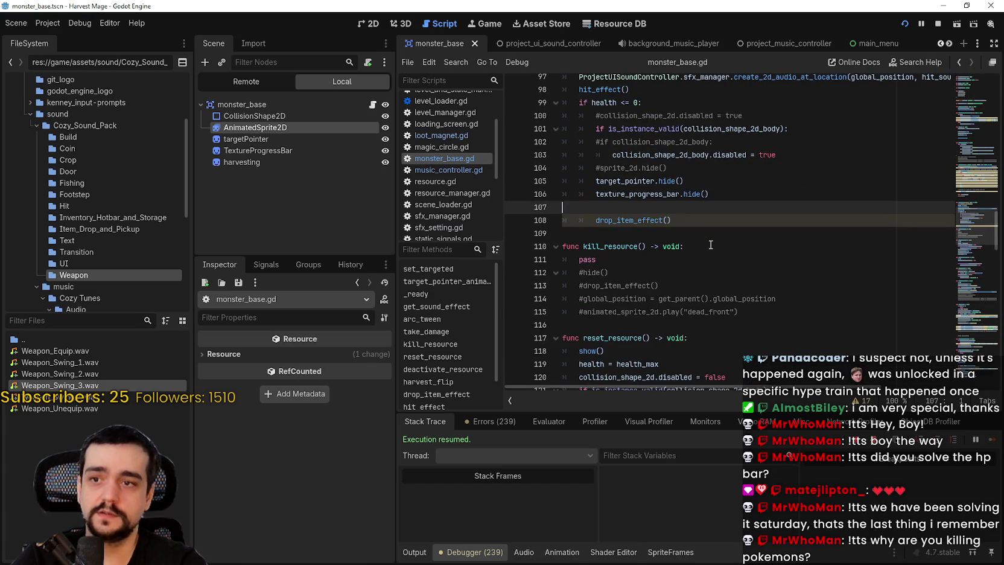
key(Down)
key(Down)
key(ctrl+v)
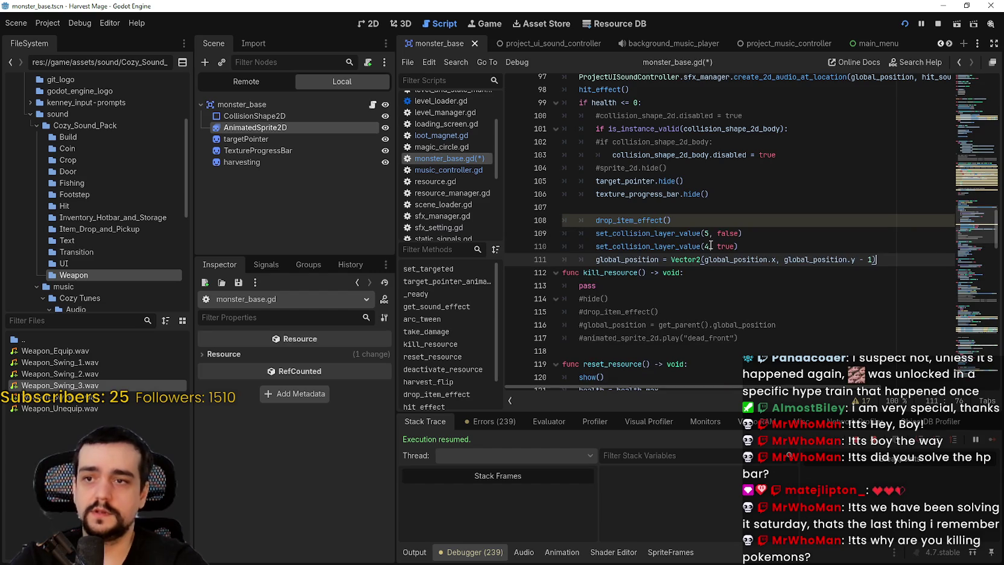
key(Return)
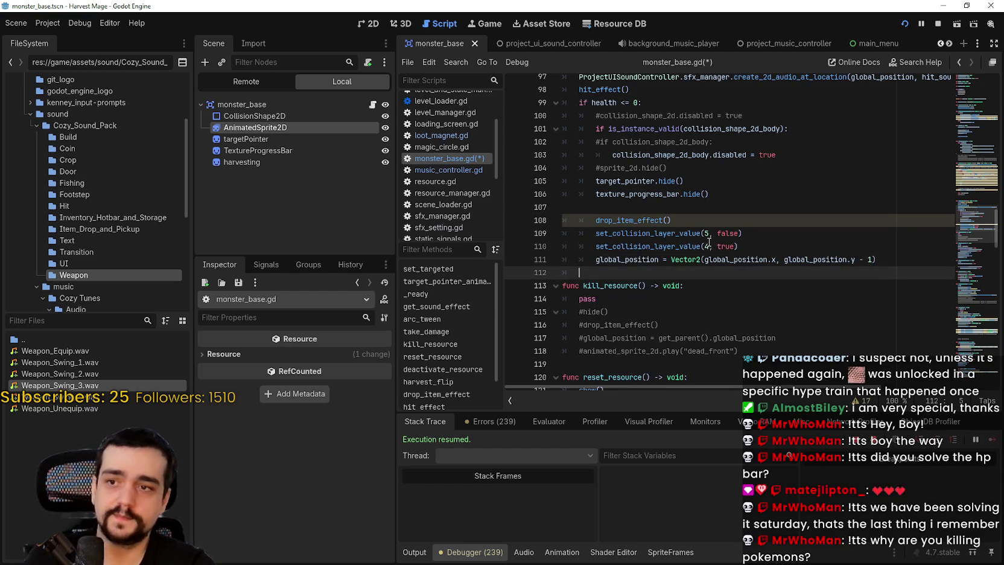
click(754, 234)
key(Up)
key(ctrl+s)
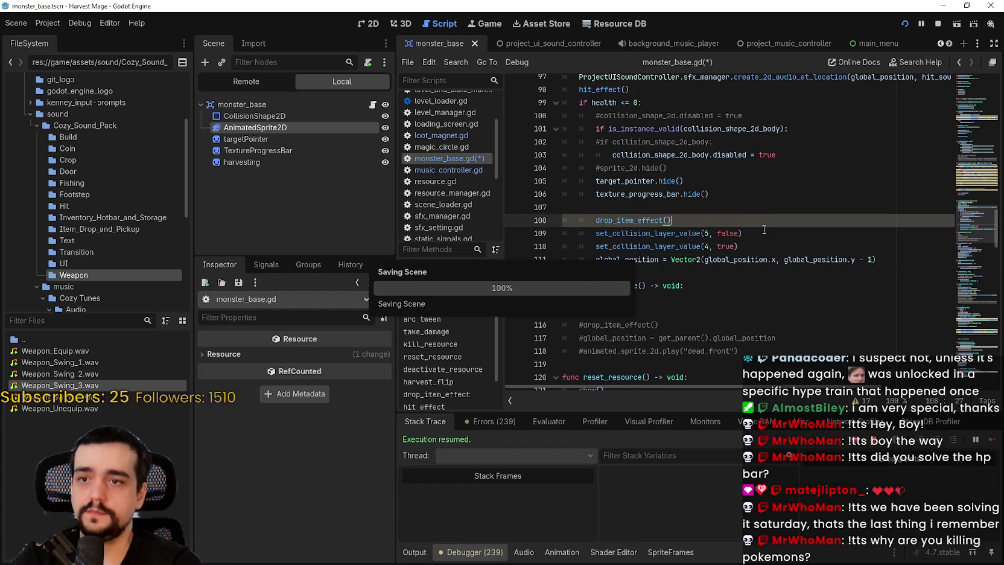
Review drop_item_effect's item_drop animation, ITEM_DROP sound and await animation_finished lines
scroll(607, 260, down, 10)
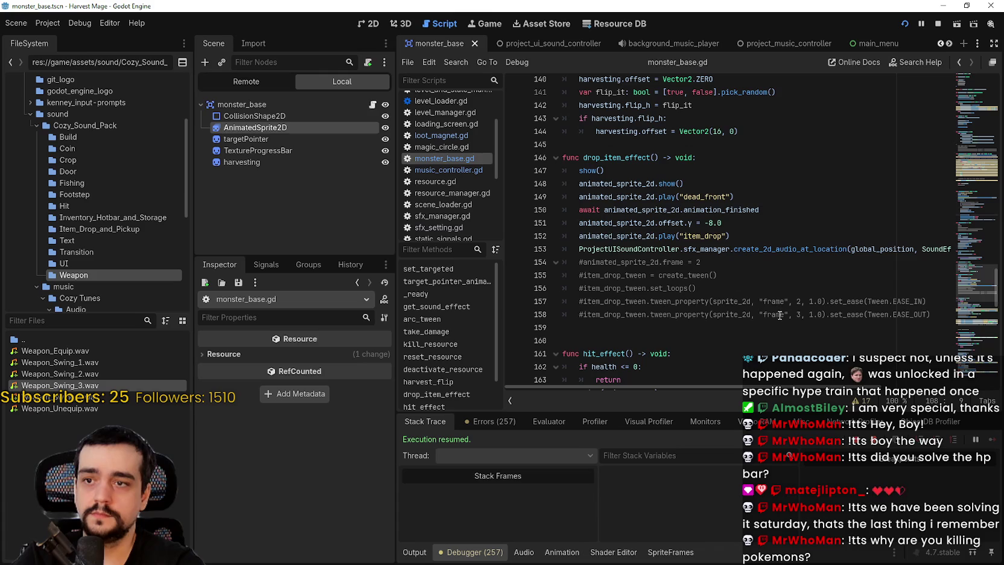
drag(616, 215, 778, 259)
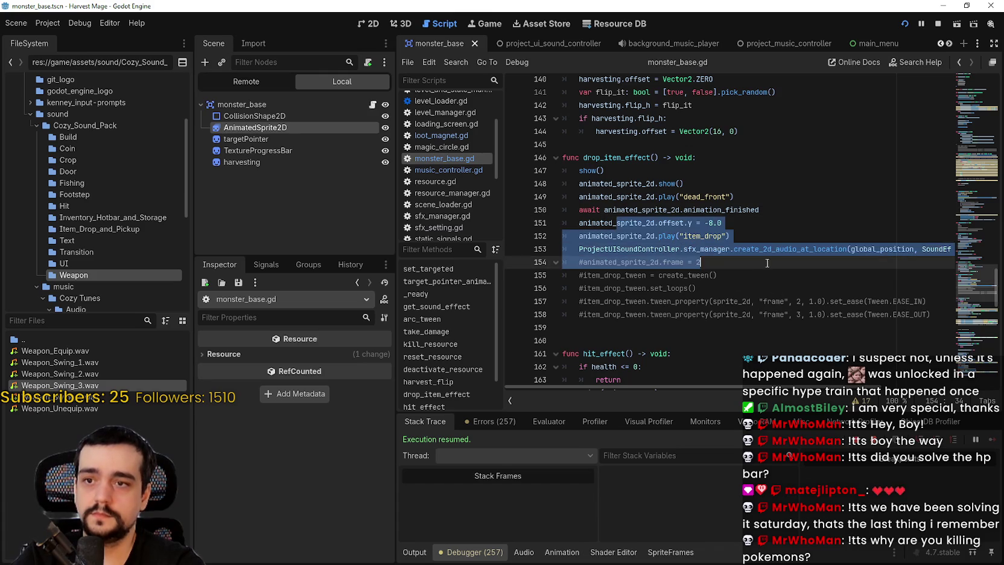
click(776, 240)
mouse_move(761, 210)
mouse_down()
mouse_move(584, 204)
mouse_move(761, 215)
mouse_up()
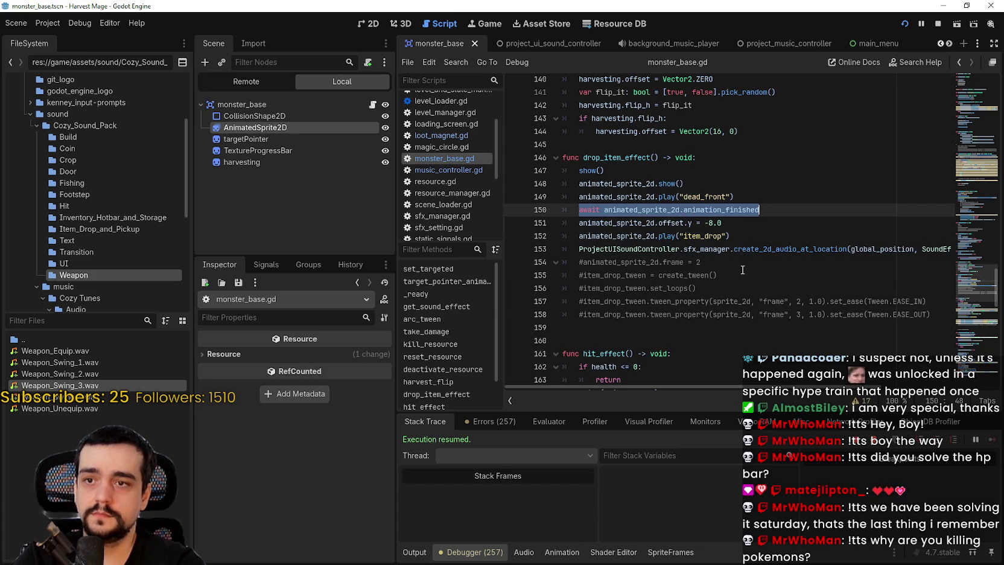
drag(851, 251, 966, 250)
click(947, 249)
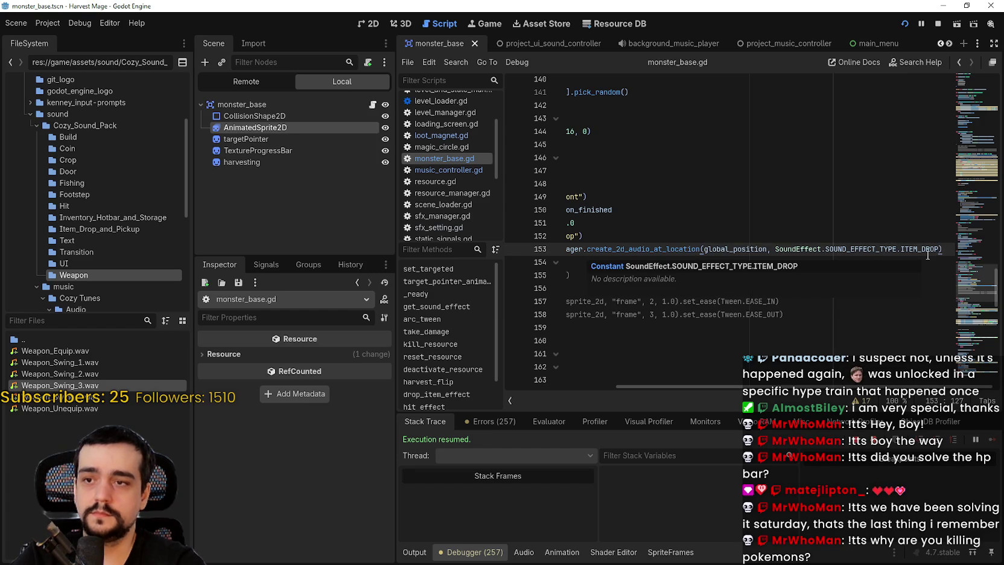
drag(929, 250, 567, 250)
click(712, 222)
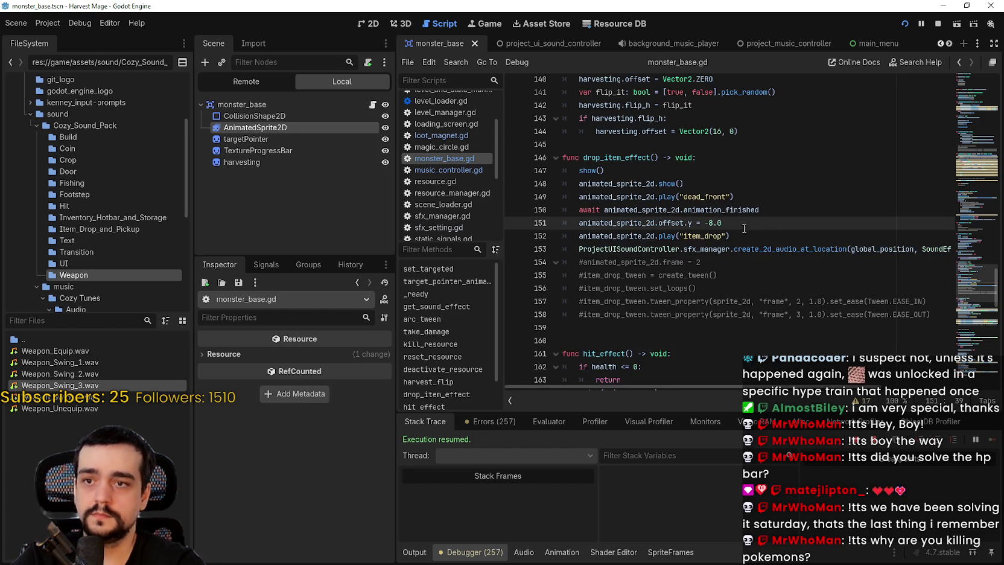
click(730, 211)
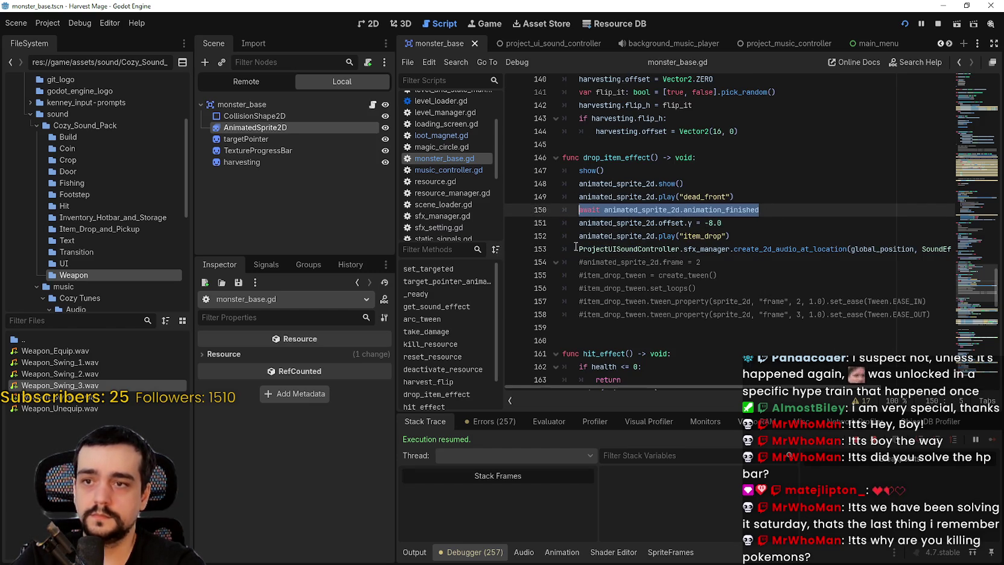
Add await before the drop_item_effect() call and launch the game to test
scroll(636, 244, up, 15)
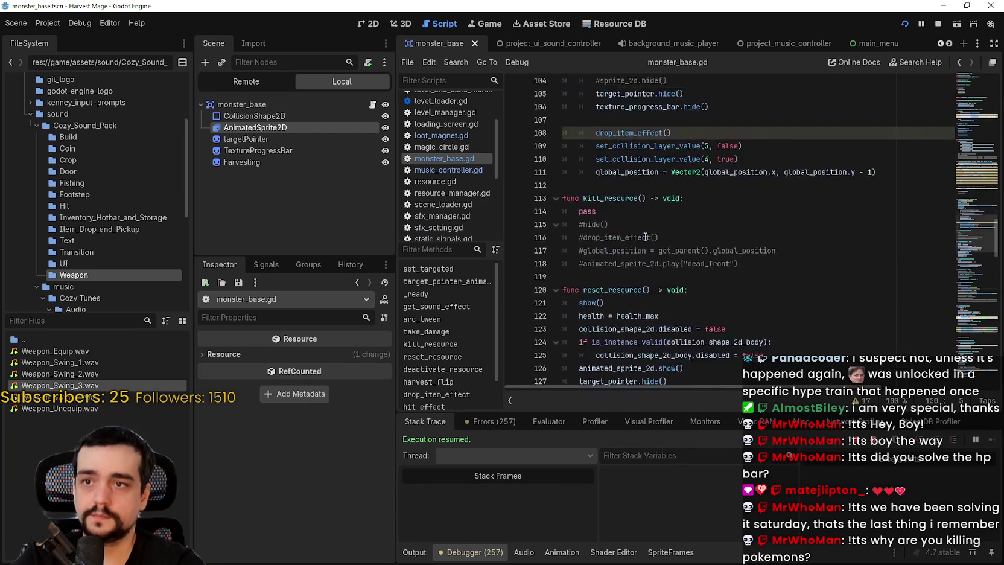
text(await)
click(670, 193)
click(904, 24)
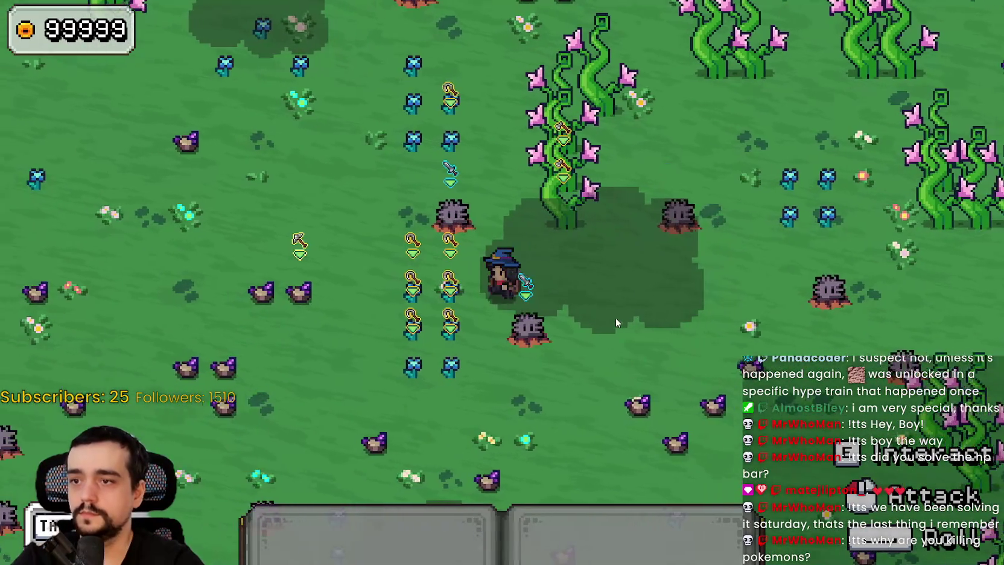
key(w)
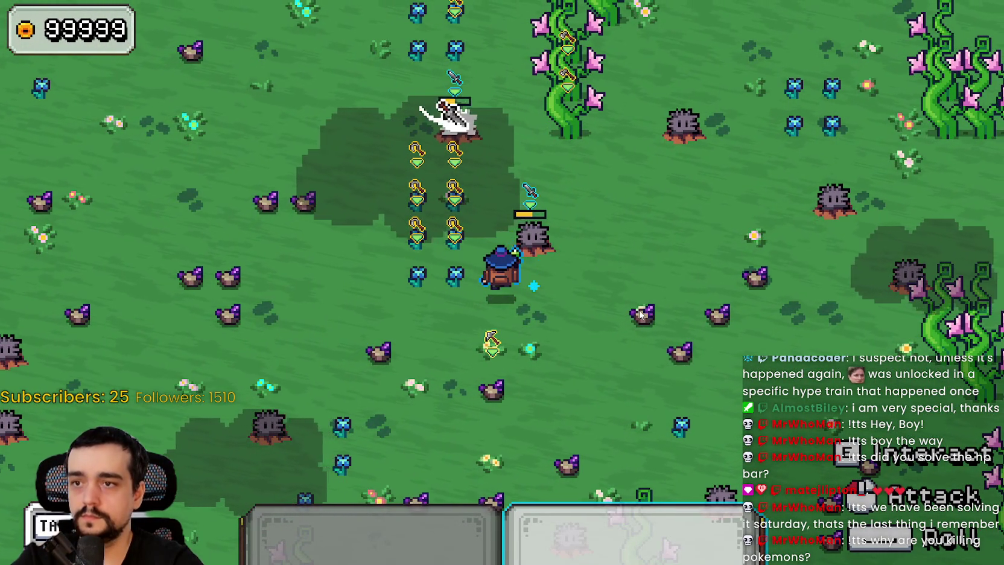
key(a)
click(640, 310)
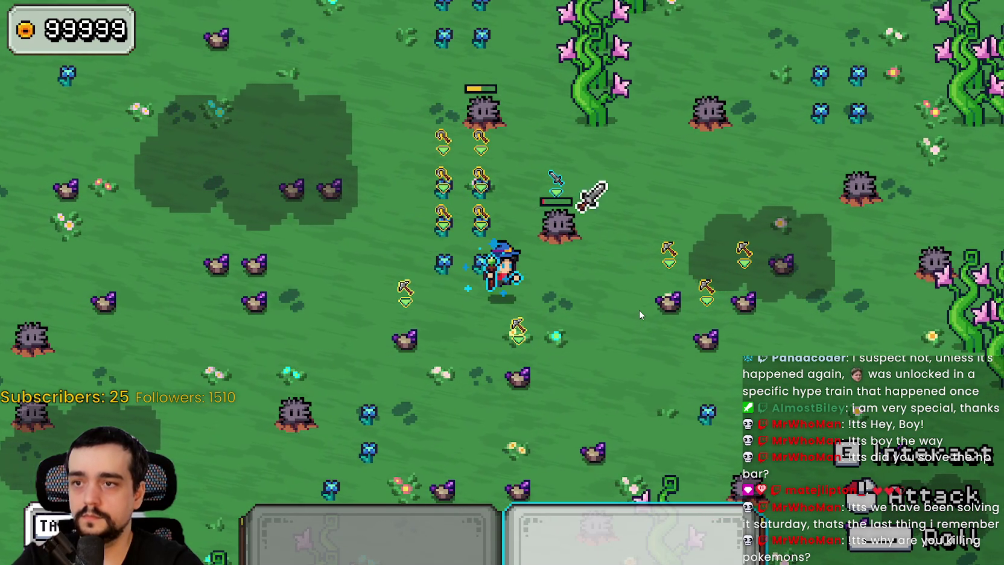
click(640, 310)
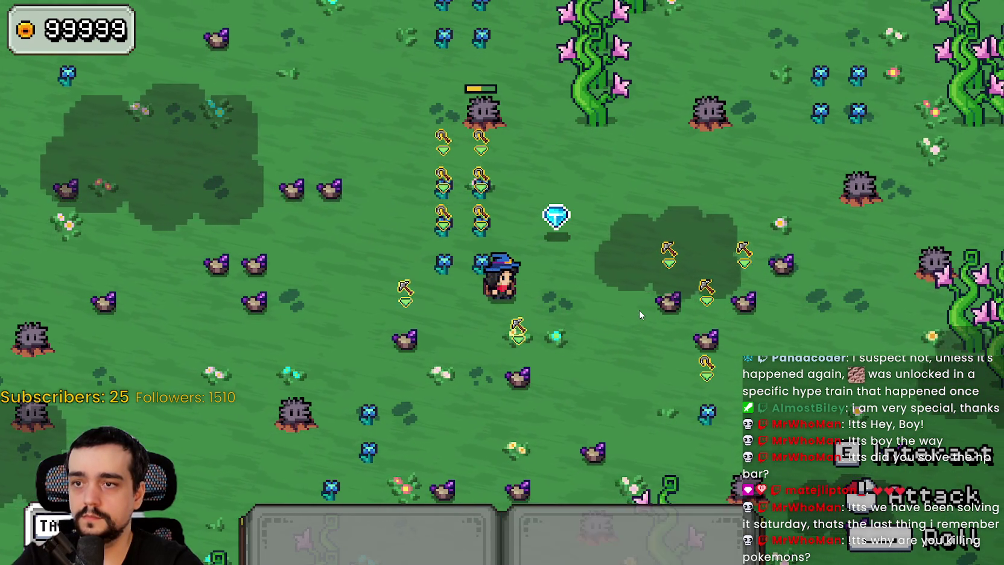
key(w+d)
key(w+d)
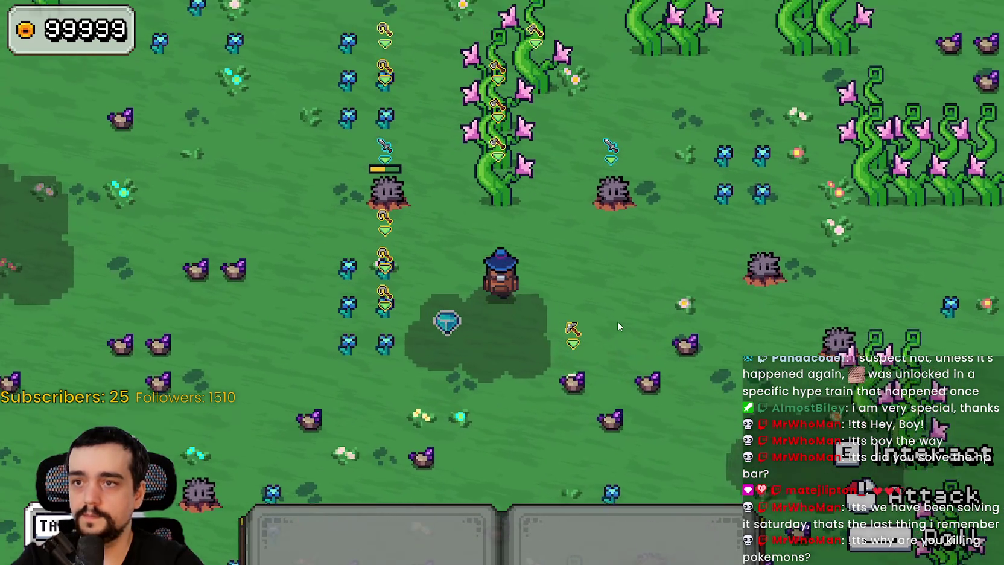
key(F8)
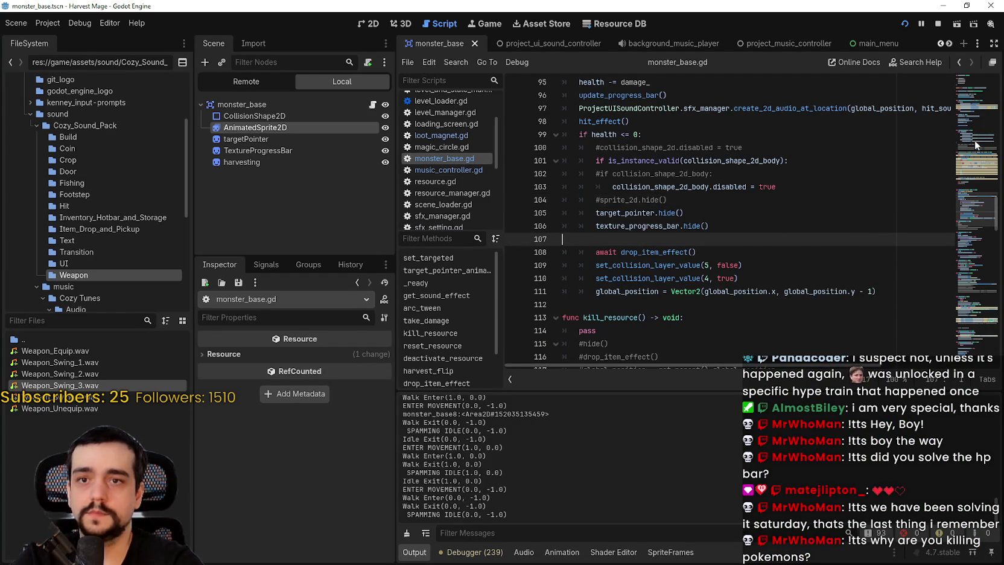
In kill_resource(), delete pass and the #animated_sprite_2d.play dead_front line, and uncomment hide()
scroll(975, 145, up, 15)
scroll(600, 185, up, 7)
scroll(647, 194, down, 20)
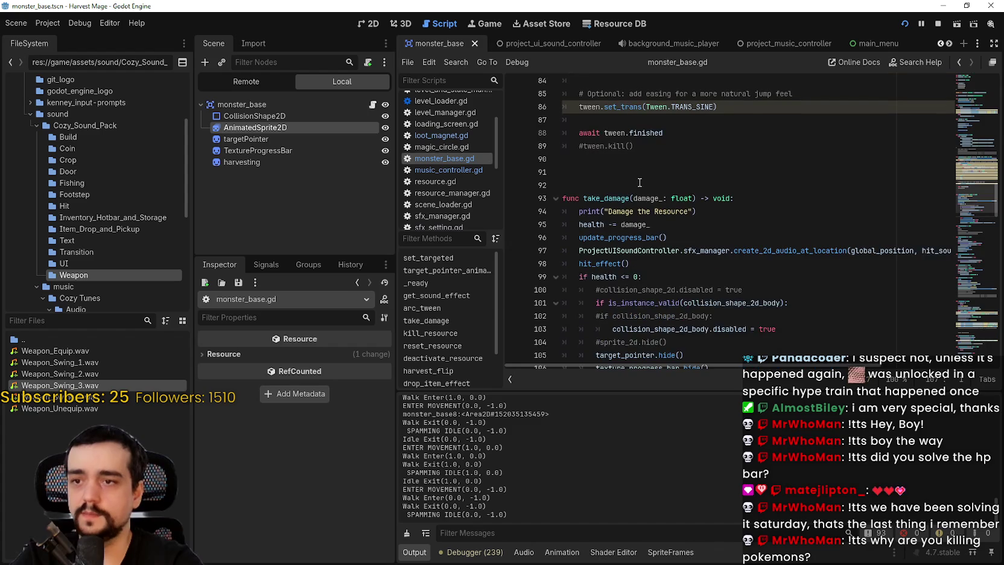
scroll(635, 179, down, 7)
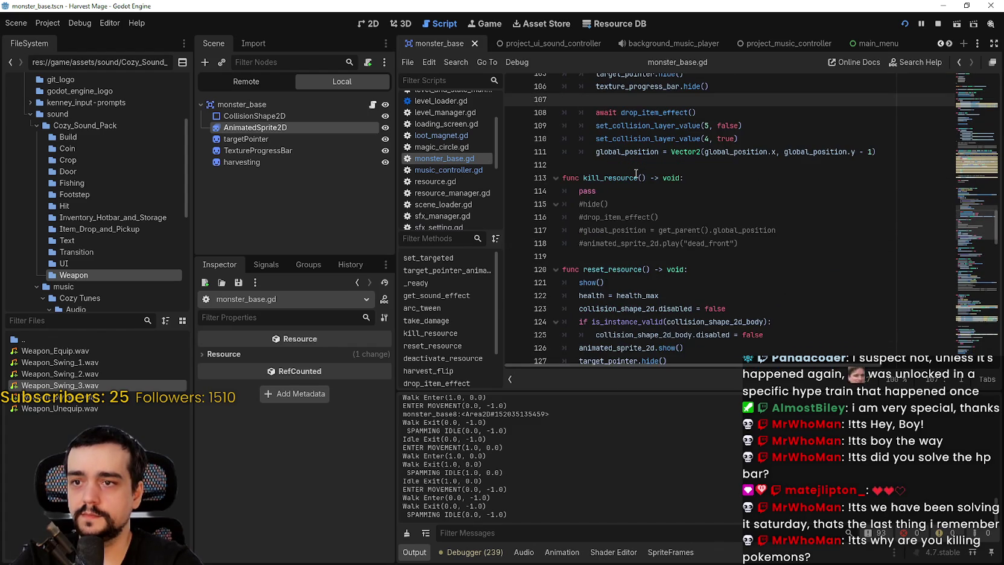
click(597, 193)
key(BackSpace)
key(BackSpace)
key(BackSpace)
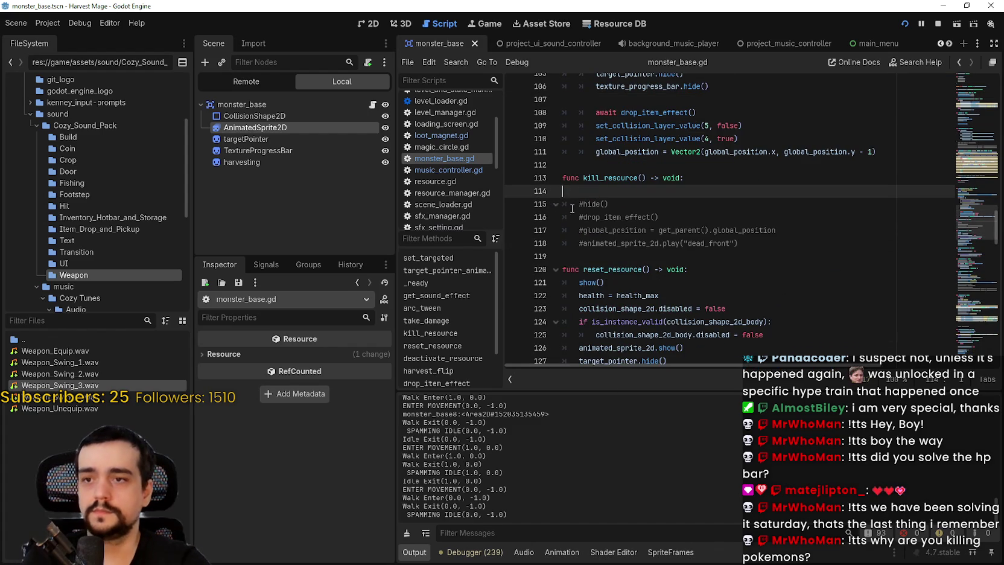
drag(738, 231, 520, 231)
key(BackSpace)
click(583, 217)
click(583, 192)
key(BackSpace)
Save and run with F5, then kill the rock monster above the mage with the sword
key(F5)
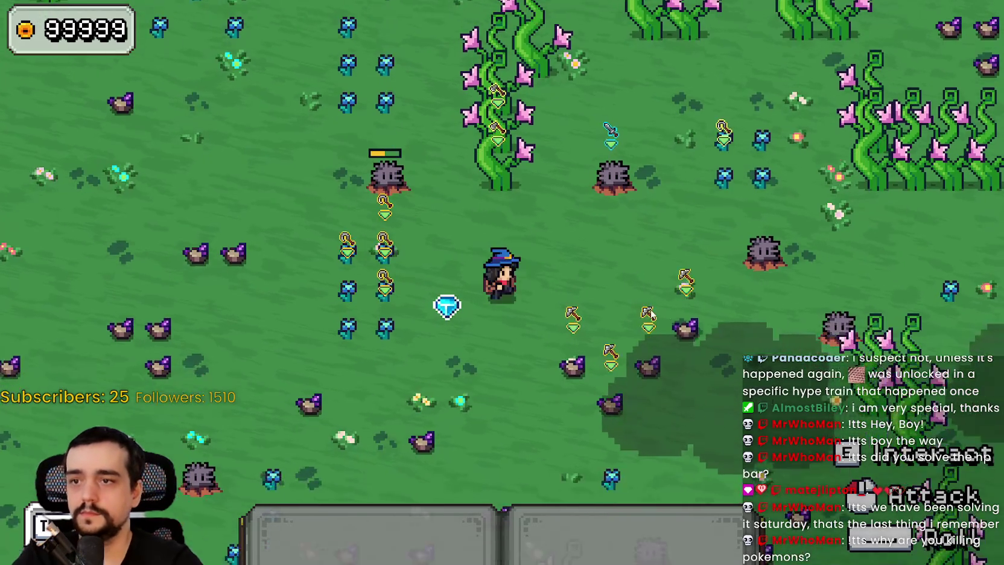
key(w)
key(d)
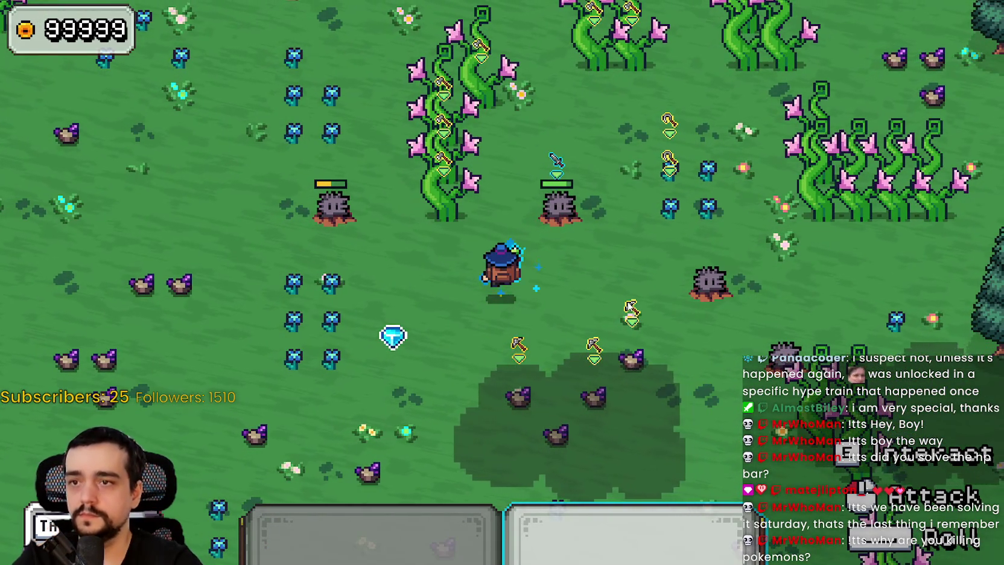
click(630, 308)
click(630, 308)
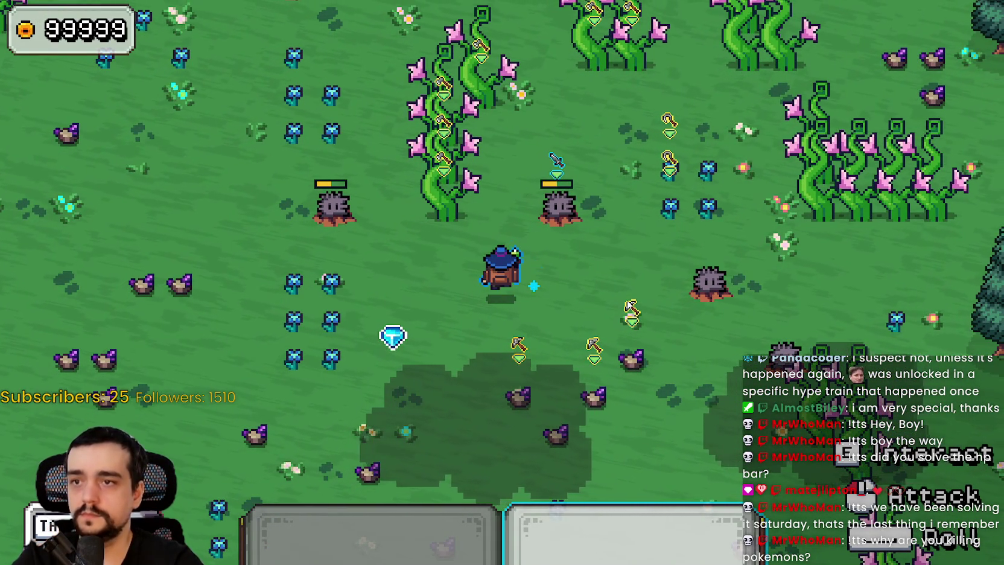
click(627, 303)
click(627, 303)
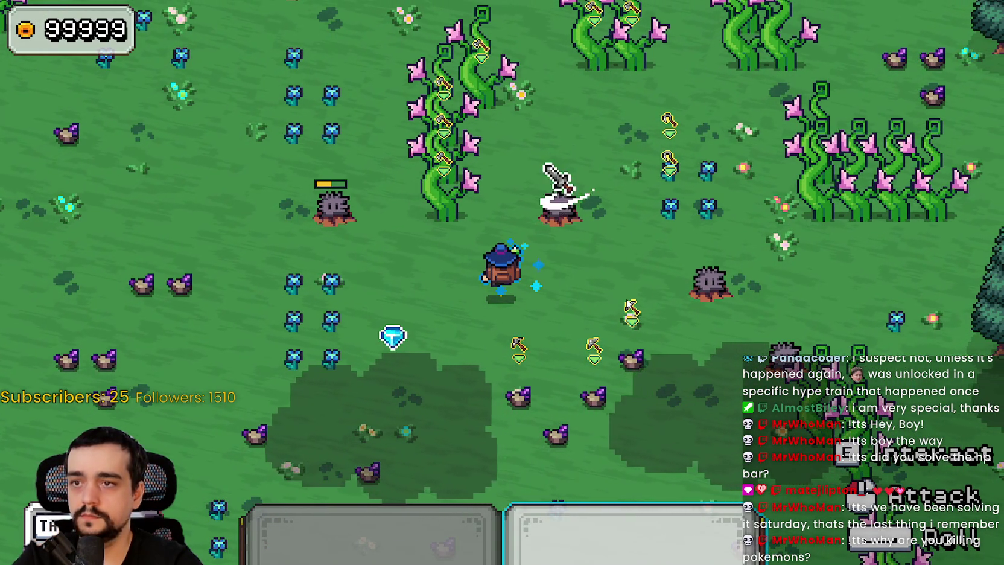
Walk the mage around the blue gem left by the defeated monster
key(w)
key(d)
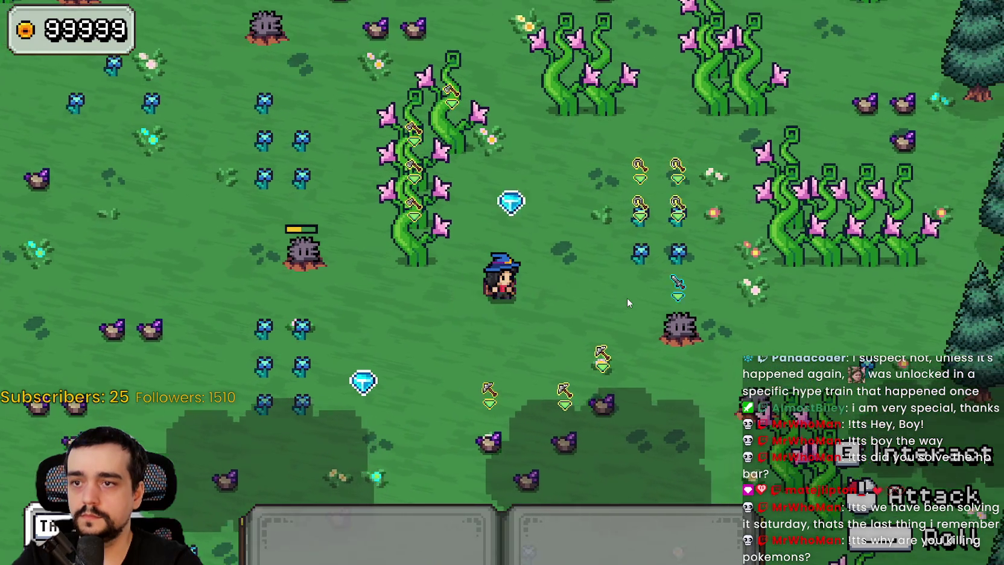
key(a)
key(s)
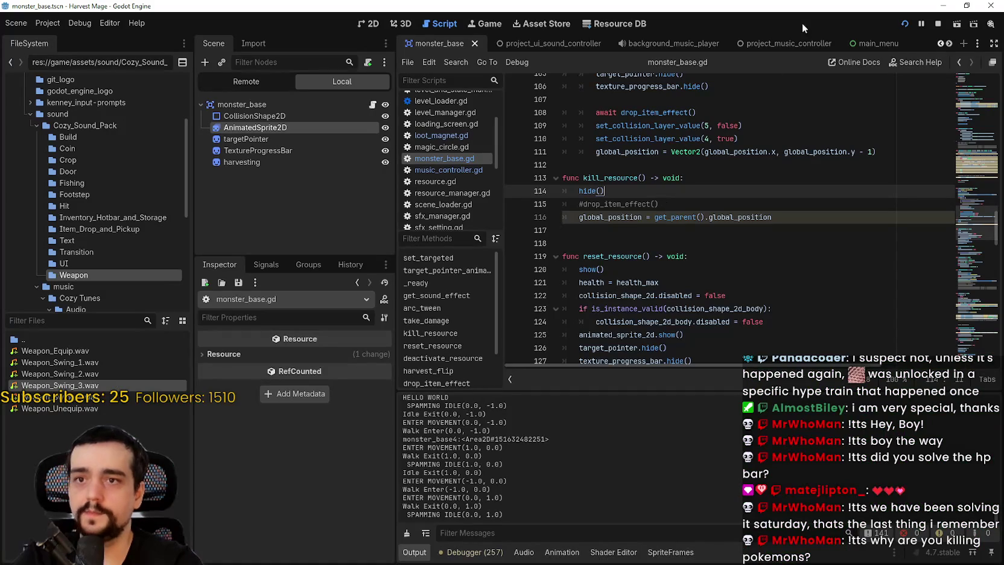
Restart the game, continue the saved game, equip hotbar slot 2 and approach the rock monsters
click(938, 24)
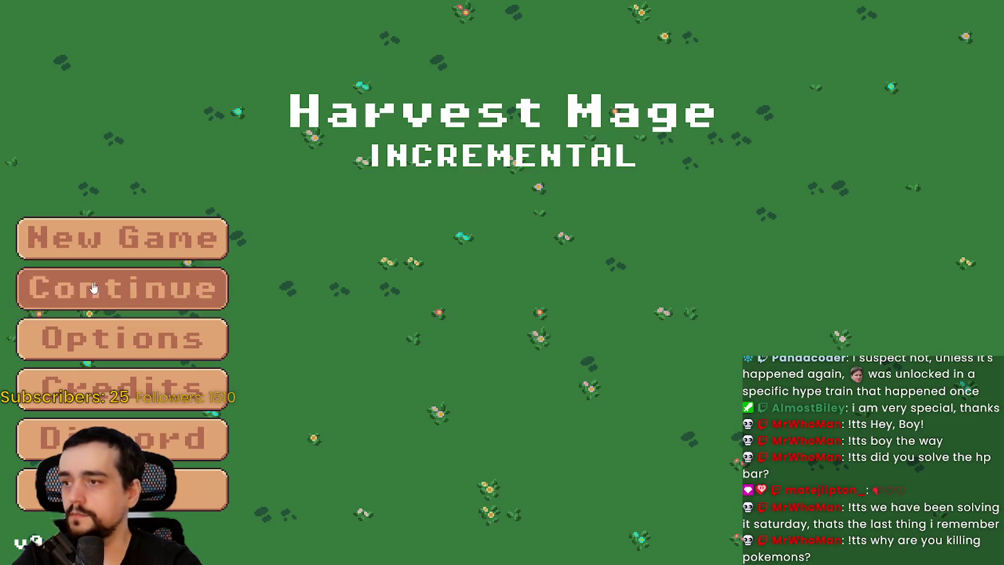
click(89, 290)
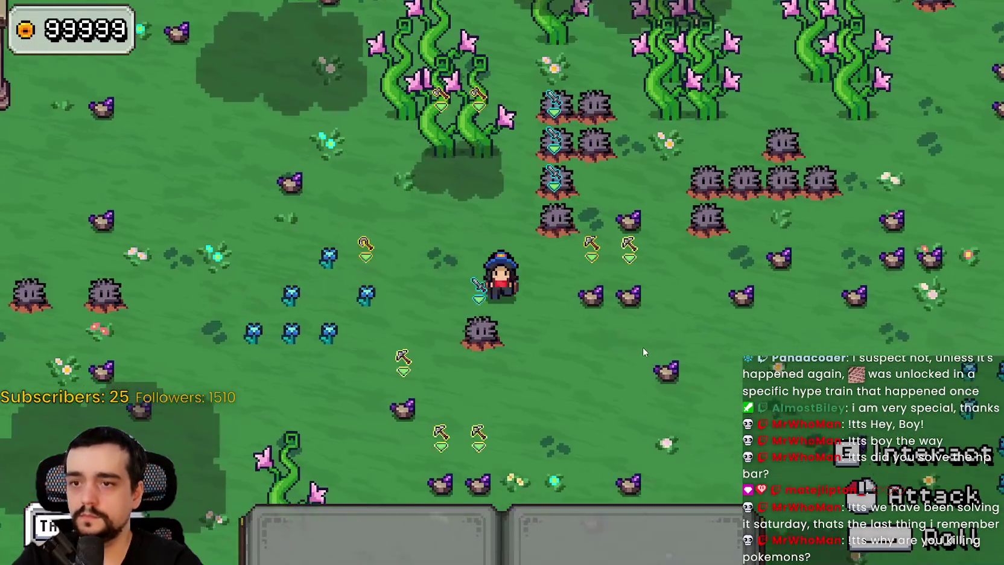
key(2)
key(d)
key(s)
key(w)
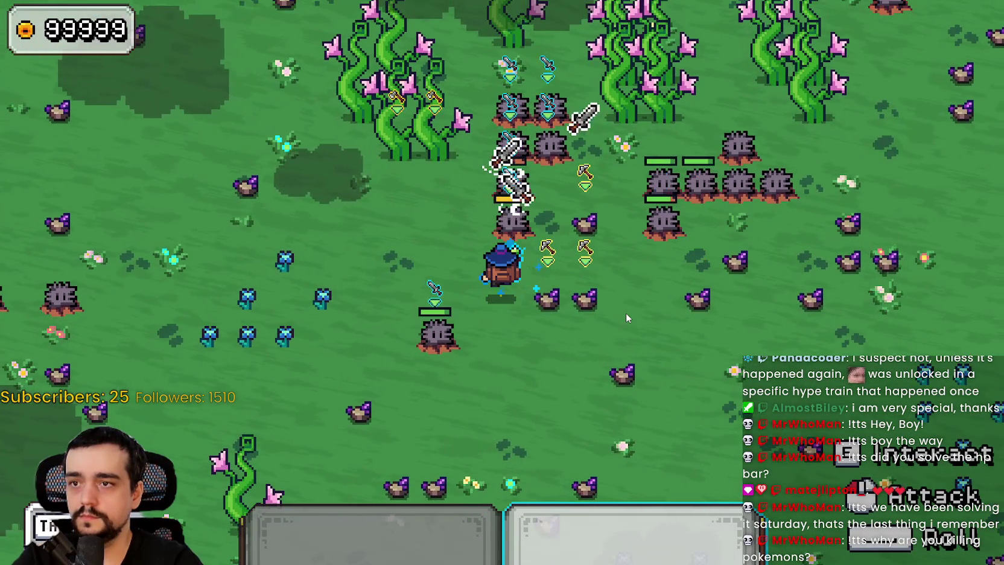
key(a)
key(w)
key(a)
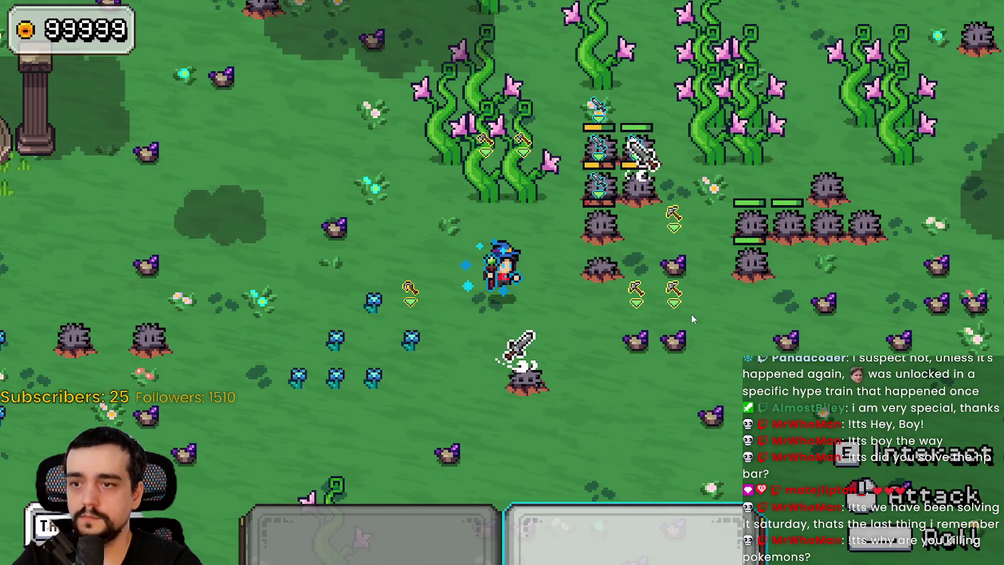
Fight the rock monsters across the field so they die and drop gems
key(d)
key(w)
key(d)
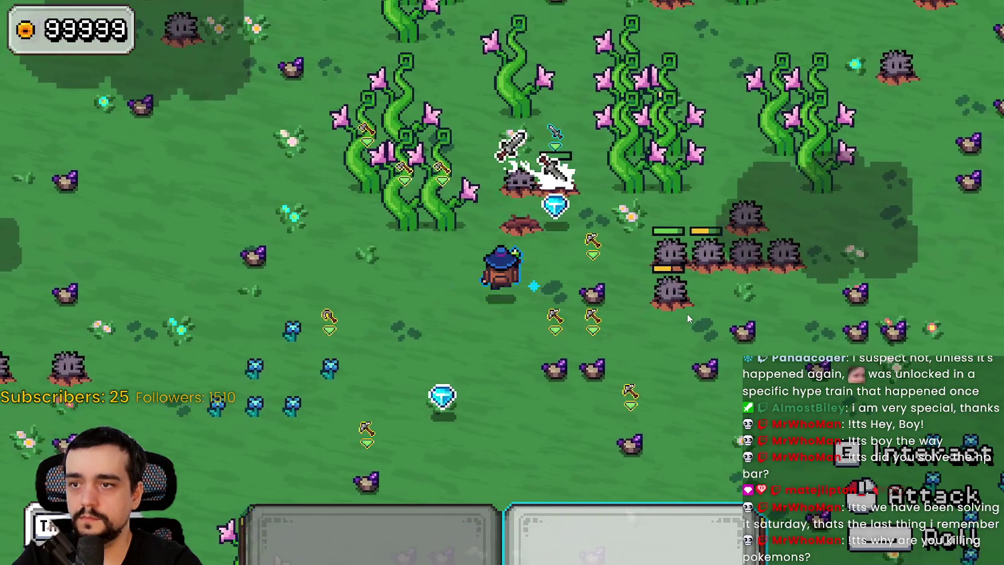
key(w)
key(d)
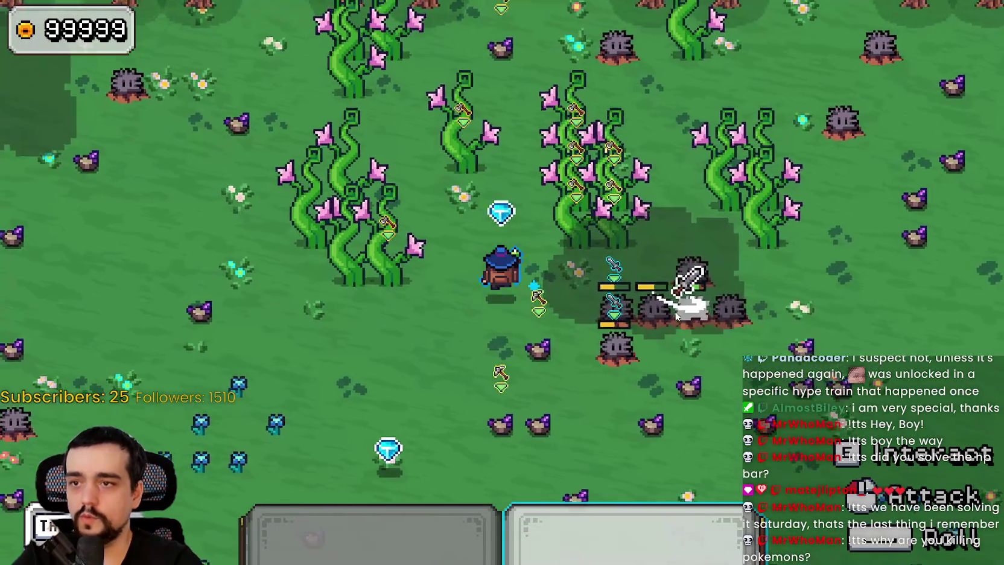
key(s)
key(d)
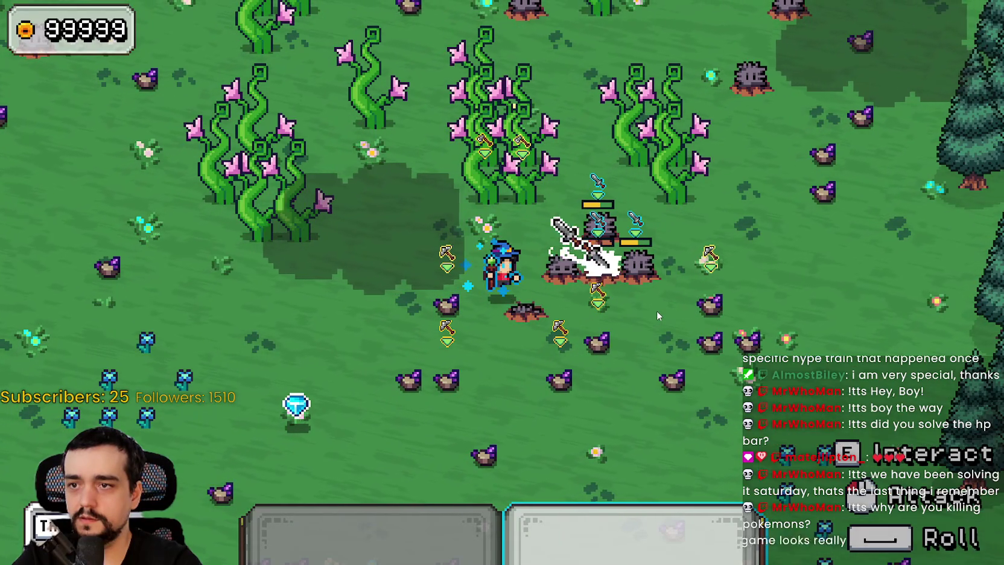
key(d)
key(d)
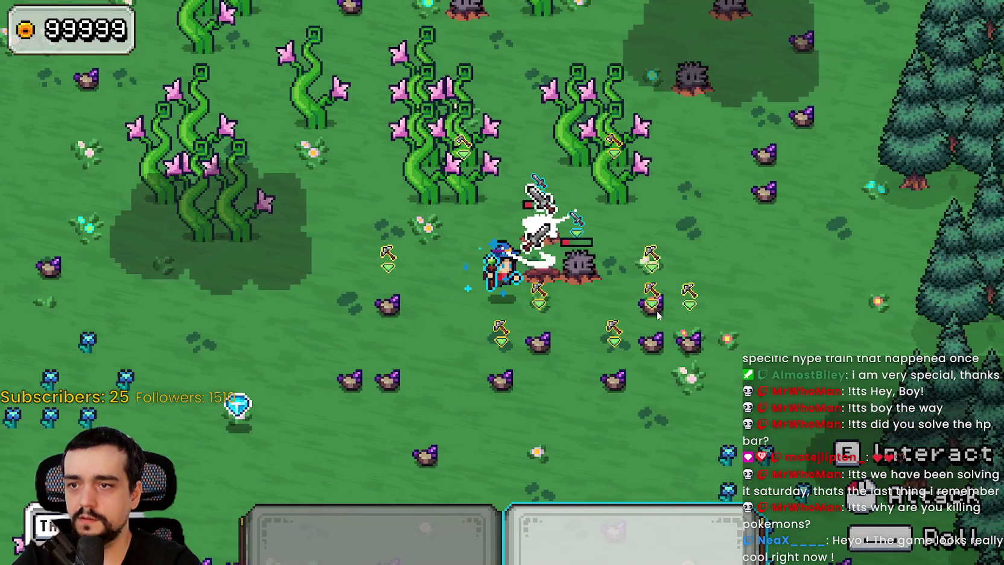
key(d)
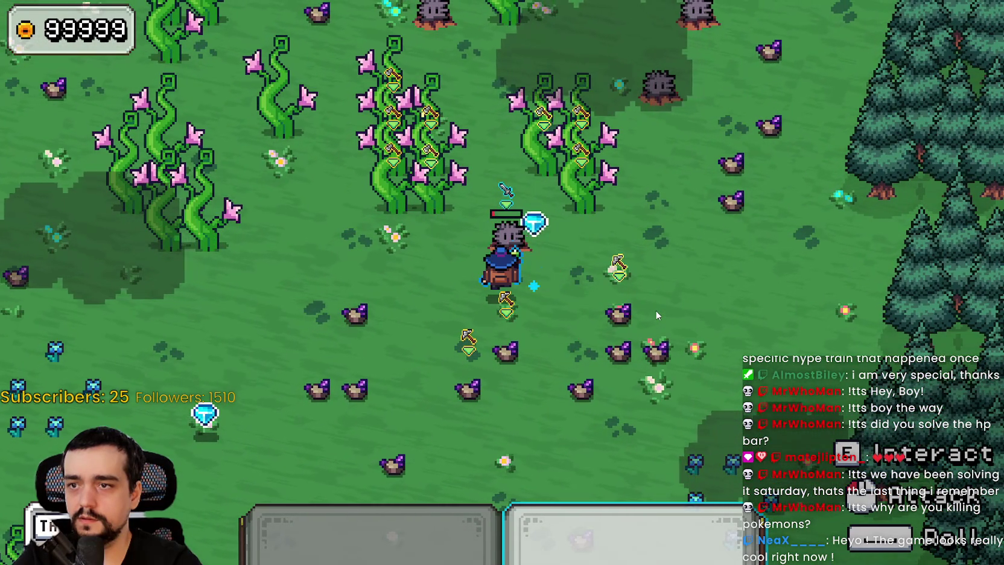
key(w)
key(d)
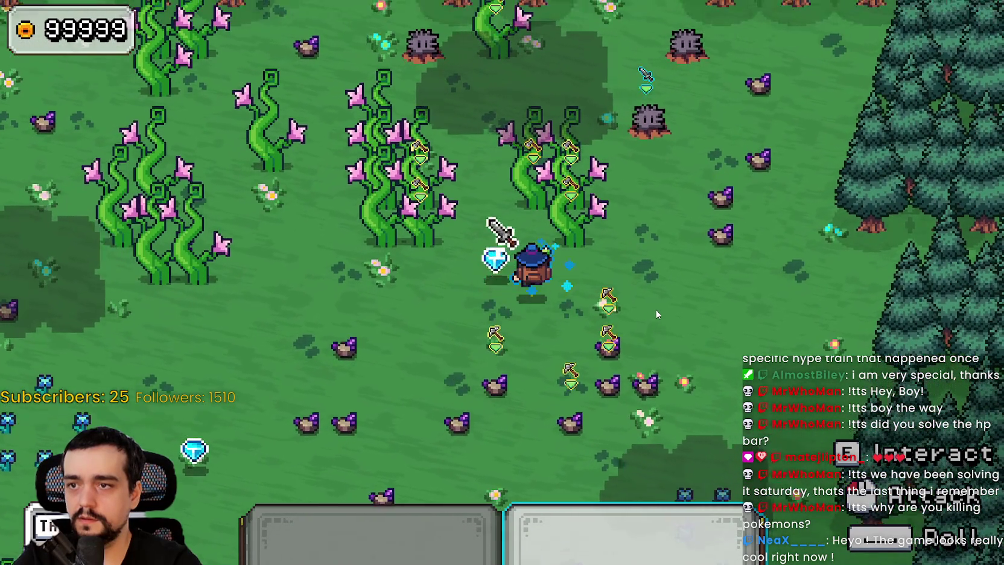
key(a)
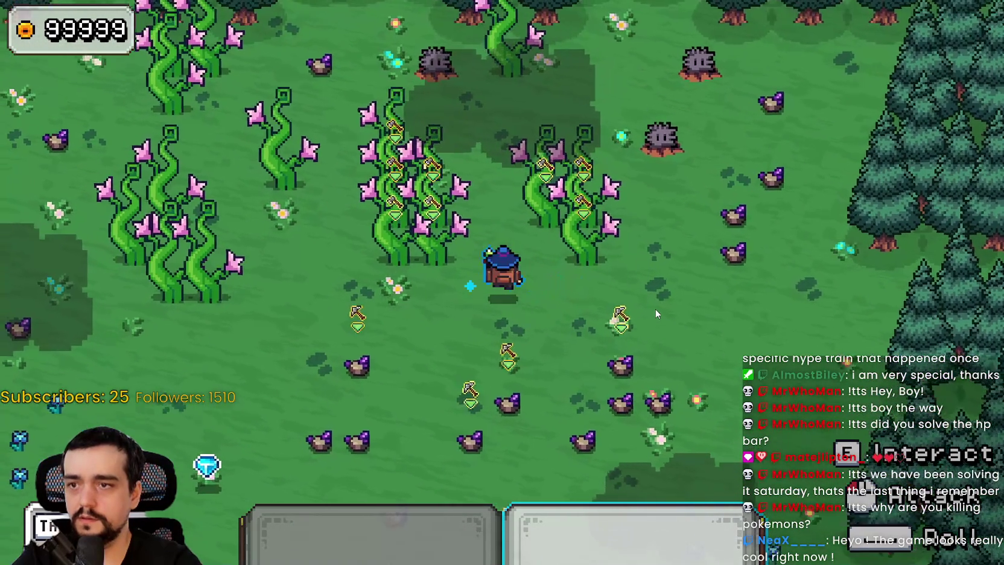
key(s)
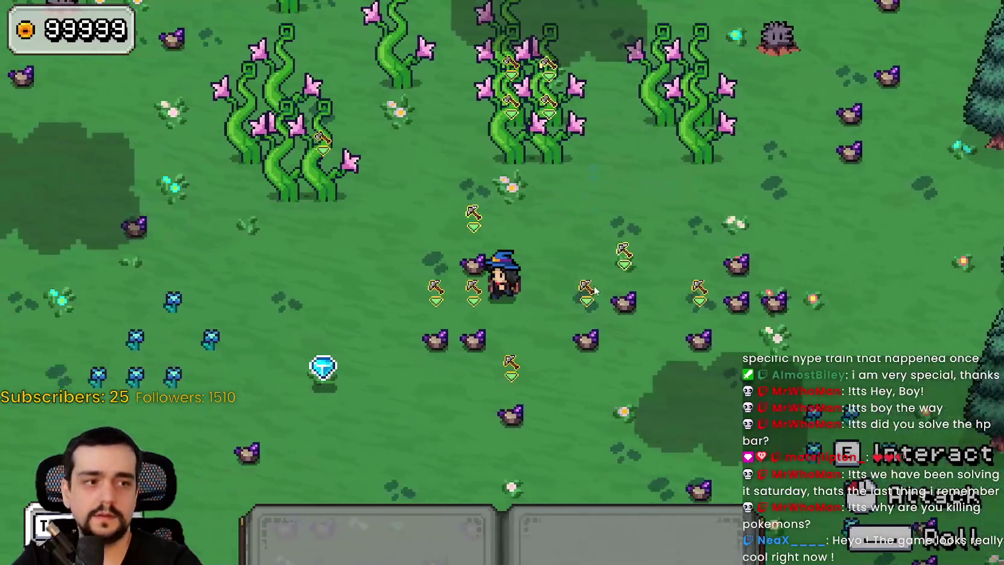
Keep walking the wizard through the enemies, attacking the remaining monsters
key(a)
key(w)
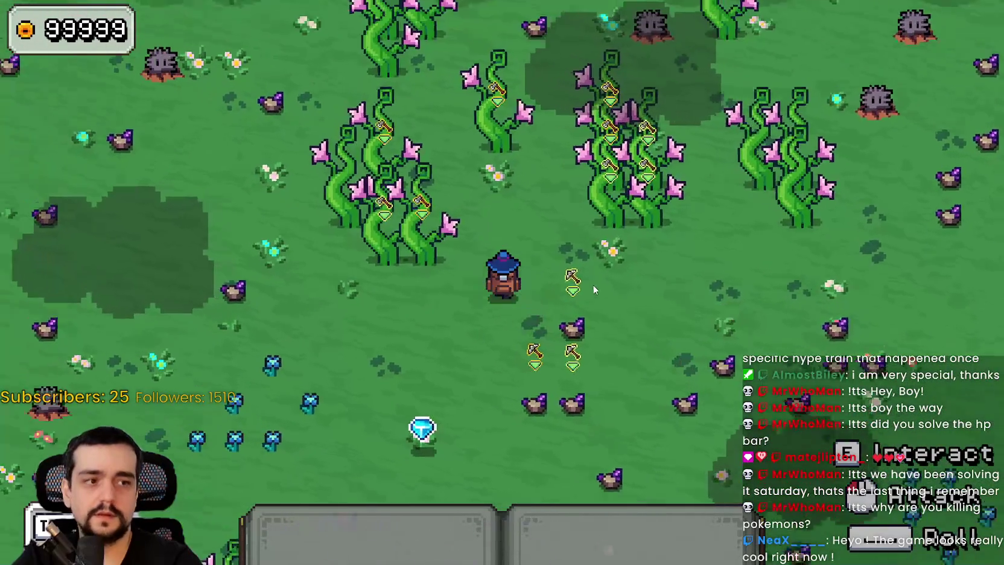
key(s)
key(d)
key(w)
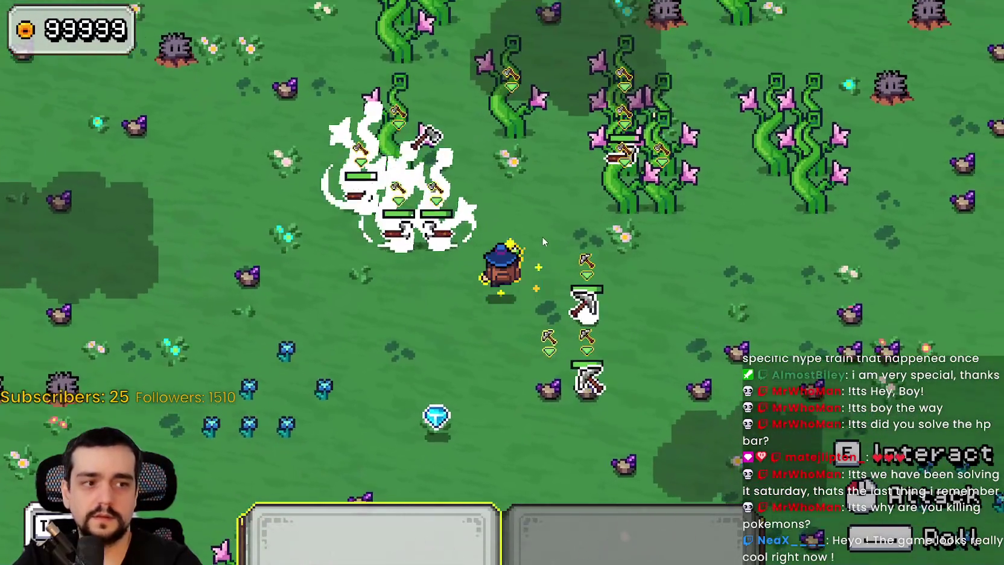
key(w)
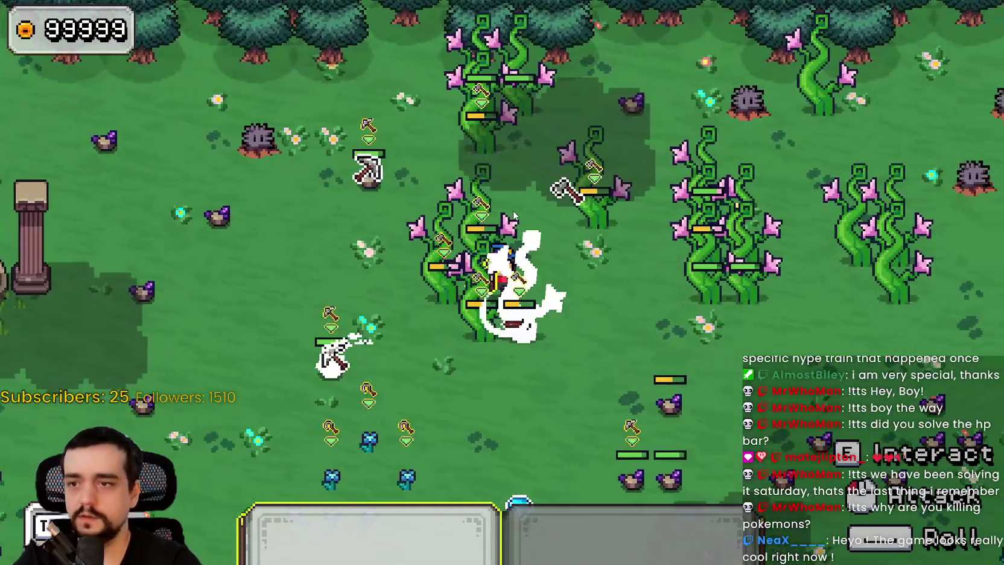
key(s)
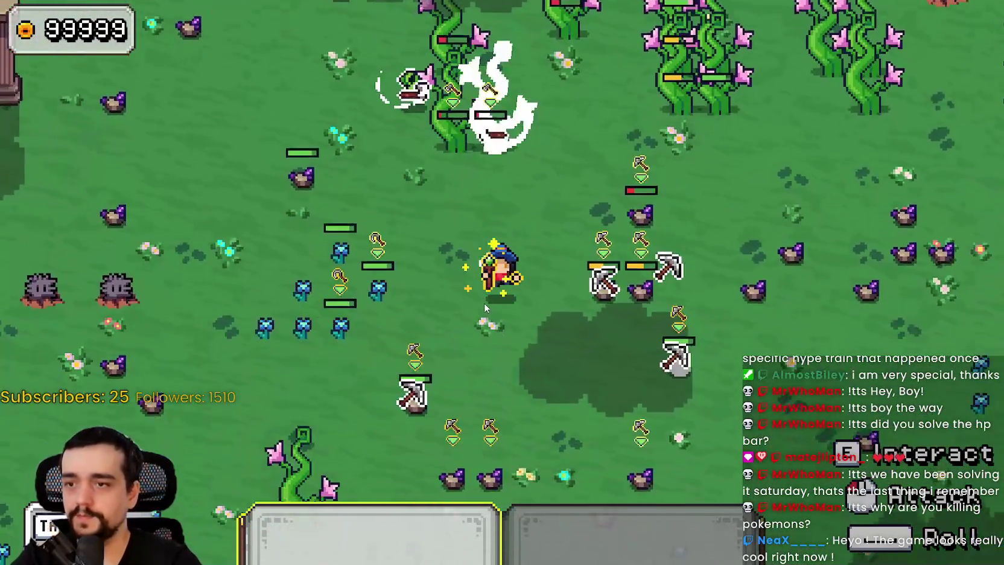
key(s)
key(a)
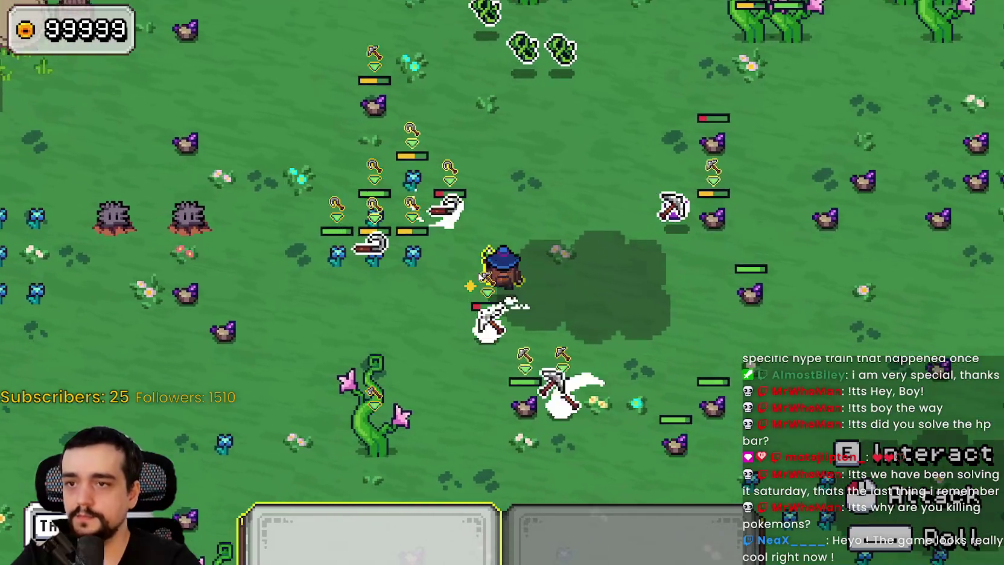
key(w)
key(d)
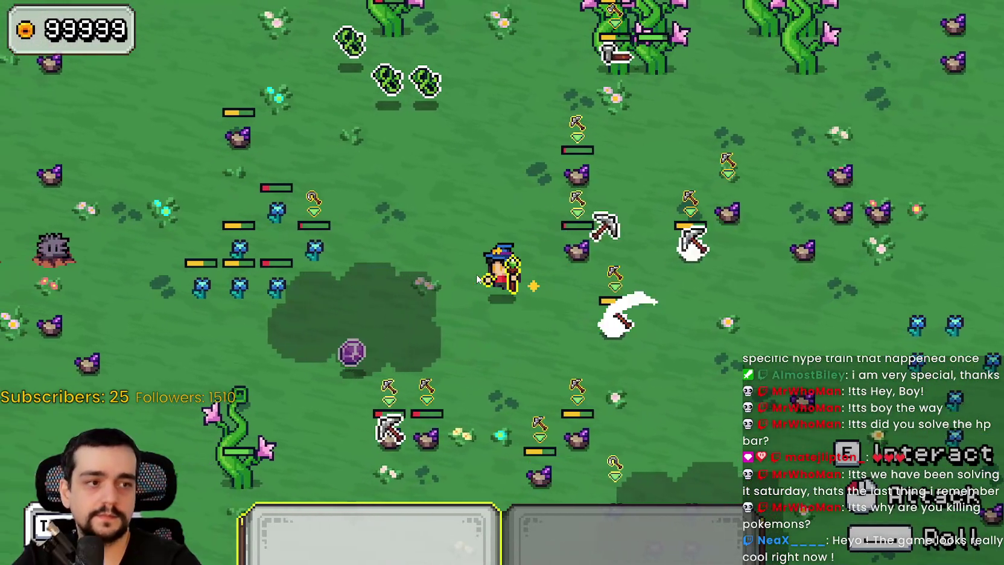
key(a)
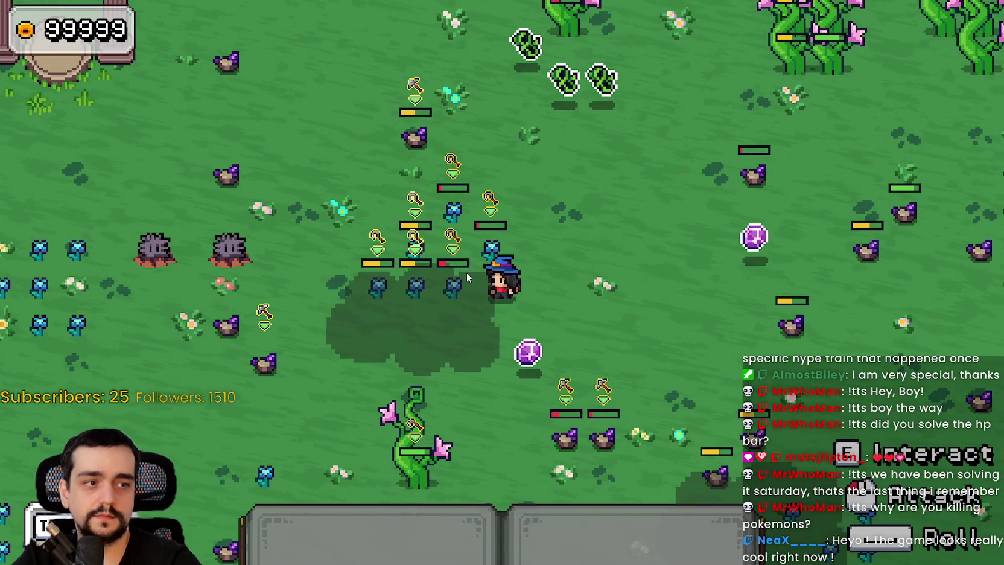
key(d)
key(a)
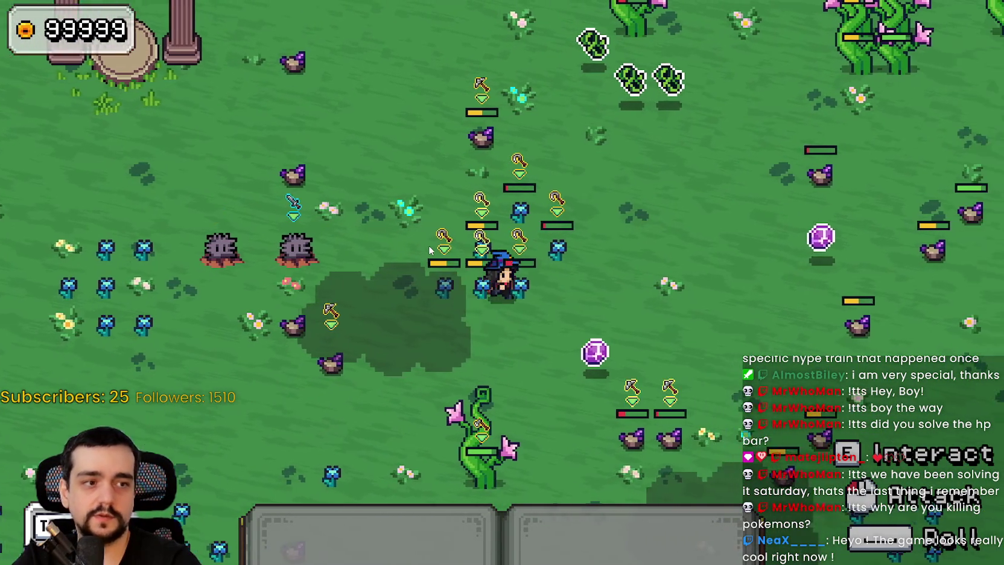
Pause, review the Video and Audio options, then resume the game
key(Escape)
click(197, 286)
click(651, 36)
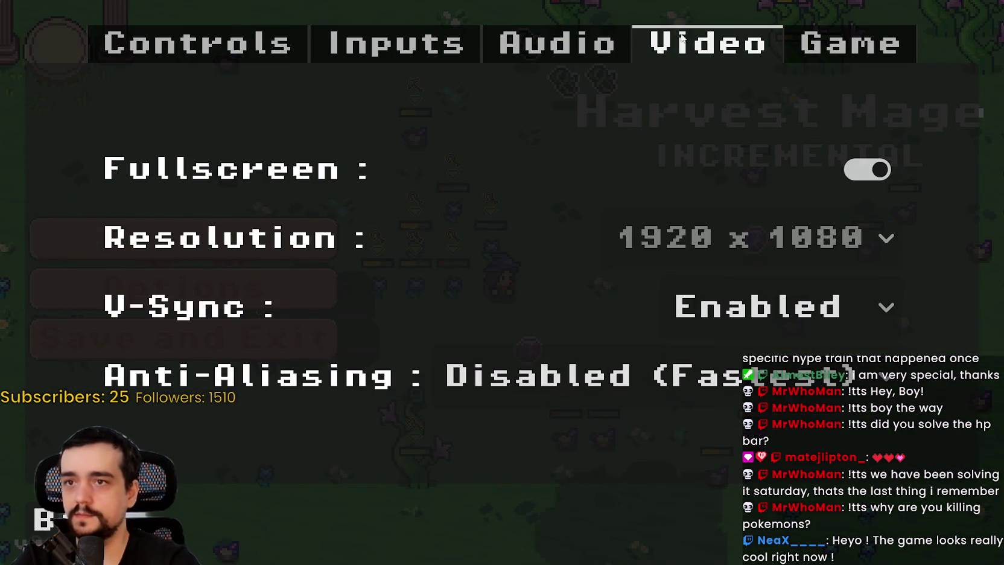
click(627, 29)
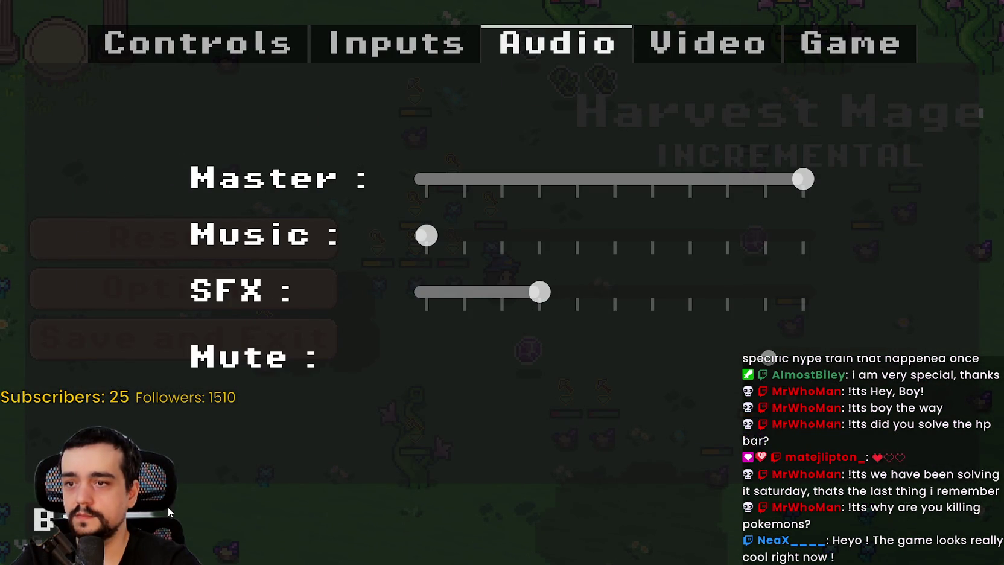
key(Escape)
click(176, 228)
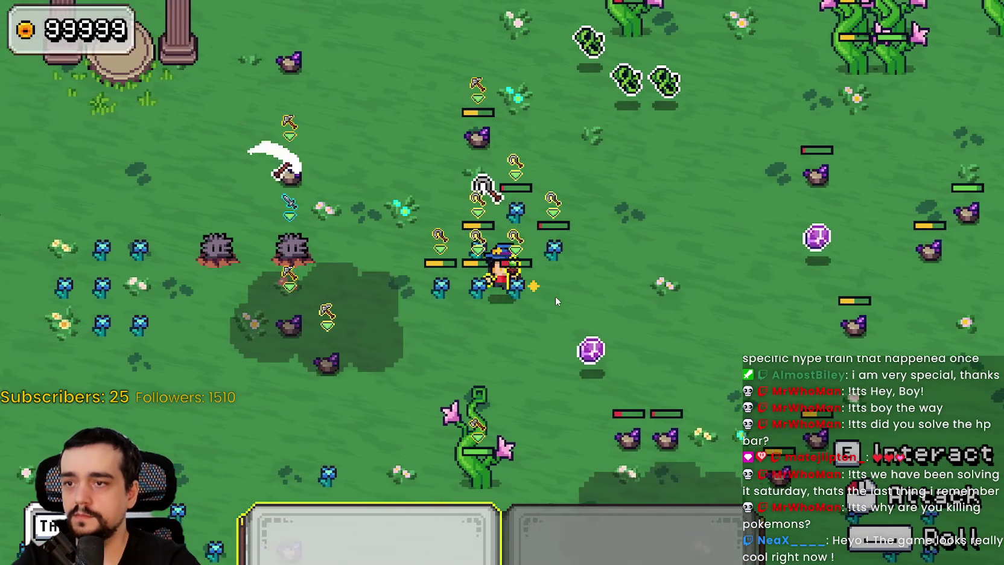
Switch to the sword, slay two rock monsters and walk over their dropped blue gems
key(s)
key(d)
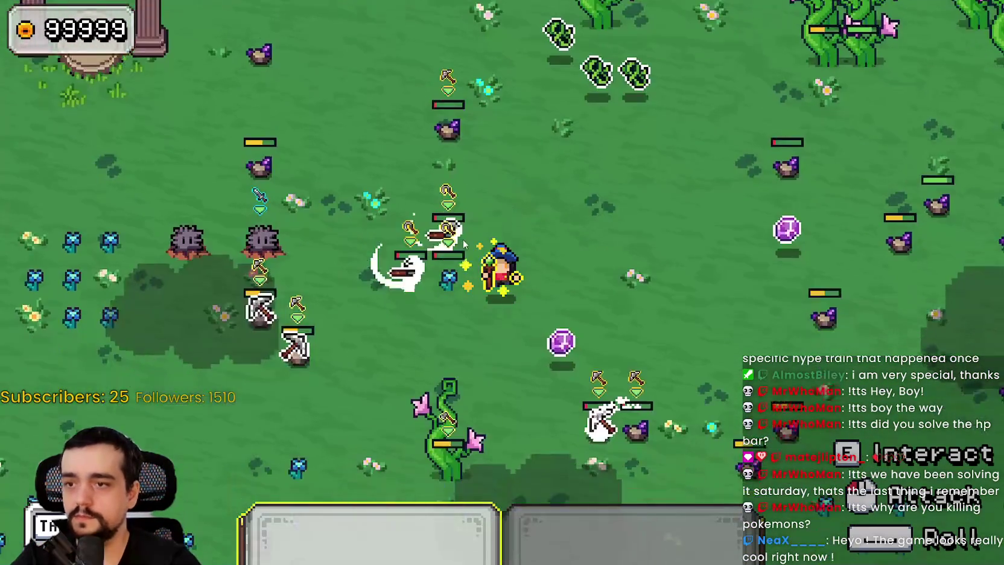
key(w)
key(a)
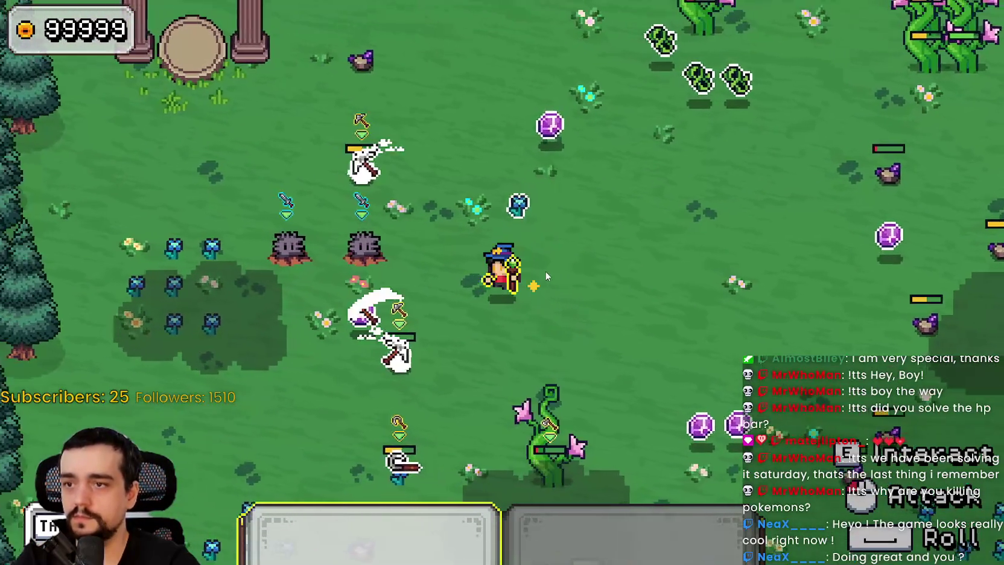
key(a)
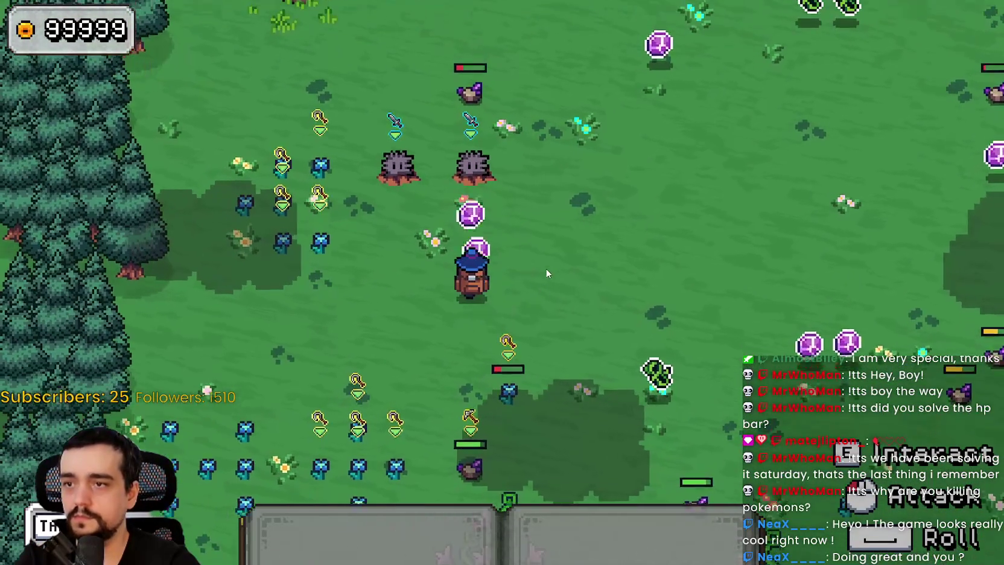
key(2)
key(w)
click(517, 263)
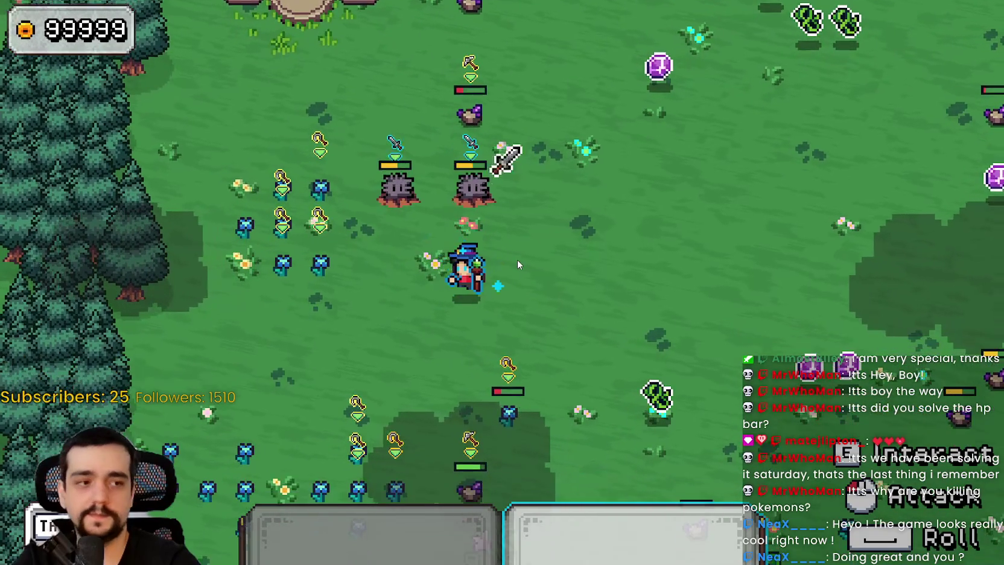
key(s)
click(517, 264)
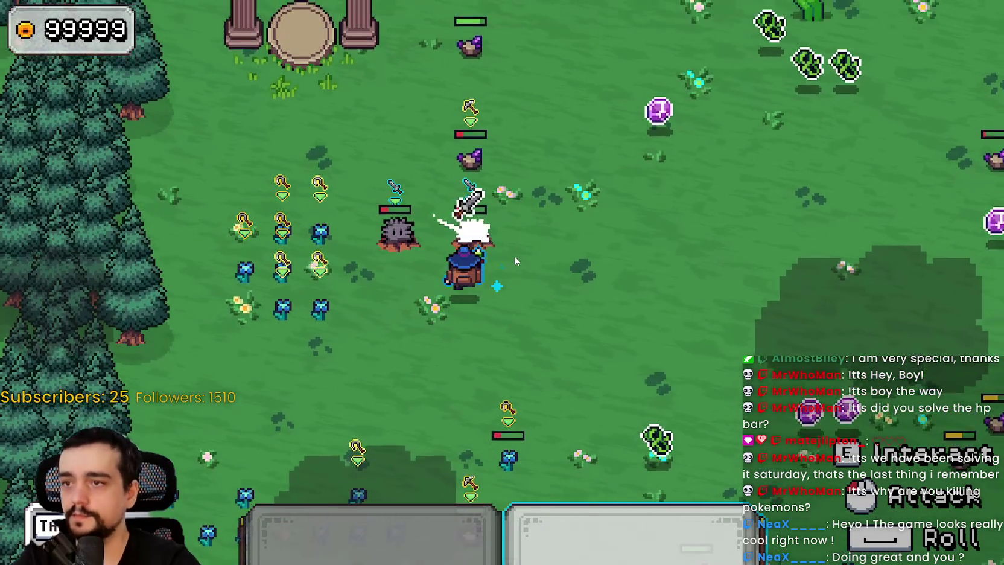
click(514, 255)
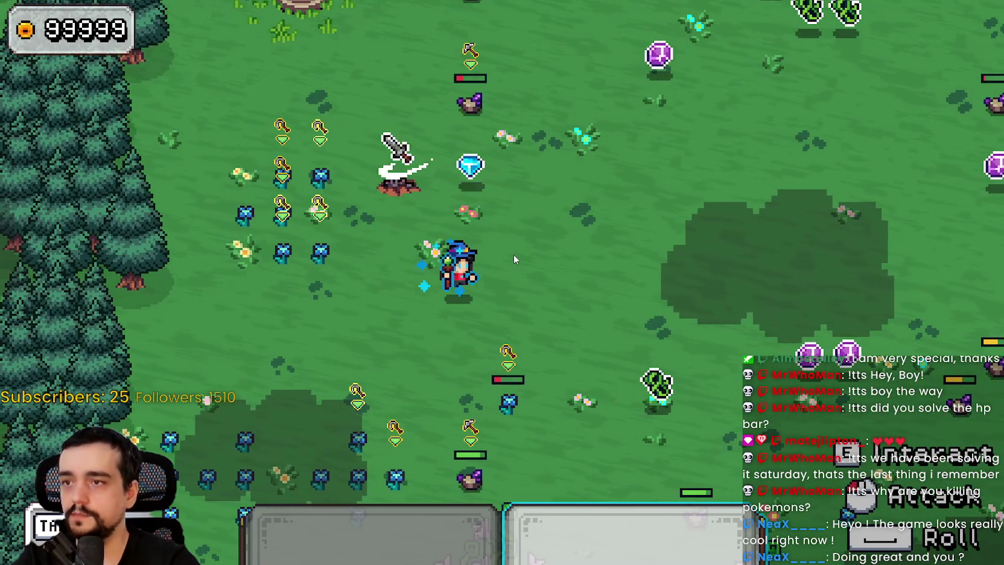
key(d)
key(w)
key(a)
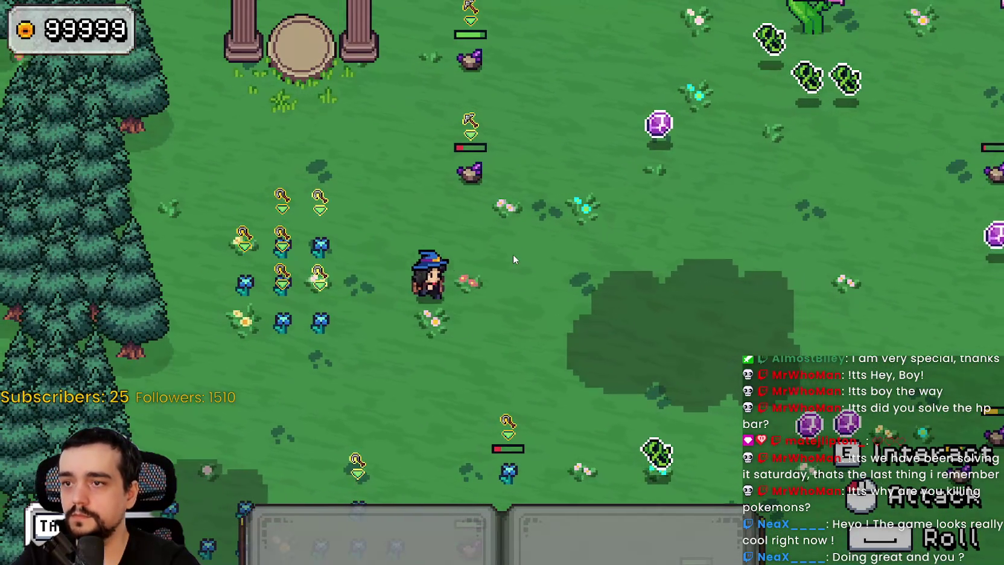
key(d)
Swing the first tool at a nearby enemy, then sword-strike the spiky rock monster and dodge-roll away
key(w)
key(1)
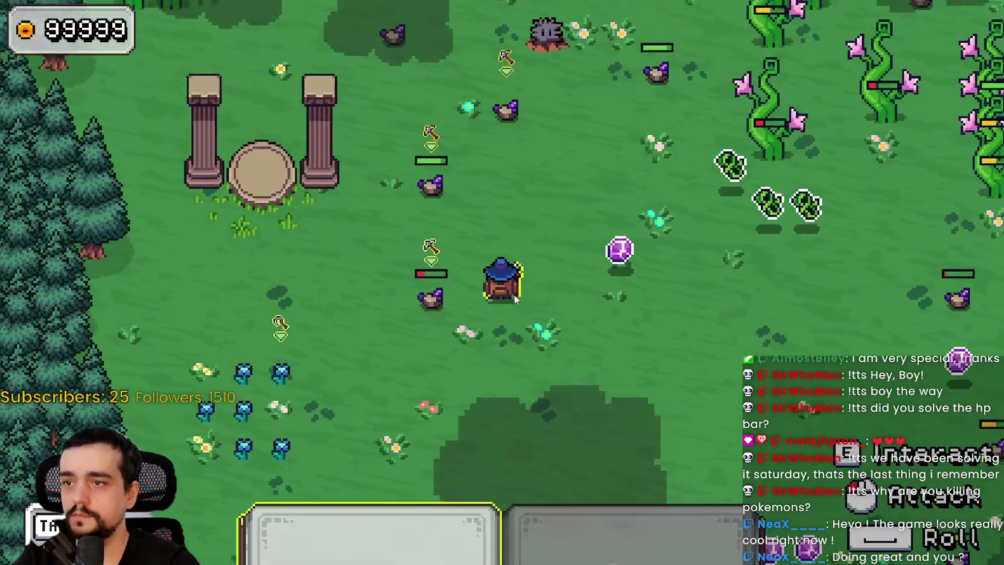
key(d)
key(w)
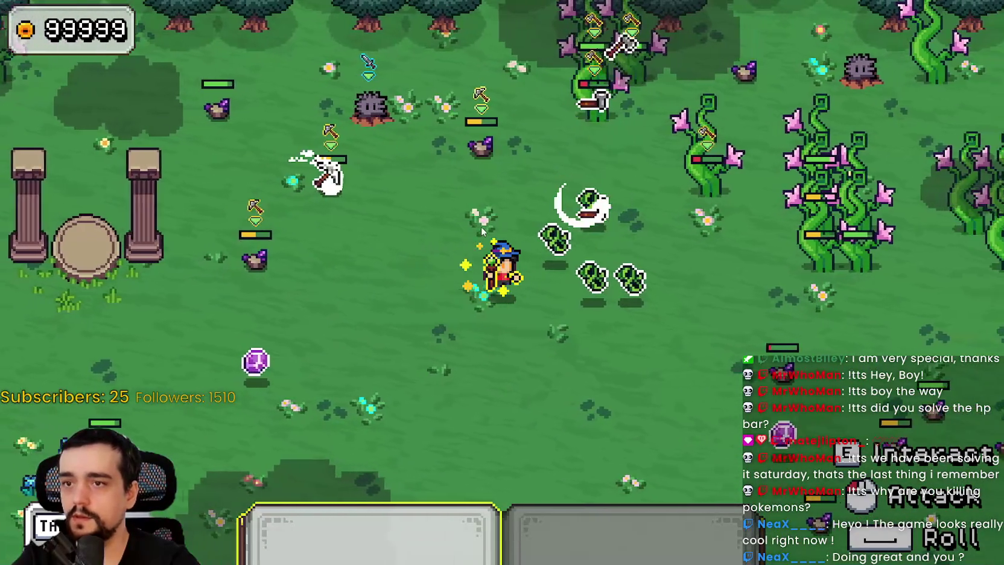
key(s)
key(a)
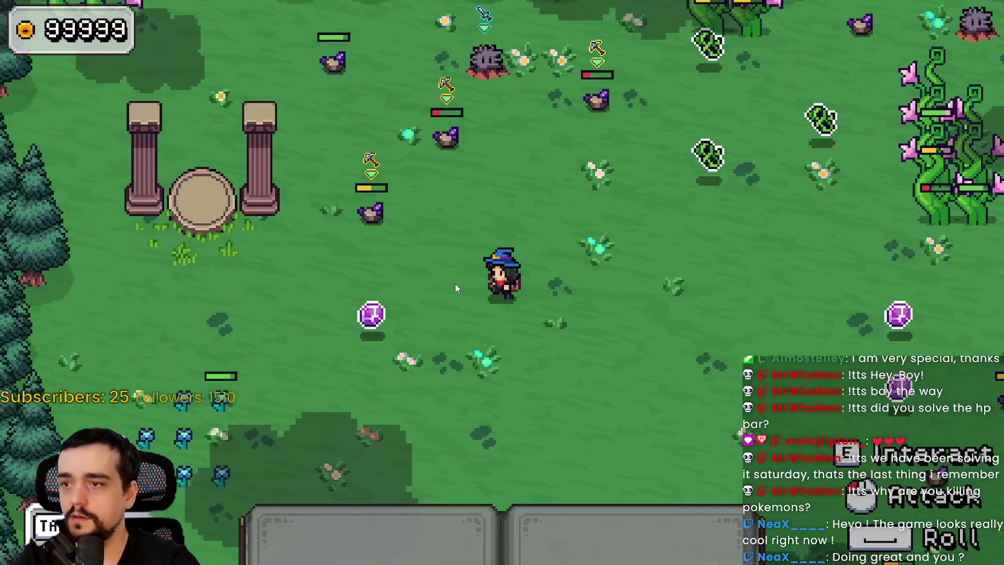
key(w)
click(508, 221)
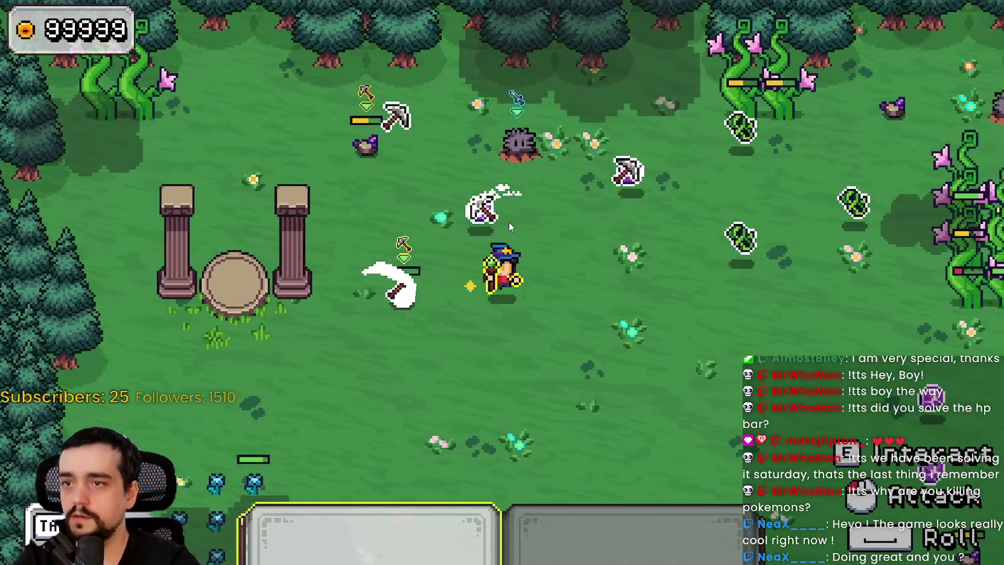
key(w)
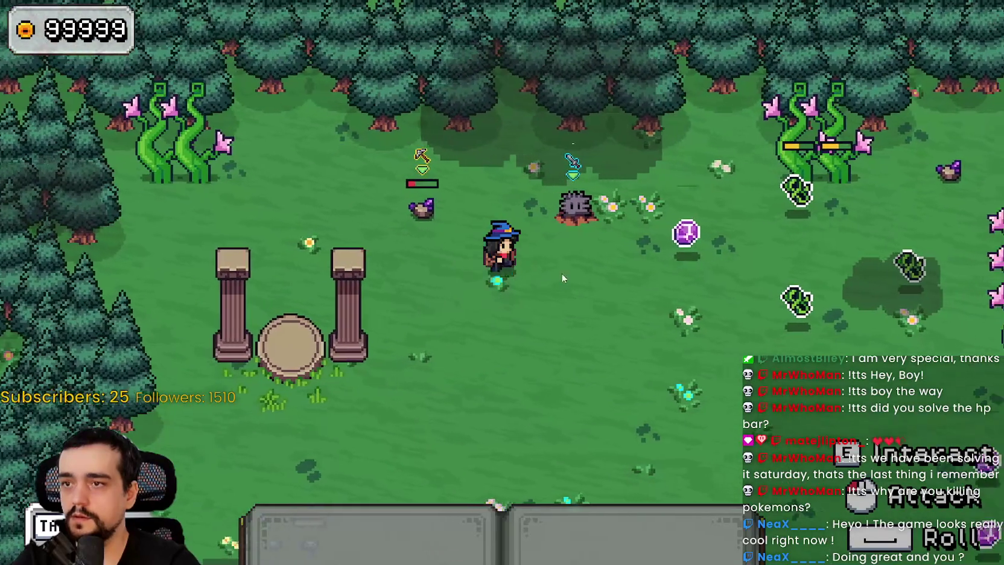
key(2)
key(d)
click(567, 233)
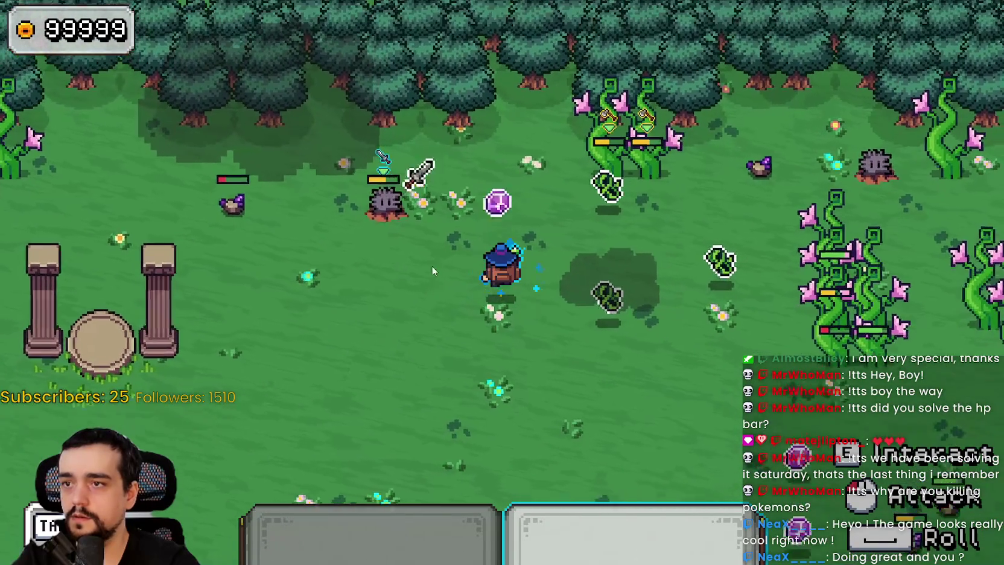
key(a)
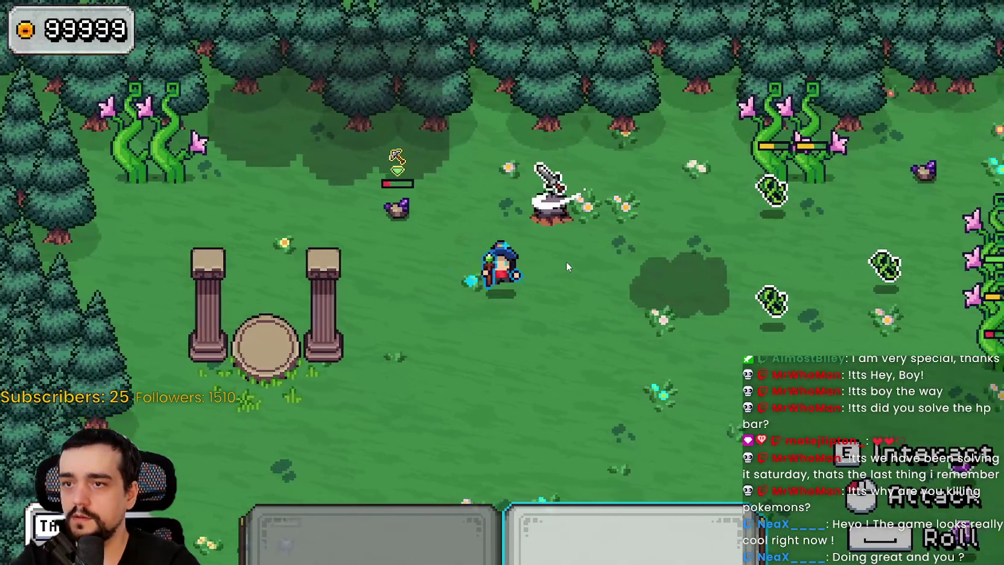
key(d)
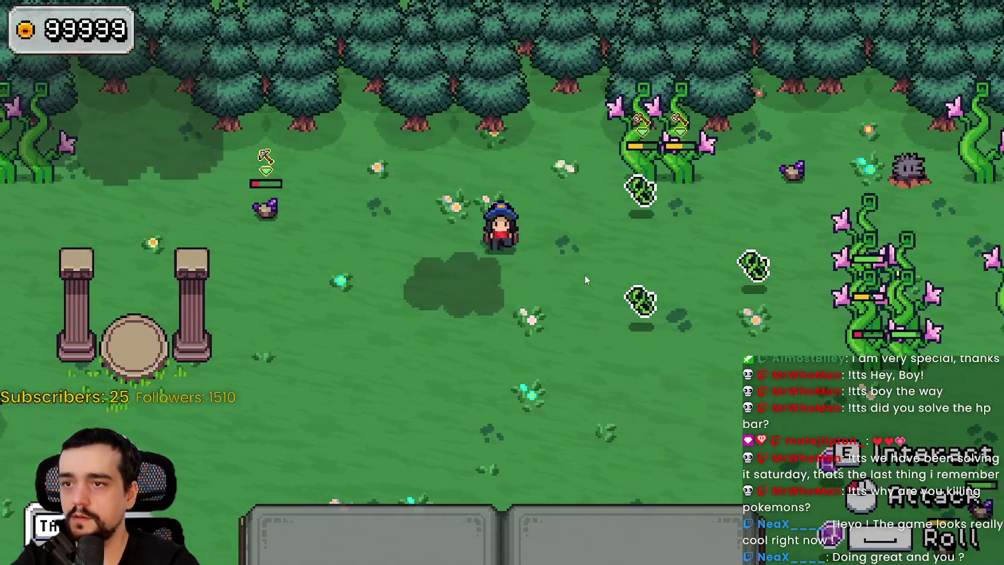
key(space)
key(s)
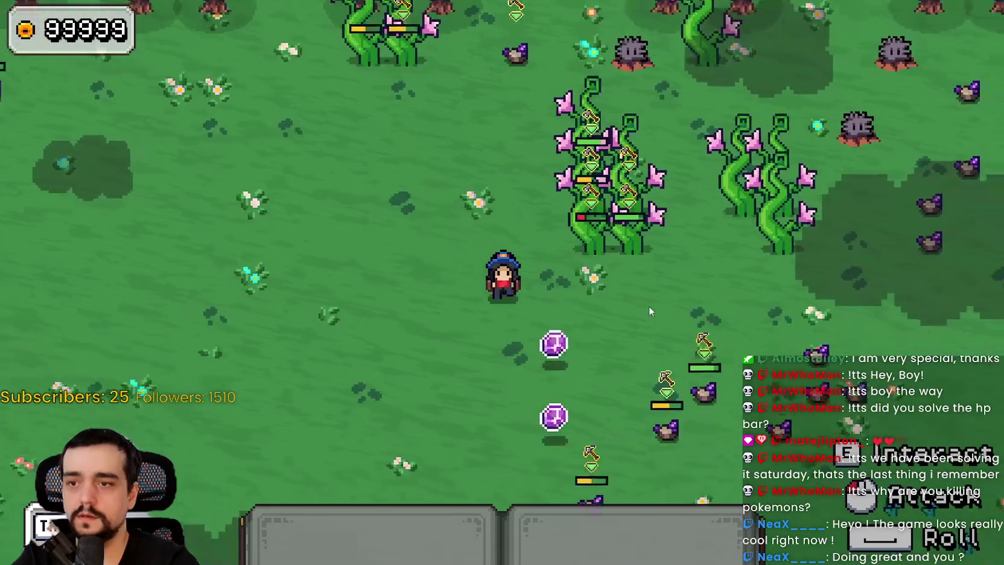
key(d)
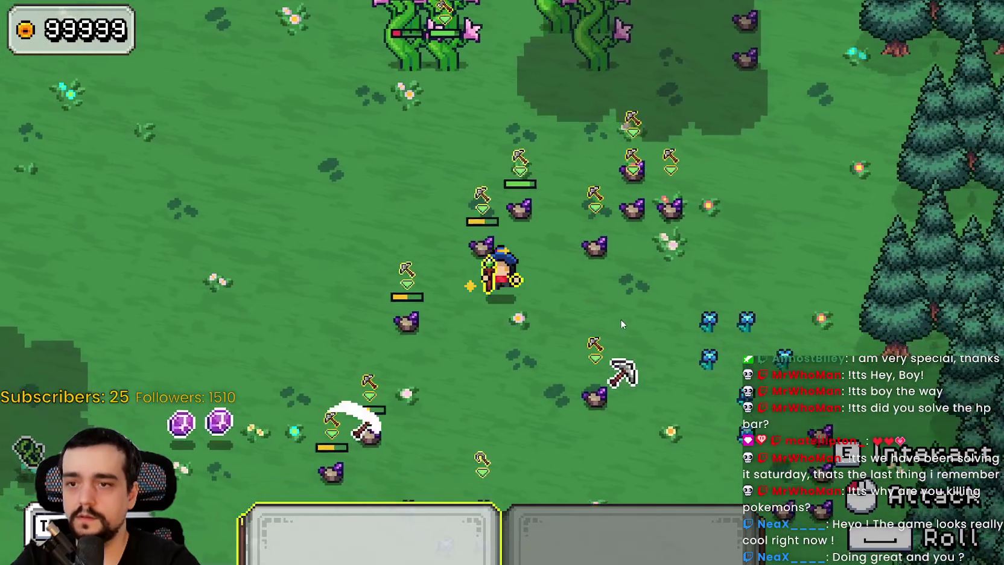
Lead the mage down to the tree line, attack the stump enemy with the blue staff, then re-equip slot 1
key(s)
key(a)
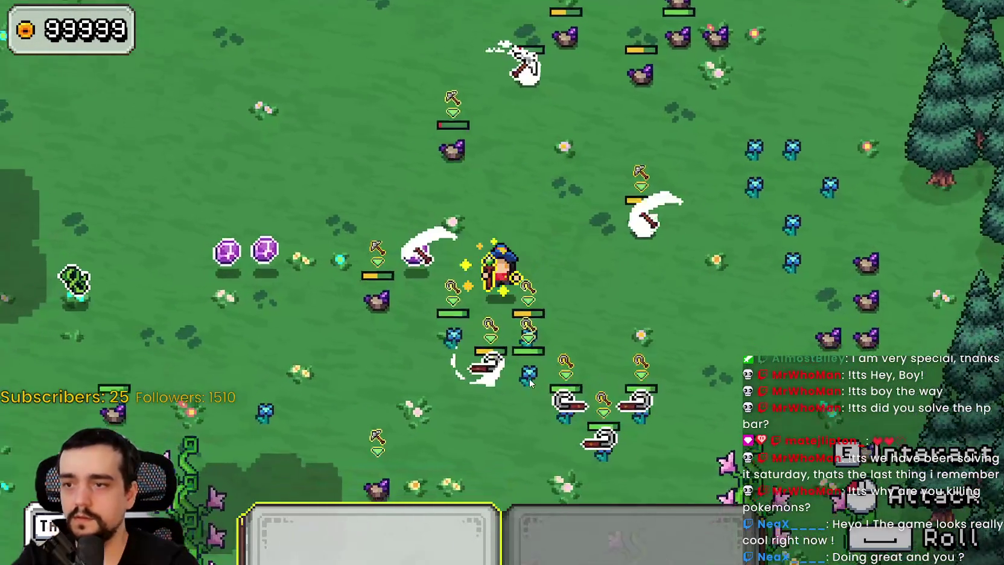
key(a)
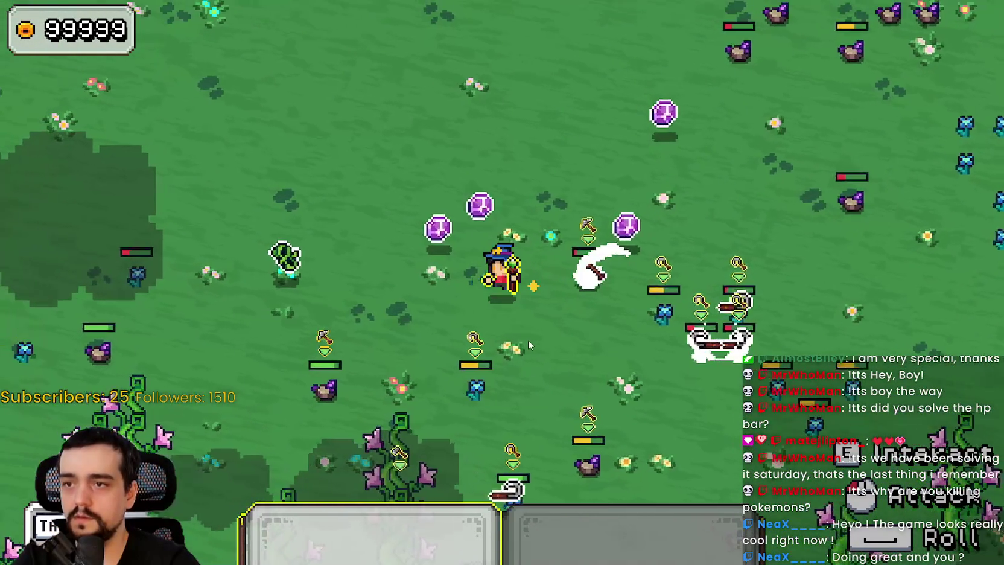
key(d)
key(w)
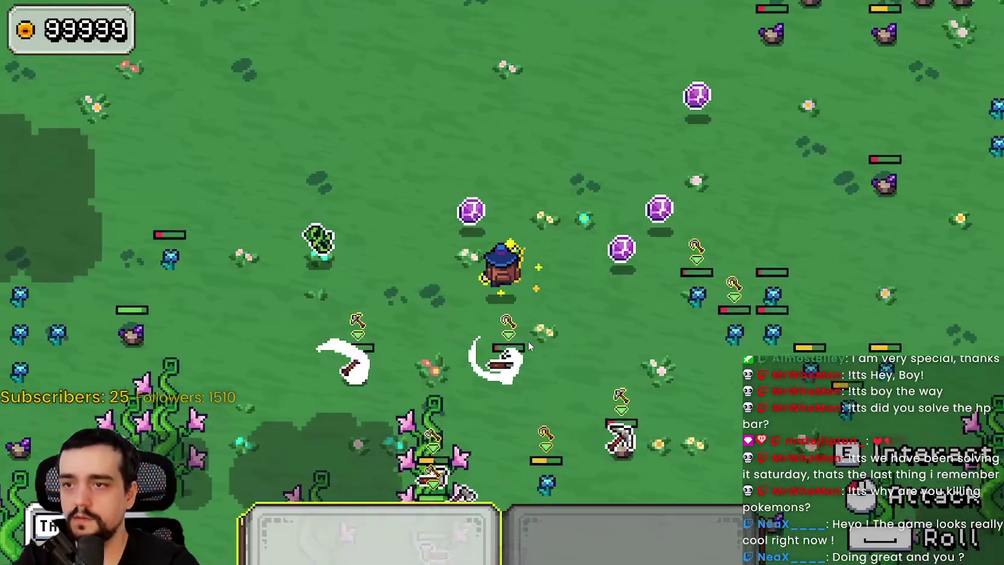
key(d)
key(s)
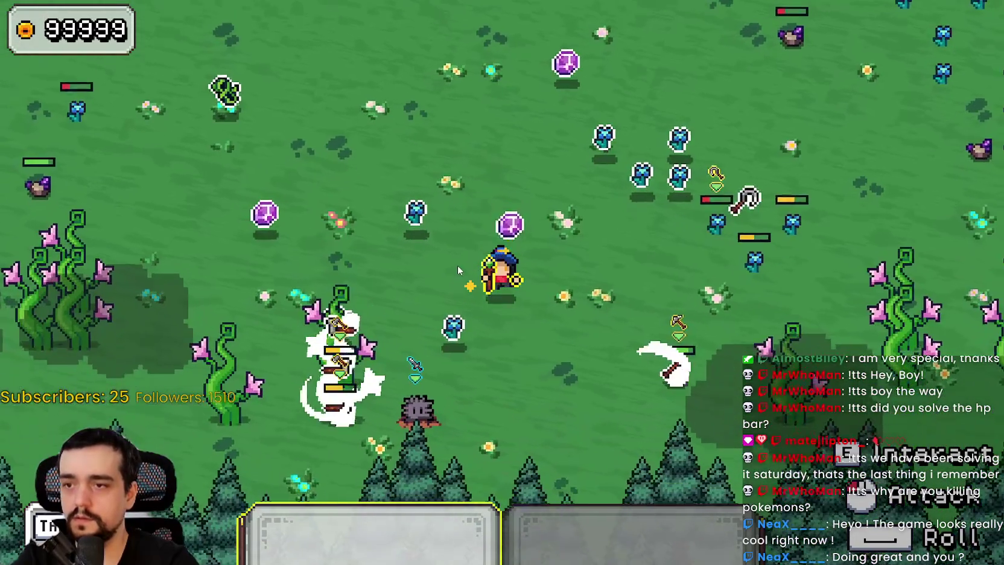
key(s)
key(2)
key(a)
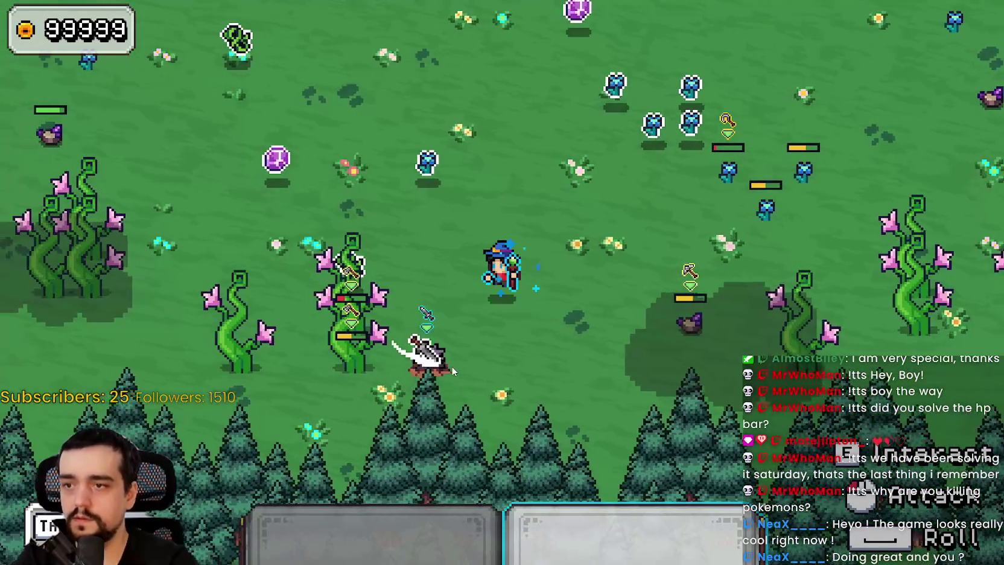
key(d)
key(s)
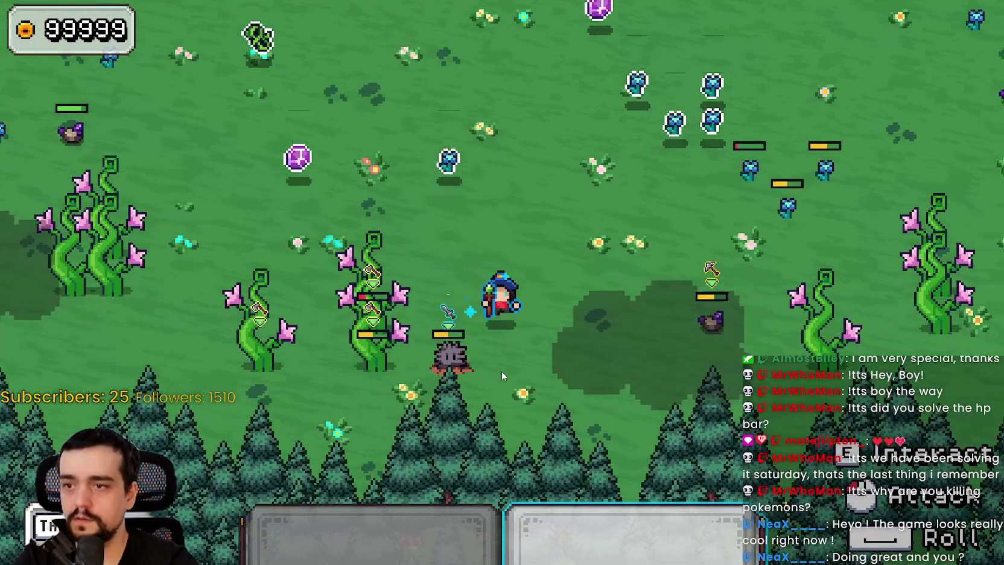
key(s)
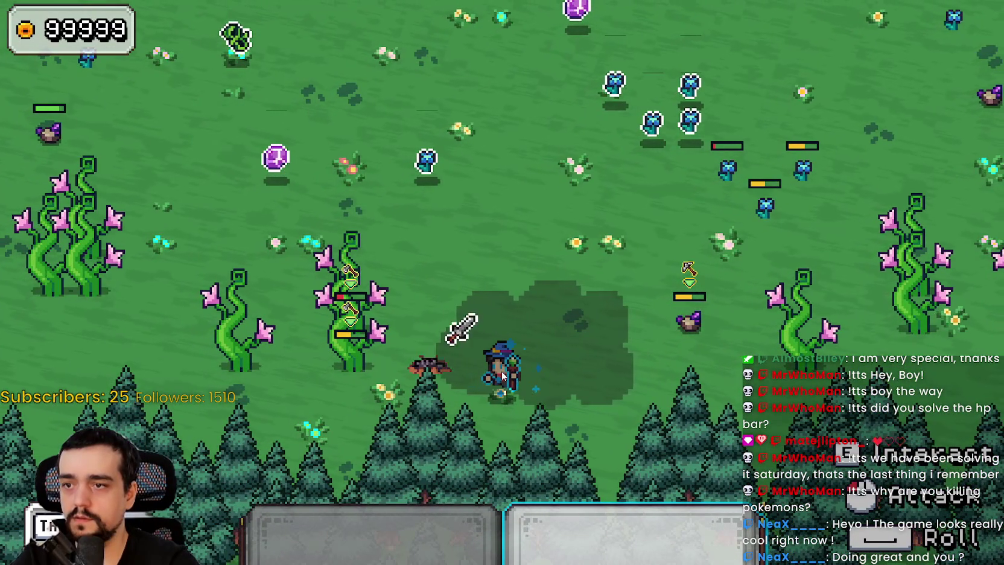
key(w)
key(d)
key(1)
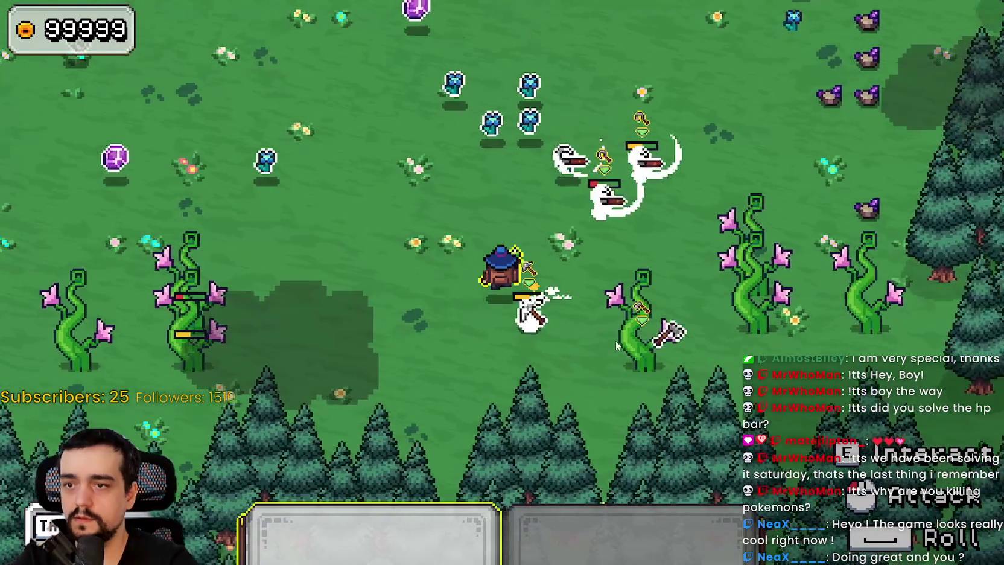
Walk up through the rock monsters toward the stumps and strike the remaining stump enemy
key(w)
key(d)
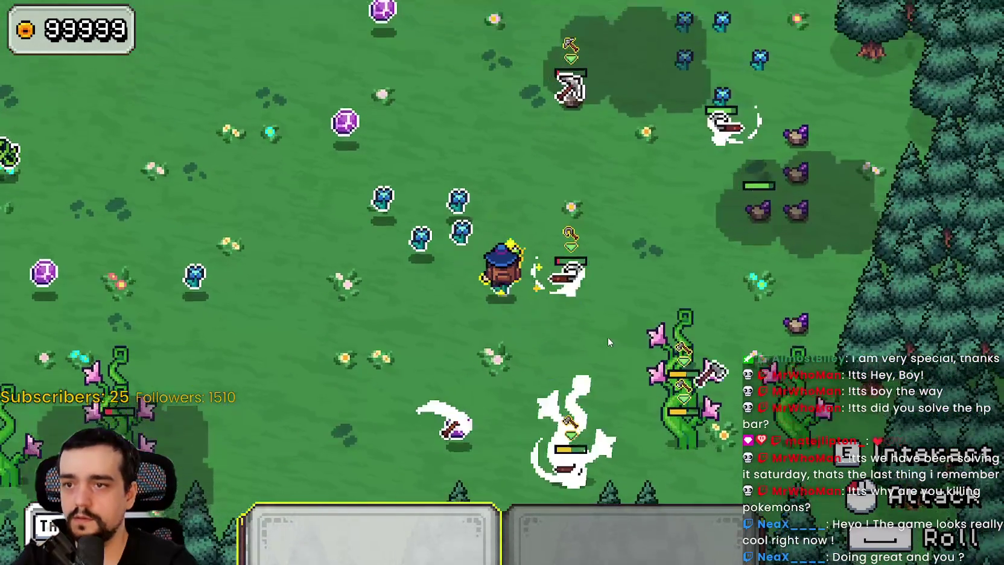
key(w)
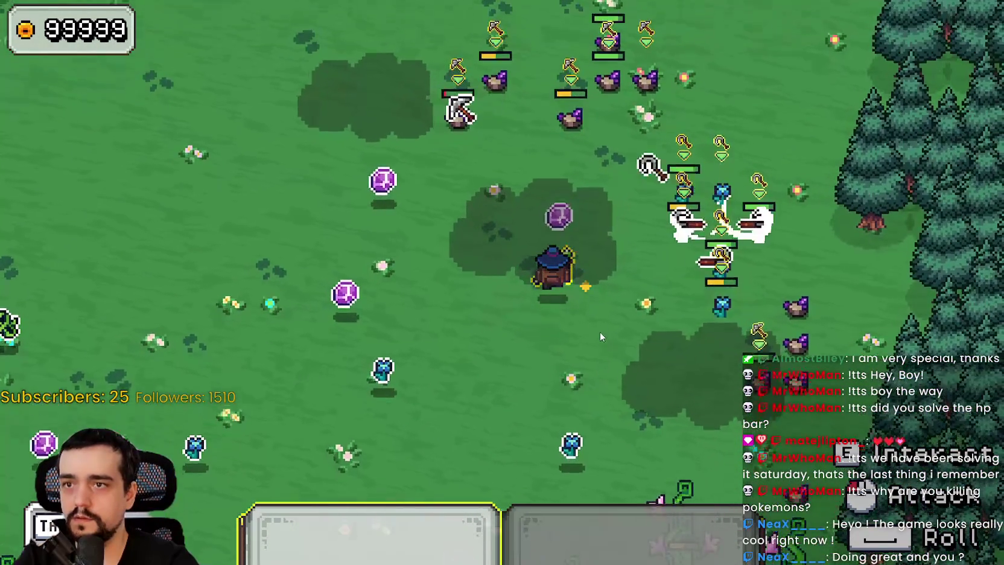
key(w)
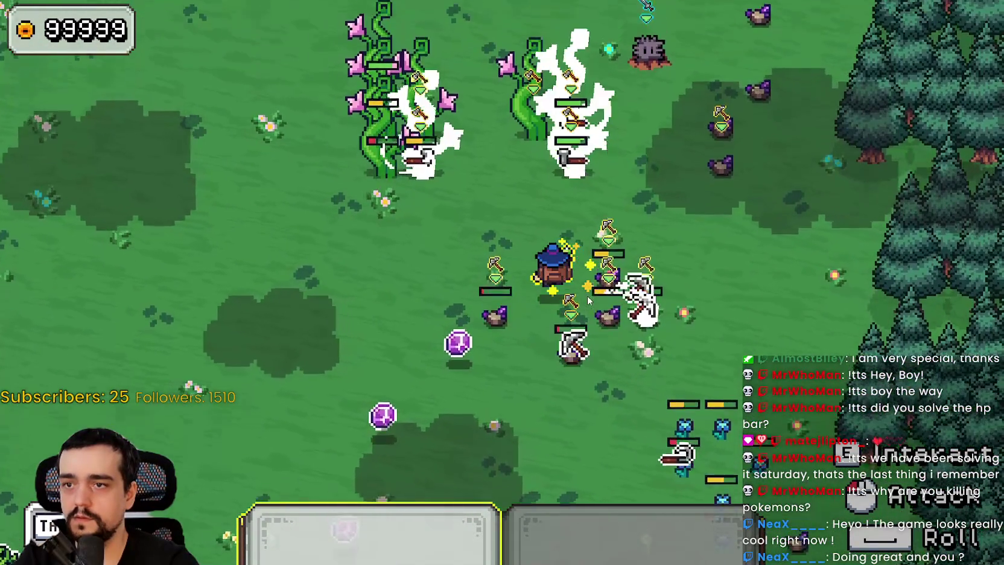
key(w)
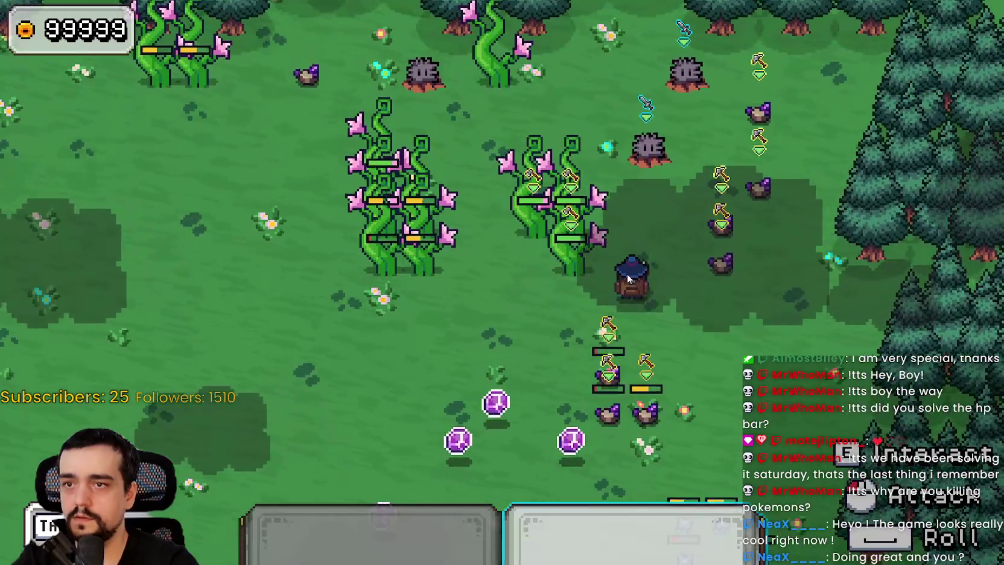
key(d)
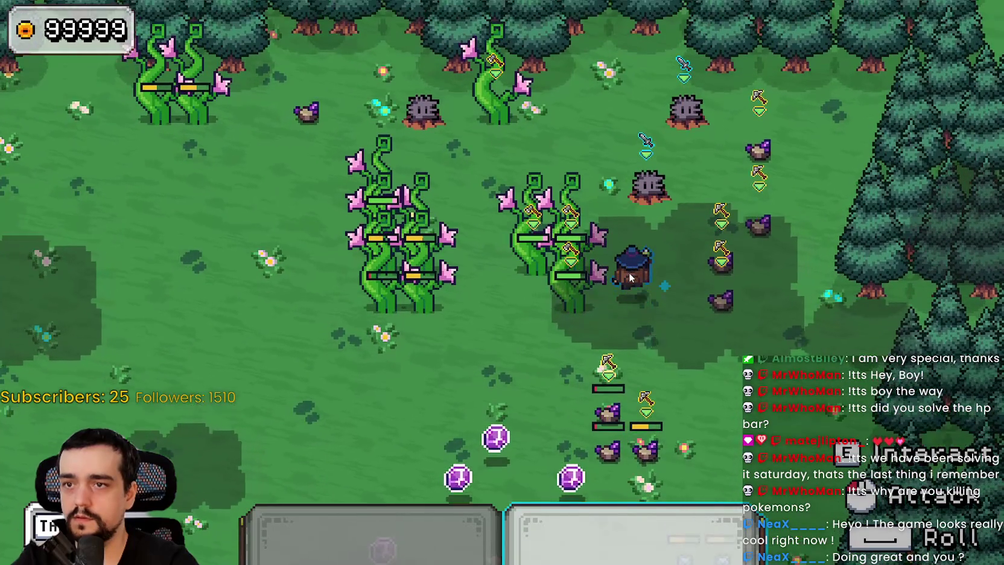
key(w)
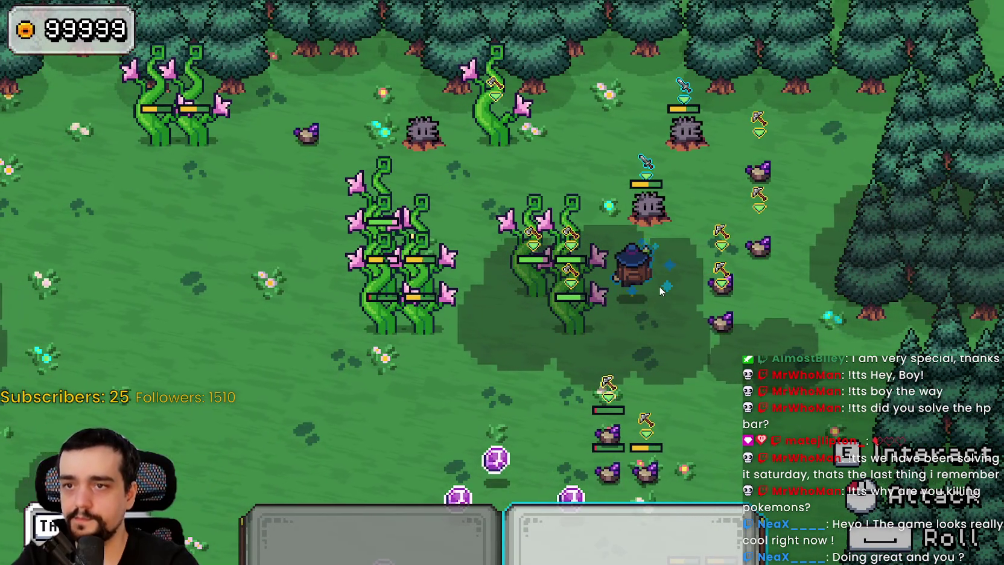
key(s)
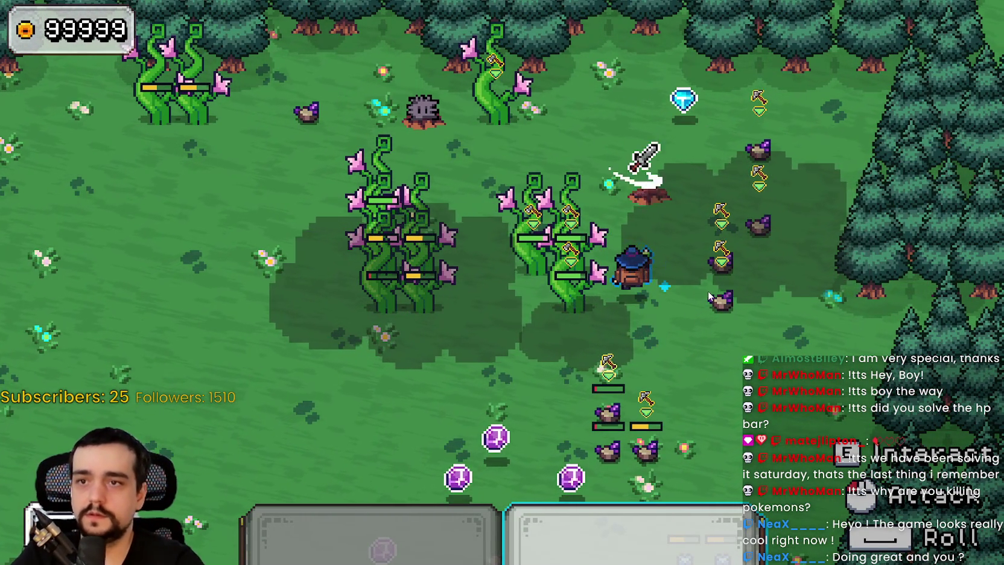
key(w)
key(a)
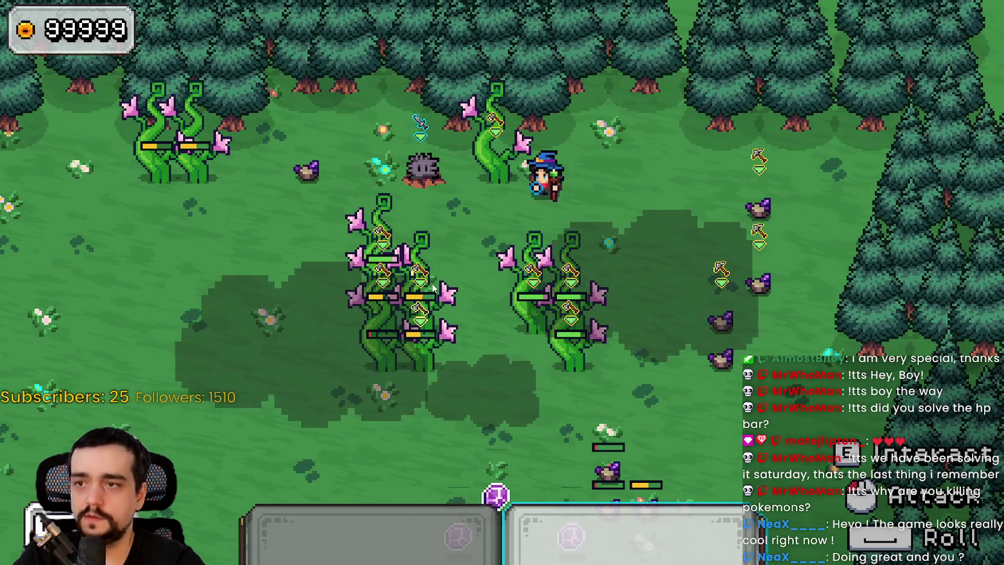
click(426, 222)
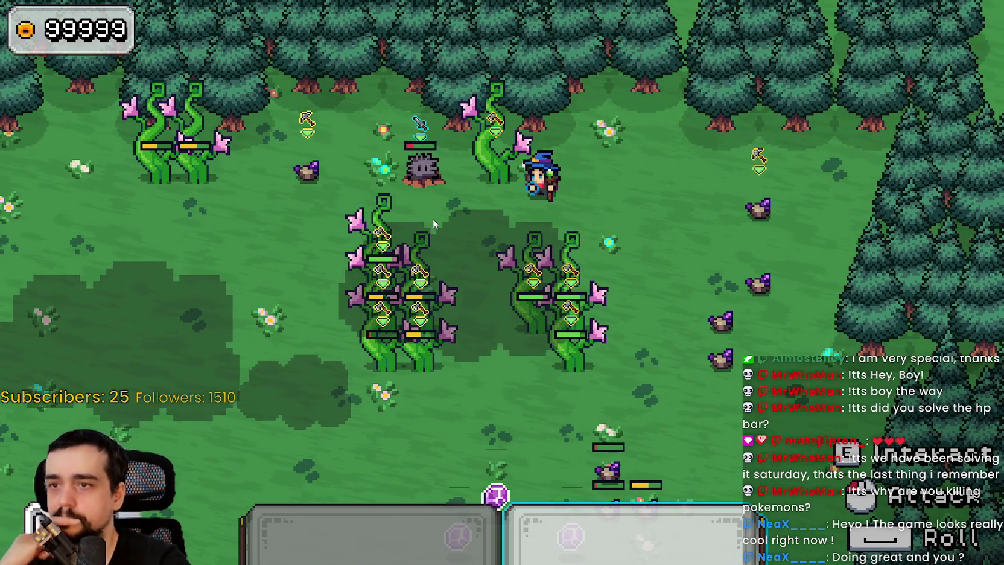
scroll(773, 178, up, 1)
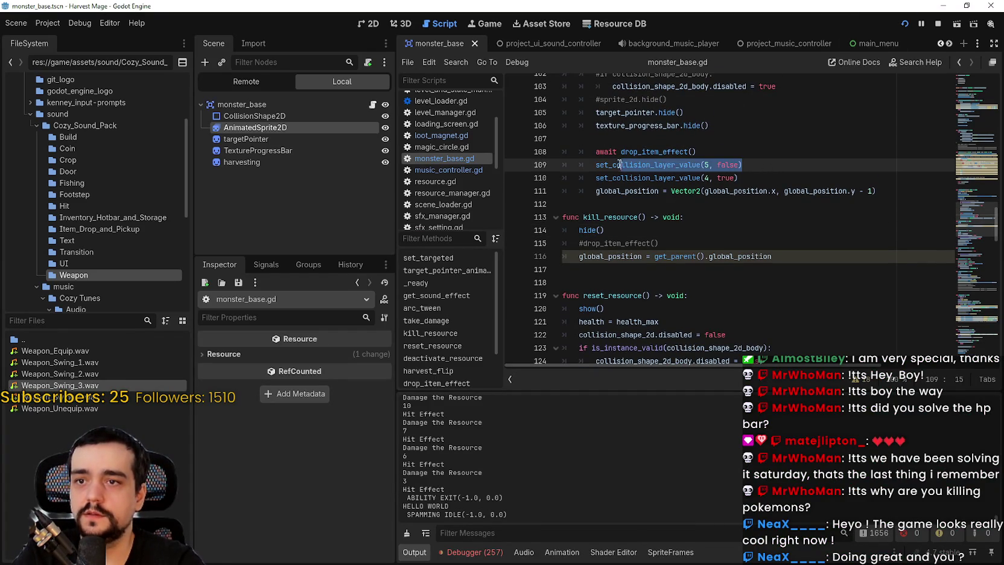
Move set_collision_layer_value(5, false) above await drop_item_effect() and relaunch the project
scroll(673, 280, up, 3)
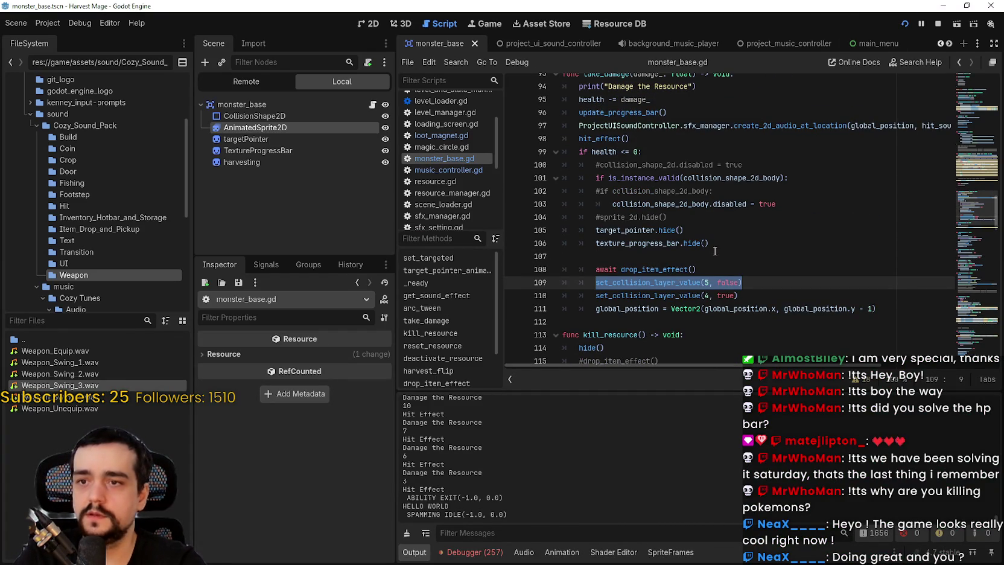
key(Return)
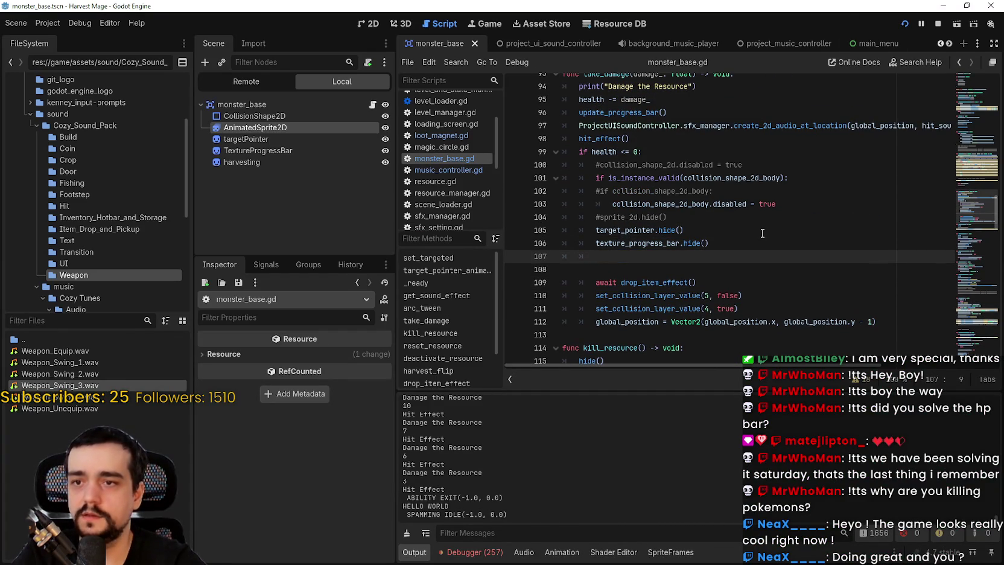
key(Right)
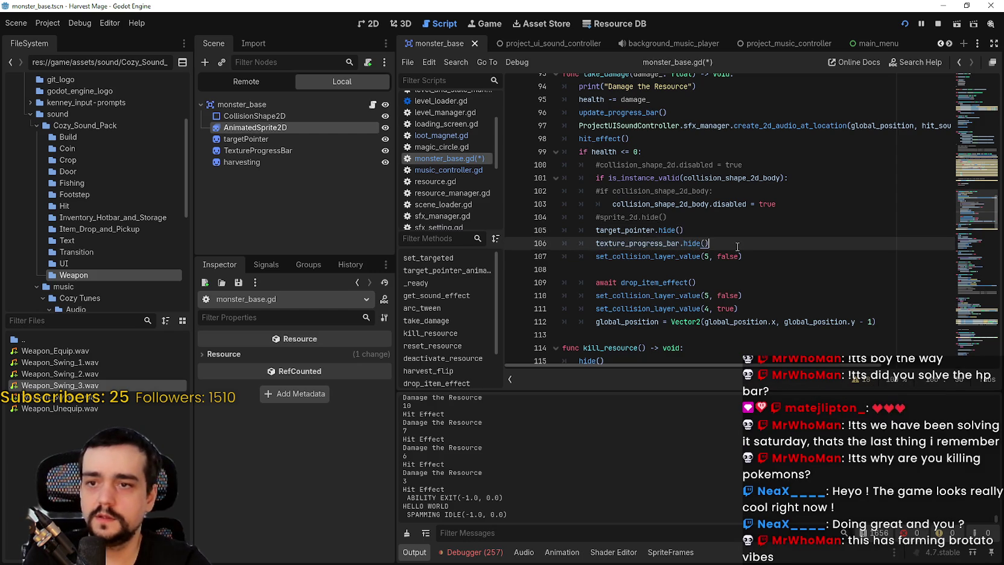
key(Return)
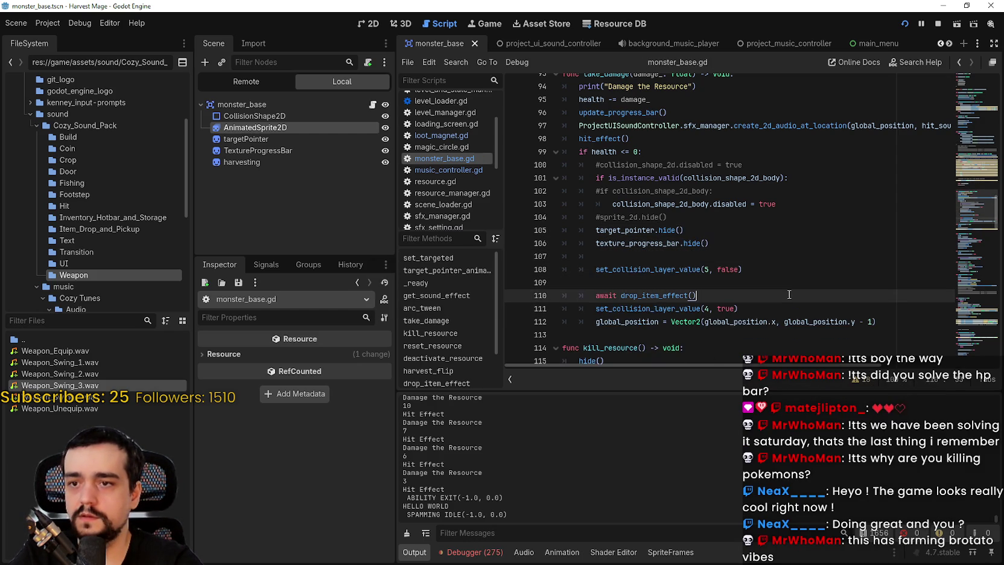
click(904, 23)
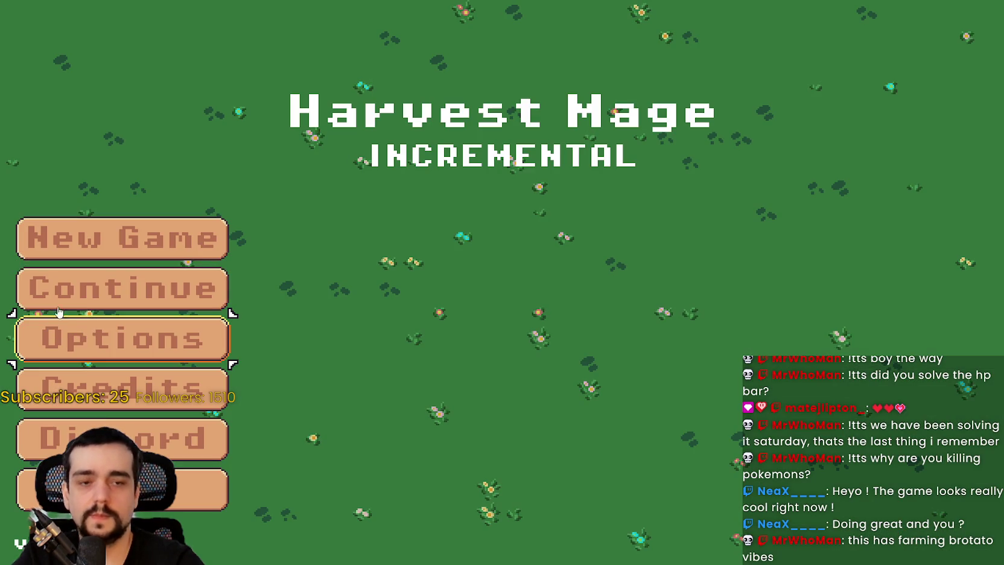
Continue the saved game, travel from the village to the flower field, and attack a rock monster
click(54, 293)
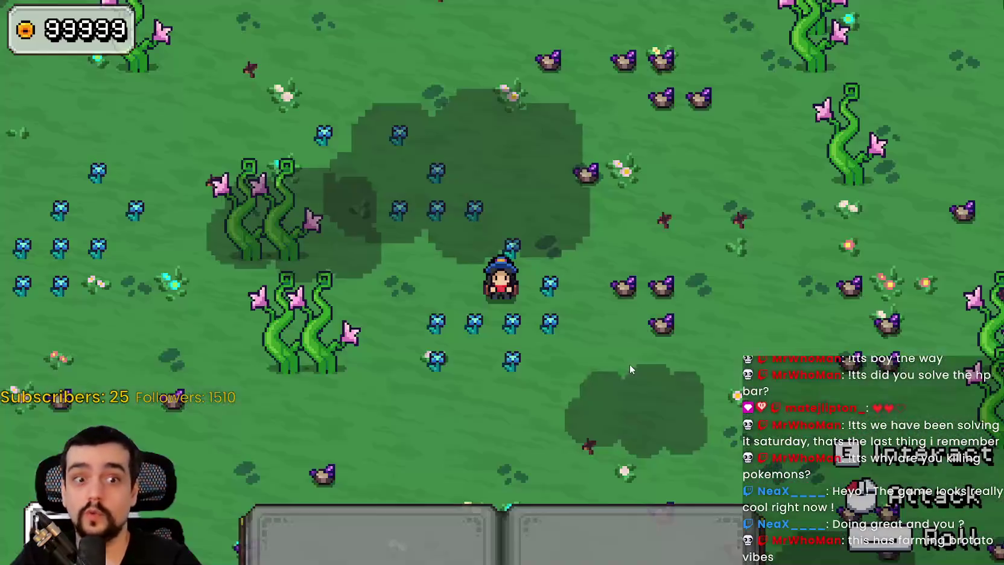
click(601, 338)
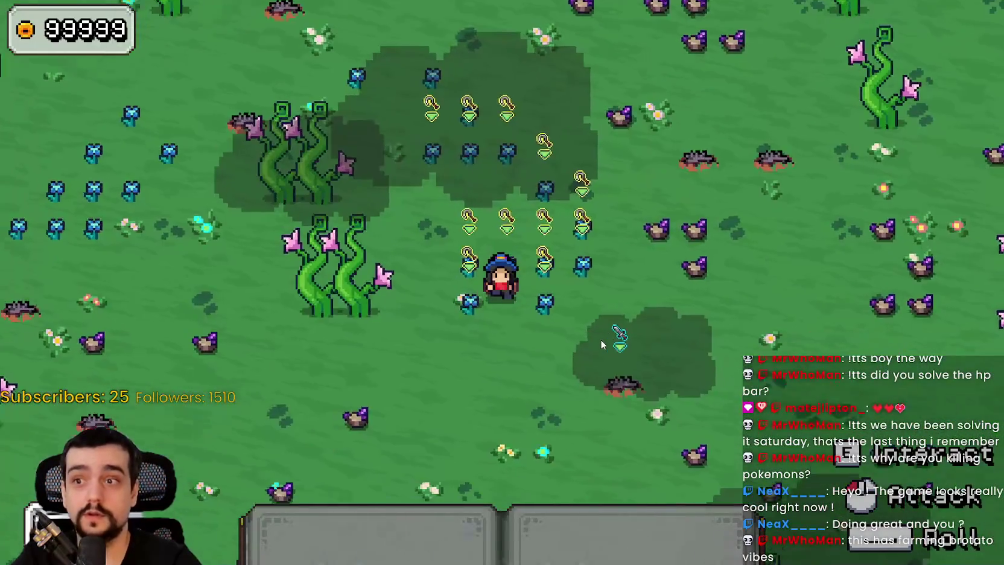
key(d)
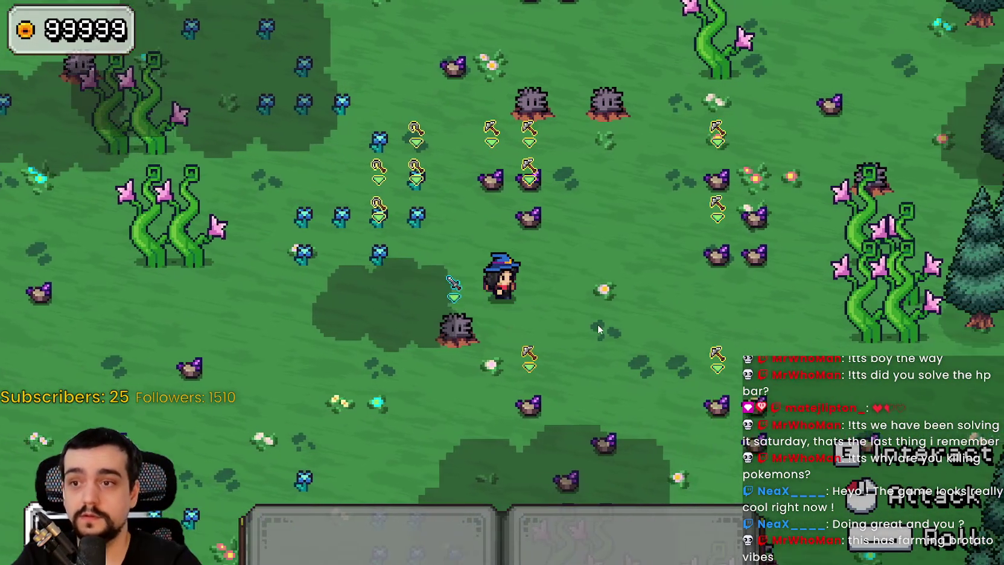
key(a)
key(s)
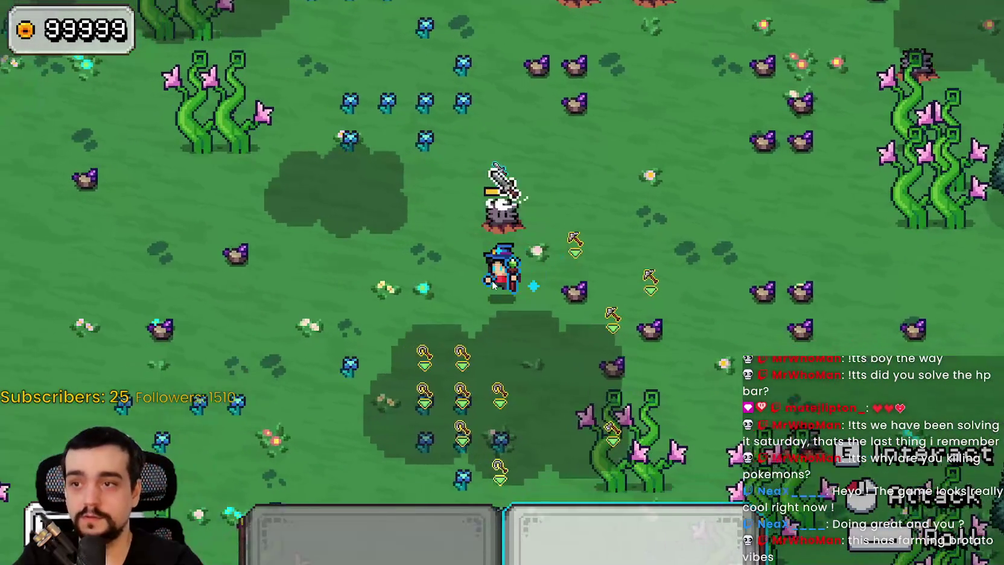
key(a)
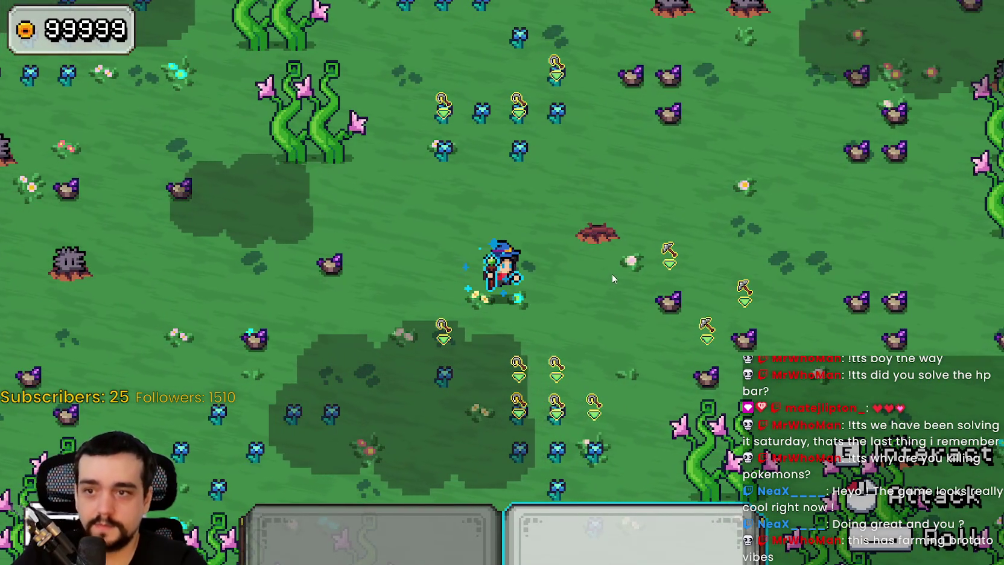
Pick up the dropped blue gem and walk into the next two rock monsters
key(w)
key(d)
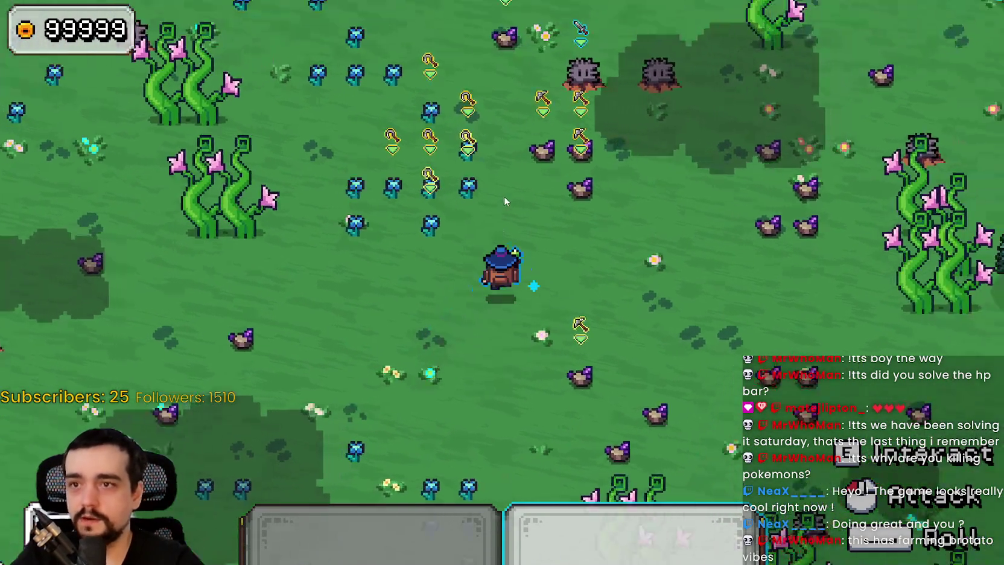
key(w)
key(d)
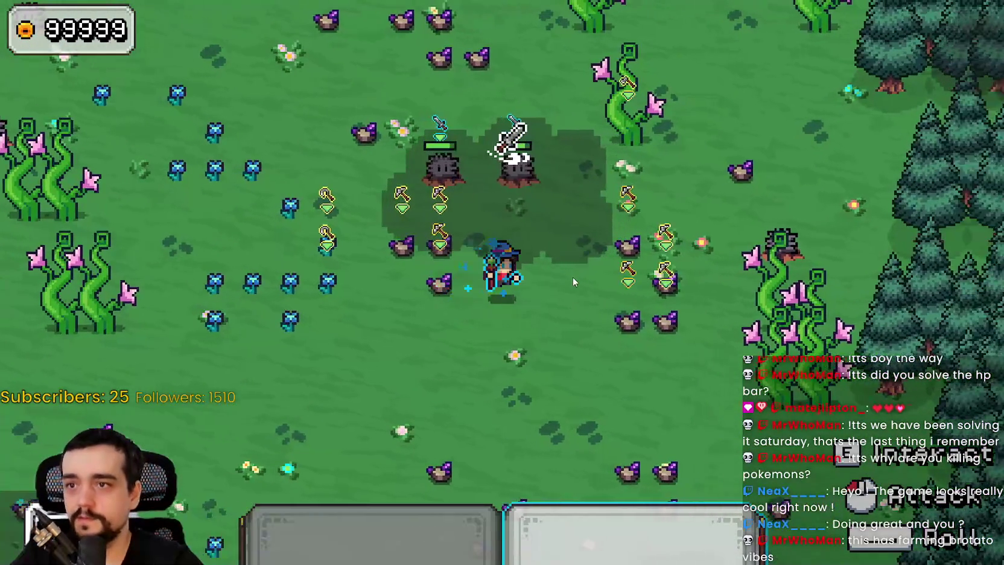
key(a)
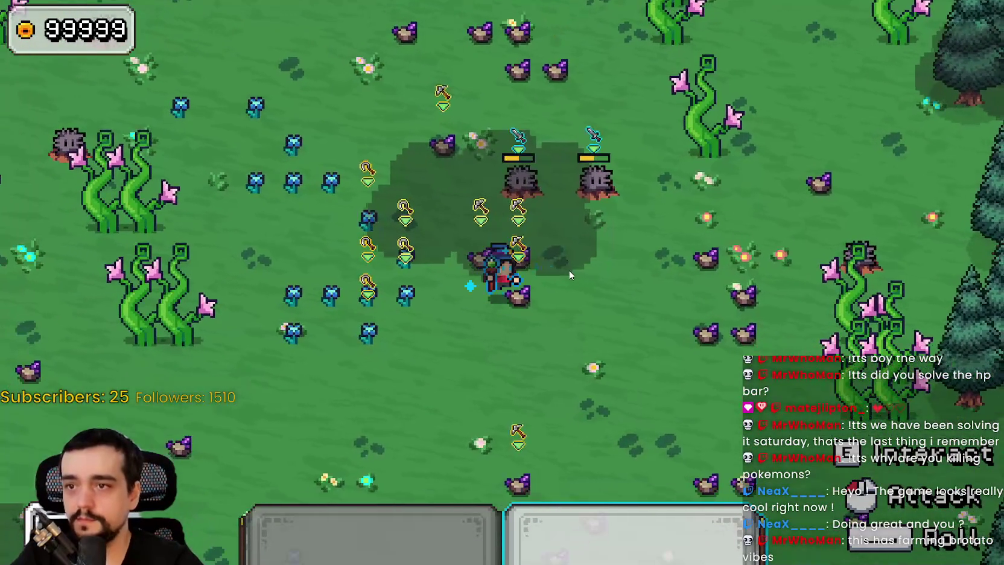
Roam the mage around the field after destroying the rocks
key(d)
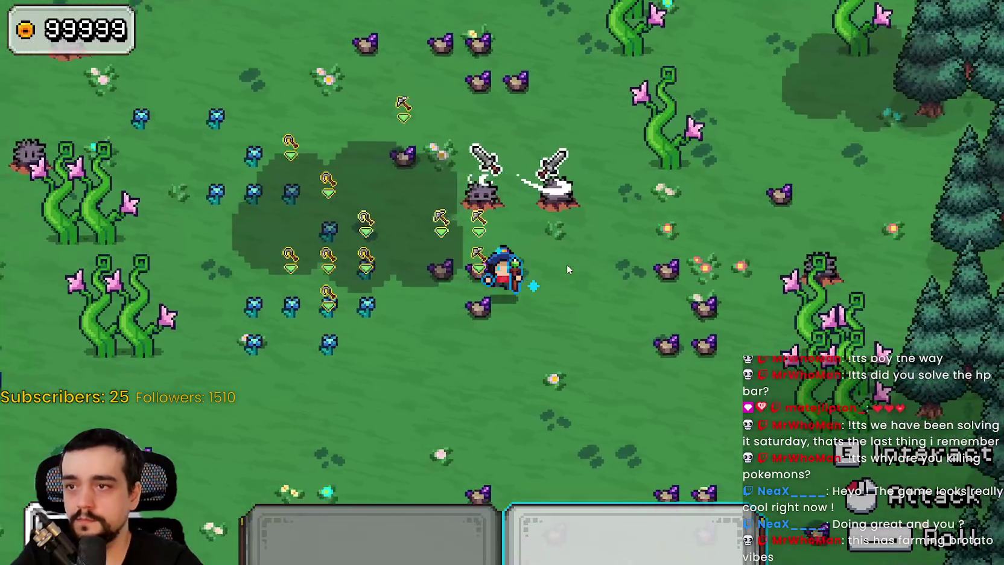
key(w)
key(a)
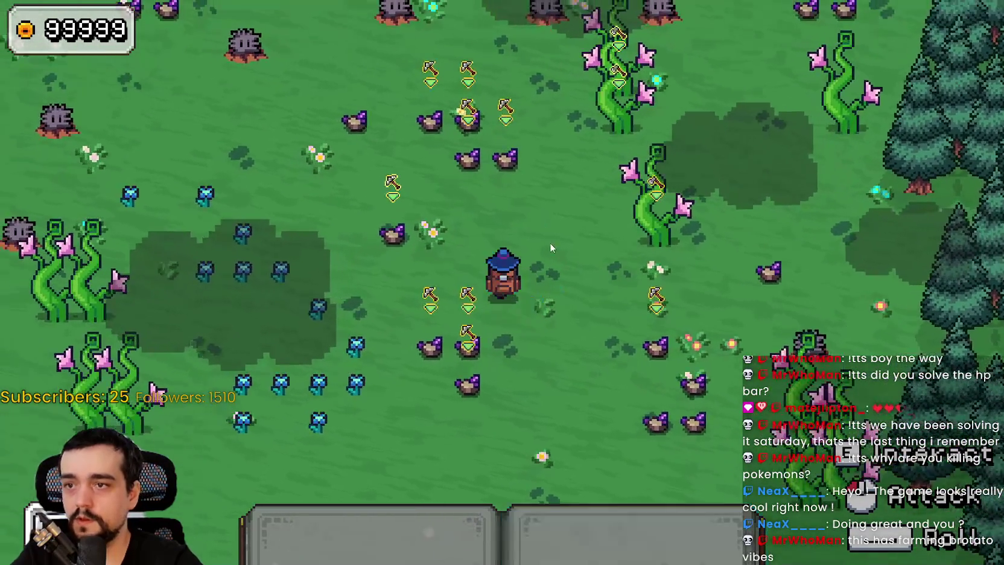
key(w)
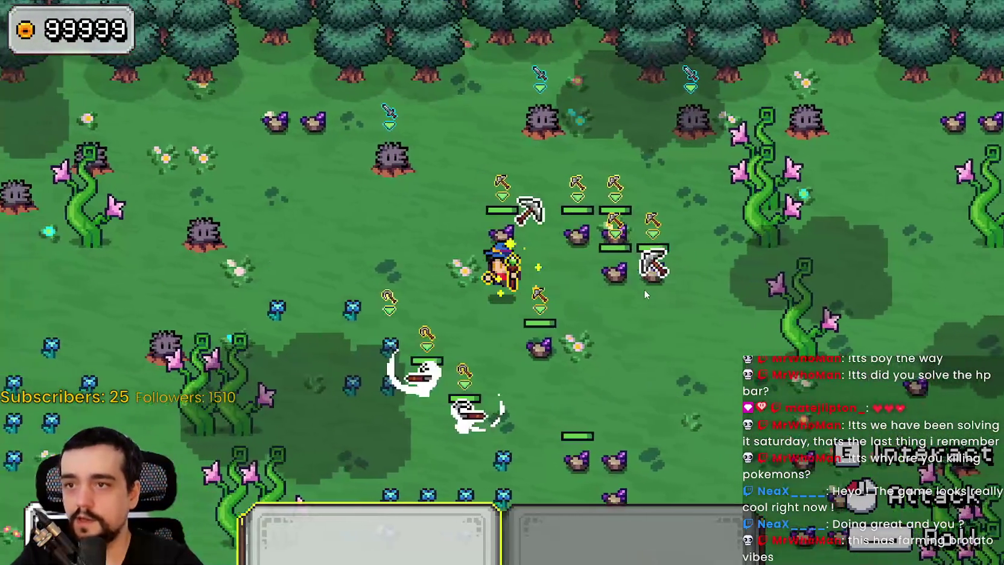
key(s)
key(d)
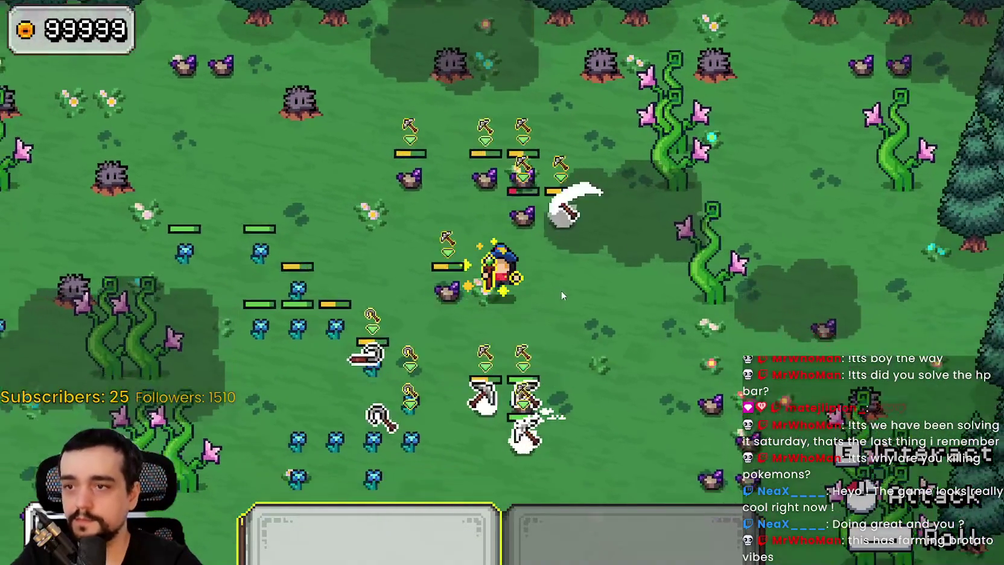
key(w)
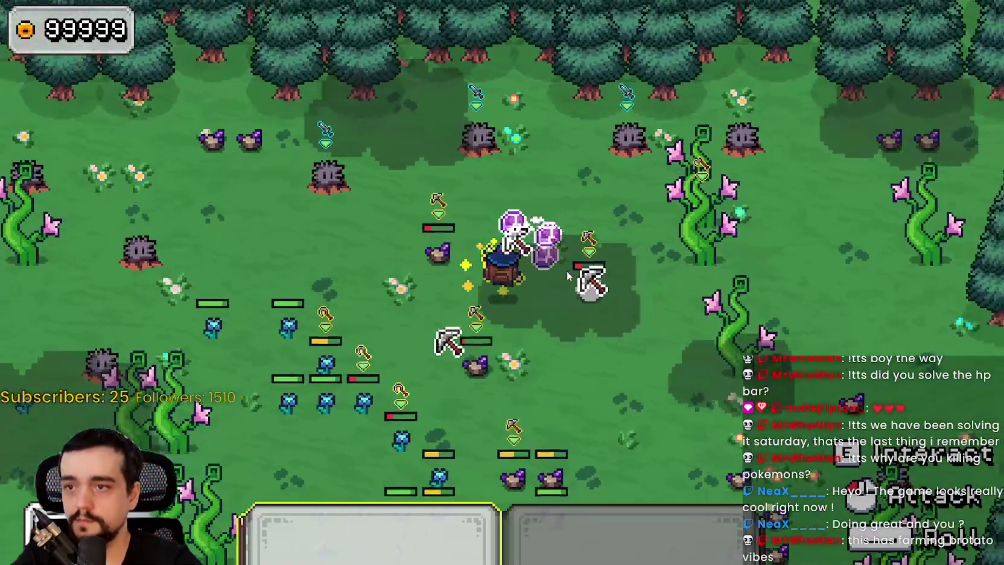
key(s)
key(a)
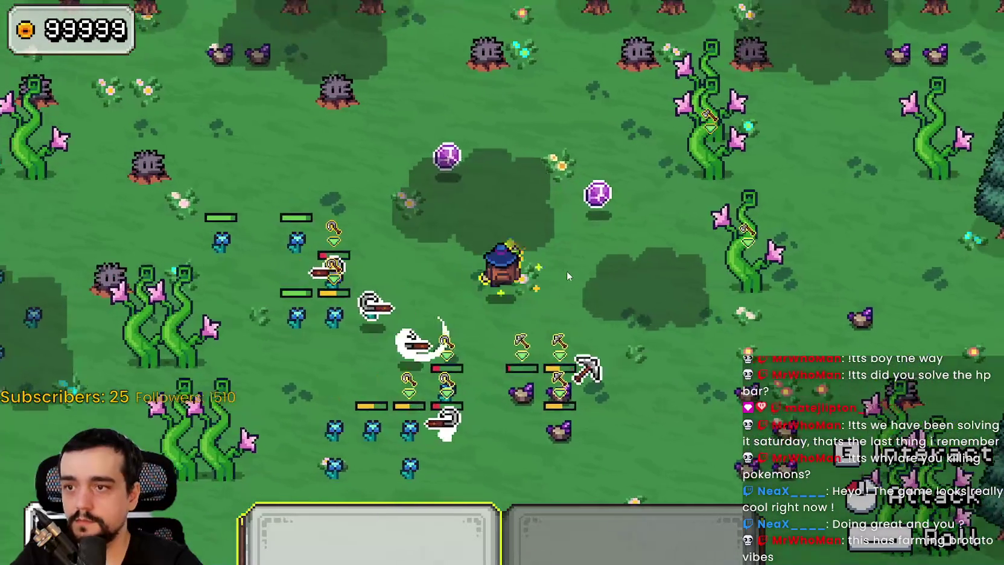
key(s)
key(a)
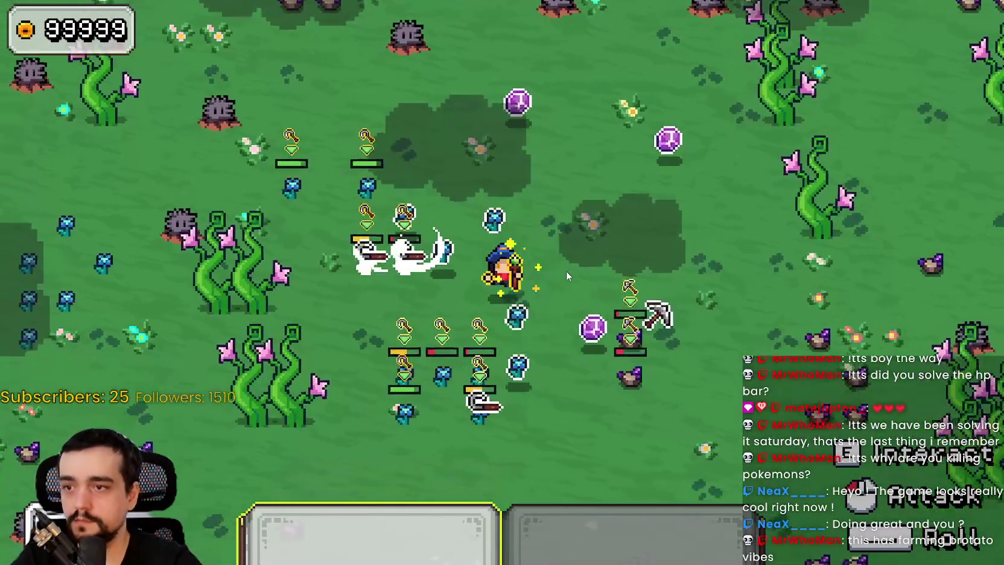
key(s)
key(d)
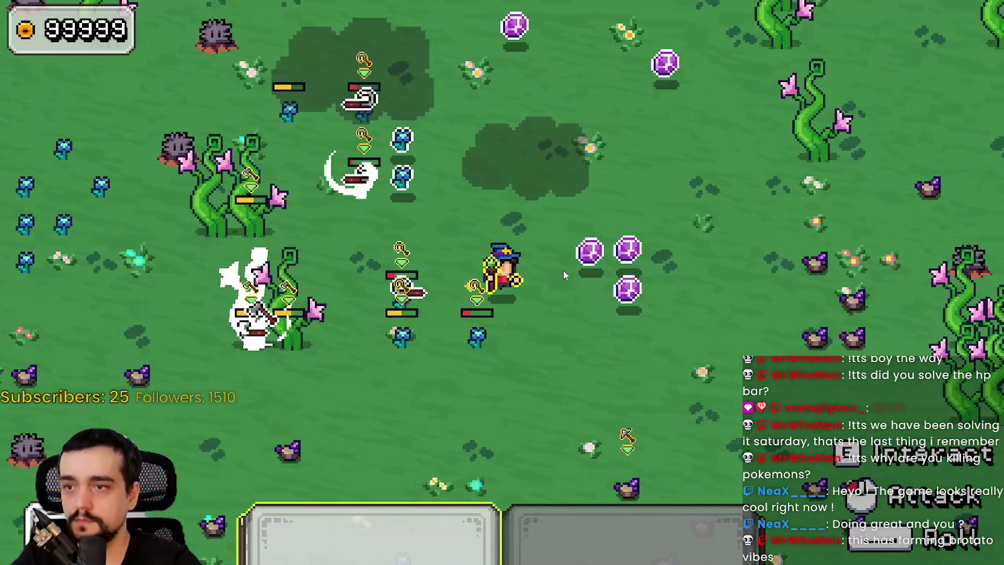
key(w)
key(a)
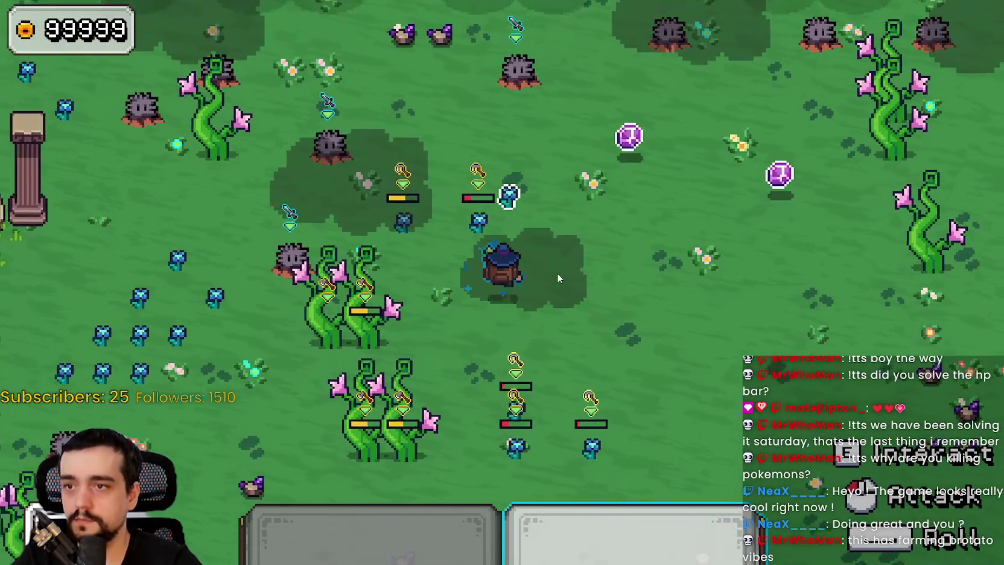
key(w)
key(d)
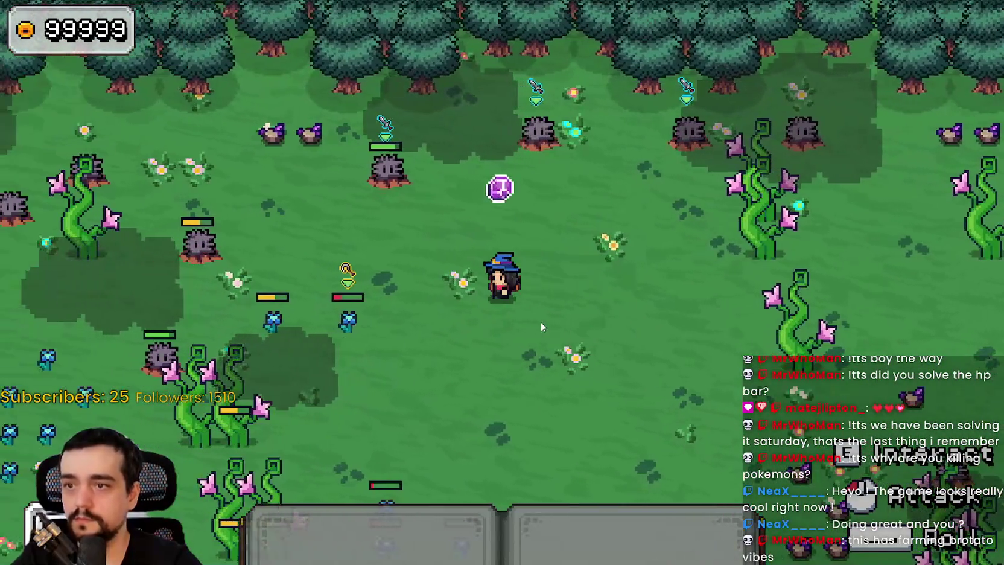
Walk the mage past the stone columns and forest, then swing the tool at nearby enemies
key(s)
key(a)
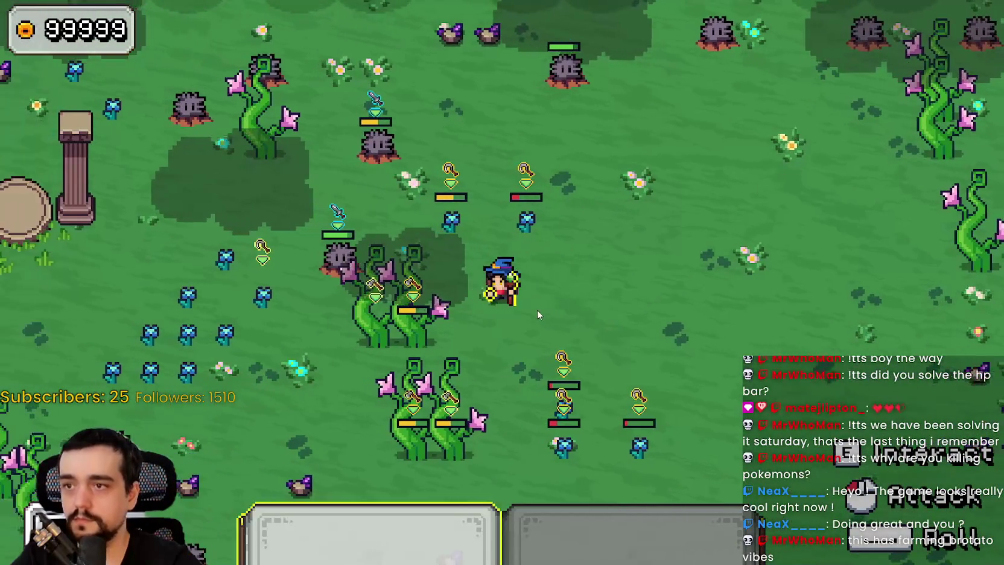
key(w)
key(a)
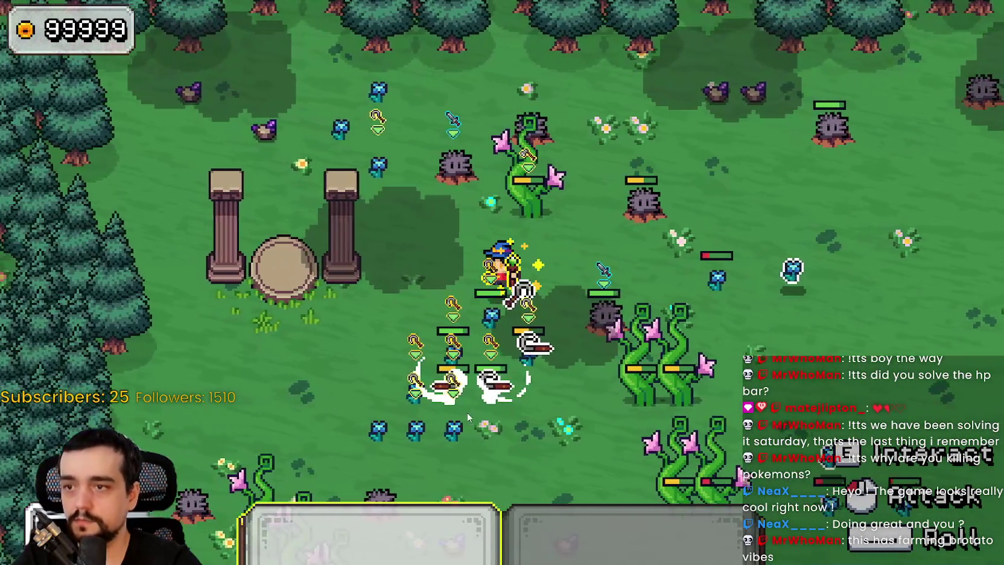
key(s)
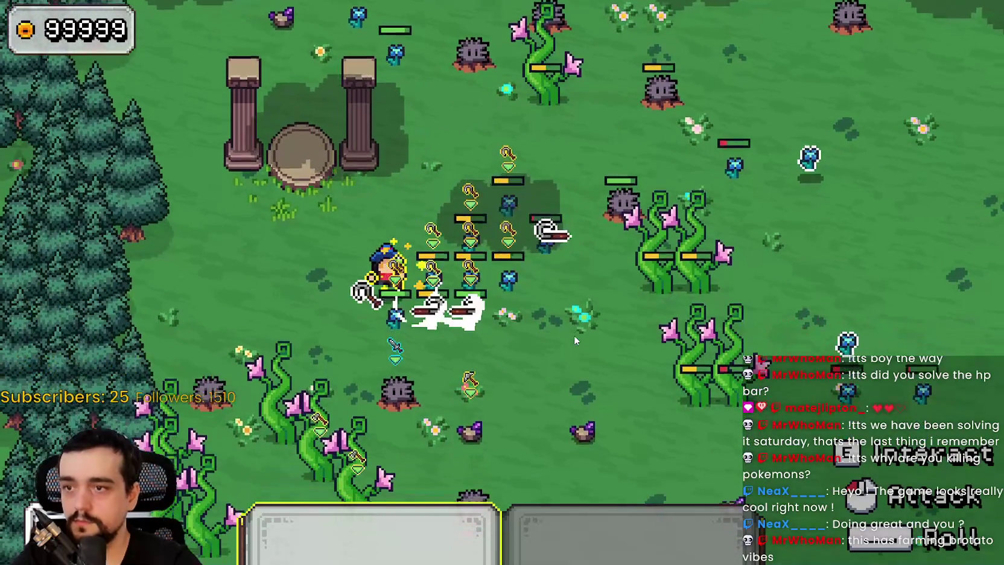
key(s)
key(d)
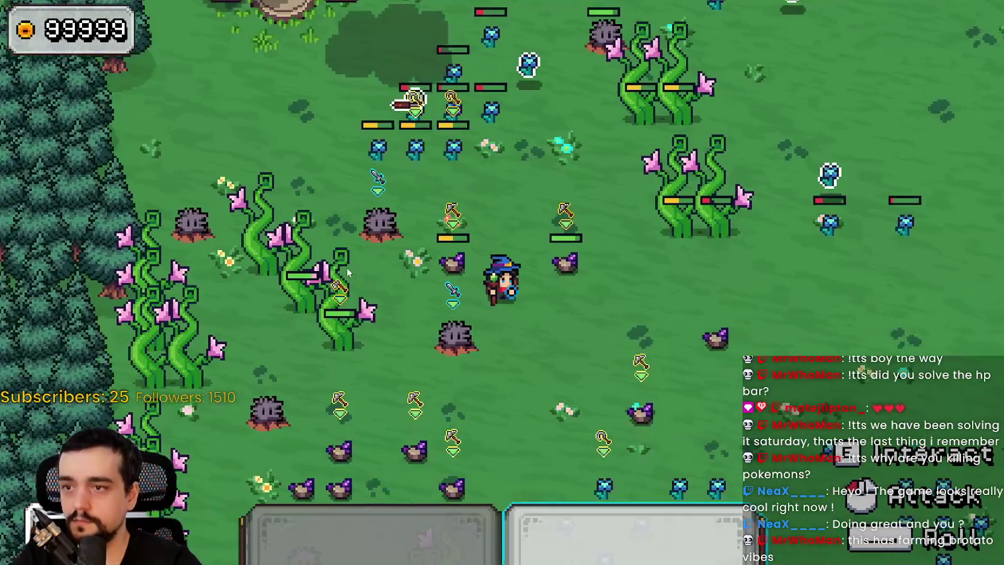
key(s)
key(a)
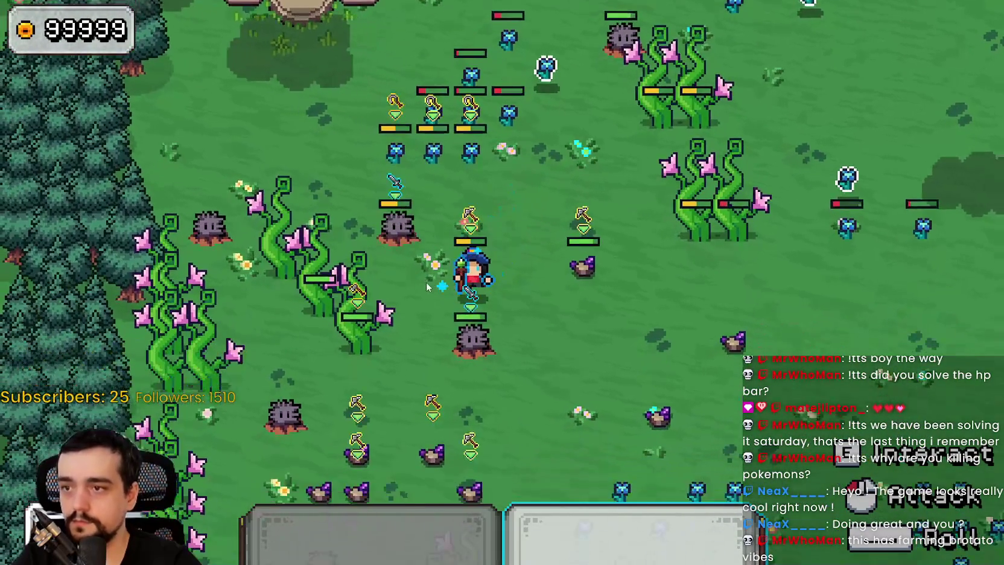
key(s)
key(a)
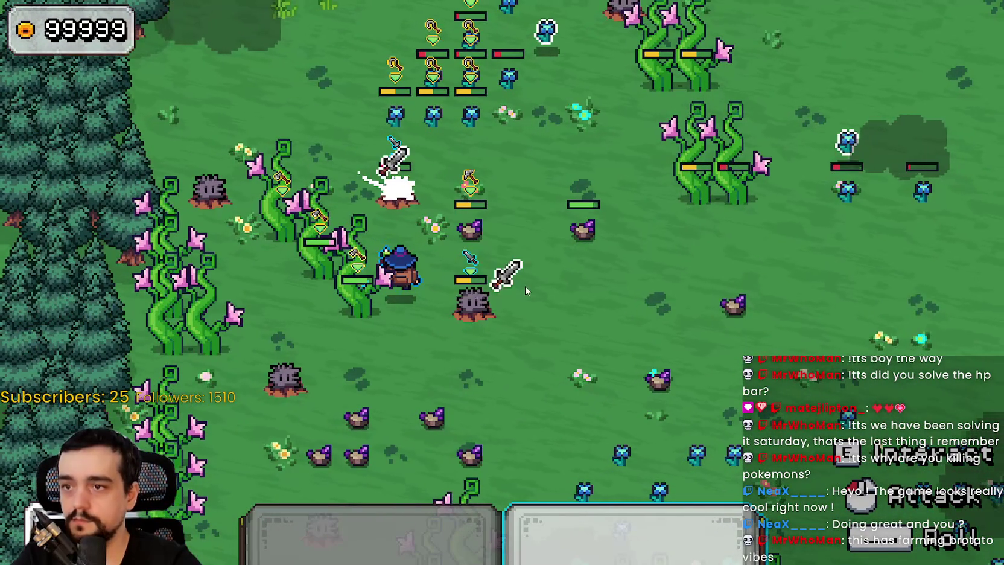
key(w)
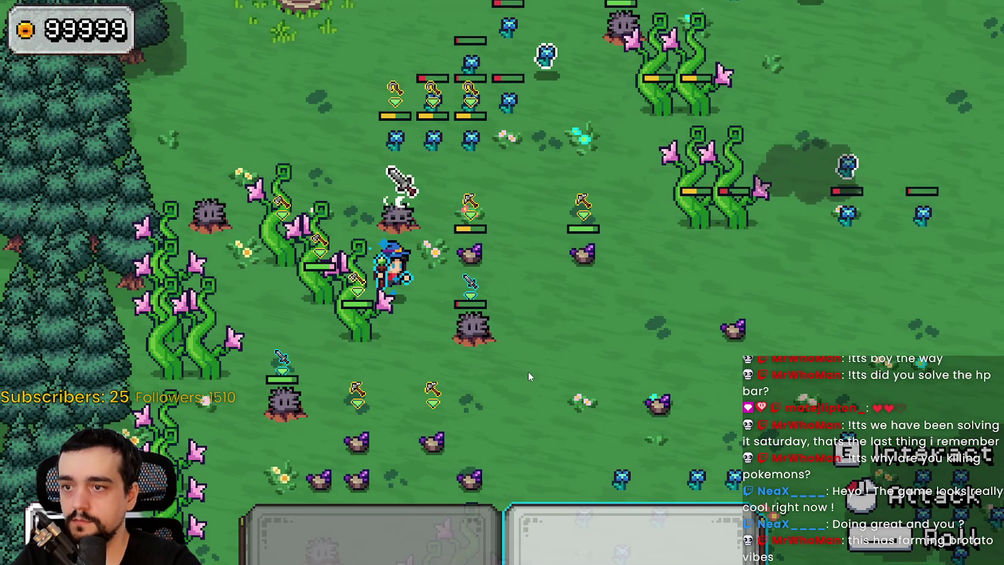
key(s)
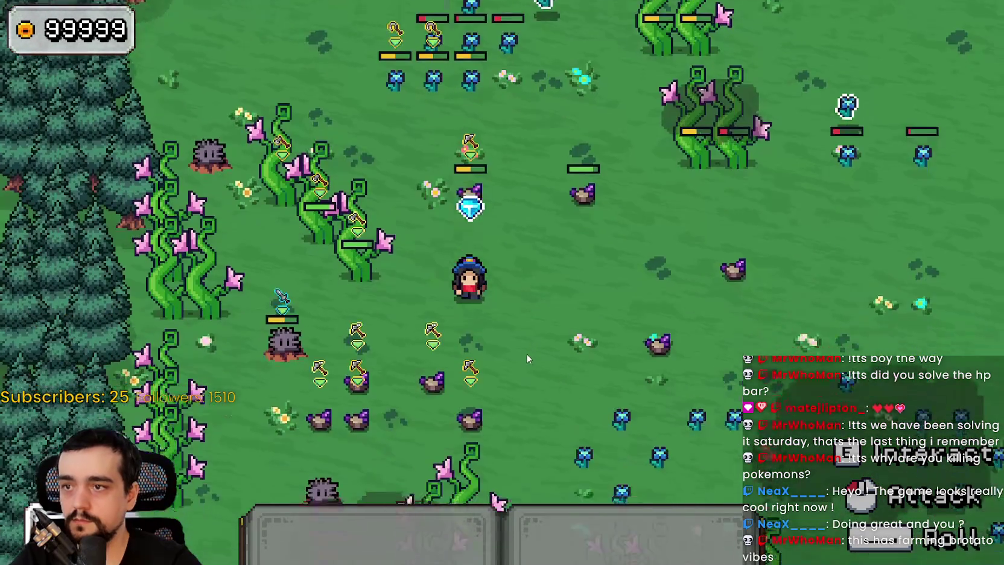
key(d)
key(w)
key(d)
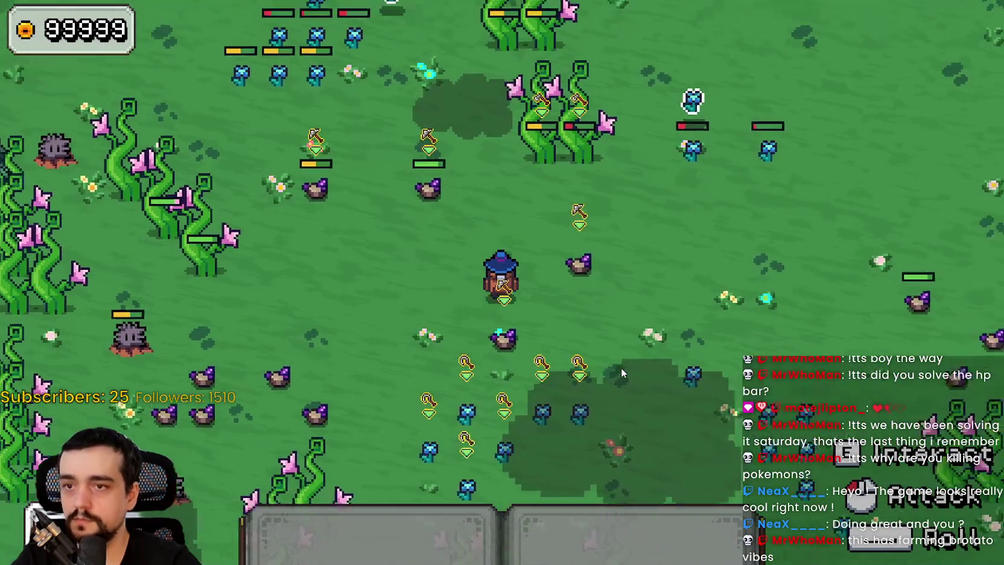
key(w)
key(d)
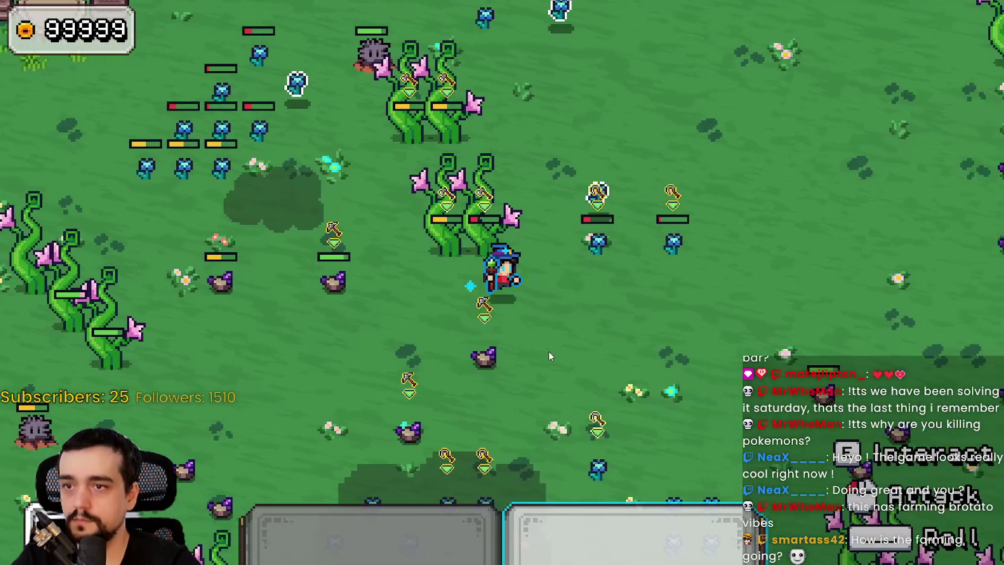
key(1)
click(524, 327)
Steer the mage around the pillars and trees across the field
key(w)
key(a)
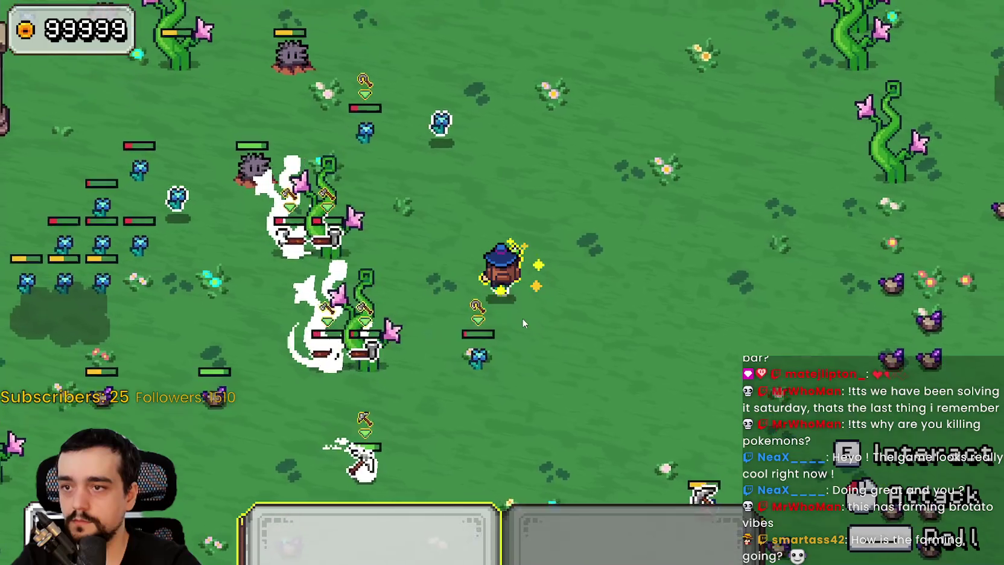
key(s)
key(a)
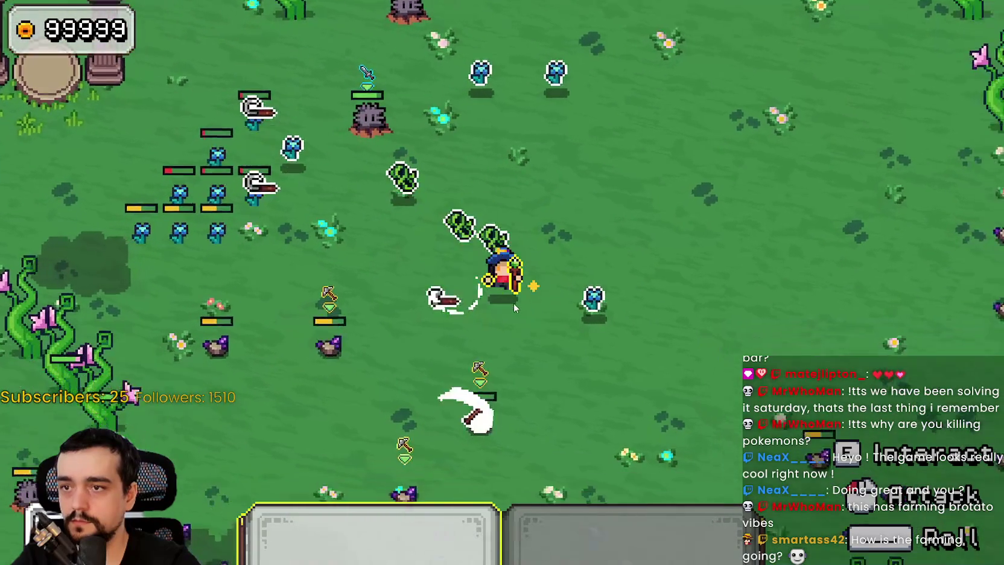
key(w)
key(d)
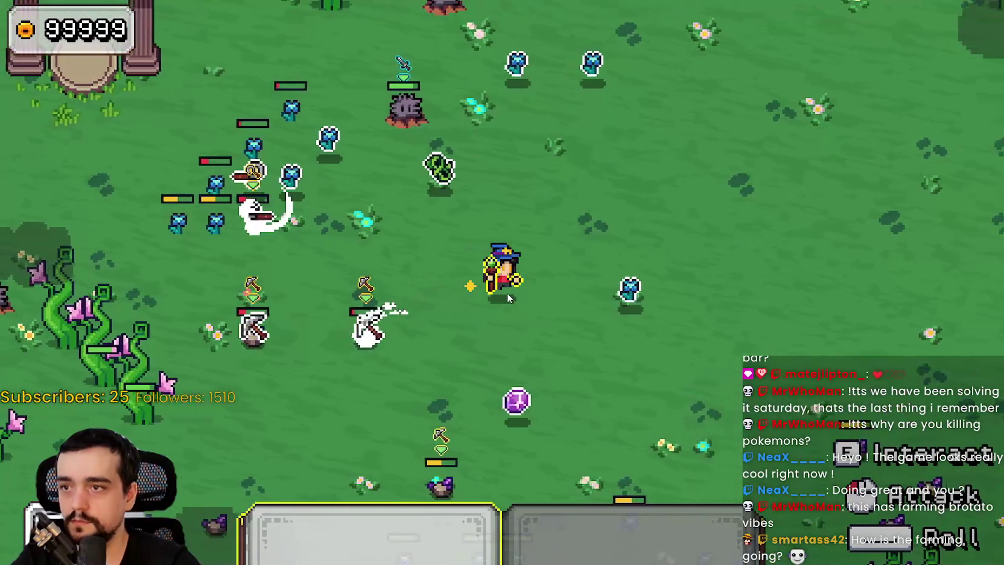
key(s)
key(a)
key(w)
key(a)
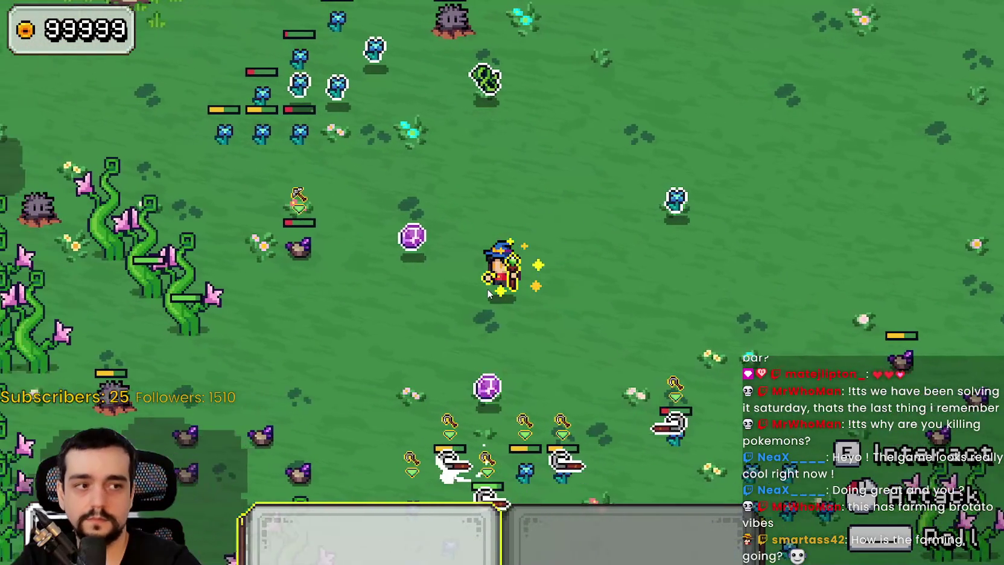
key(w)
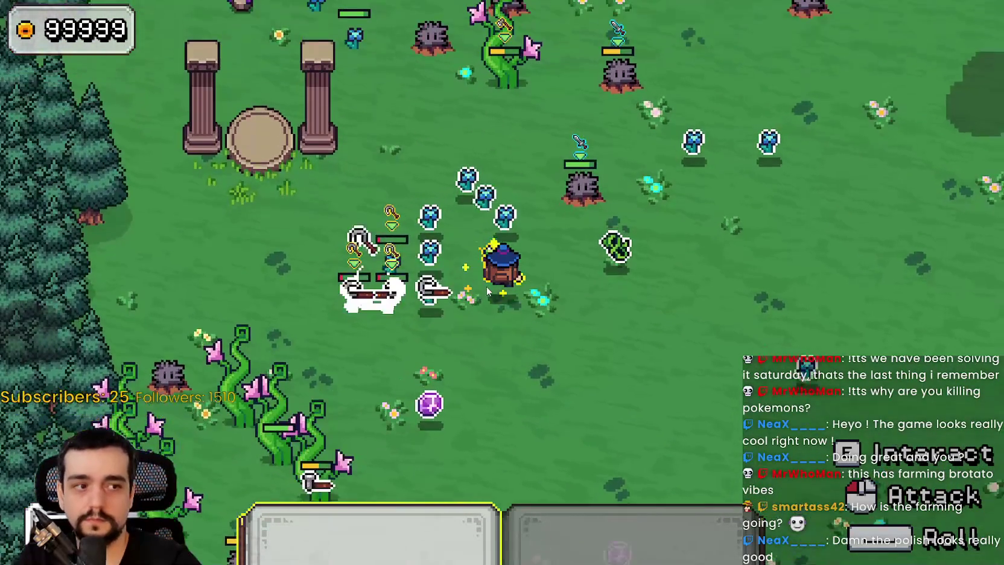
key(d)
key(s)
key(d)
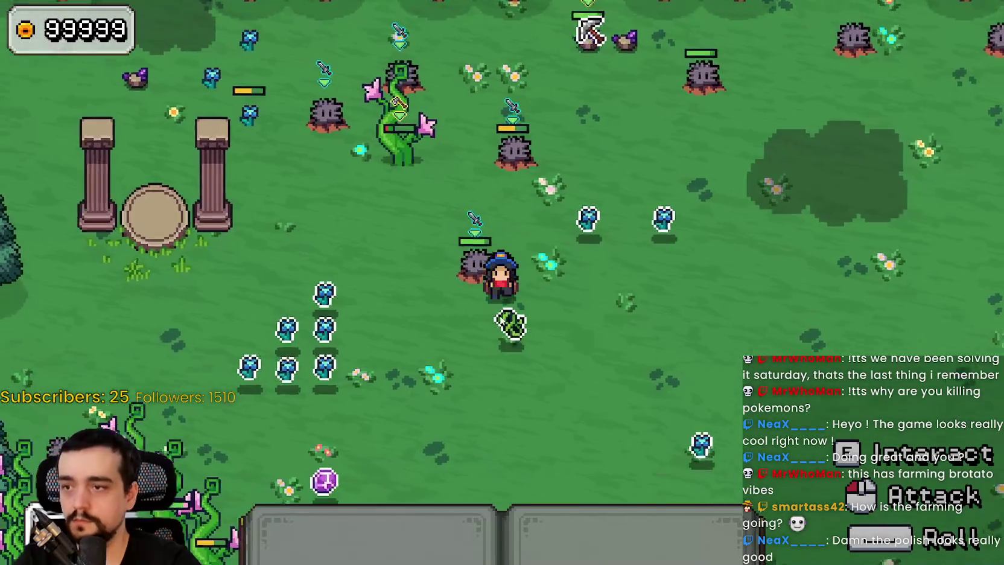
key(a)
key(s)
key(d)
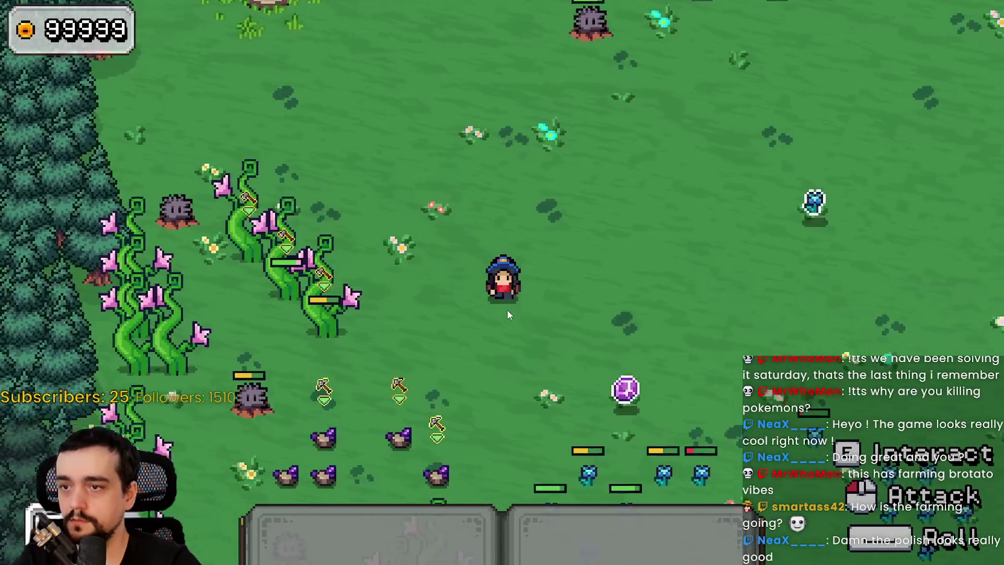
key(s)
key(d)
key(1)
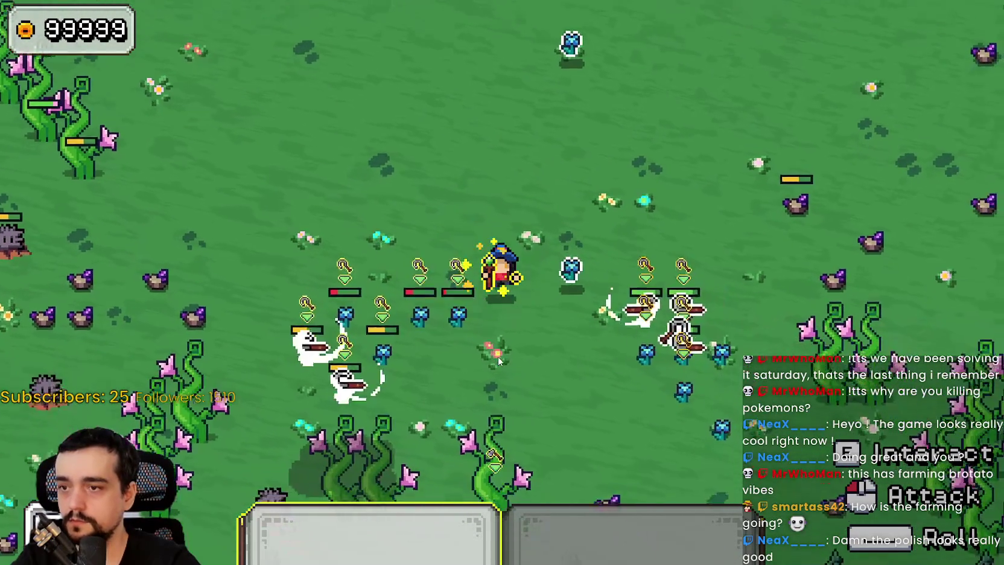
key(s)
key(d)
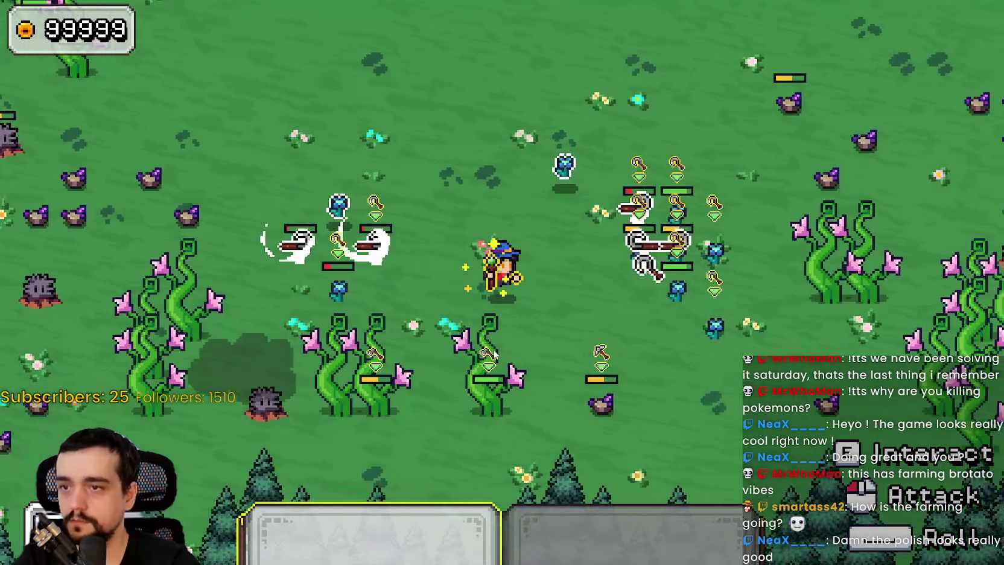
key(a)
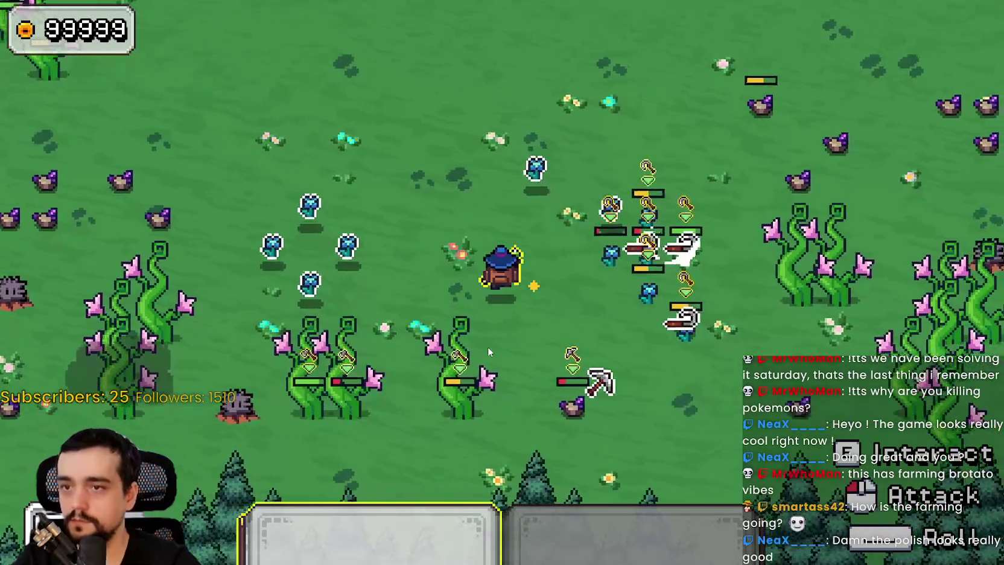
key(w)
key(a)
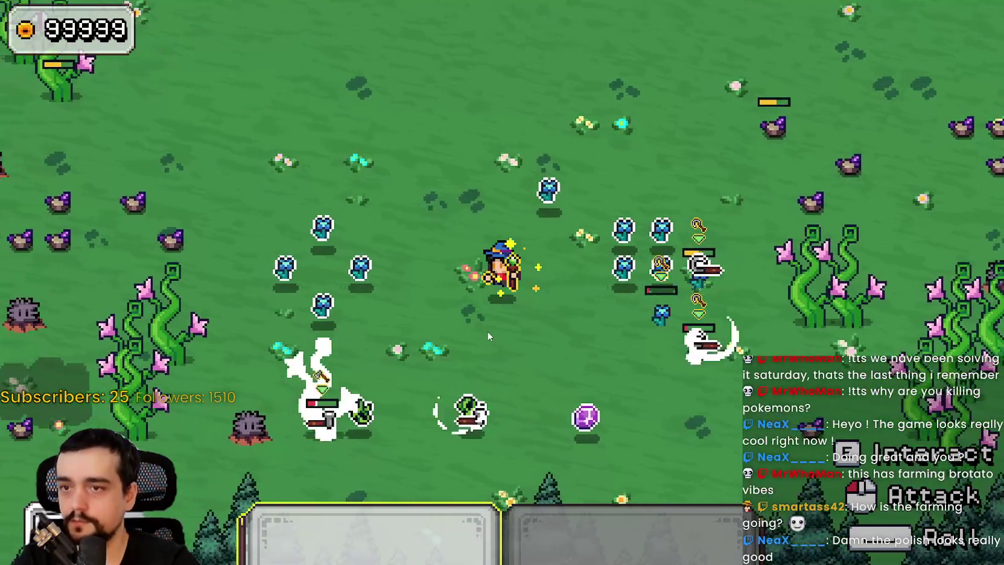
key(s)
key(d)
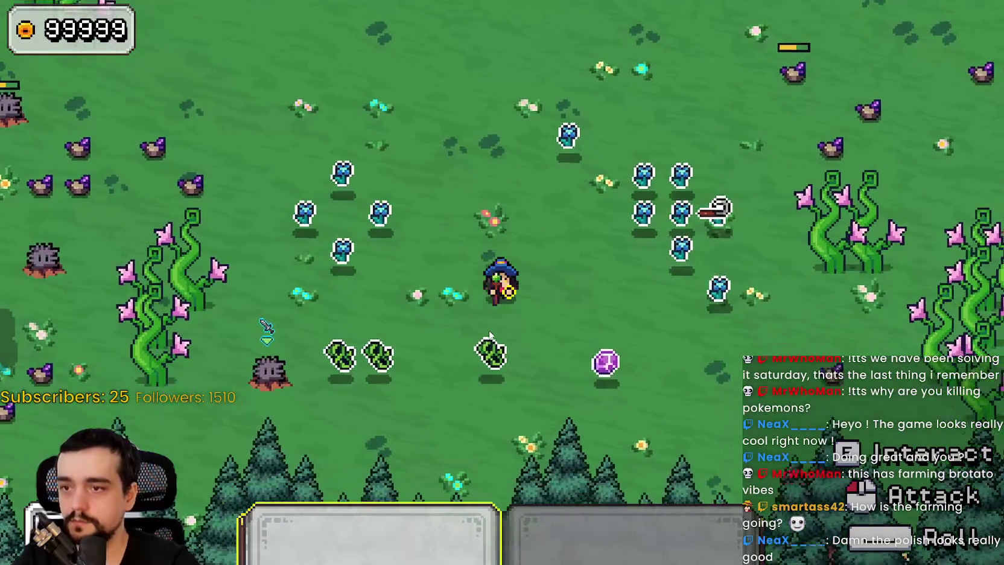
key(s)
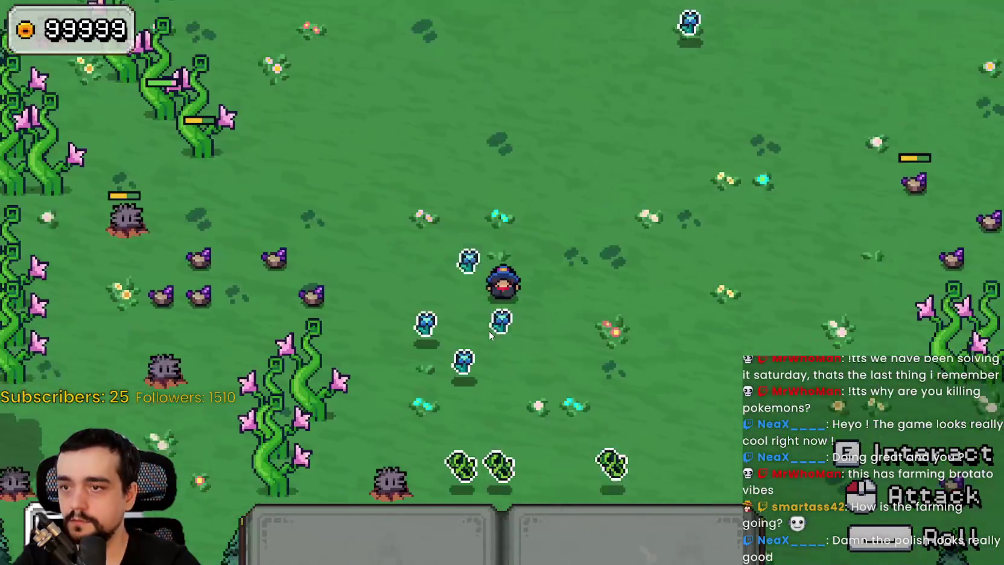
Attack the rock monster beside the mage until it dies
key(d)
key(a)
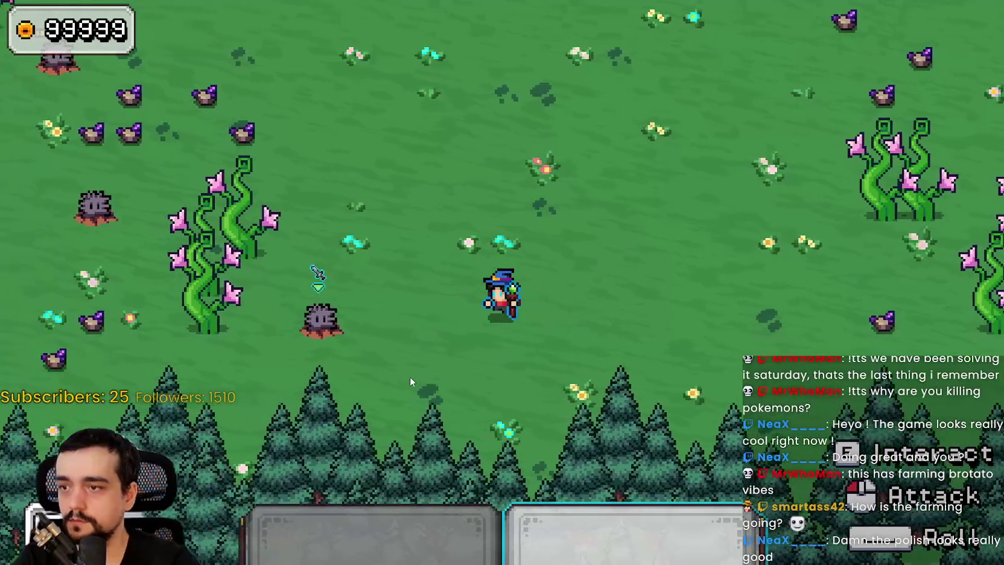
click(424, 353)
key(s)
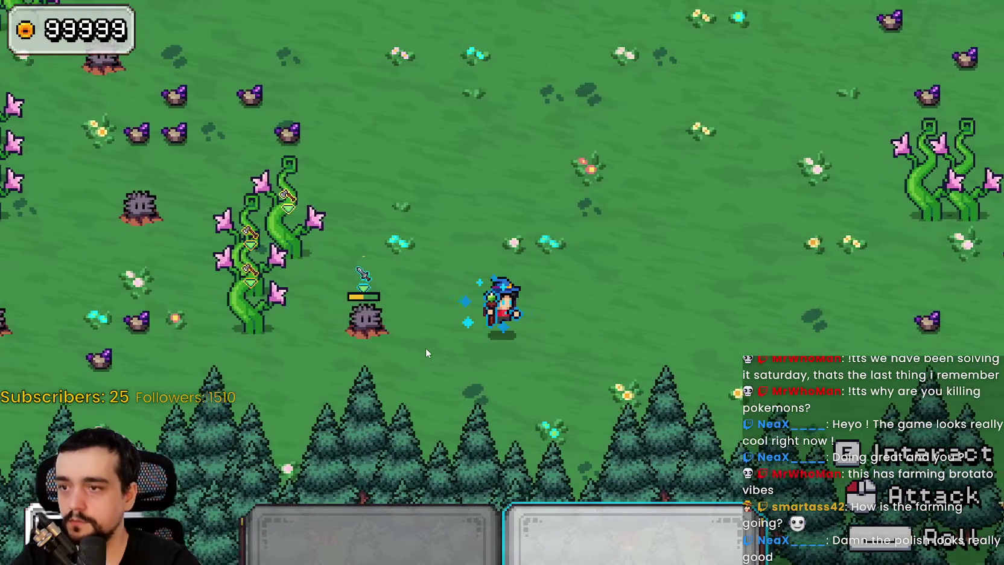
key(a)
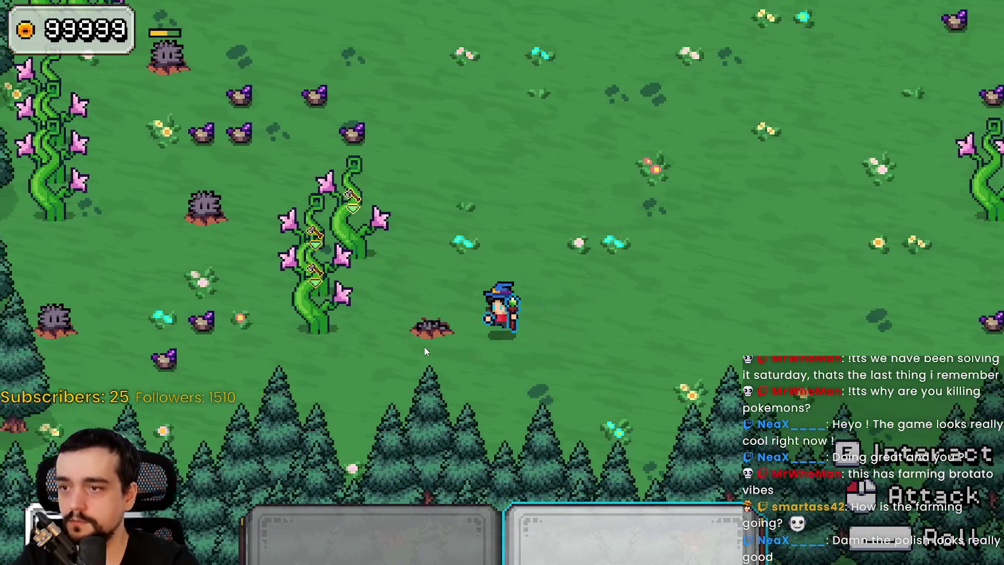
Walk the mage up past the vines toward the pillars and trees
key(w)
key(a)
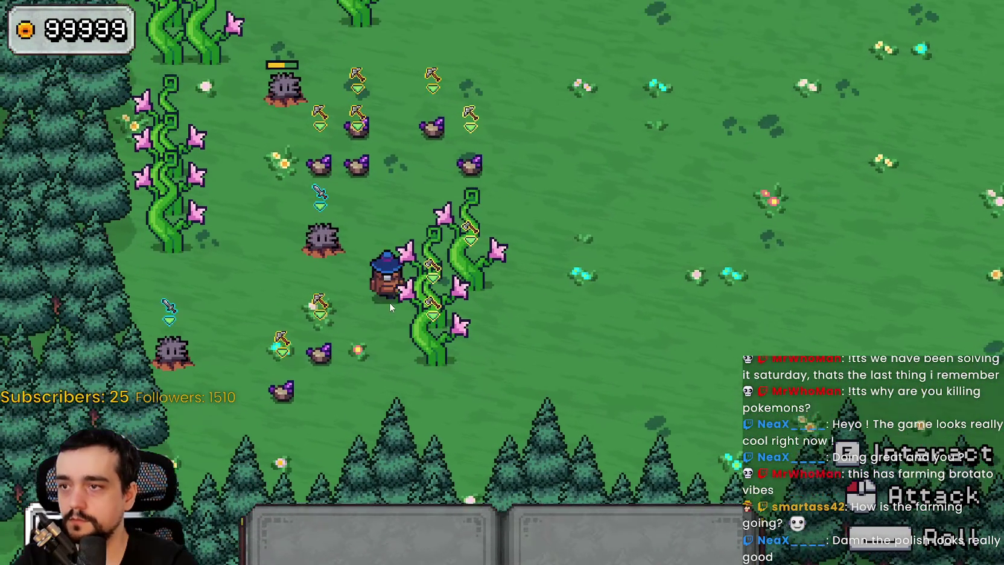
key(w)
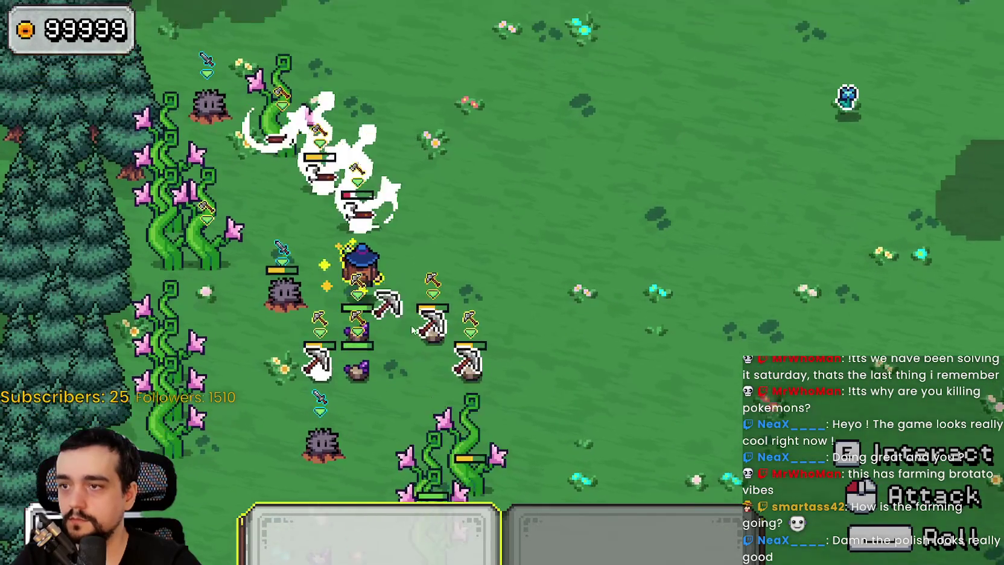
key(d)
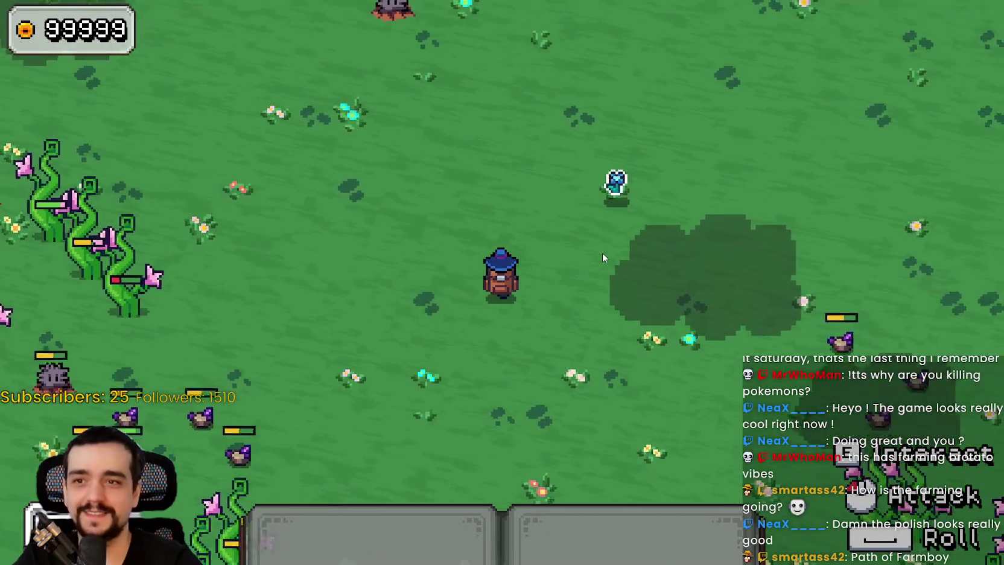
key(w)
key(a)
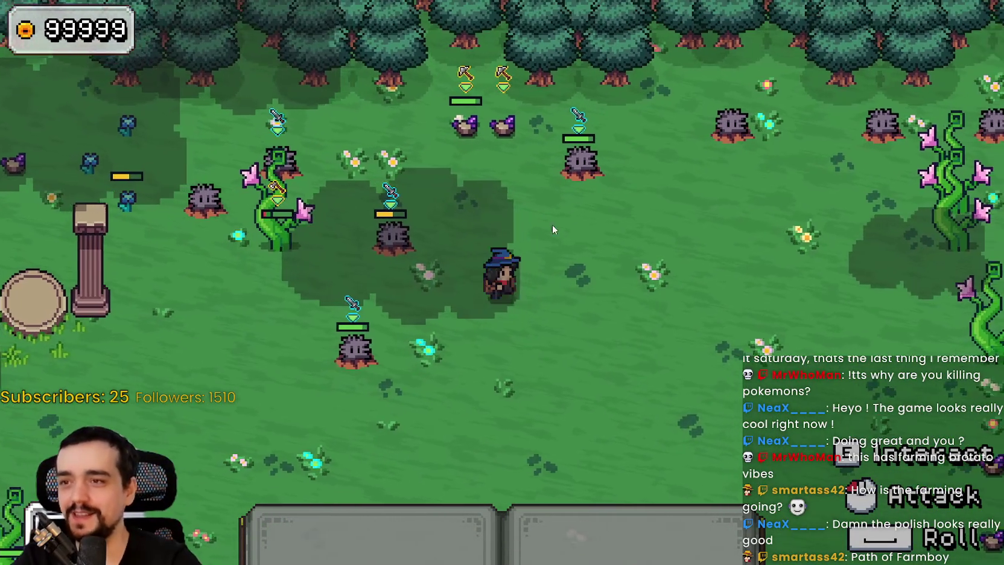
key(s)
key(d)
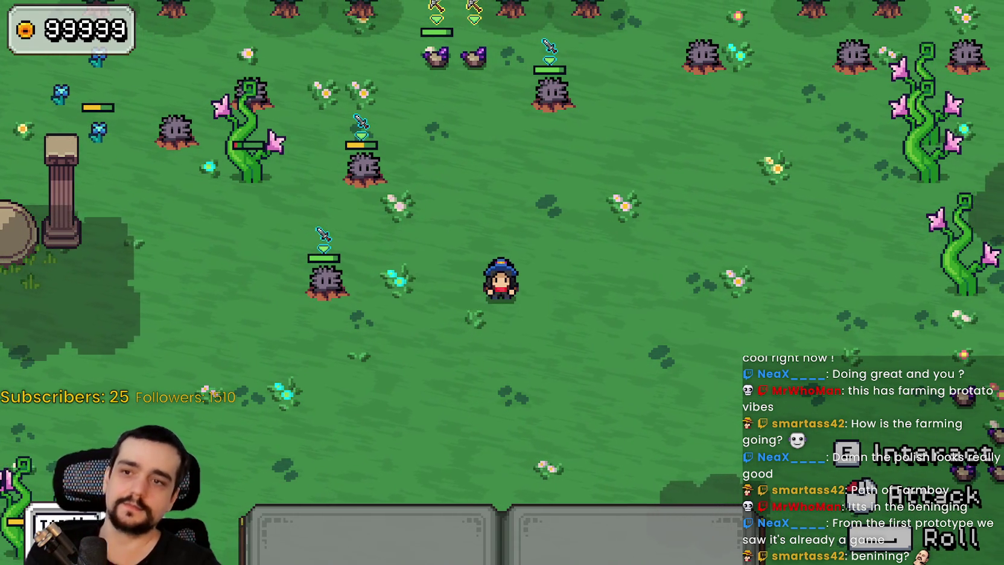
Walk the mage around the field down to the forest edge
key(d)
key(w)
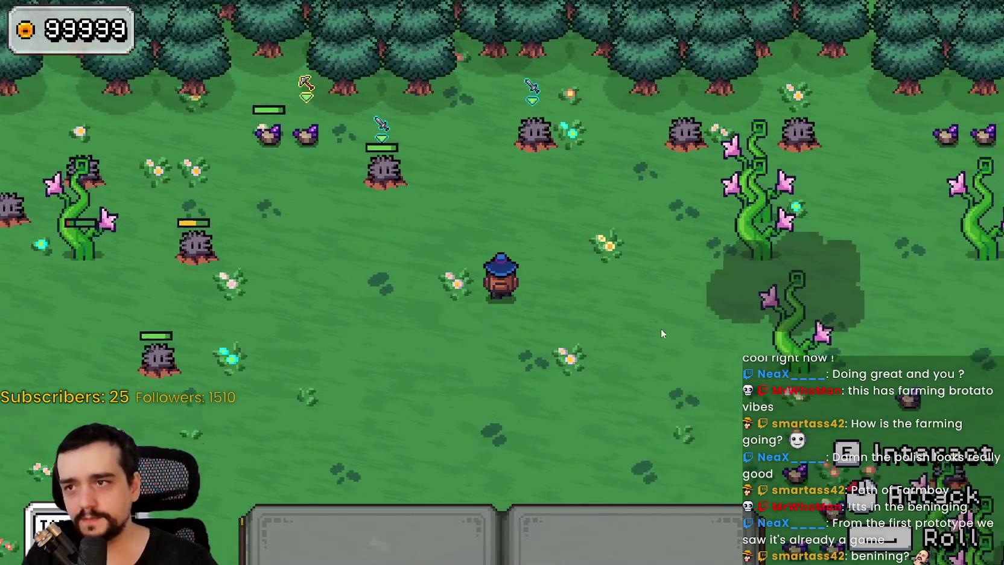
key(a)
key(s)
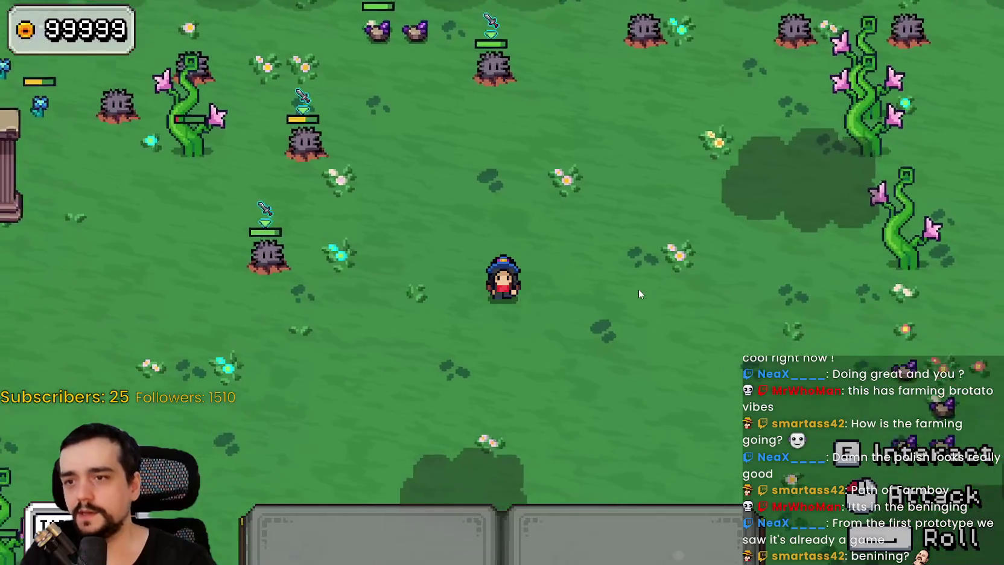
key(w)
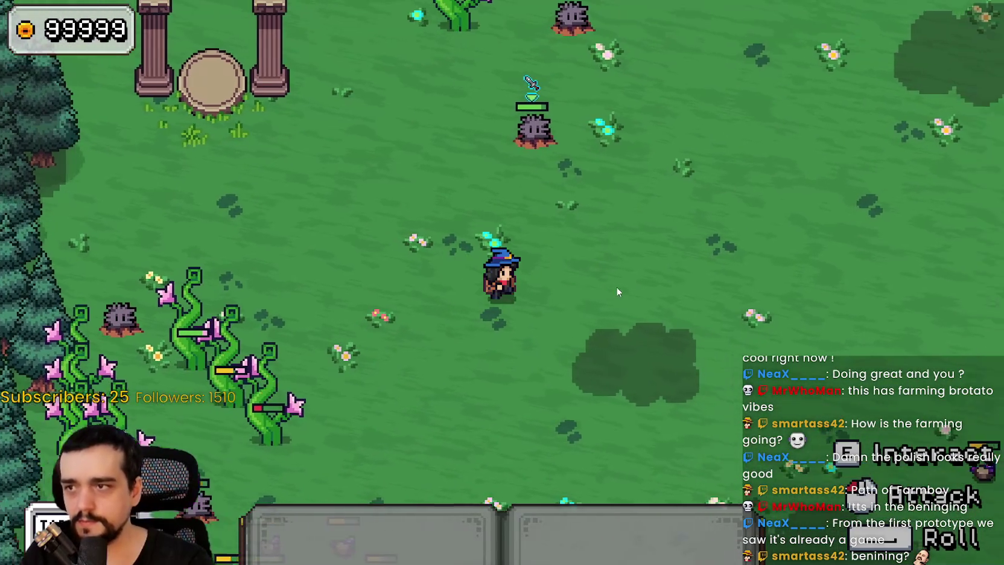
key(d)
key(d)
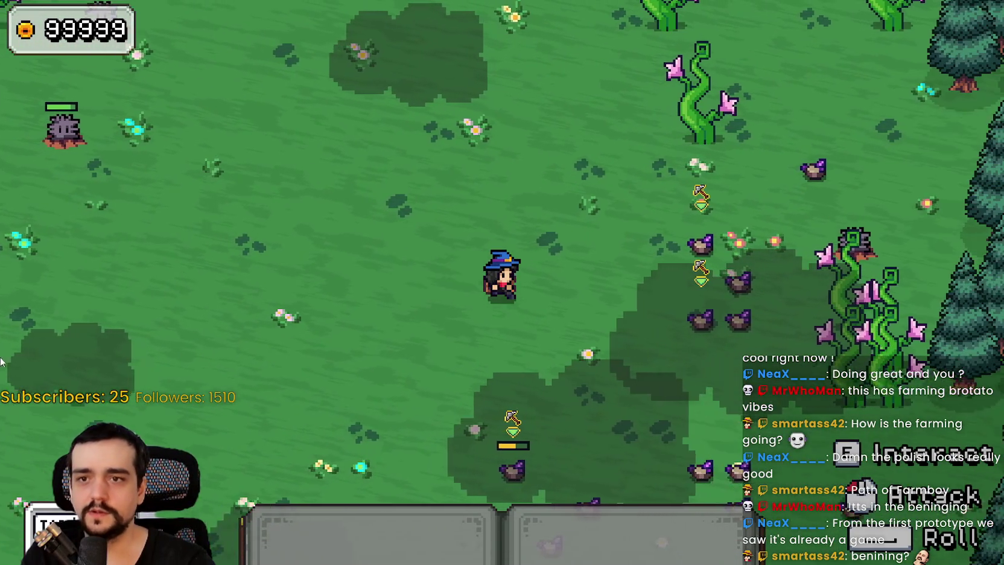
key(w)
key(w)
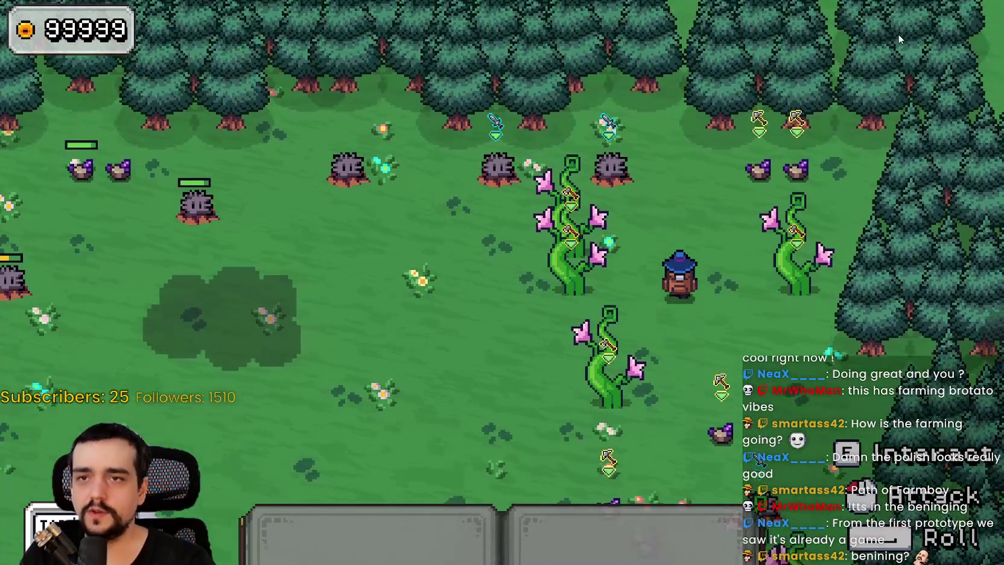
key(a)
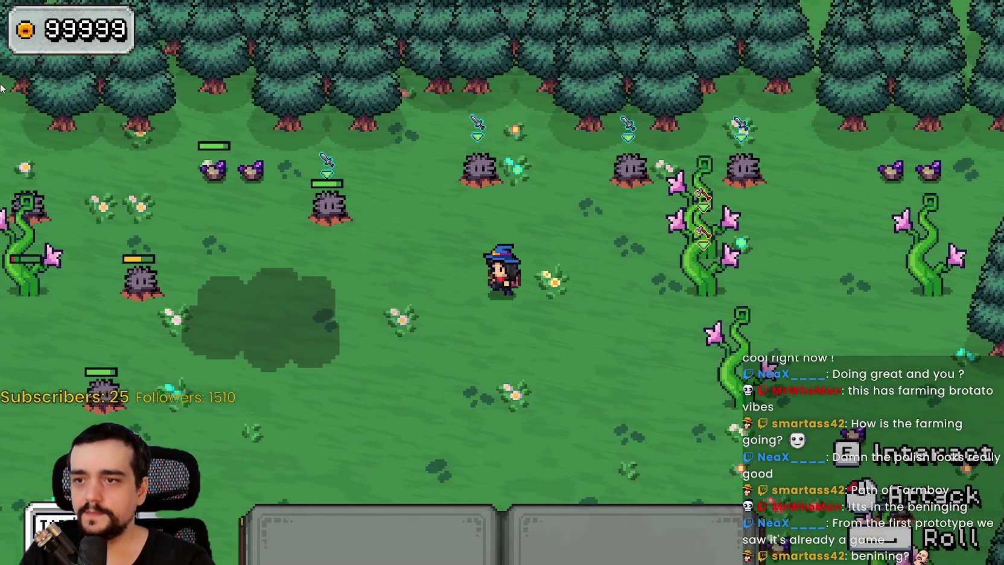
key(a)
key(s)
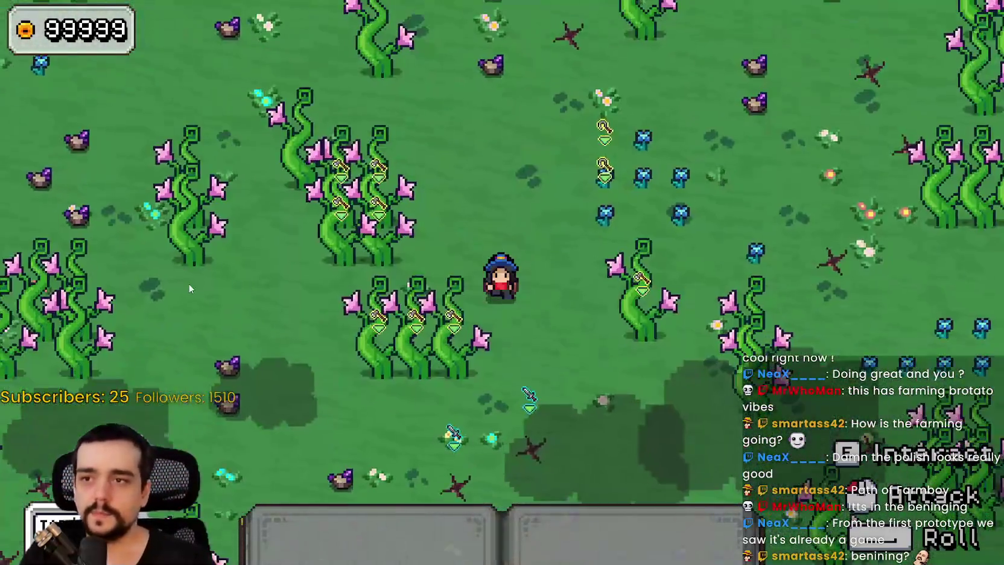
key(s)
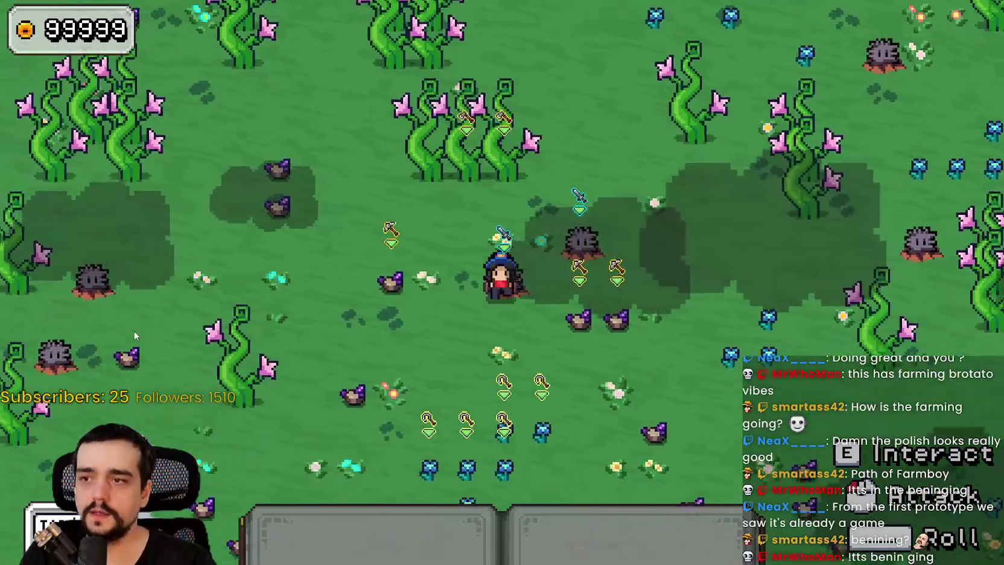
key(s)
key(d)
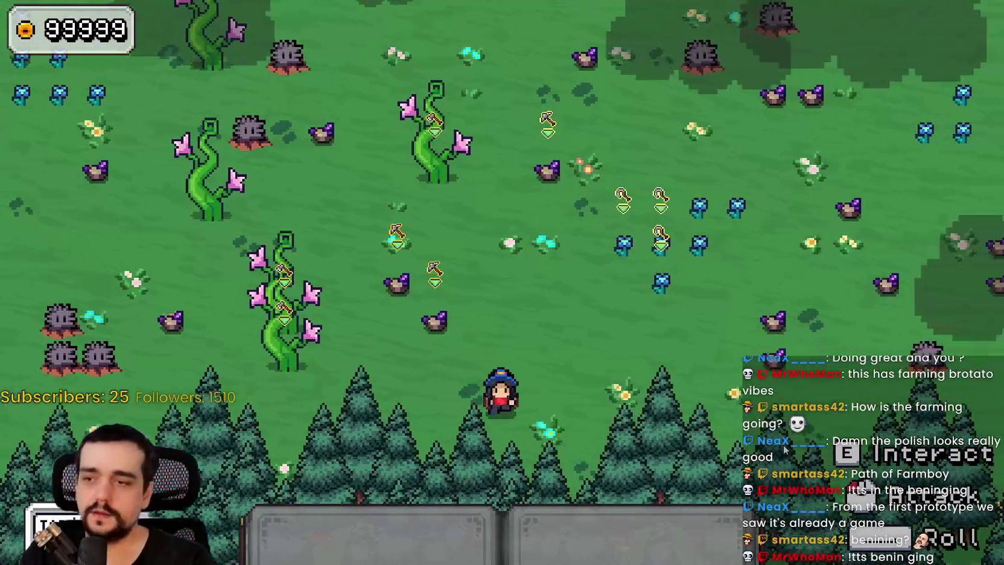
Move through the beanstalk area and stay near the beanstalks to attack them
key(w)
key(d)
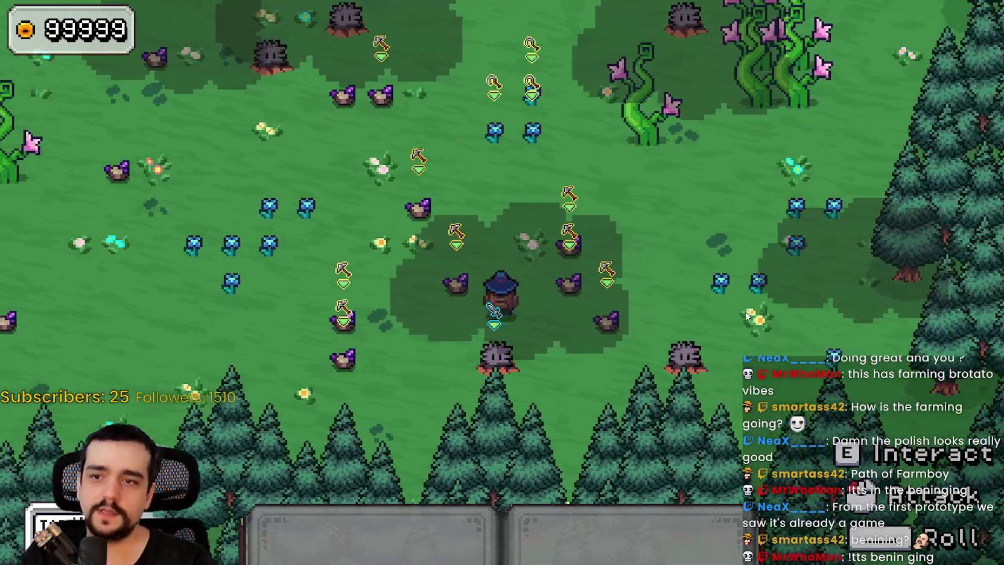
key(w)
key(a)
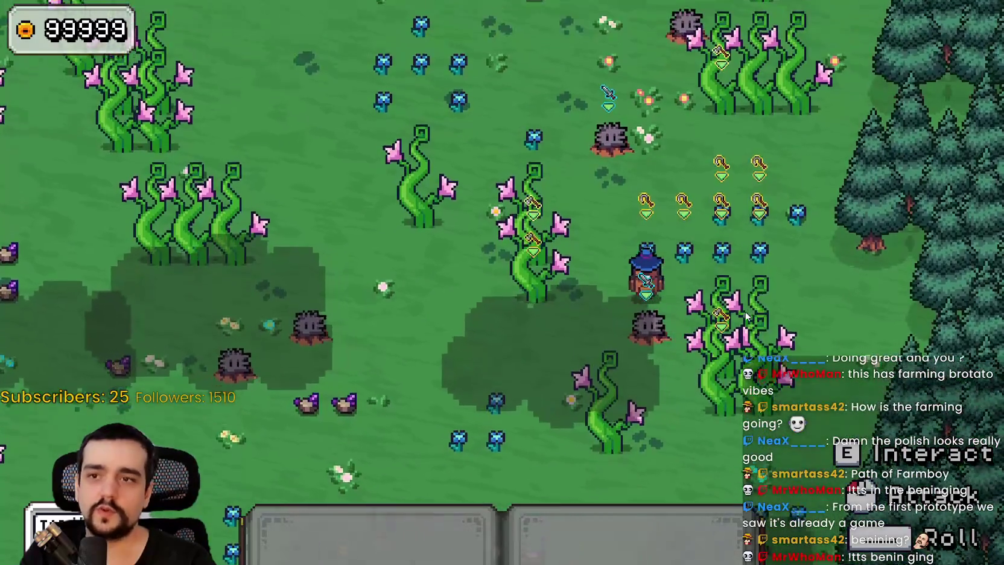
key(w)
key(a)
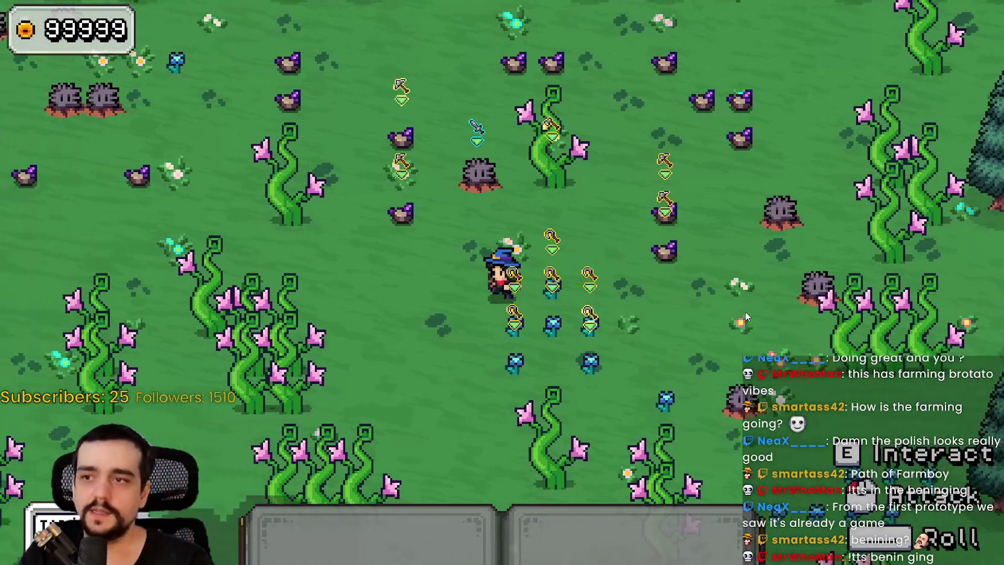
key(w)
key(a)
key(s)
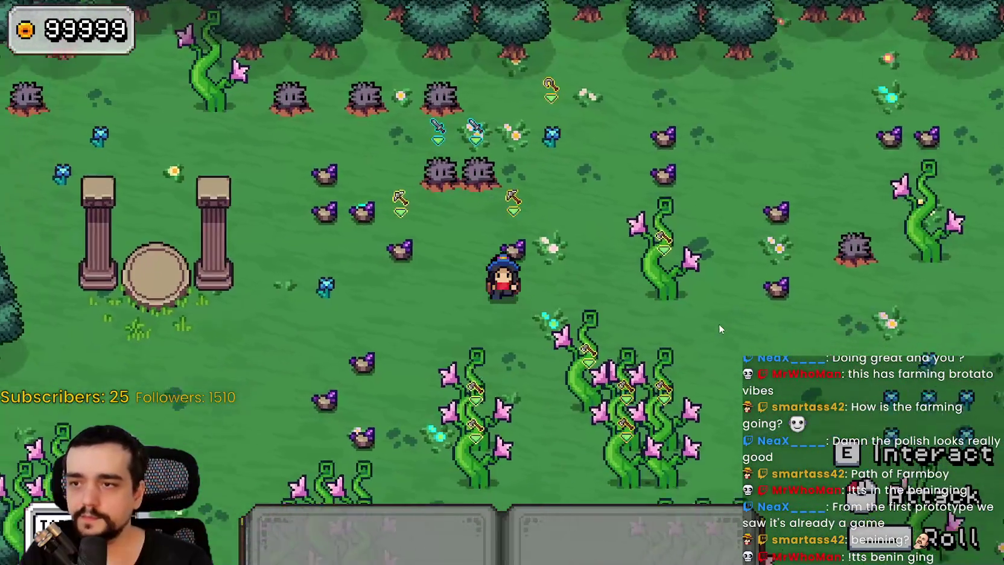
key(d)
key(s)
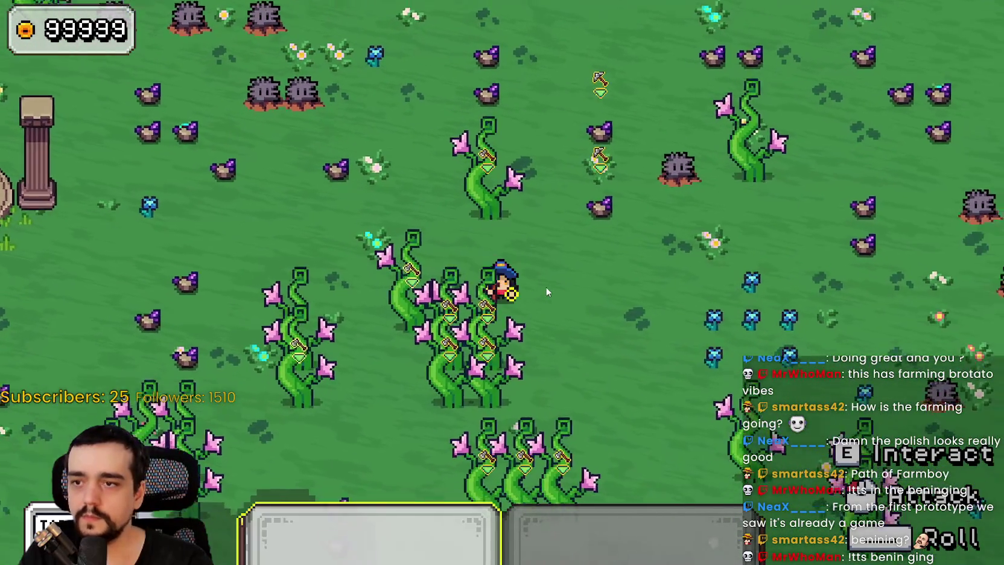
key(s)
key(a)
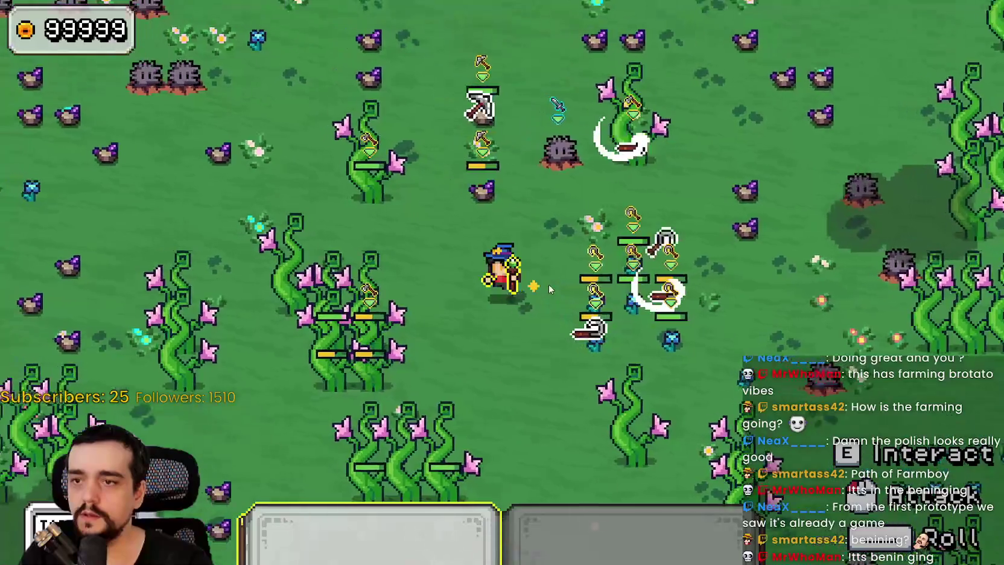
Keep roaming among the beanstalks, pillars and border trees to destroy more beanstalks
key(w)
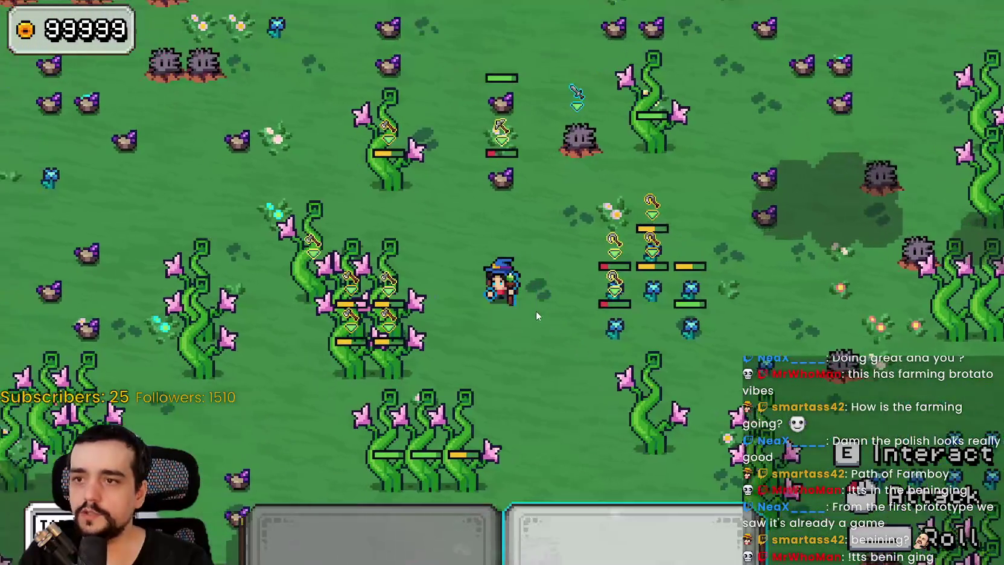
key(a)
key(w)
key(a)
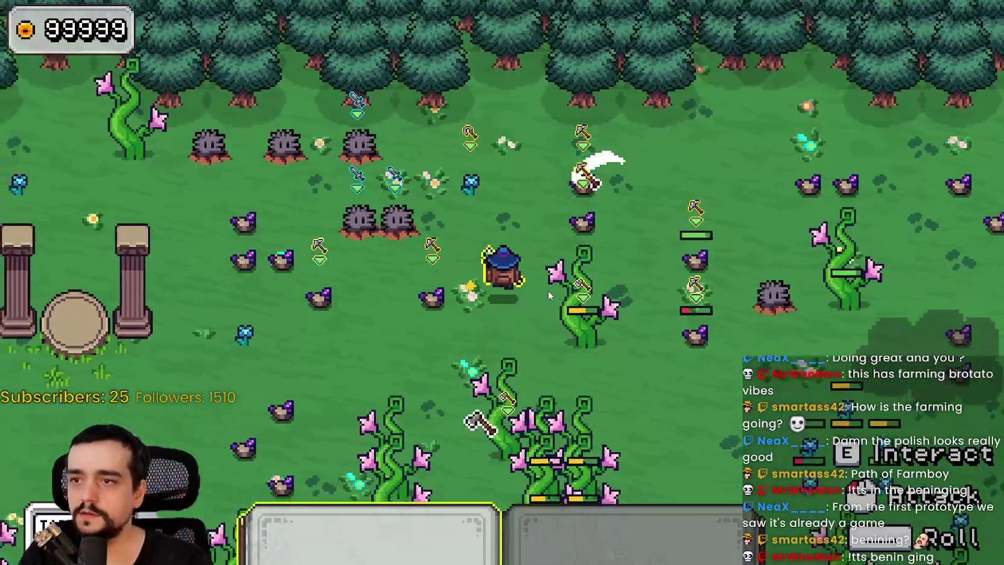
key(s)
key(d)
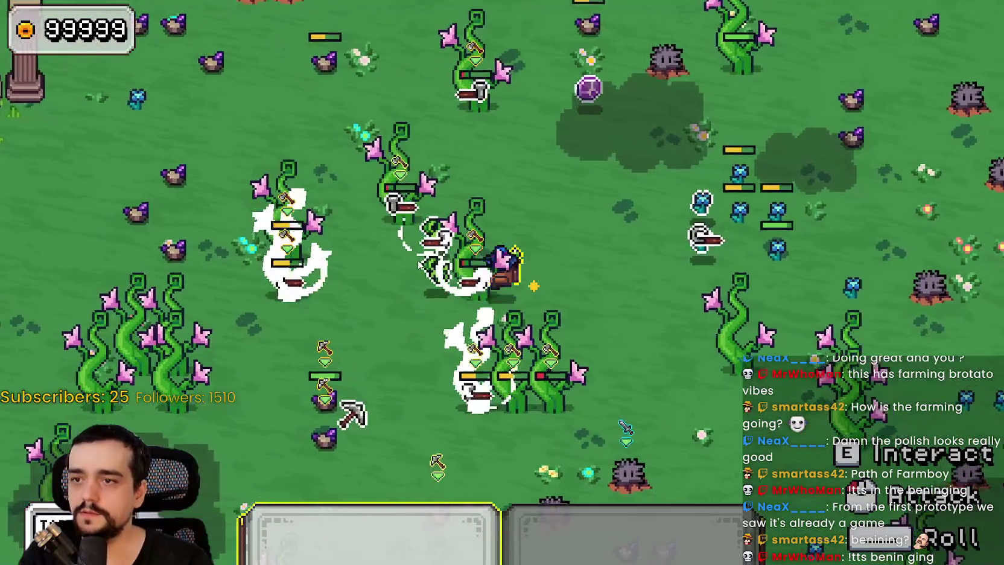
key(w)
key(a)
key(w)
key(a)
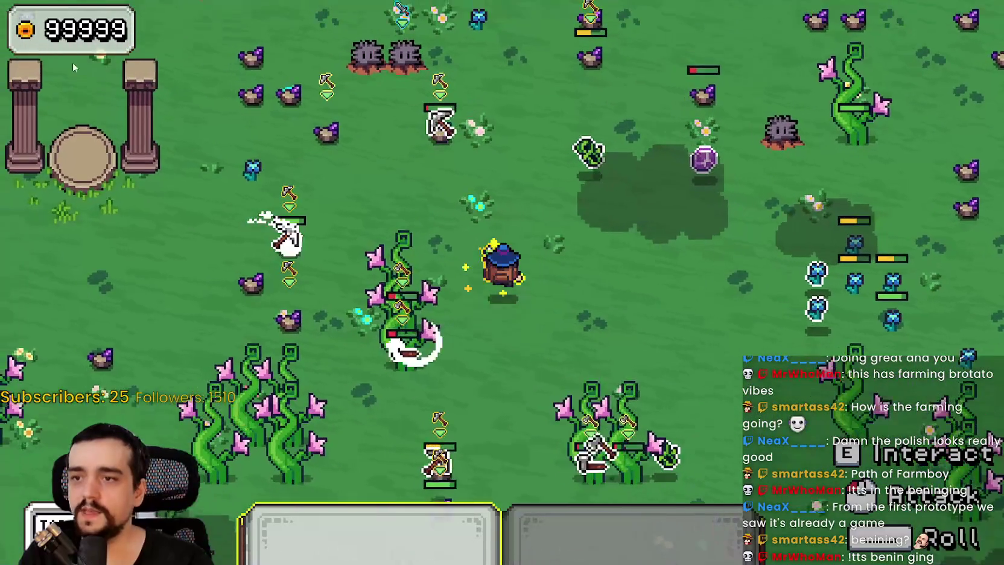
key(w)
key(d)
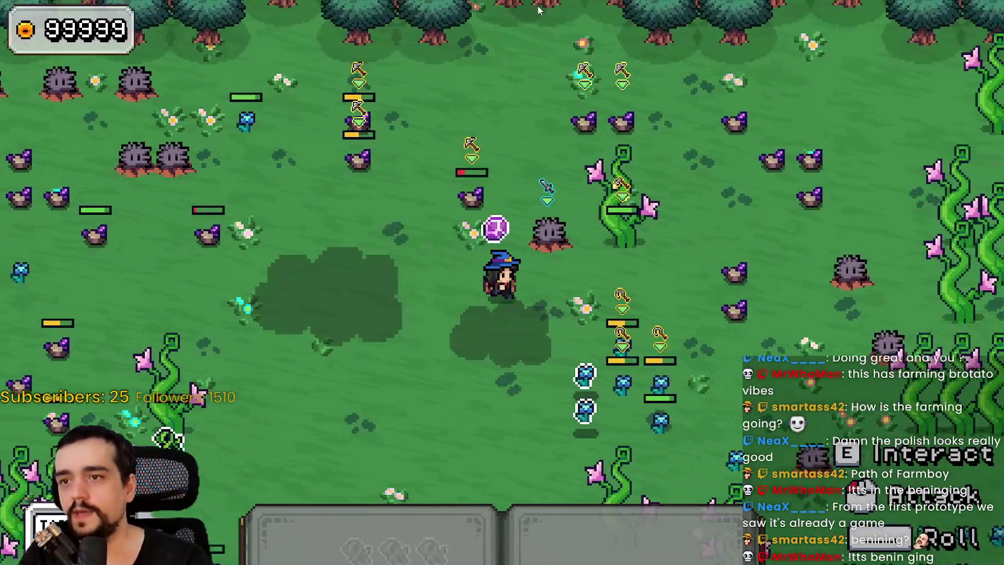
key(s)
key(d)
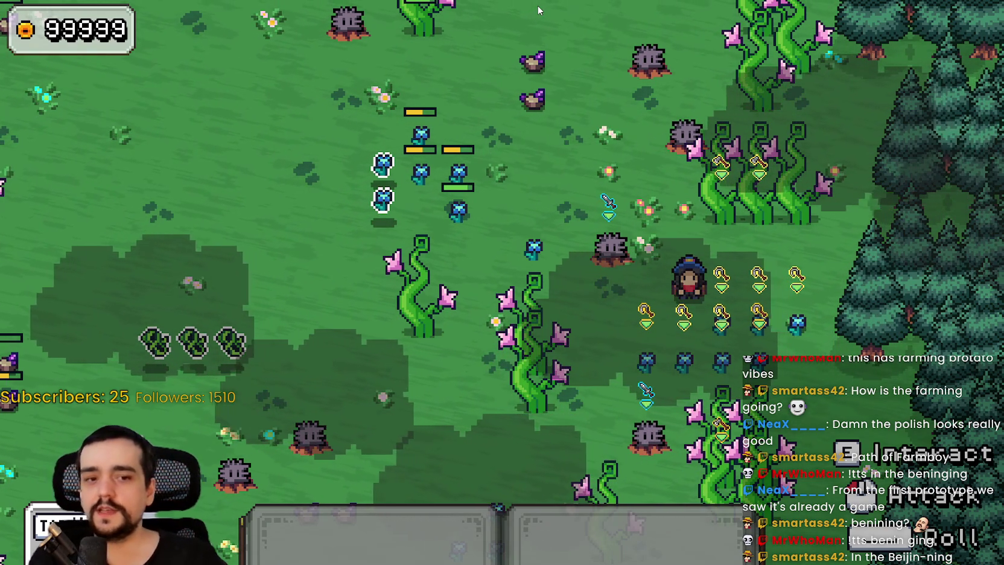
Walk the mage up-left to the pillars fighting monsters, then switch to the sprite atlas
key(w)
key(a)
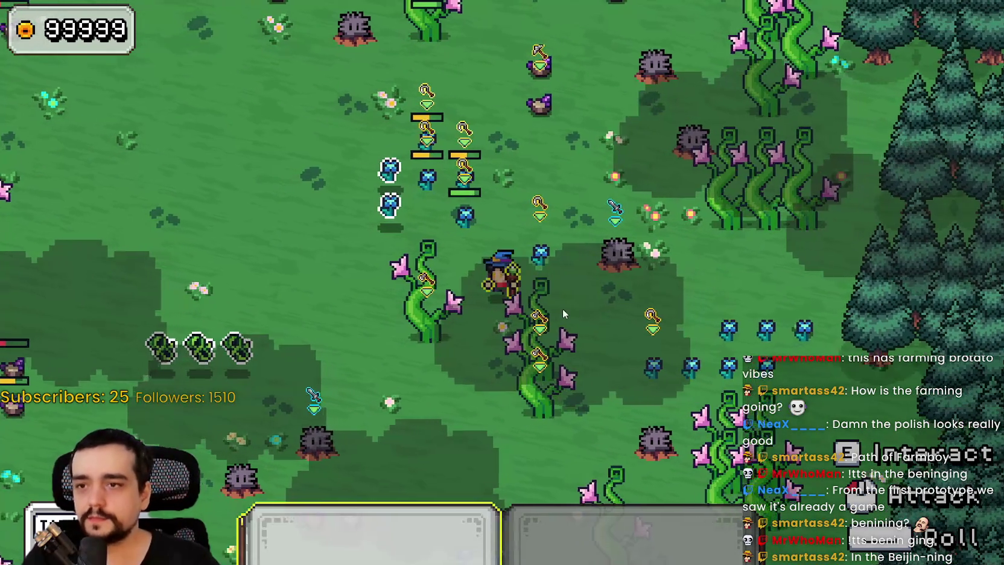
key(a)
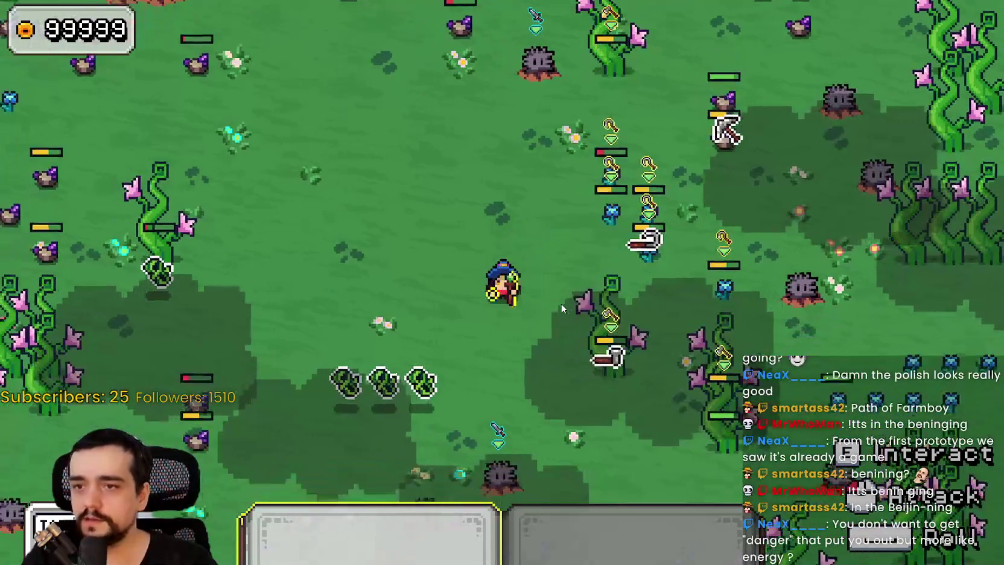
key(a)
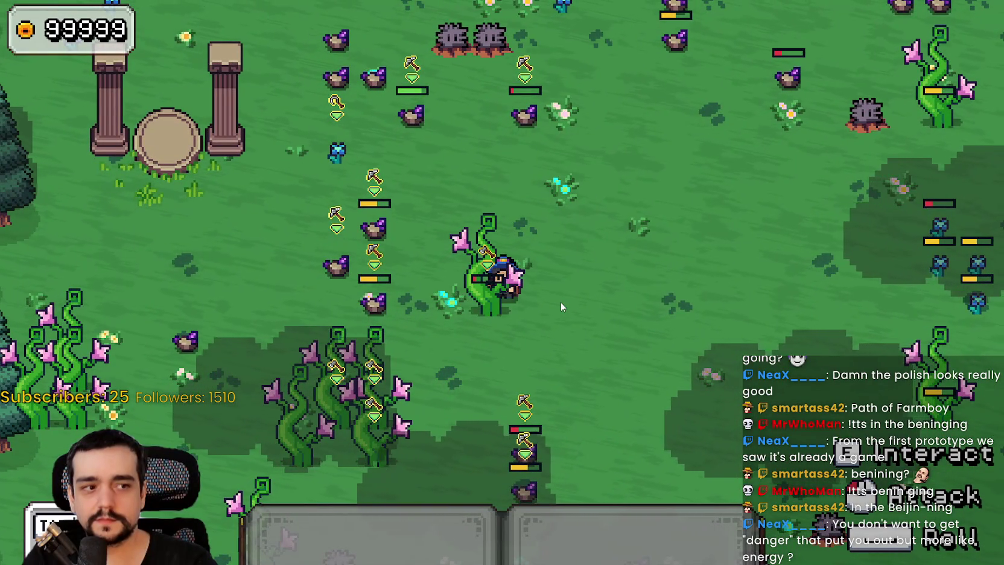
key(w+d)
key(w+d)
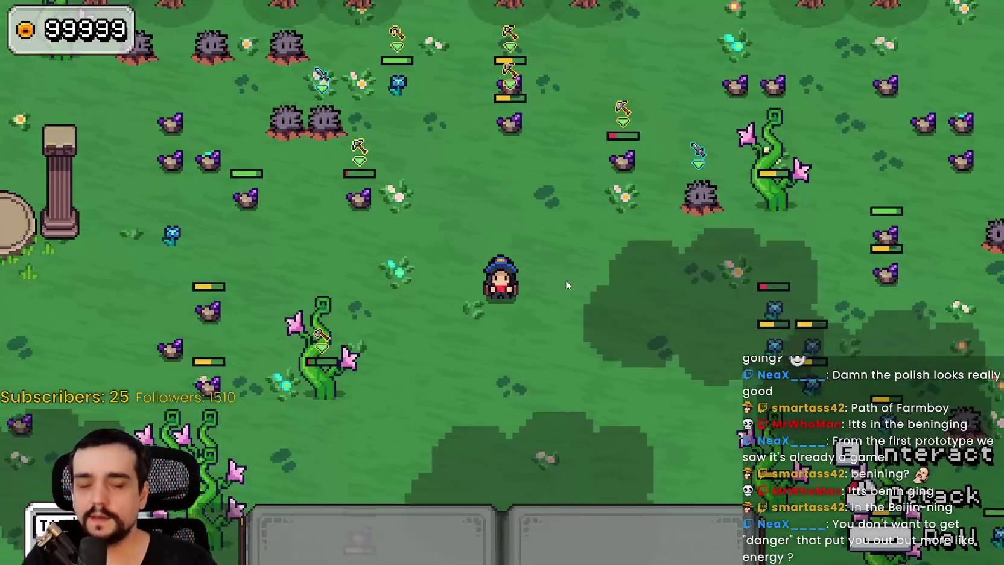
key(s+d)
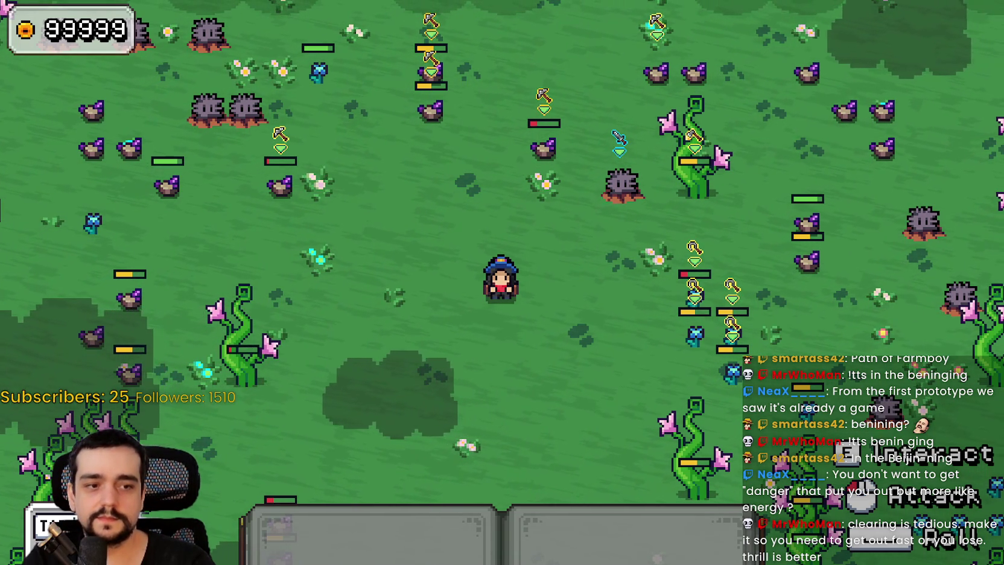
key(alt+Tab)
Zoom main_atlas.png to 300% and pan onto the witch sprites, then return to the game
scroll(774, 289, down, 4)
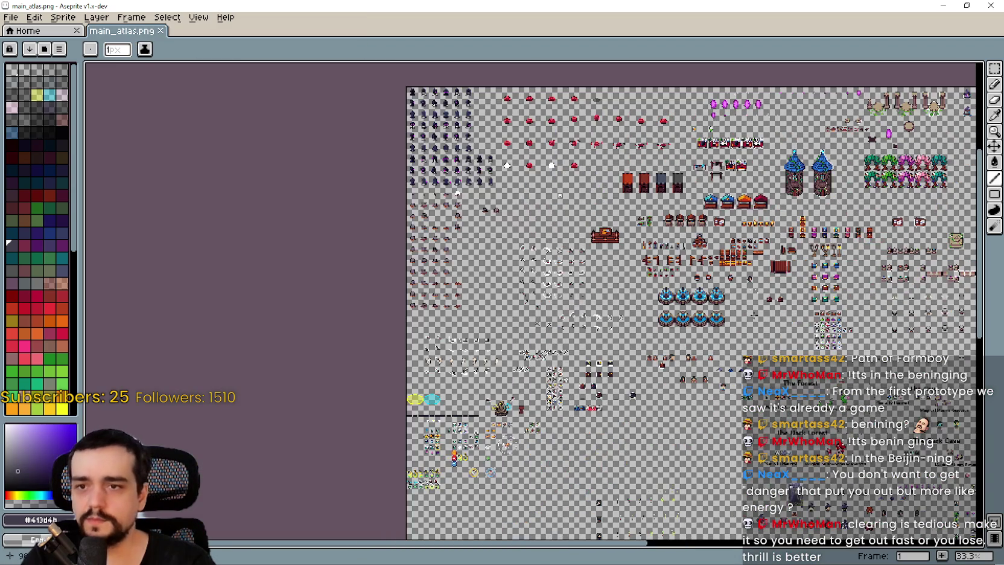
scroll(773, 290, up, 5)
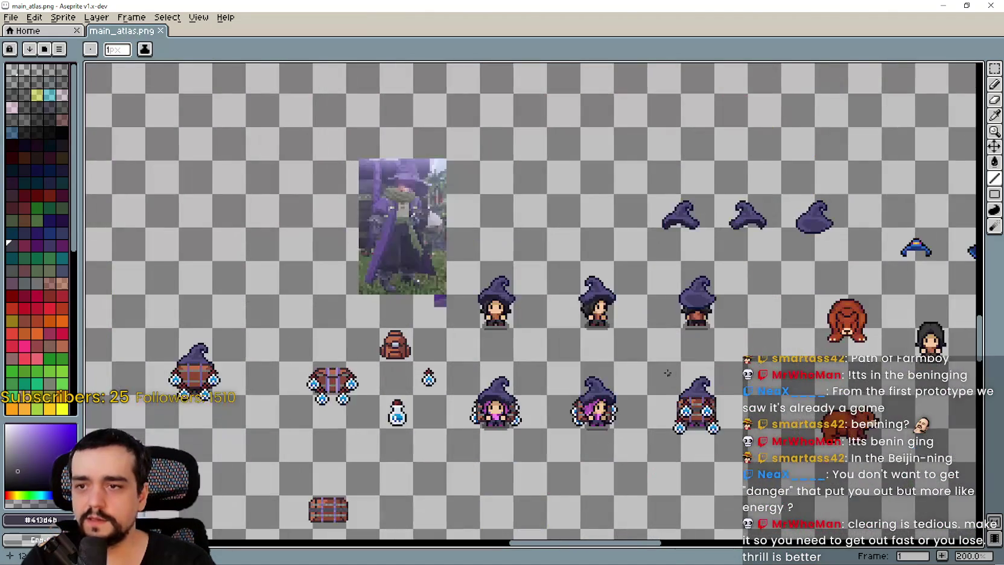
scroll(557, 314, down, 3)
scroll(591, 304, left, 3)
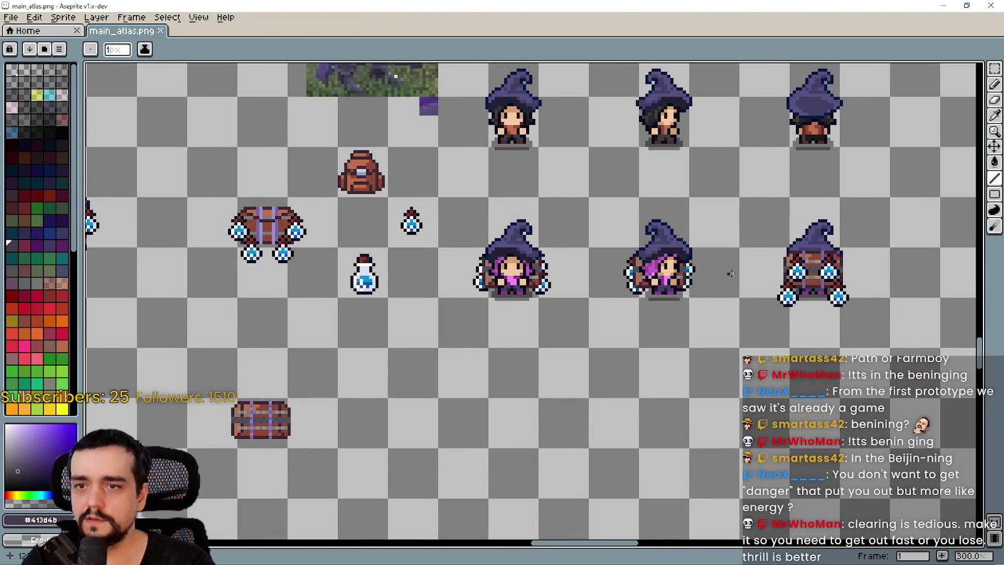
scroll(567, 261, right, 2)
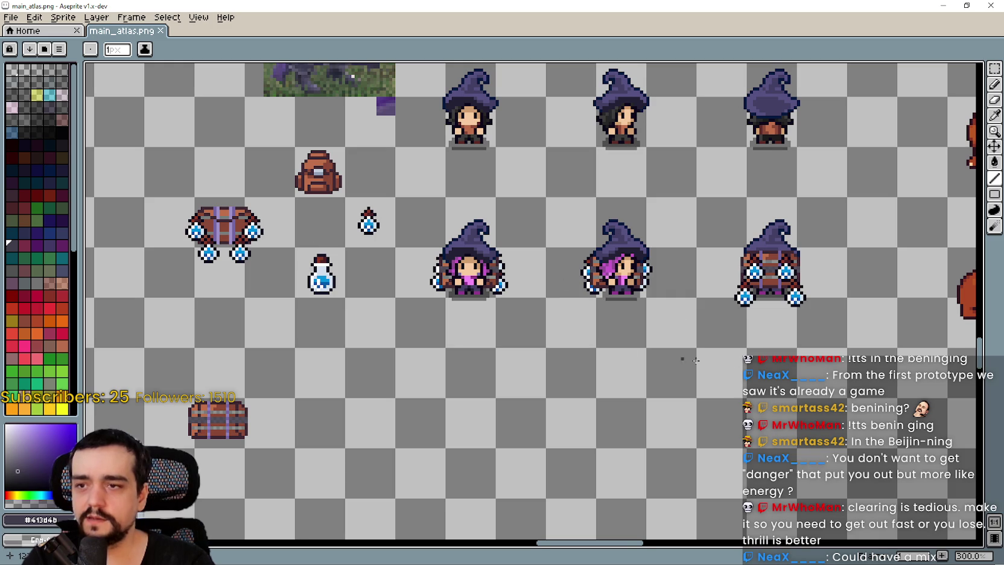
scroll(800, 285, right, 2)
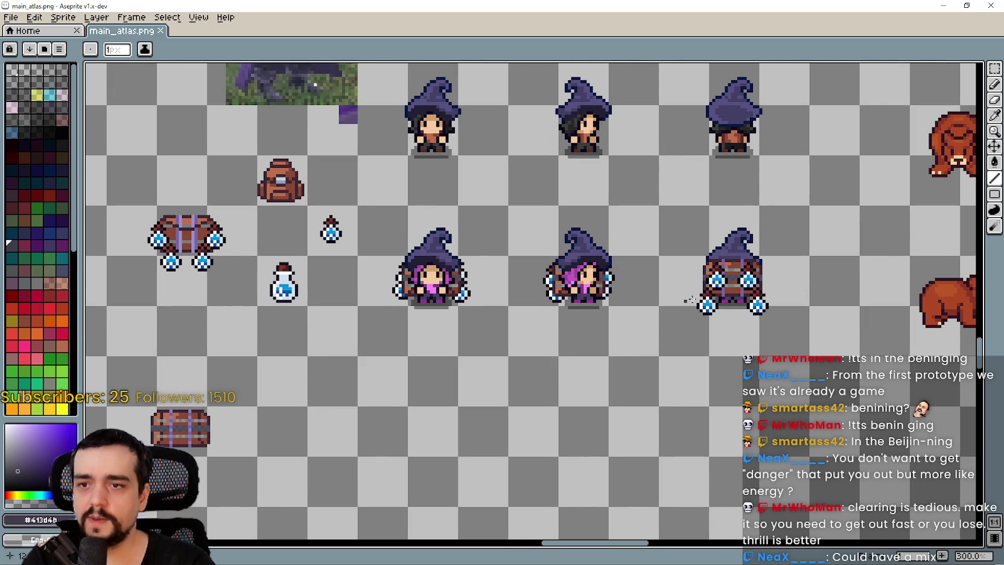
scroll(619, 326, up, 1)
scroll(620, 326, left, 3)
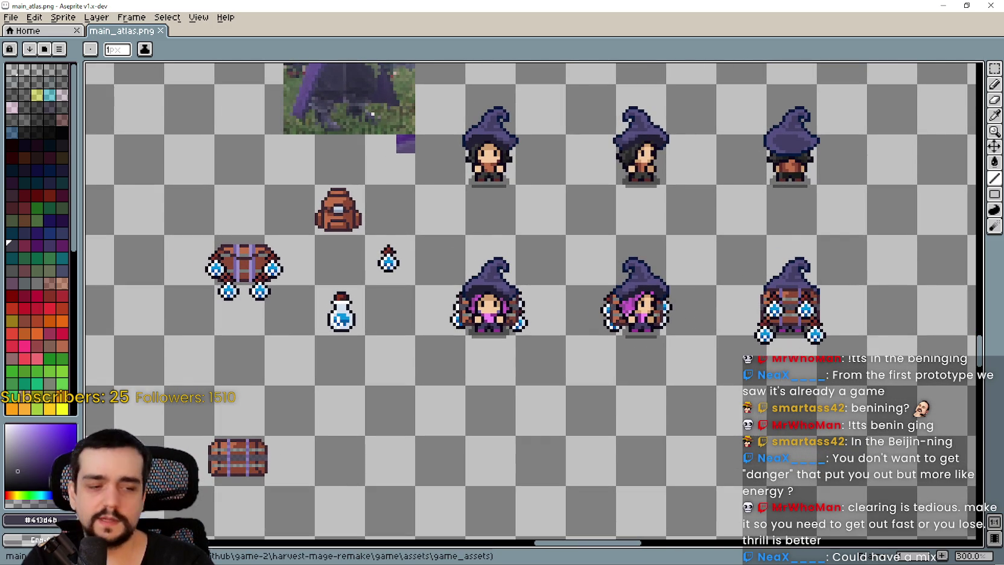
key(alt+Tab)
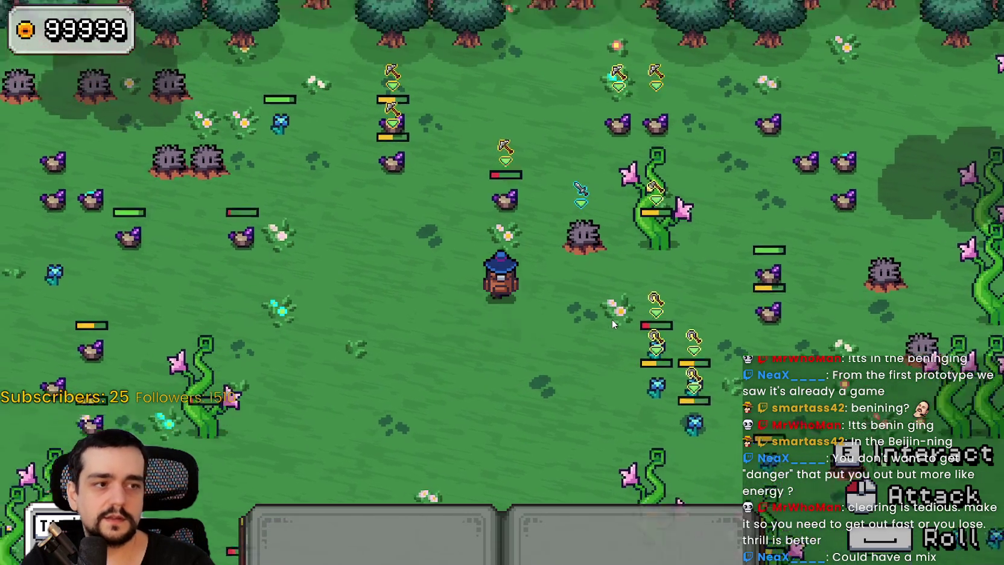
Walk the mage up-left toward the pillars, then right past the rock stumps
key(w)
key(a)
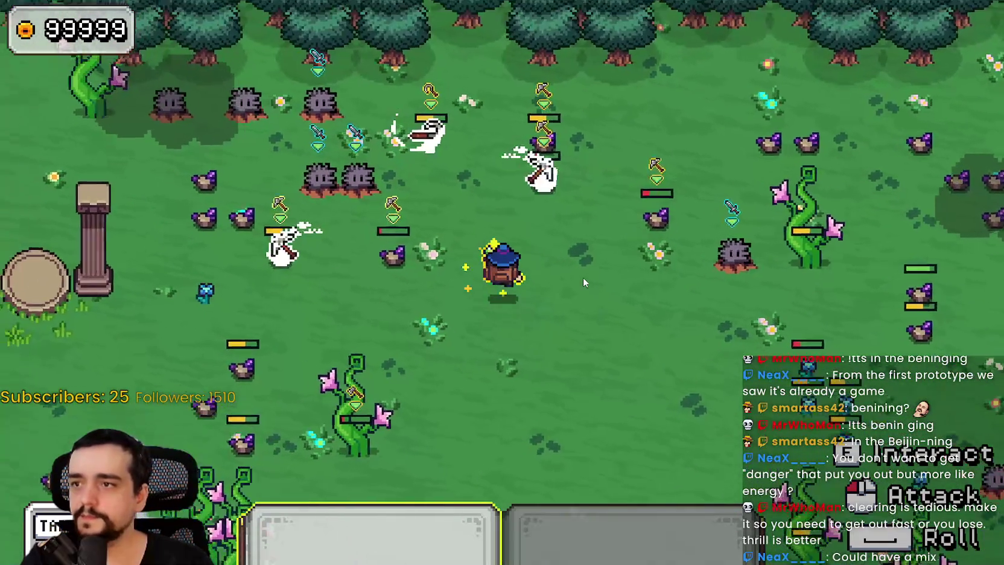
key(a)
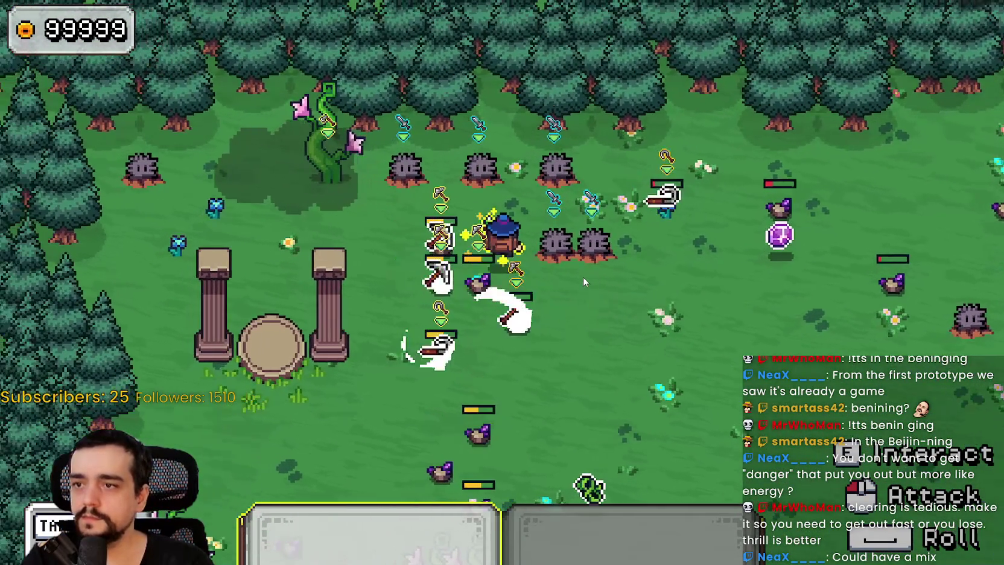
key(d)
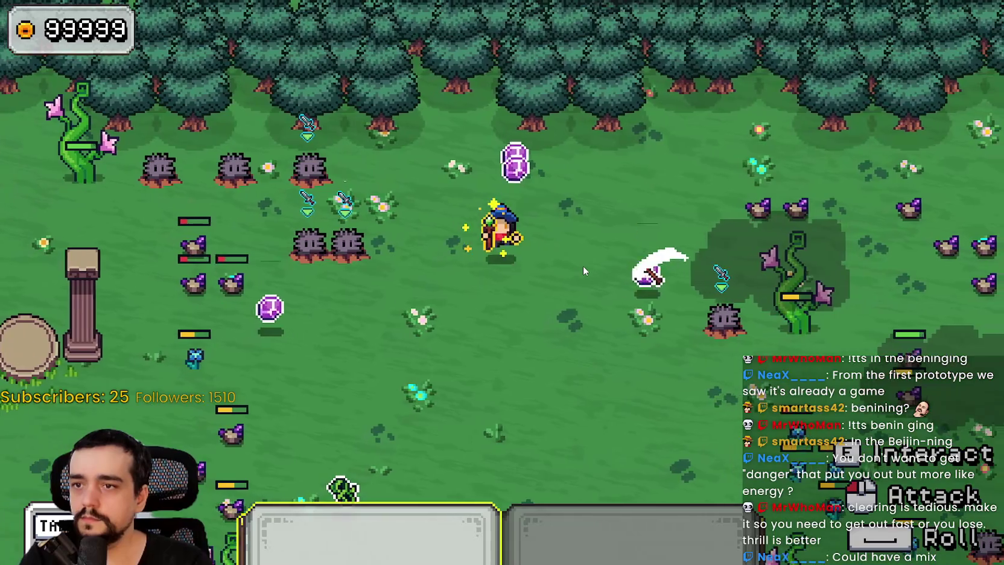
Walk the mage left, down and right across the field toward new enemies
key(s)
key(a)
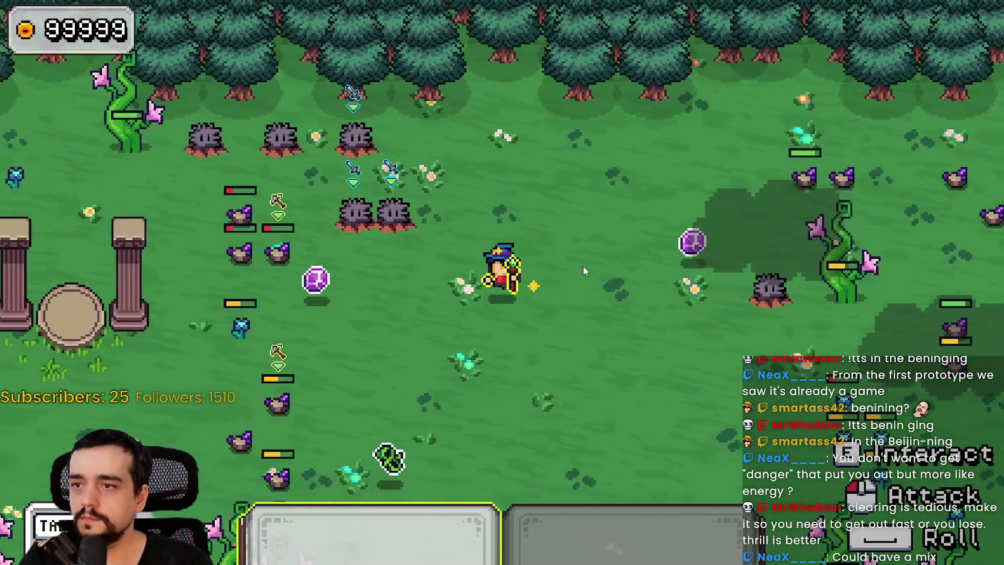
key(a)
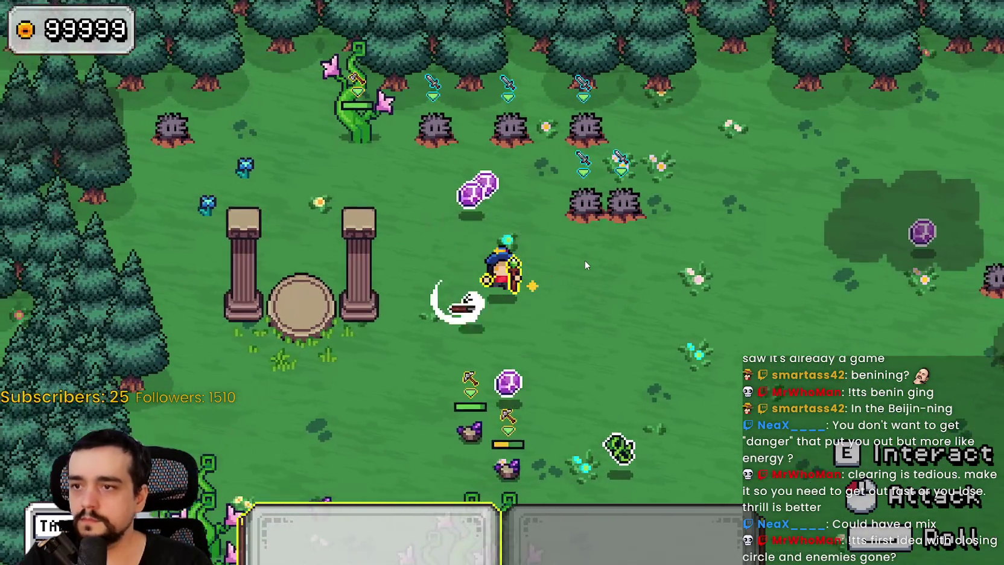
key(s)
key(d)
key(s)
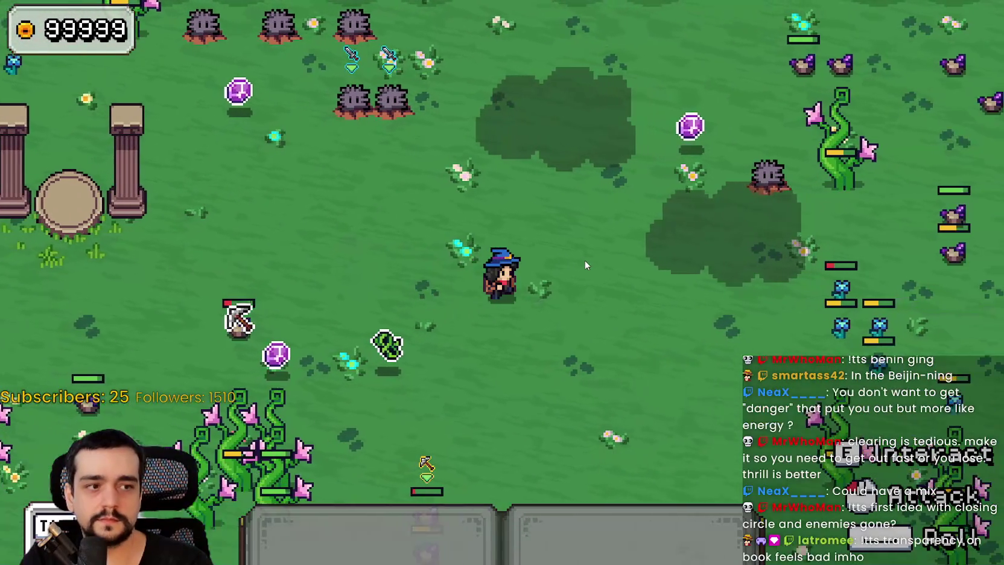
key(d)
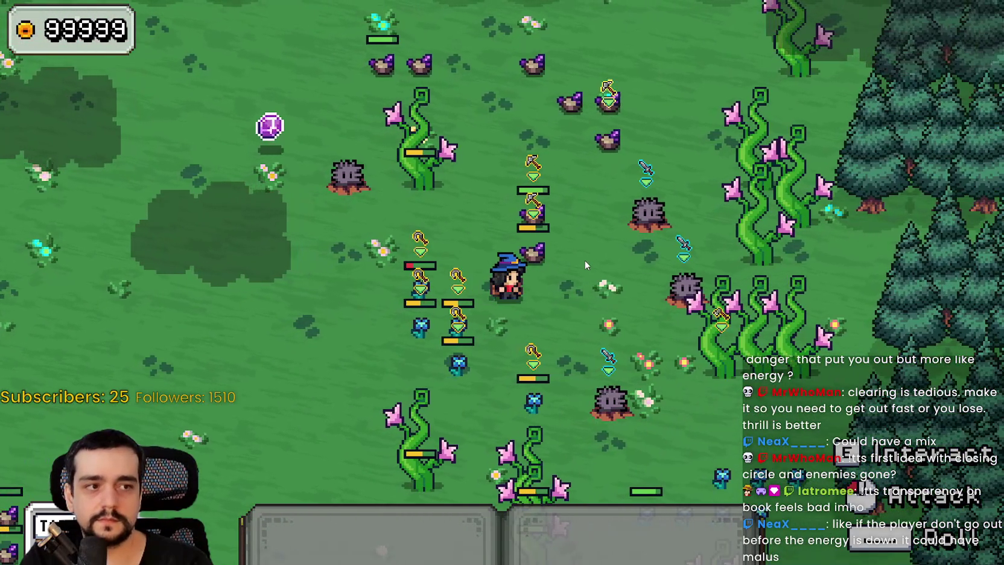
key(a)
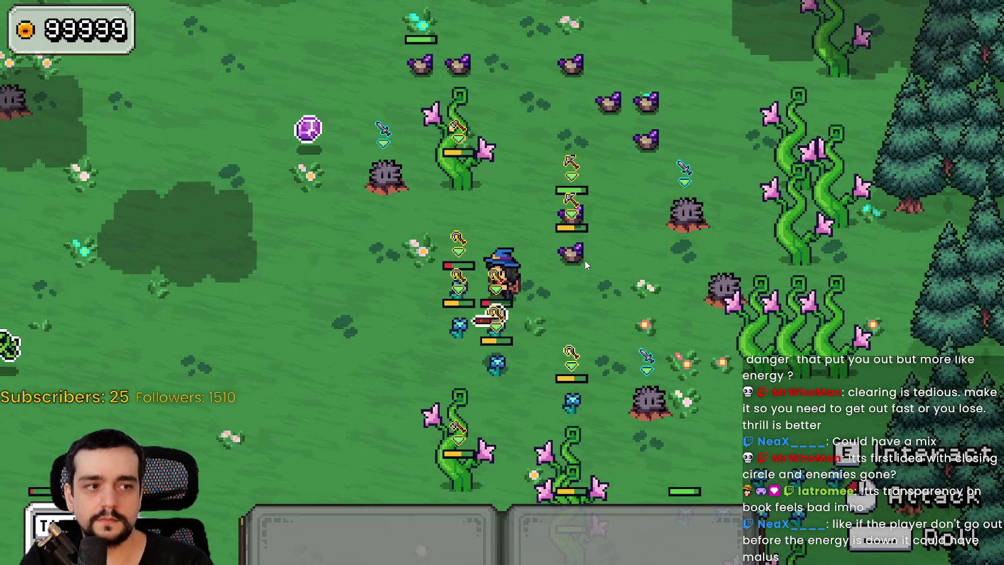
key(w)
key(d)
key(s)
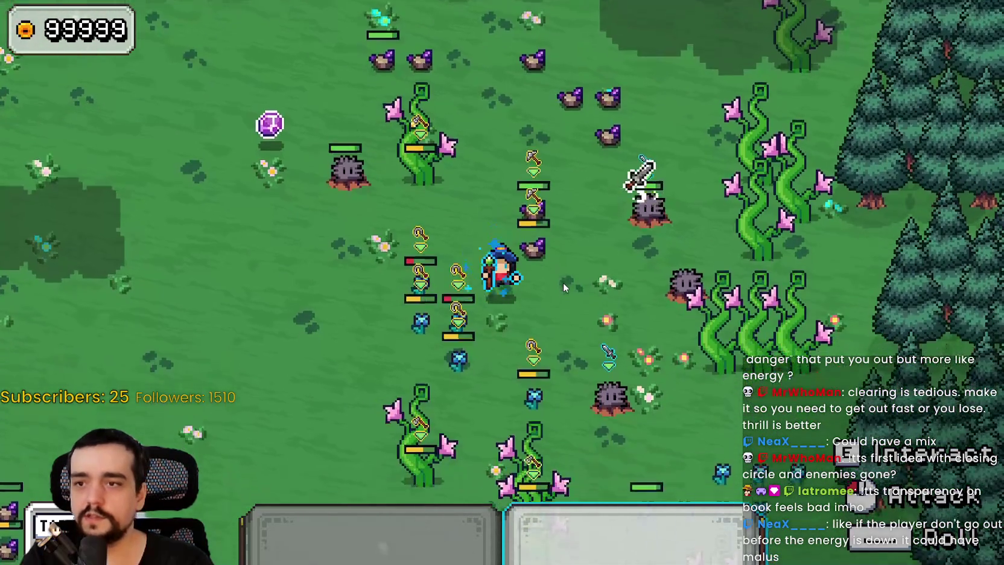
Strike nearby resources and walk over to collect the dropped gems
key(w)
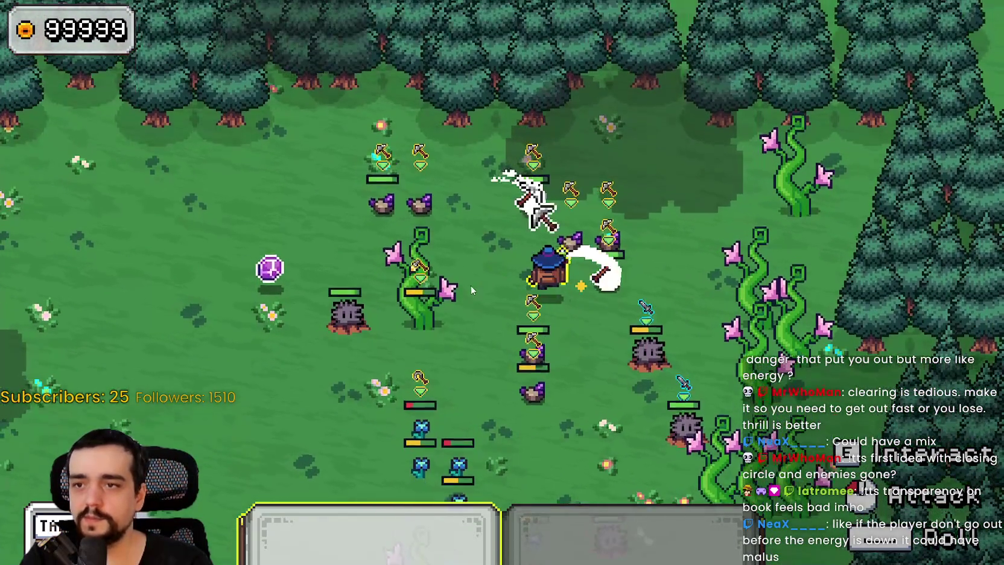
key(a)
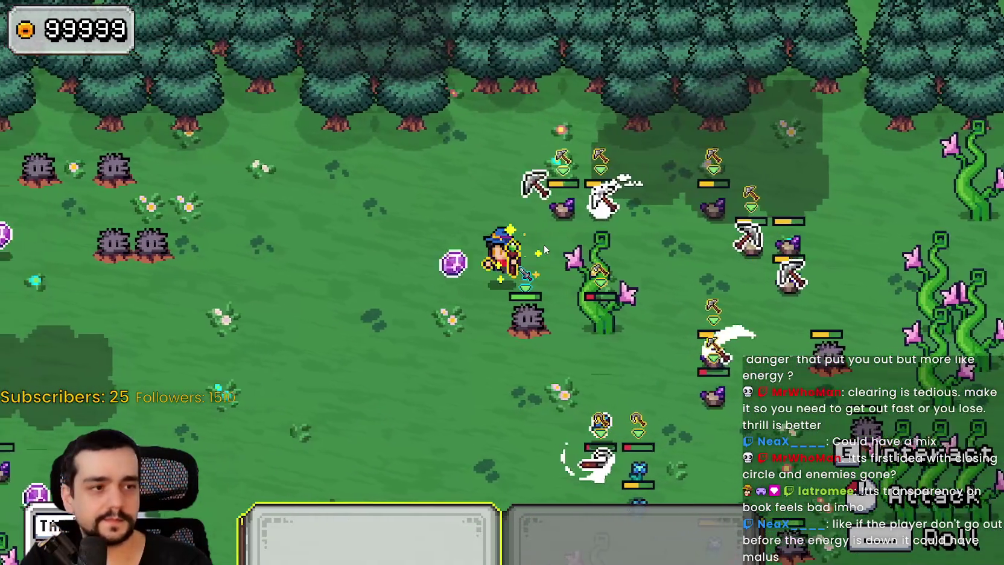
key(s)
key(d)
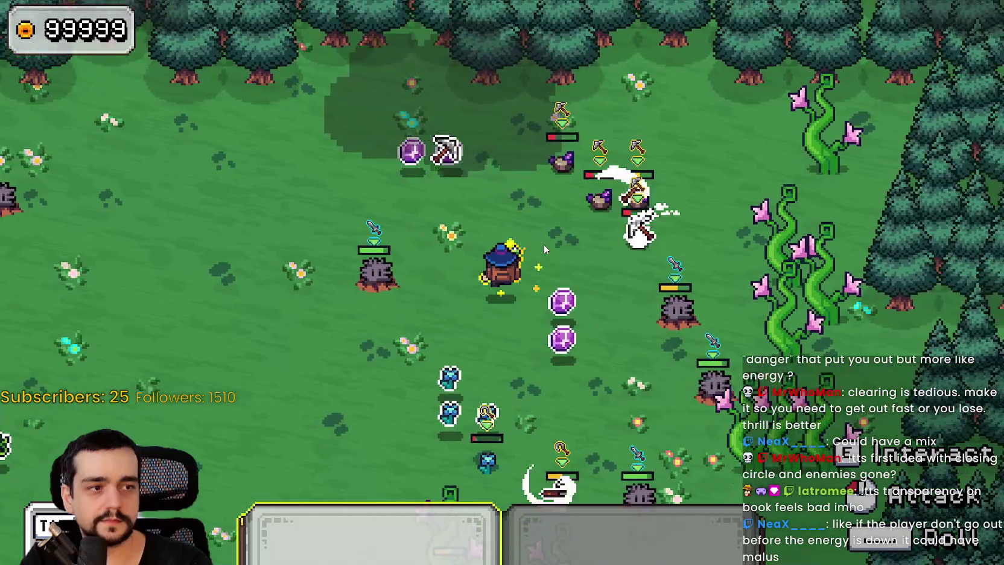
key(d)
key(s)
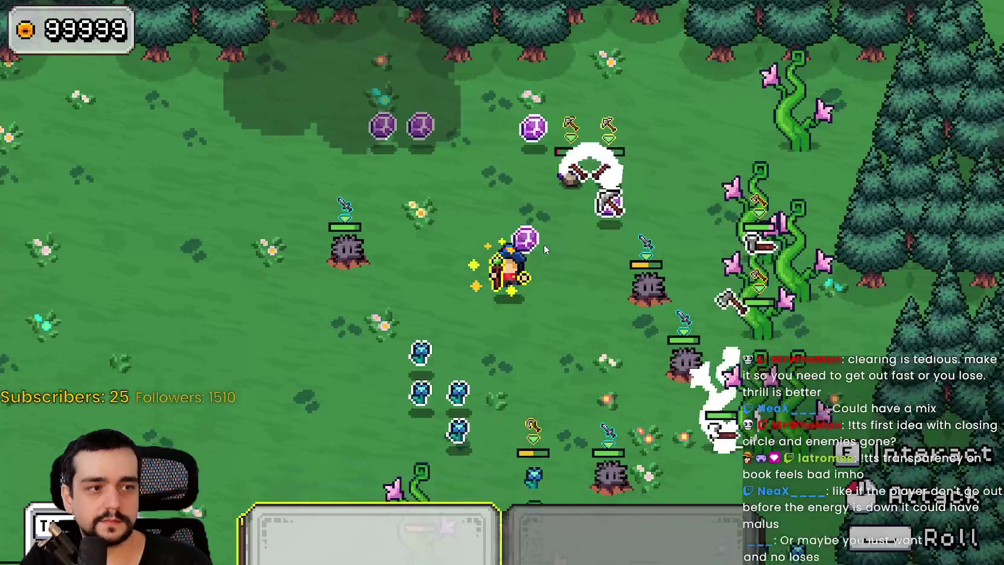
key(s)
key(a)
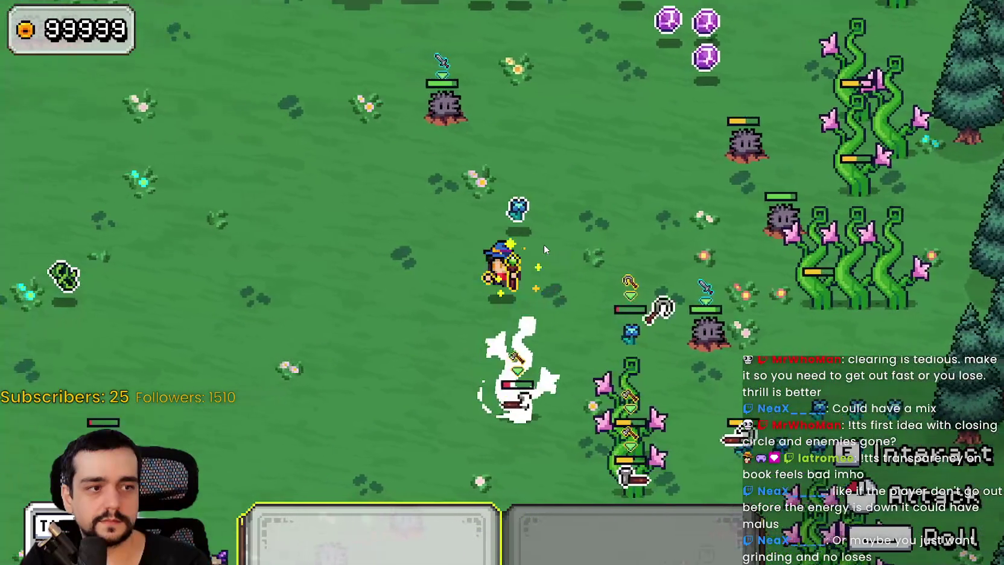
key(s)
key(d)
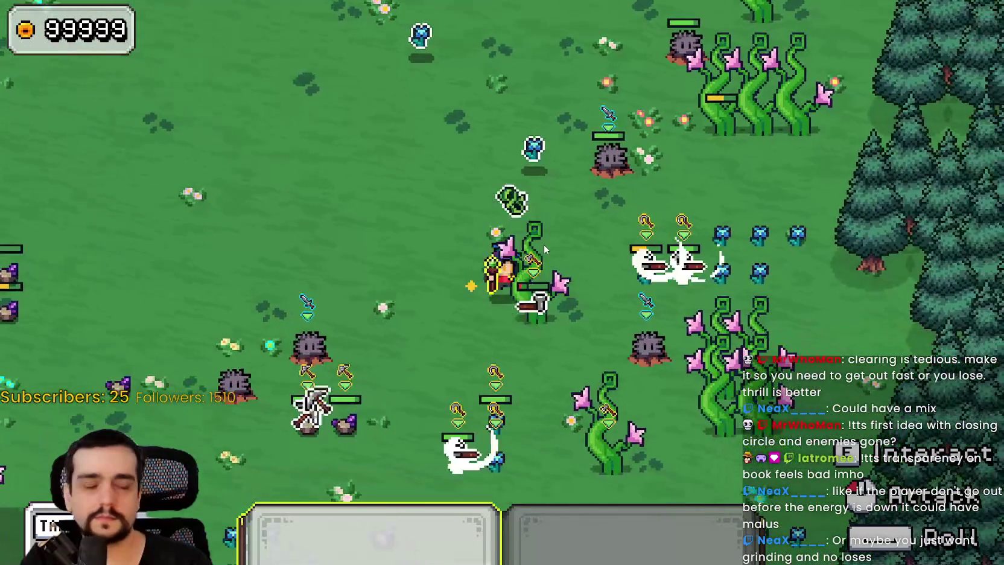
Slash enemies while heading right toward the trees, then return to the centre
key(d)
key(w)
key(s)
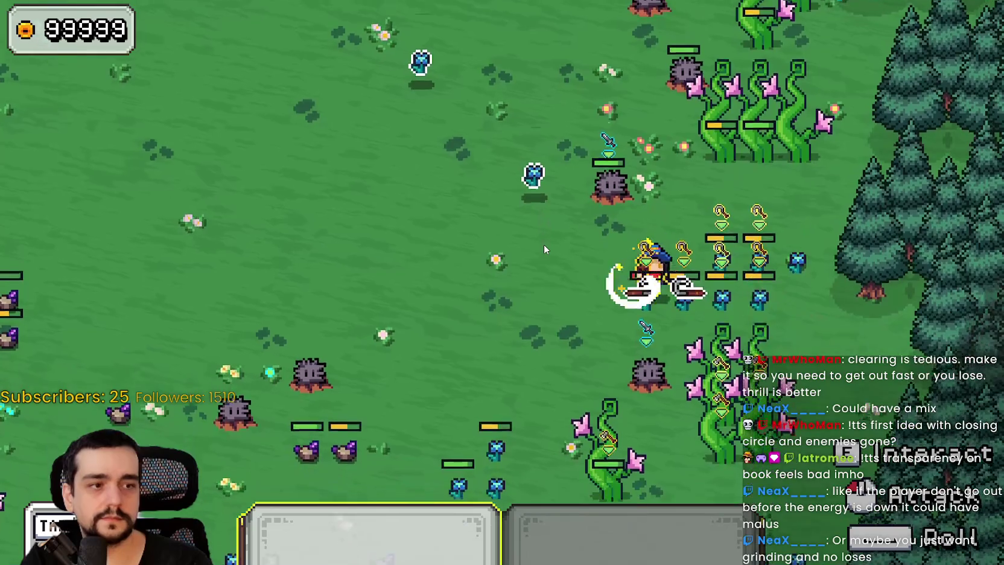
key(s)
key(d)
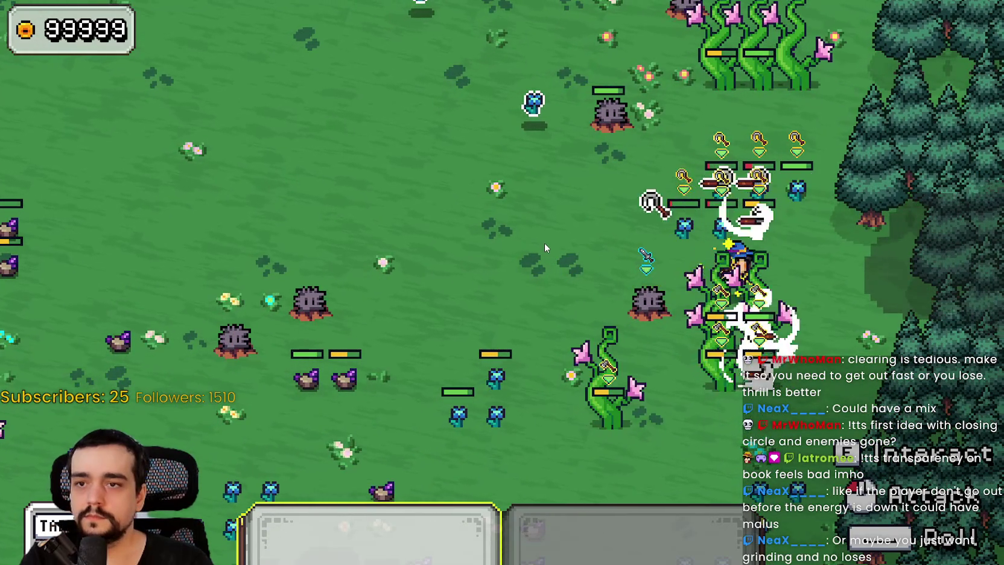
key(a)
key(w)
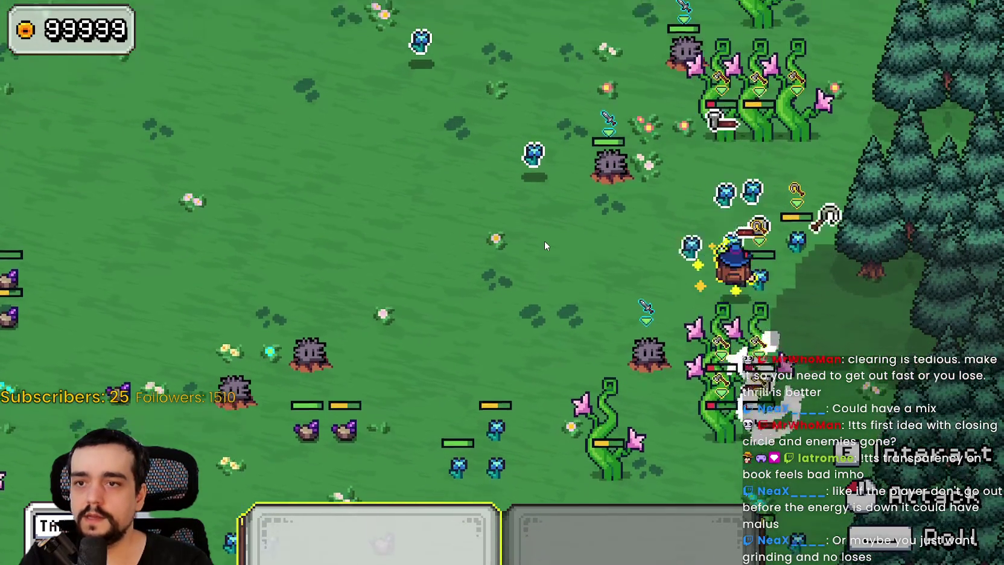
Walk left through the enemy crowd, slashing enemies along the way
key(a)
key(s)
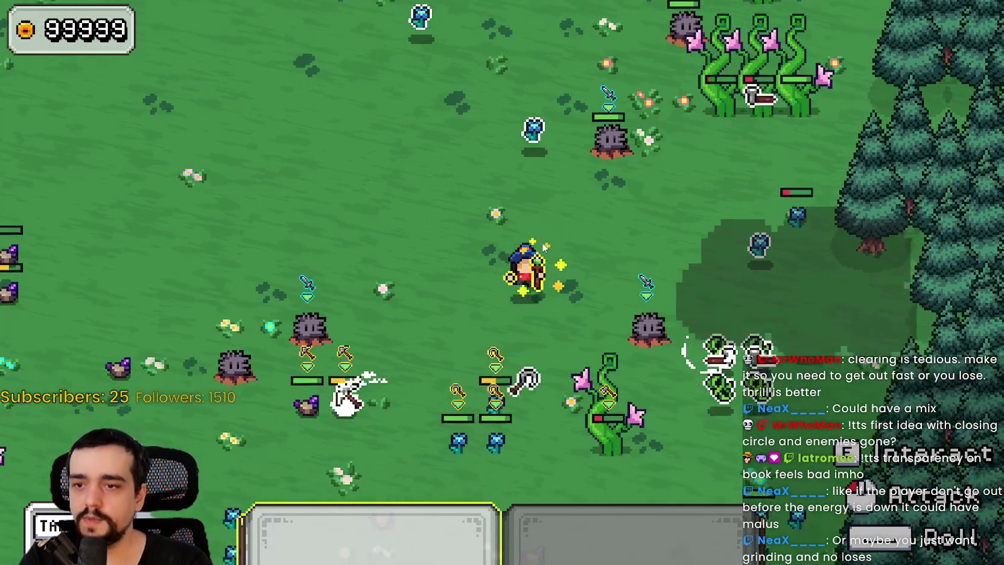
key(a)
key(s)
key(w)
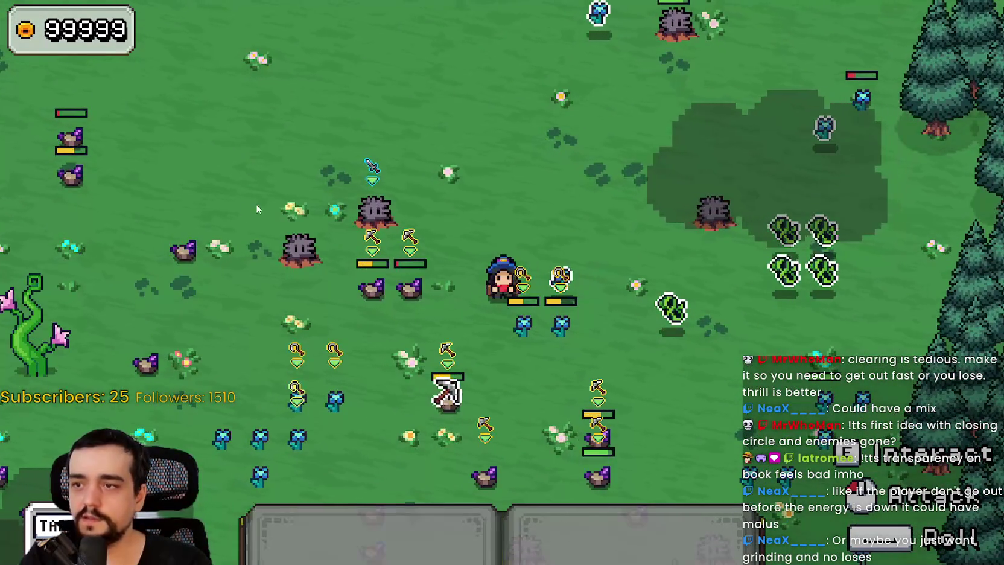
key(a)
key(w)
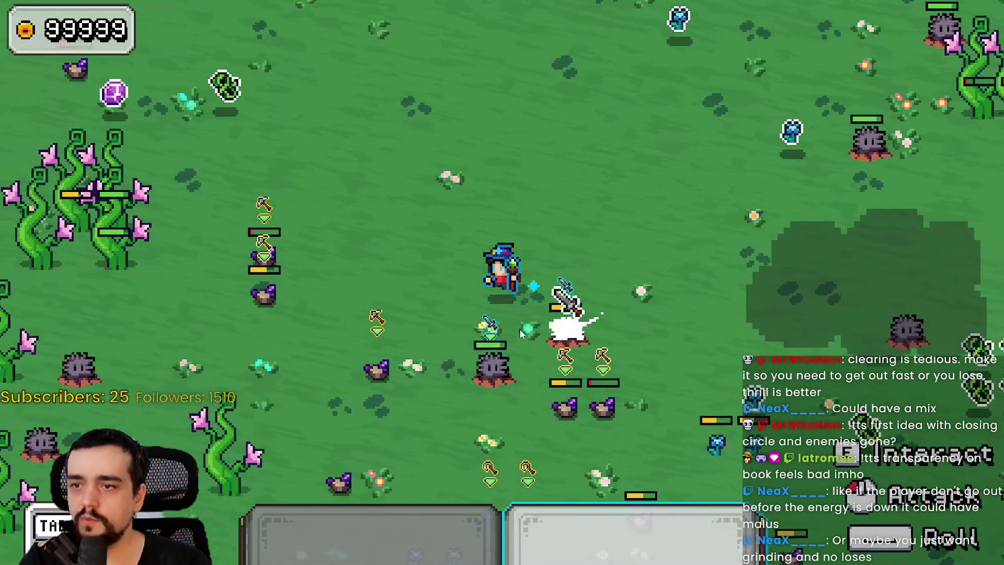
key(s)
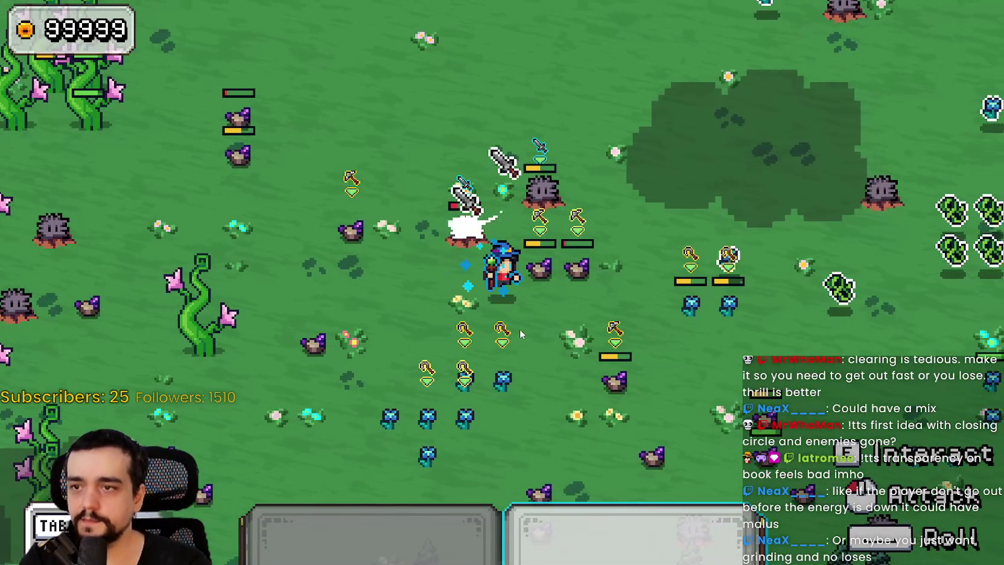
Sweep across the field attacking enemies, ending near the forest edge
key(w)
key(d)
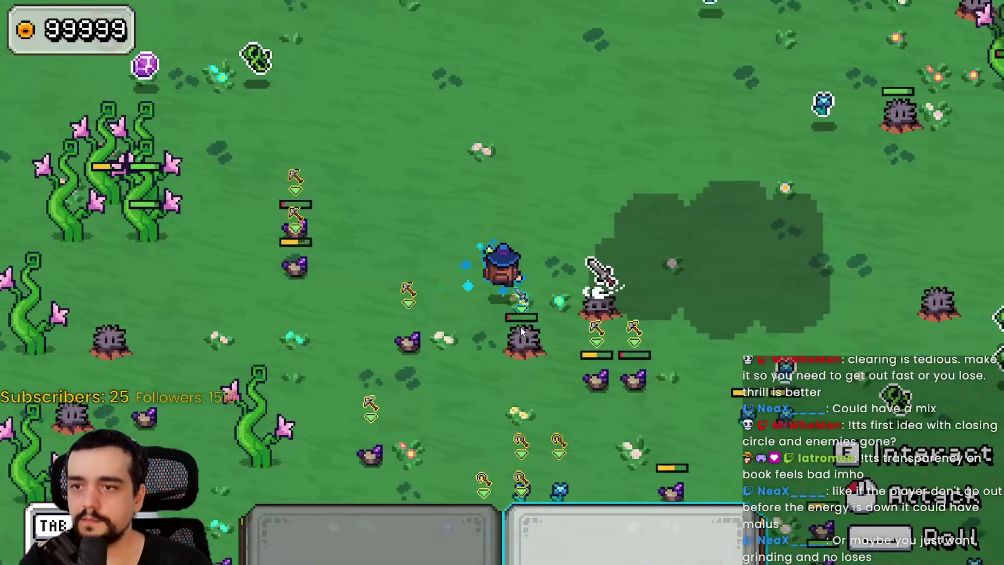
key(d)
key(s)
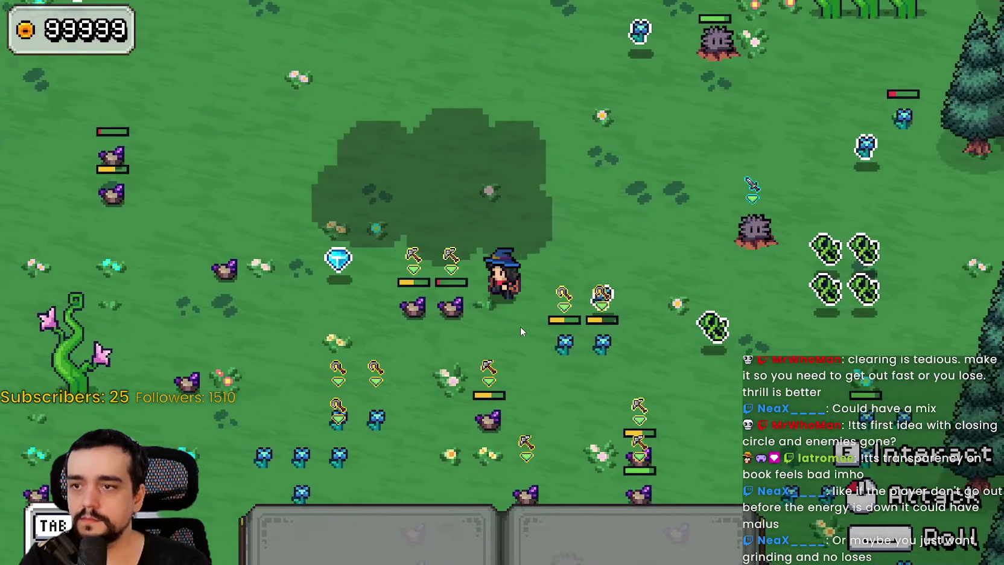
key(d)
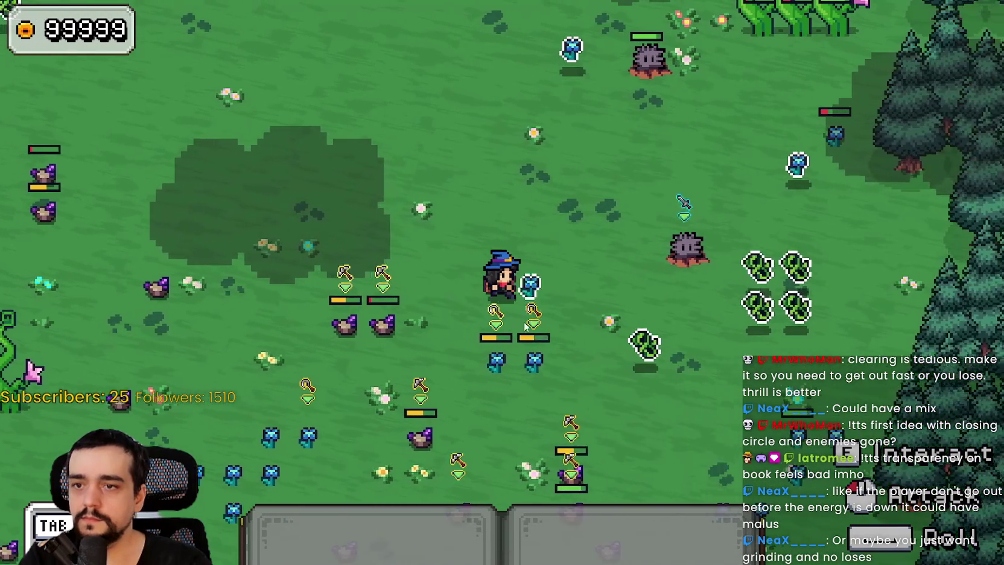
key(s)
key(d)
key(w)
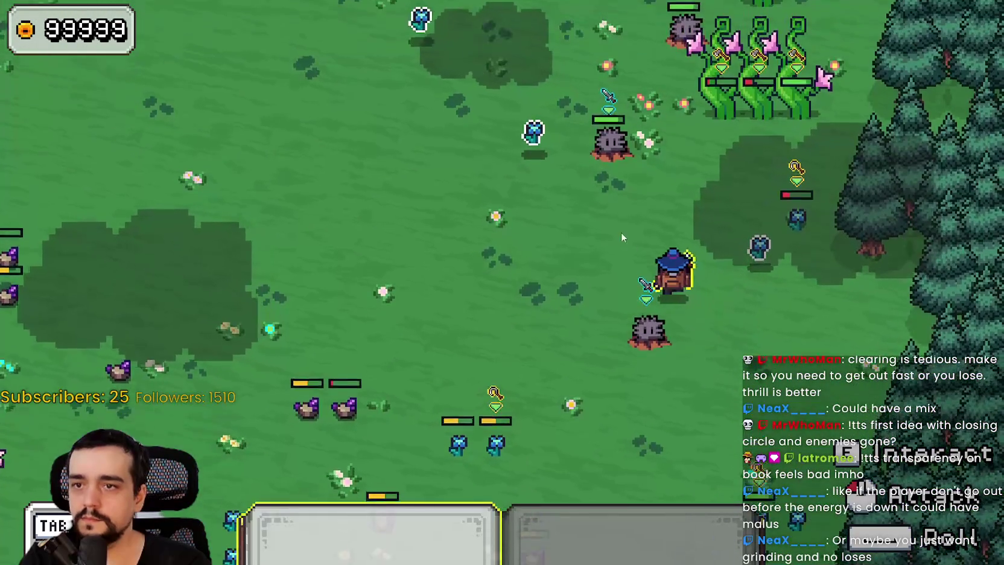
key(w)
key(a)
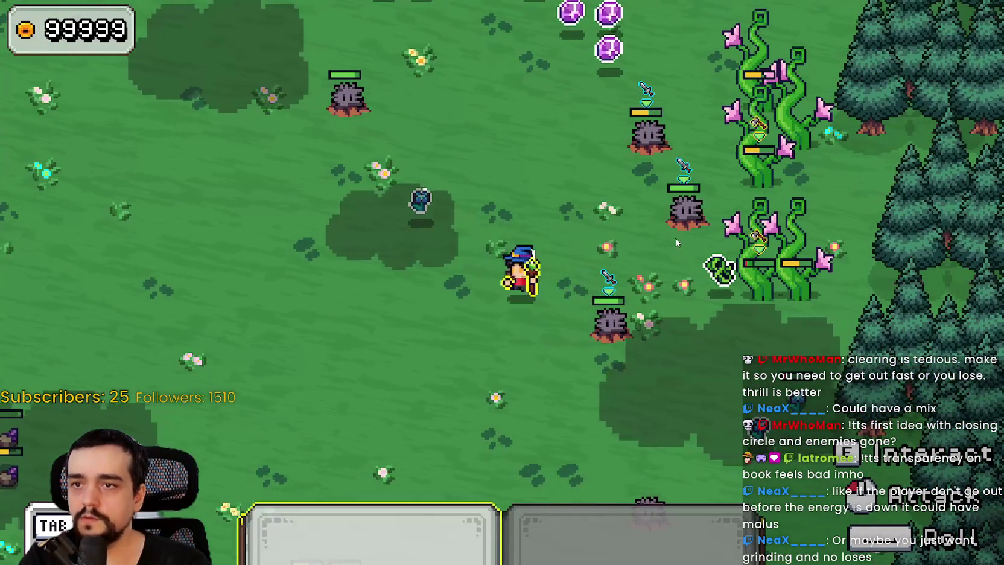
key(w)
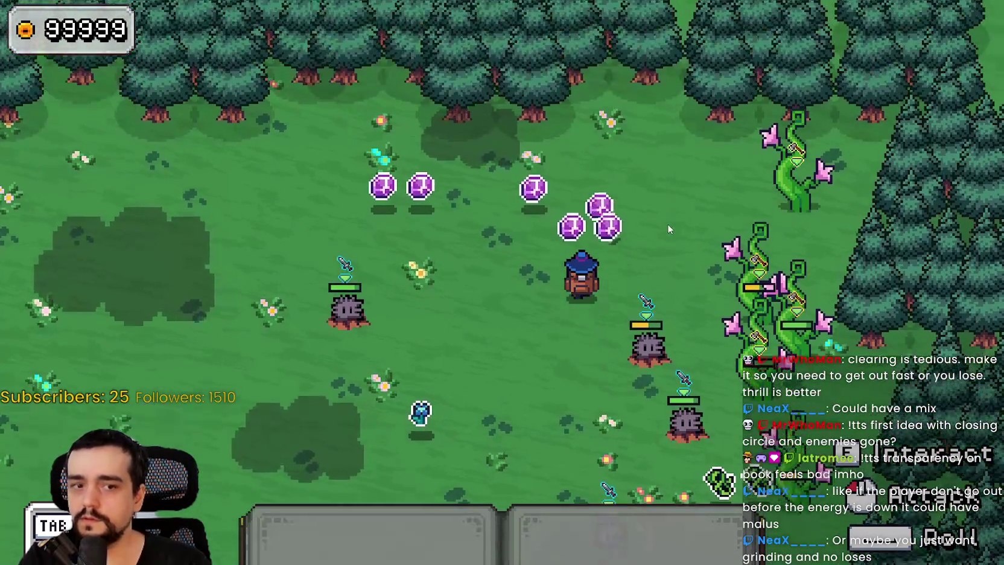
Attack enemies, pick up a gem, and kill more enemies so they drop gems
key(s)
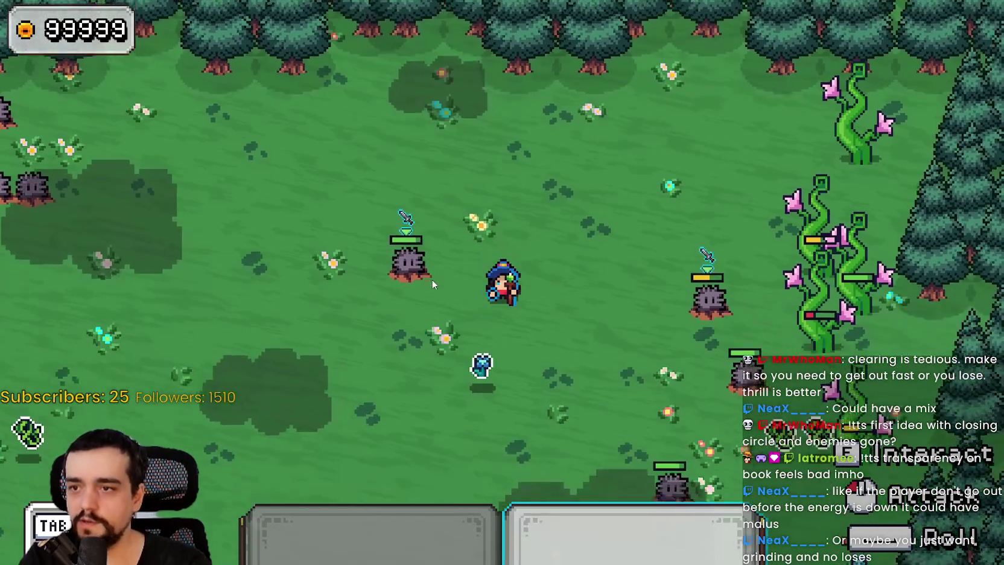
key(w)
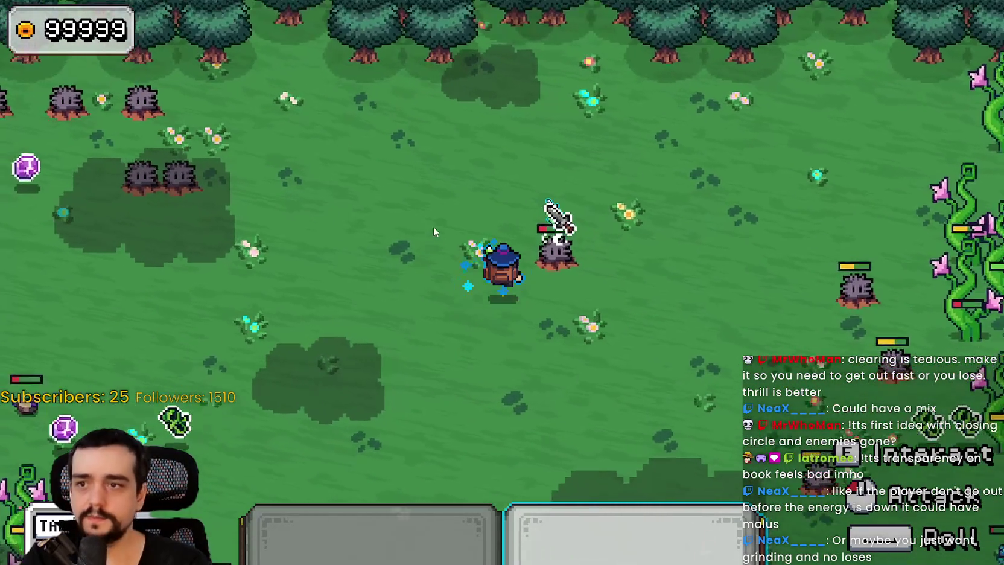
key(d)
key(s)
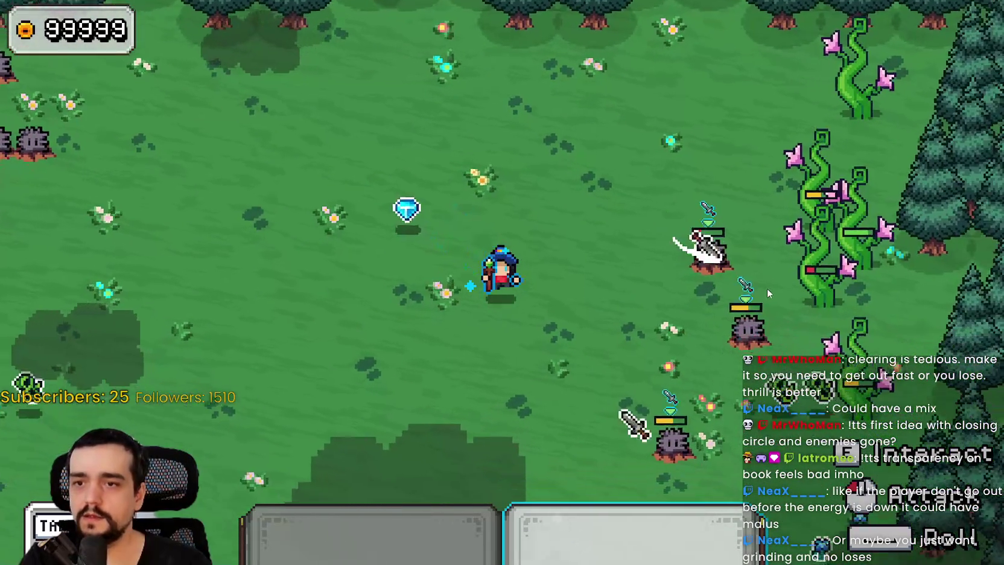
key(a)
key(w)
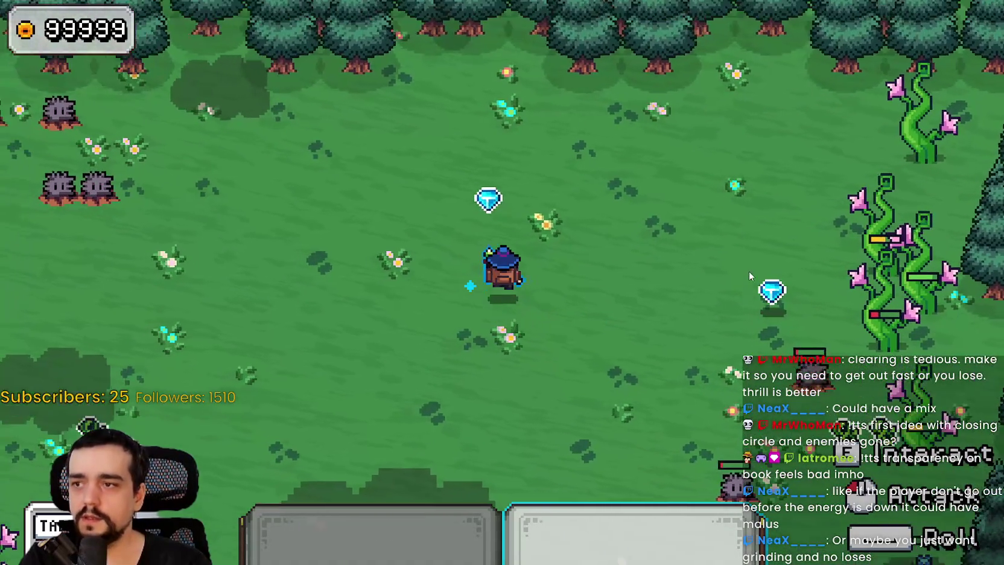
key(d)
key(s)
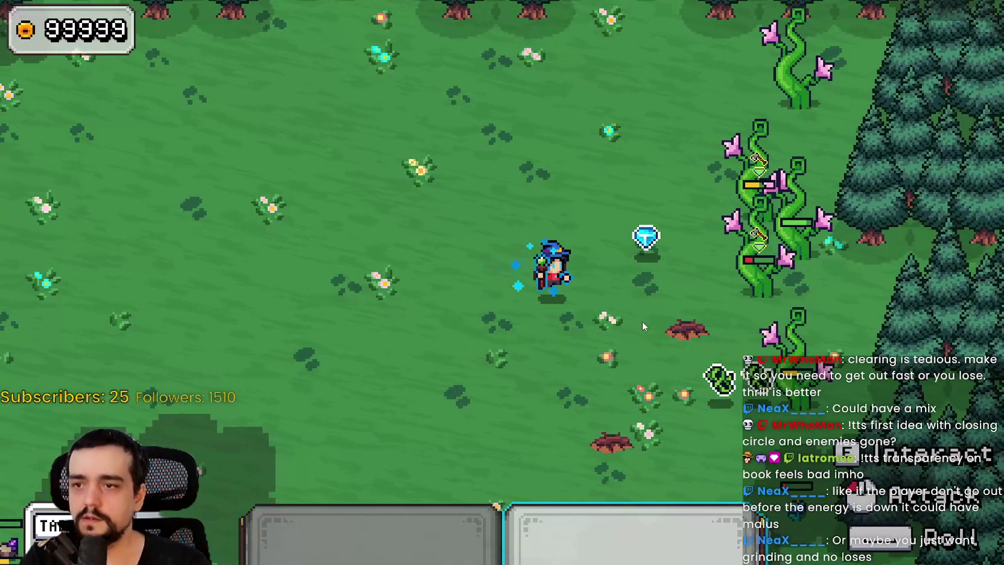
Move down and back up across the grass to destroy both plant enemies
key(s)
key(d)
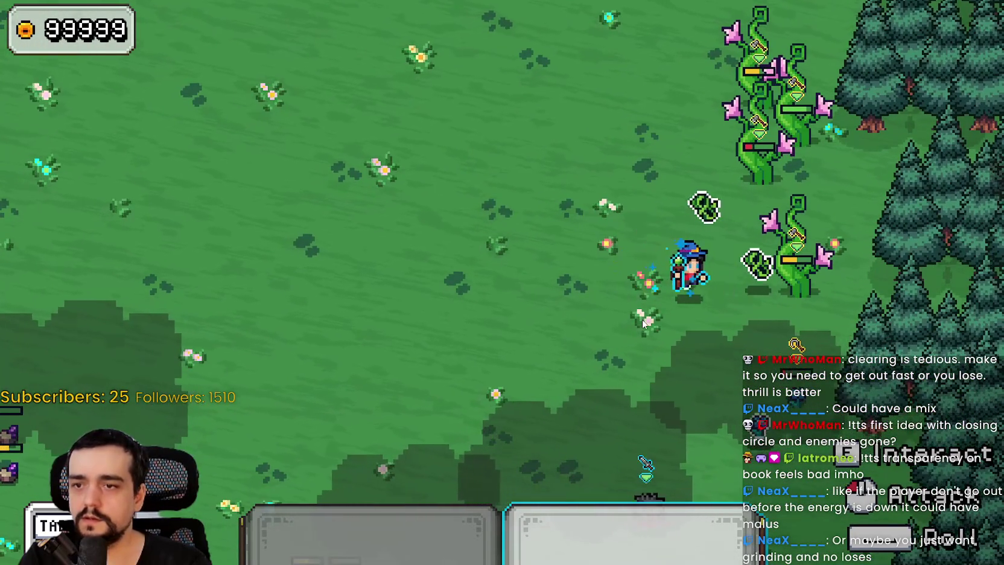
key(s)
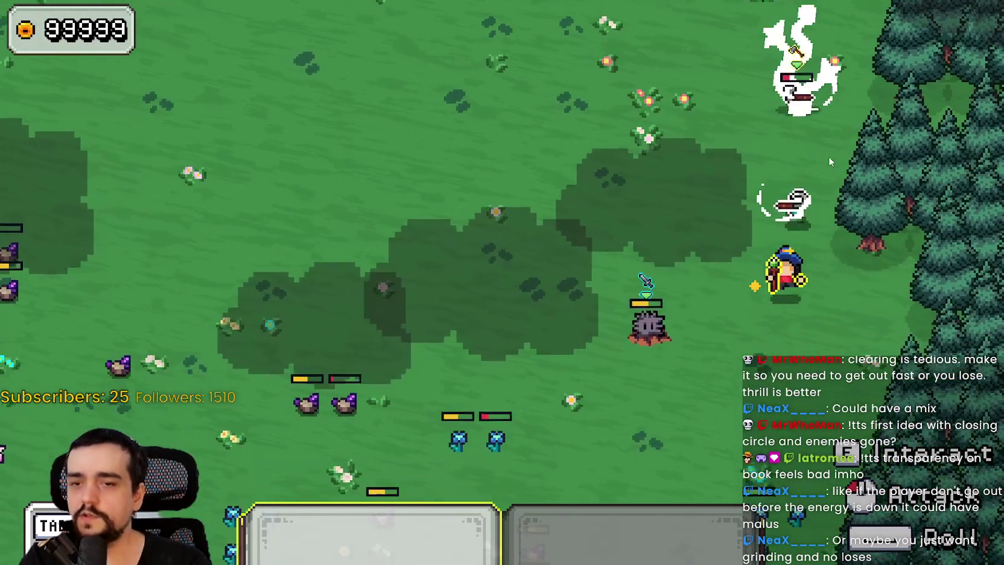
key(w)
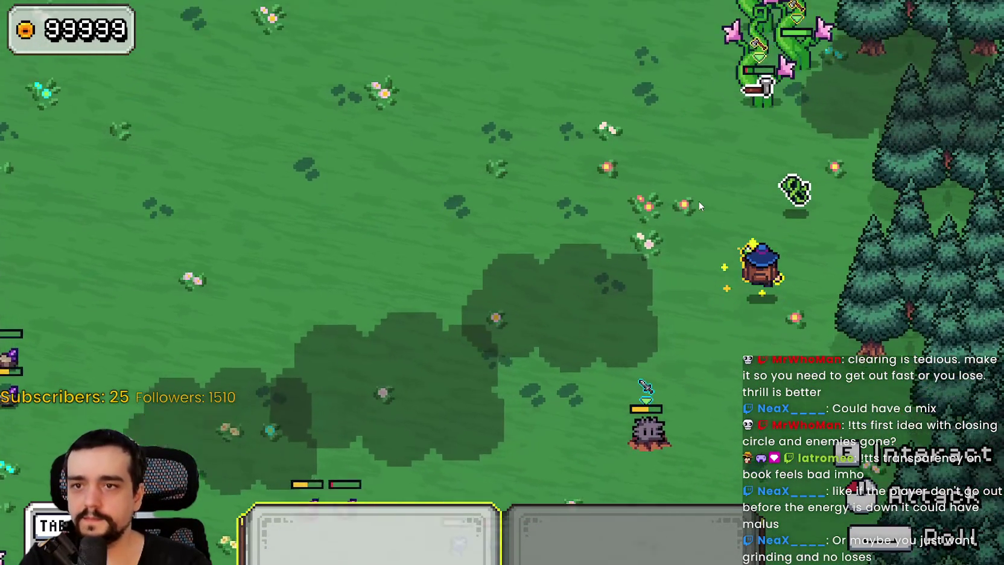
key(w)
key(a)
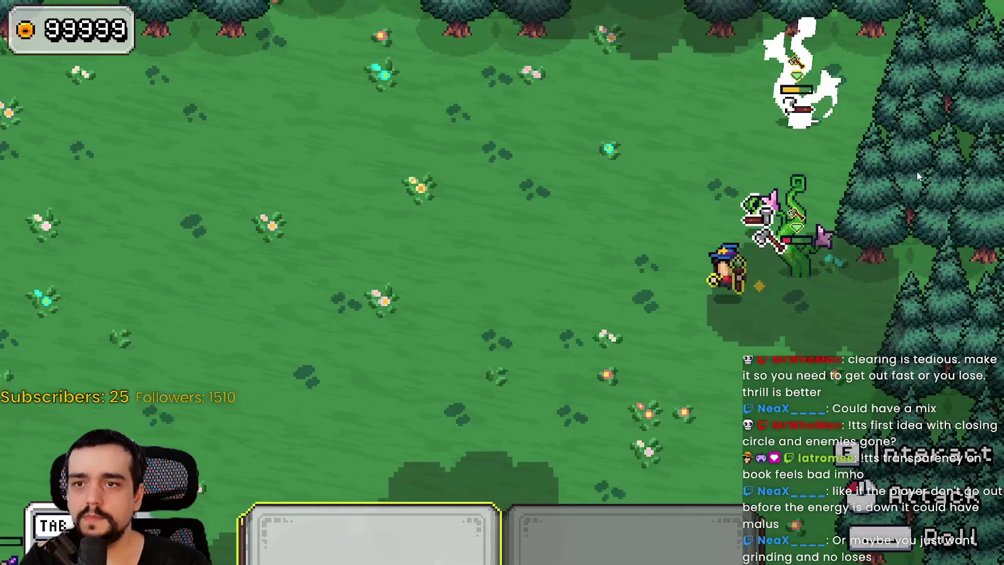
key(w)
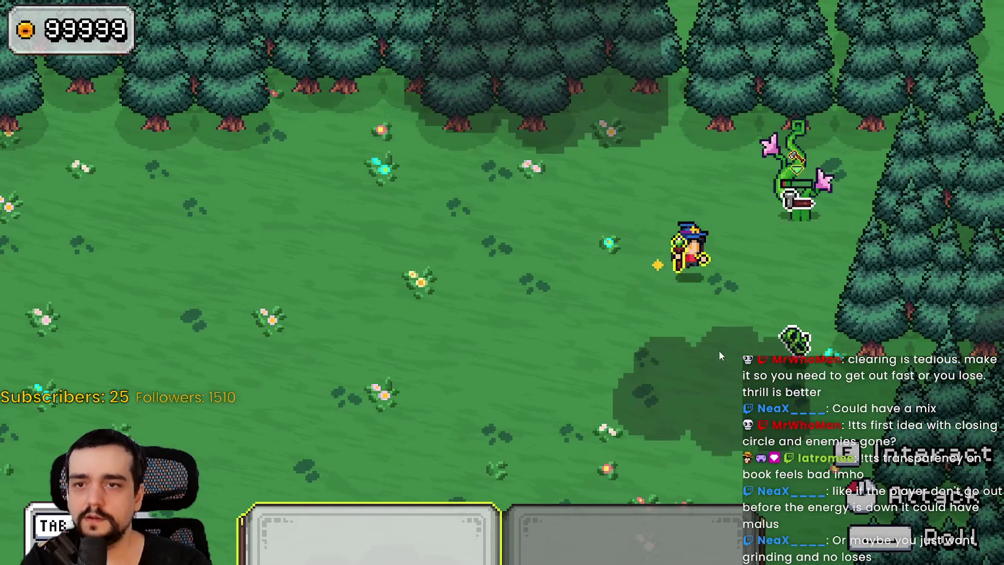
Strike a rock monster with the sword and watch it die
key(d)
key(s)
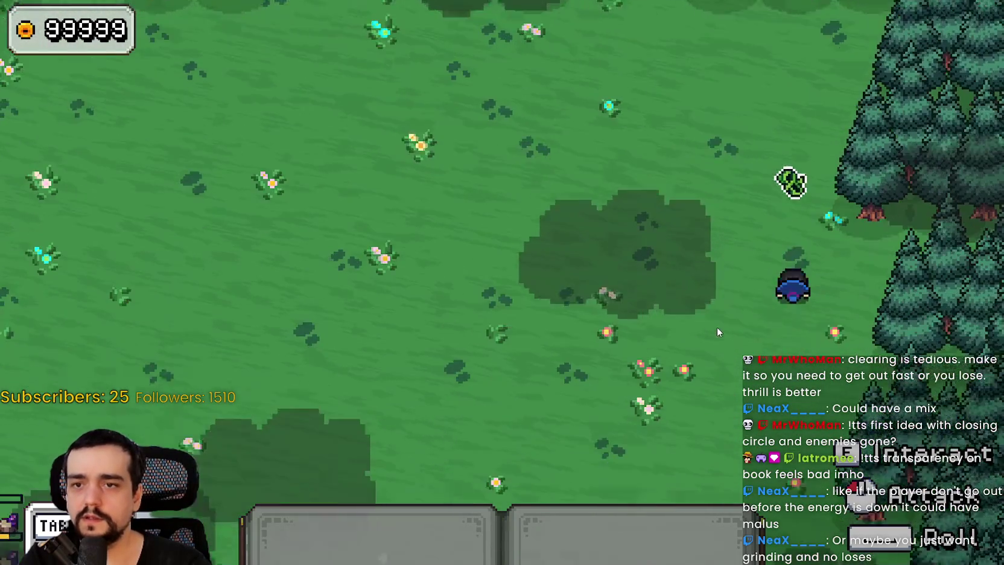
key(s)
key(a)
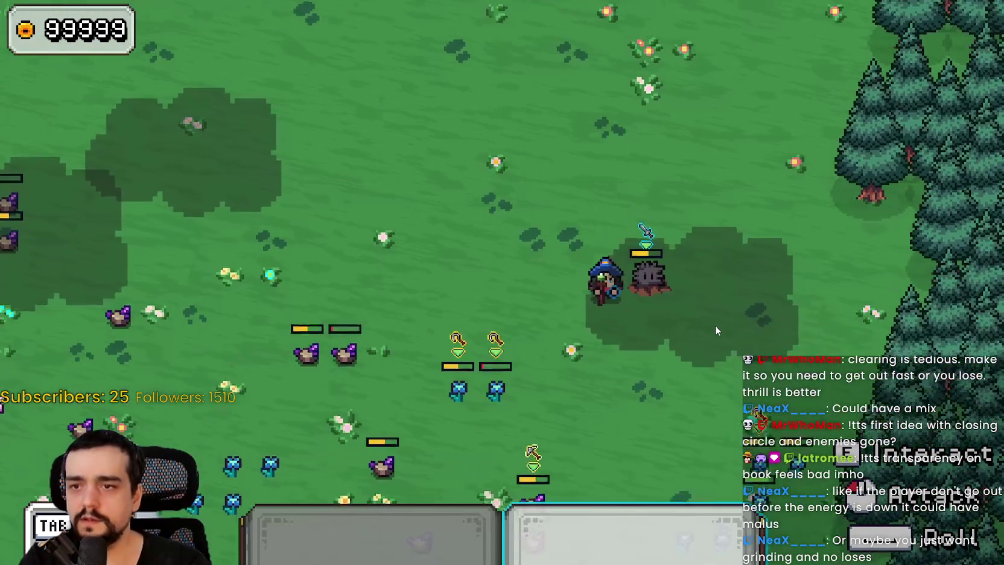
key(d)
click(627, 227)
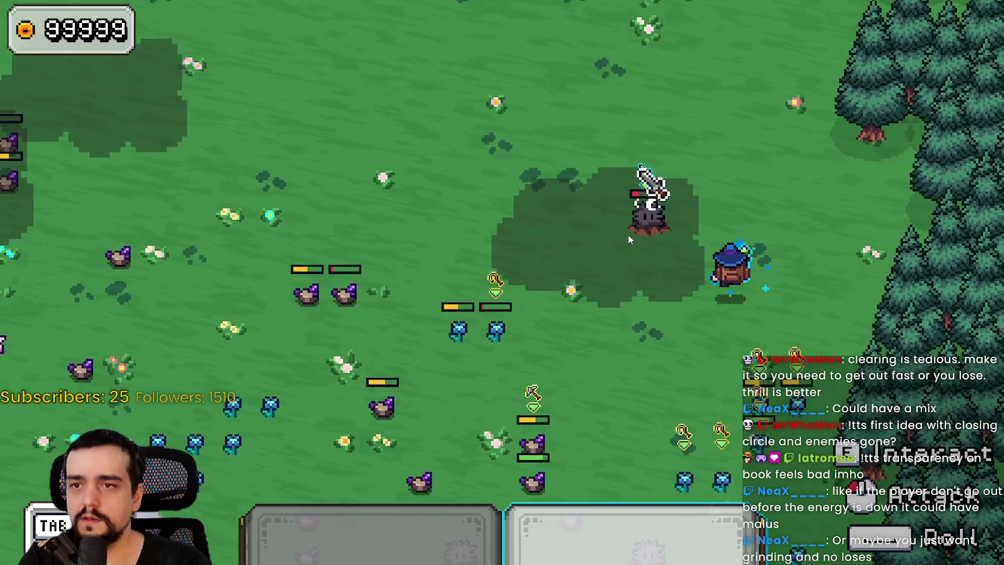
key(s)
key(a)
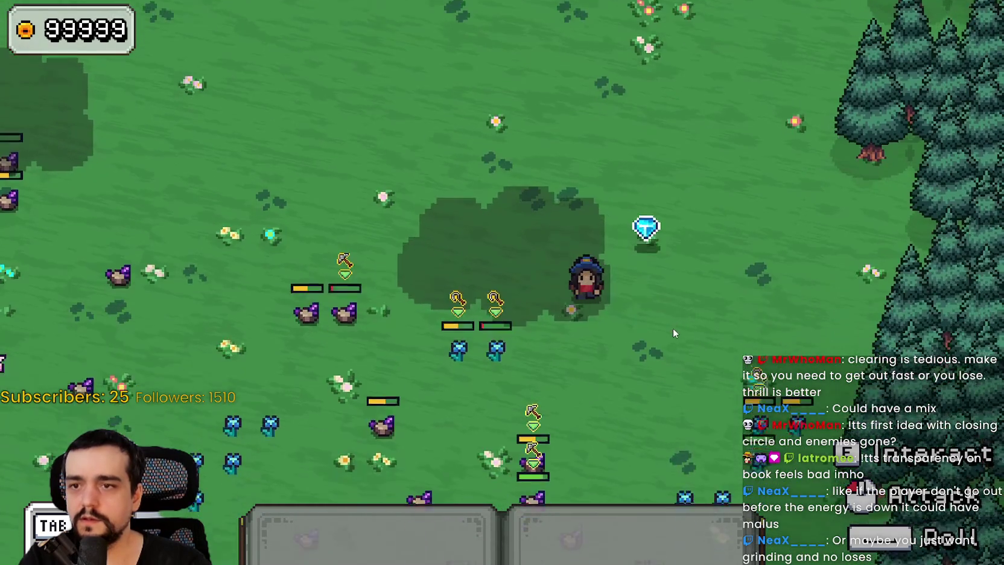
Collect the blue and purple gems, then attack the two rock monsters by the trees
key(d)
key(w)
key(a)
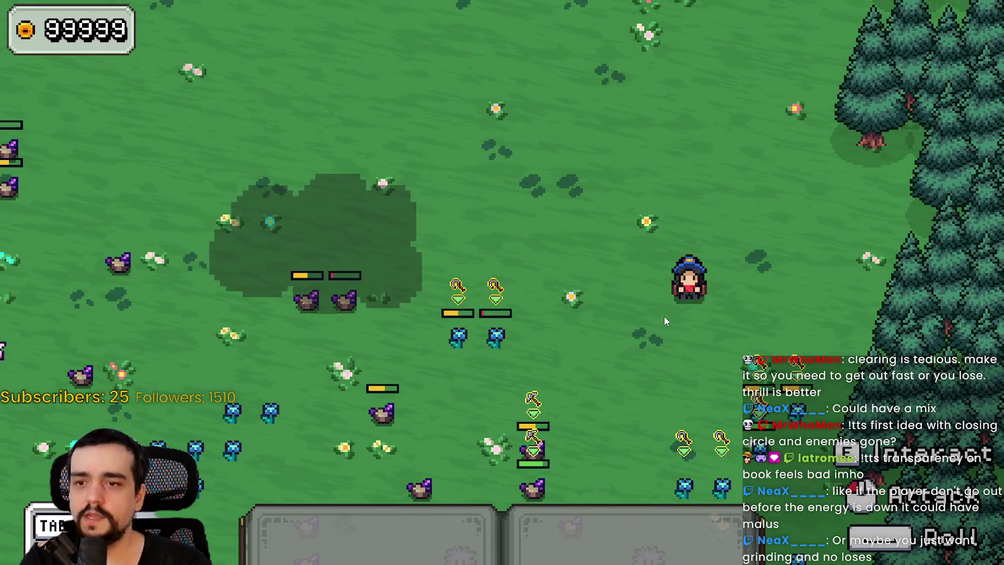
key(s)
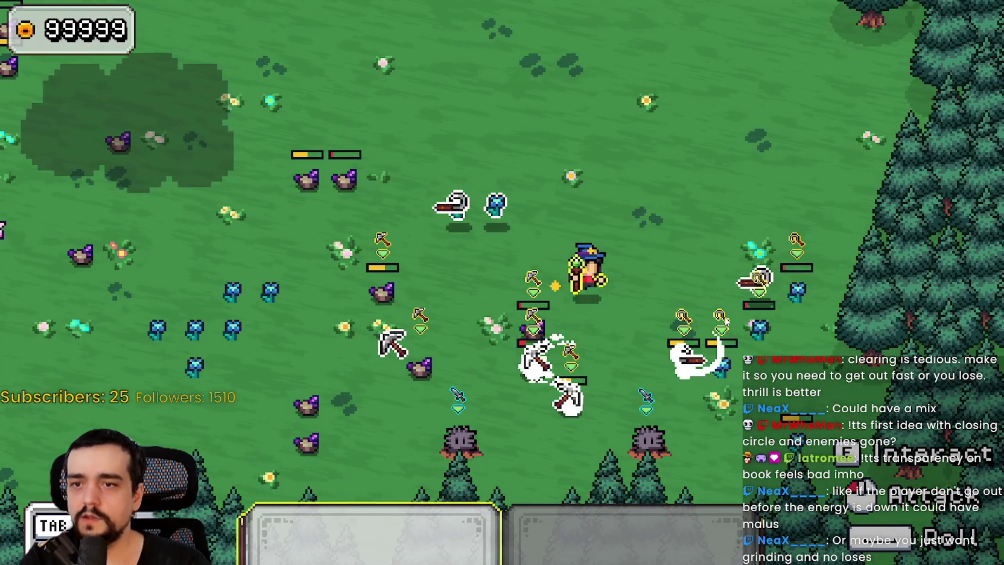
key(s)
key(d)
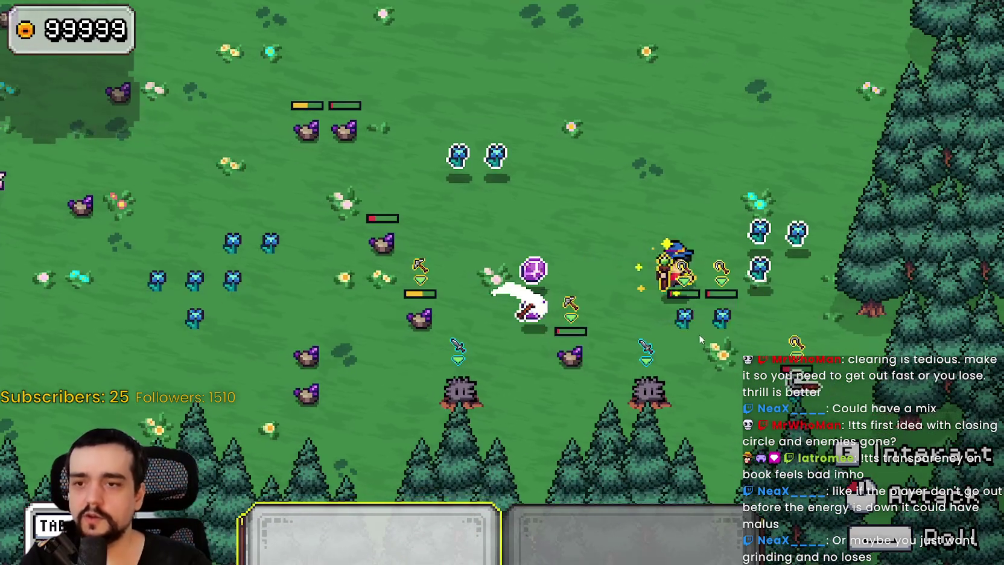
key(a)
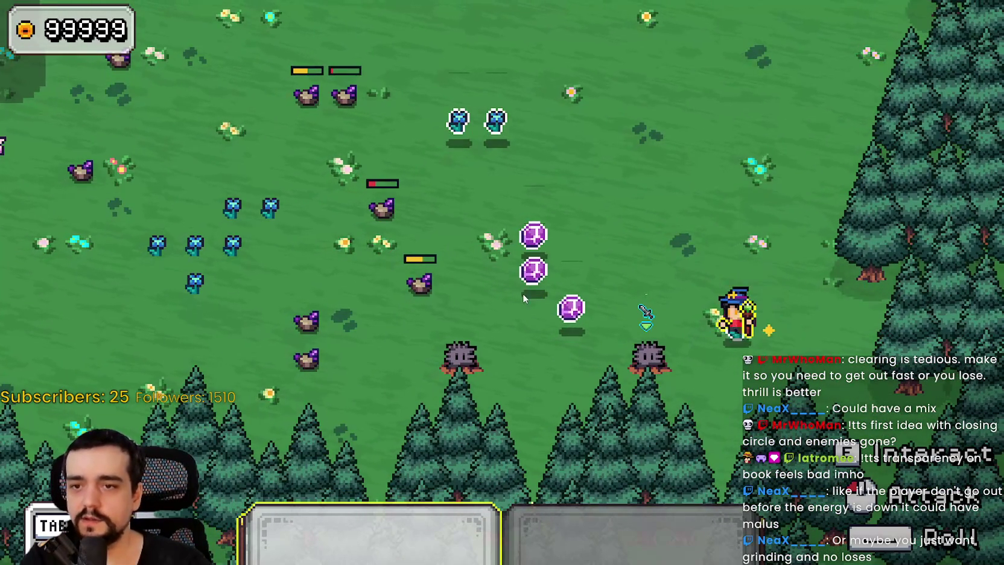
key(s)
key(w)
key(d)
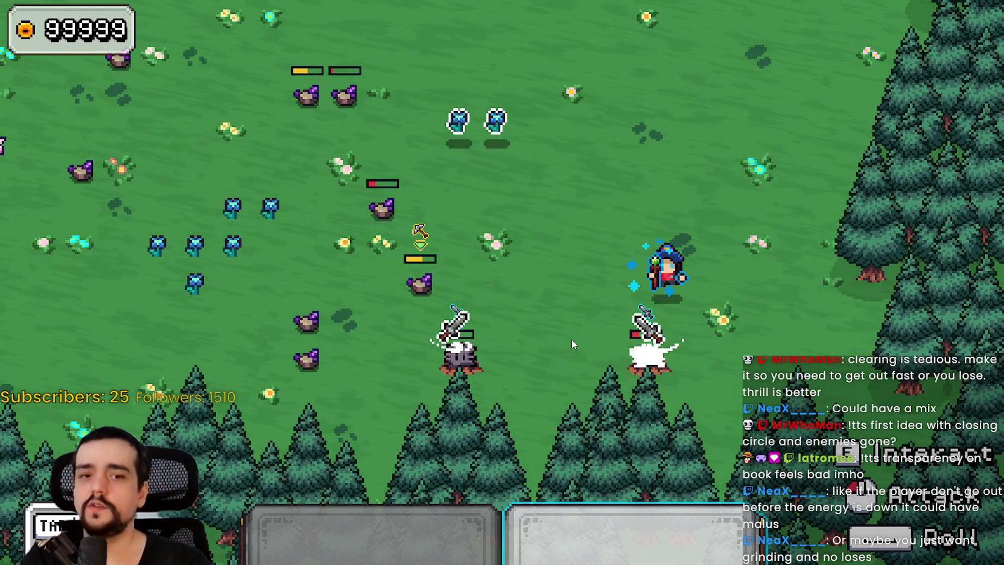
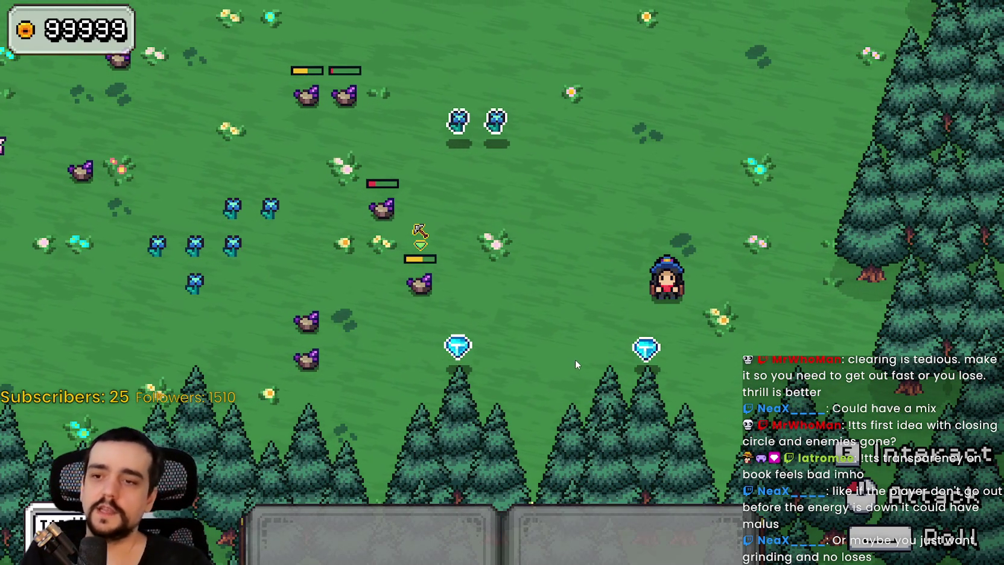
Walk the wizard around the meadow, collecting the two blue gems on the way up toward the forest
key(s)
key(a)
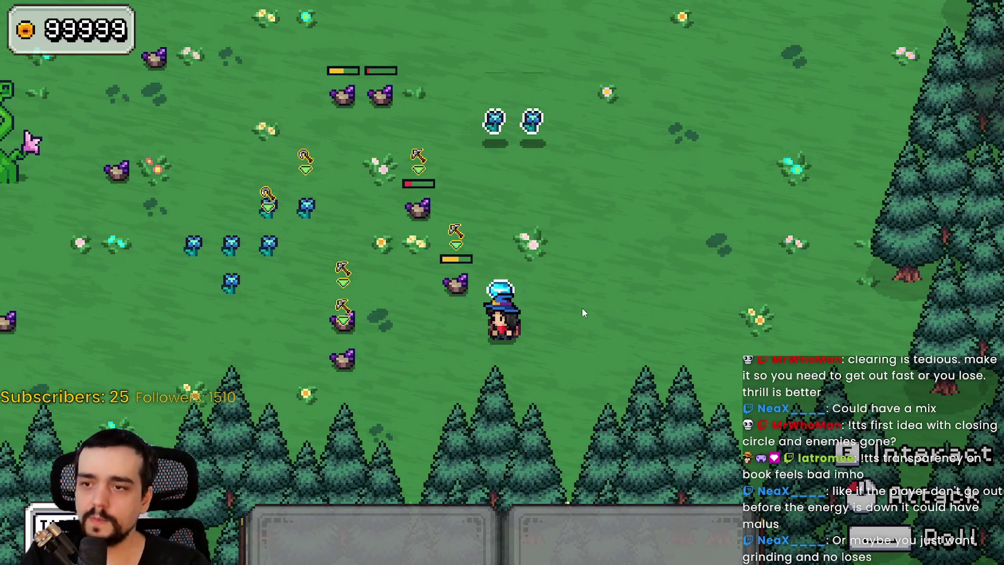
key(w)
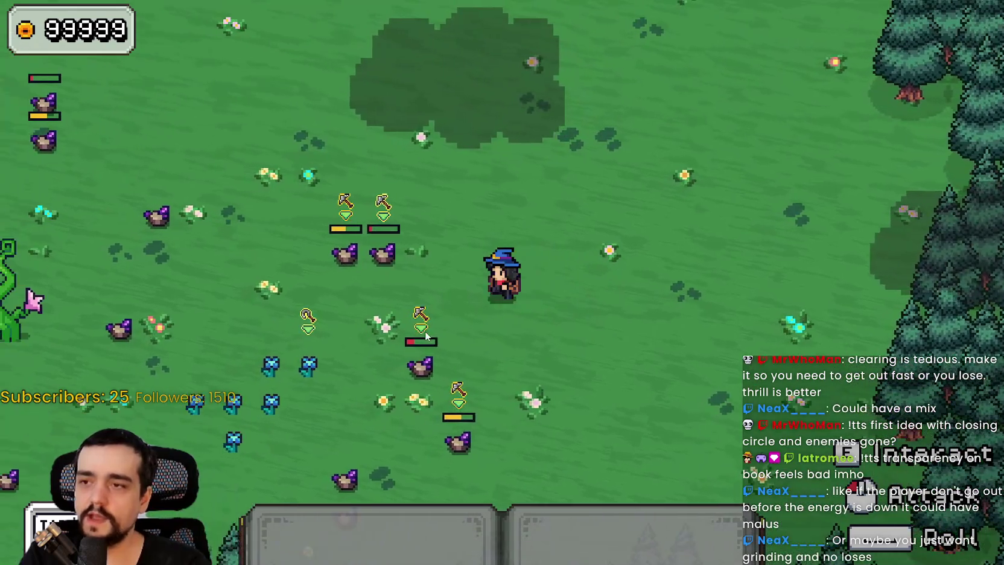
key(a)
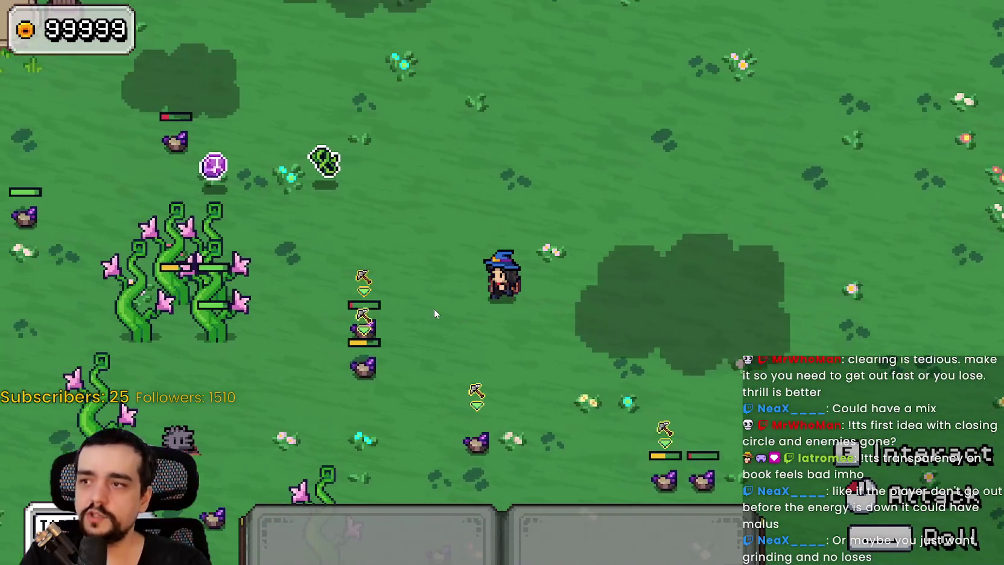
key(a)
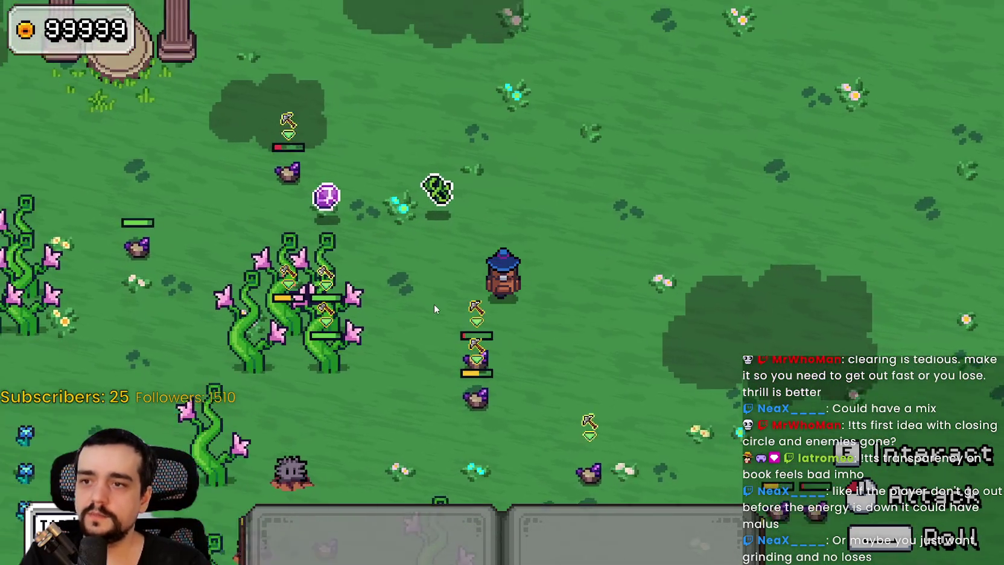
key(w)
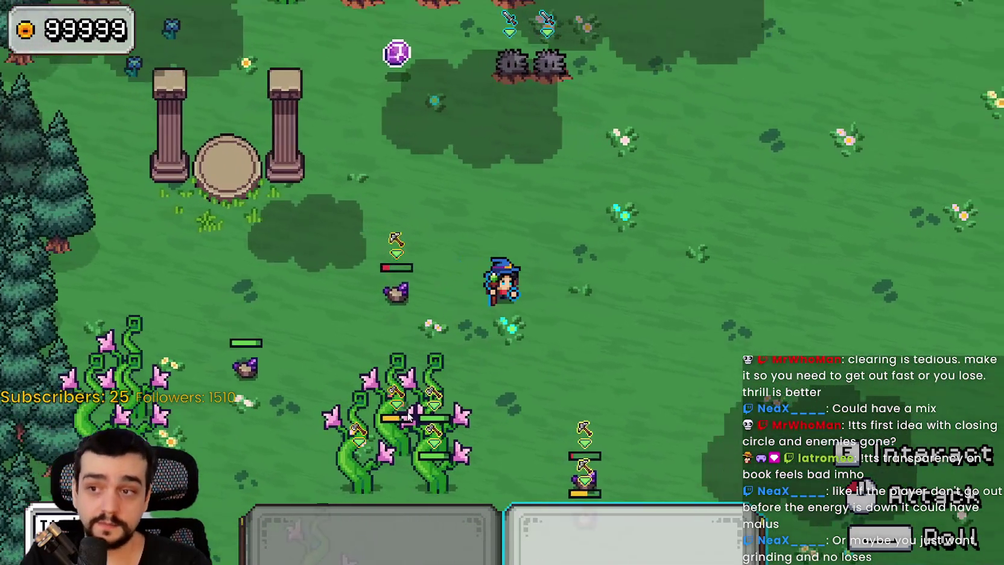
key(w)
key(d)
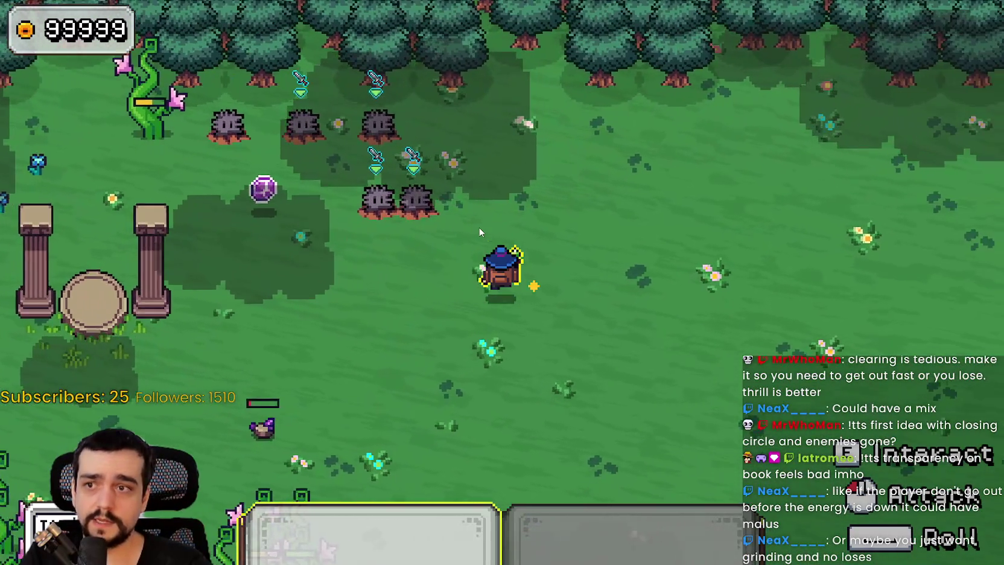
key(w)
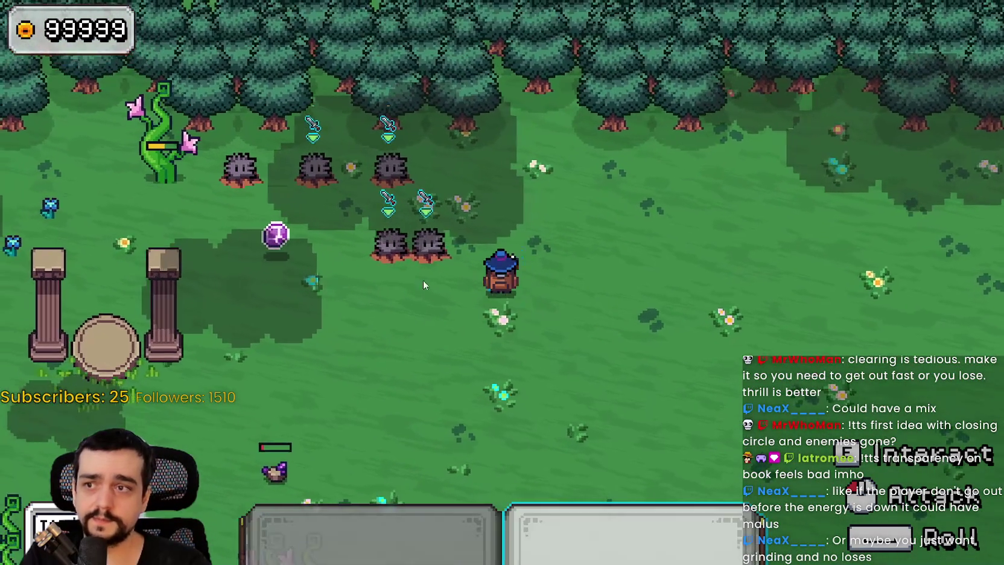
Move among the enemies near the pillars and pick up the blue gems they drop
key(a)
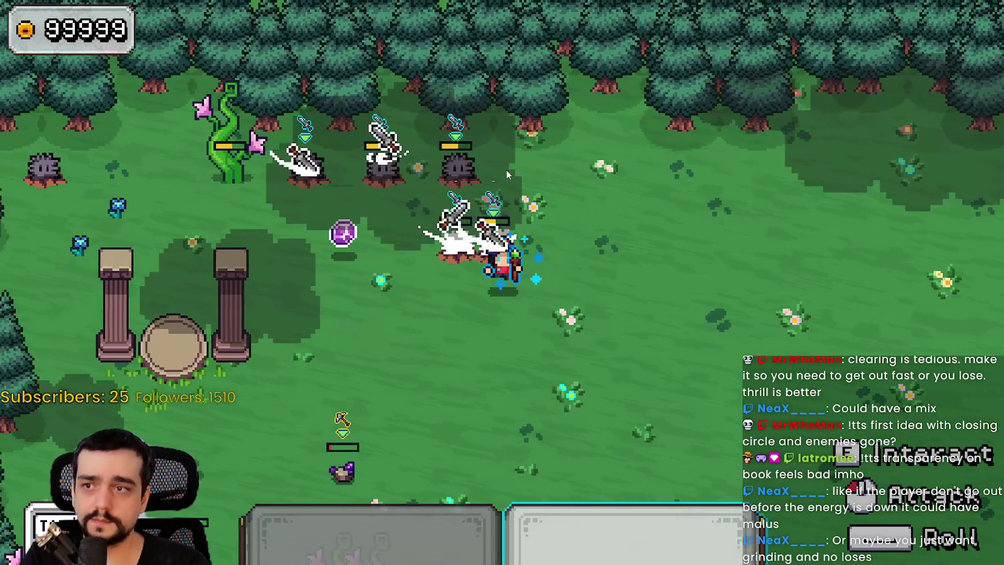
key(a)
key(s)
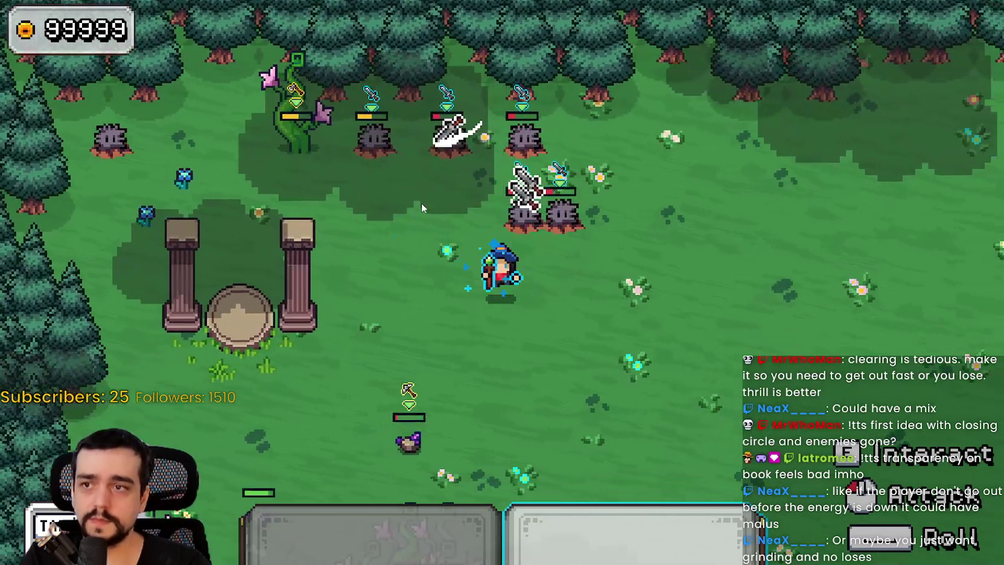
key(d)
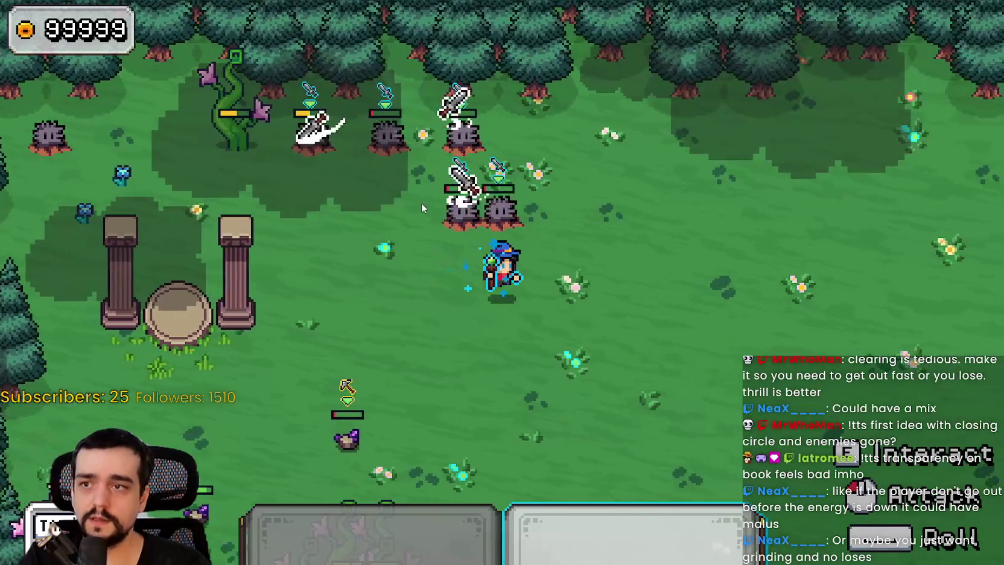
key(w)
key(a)
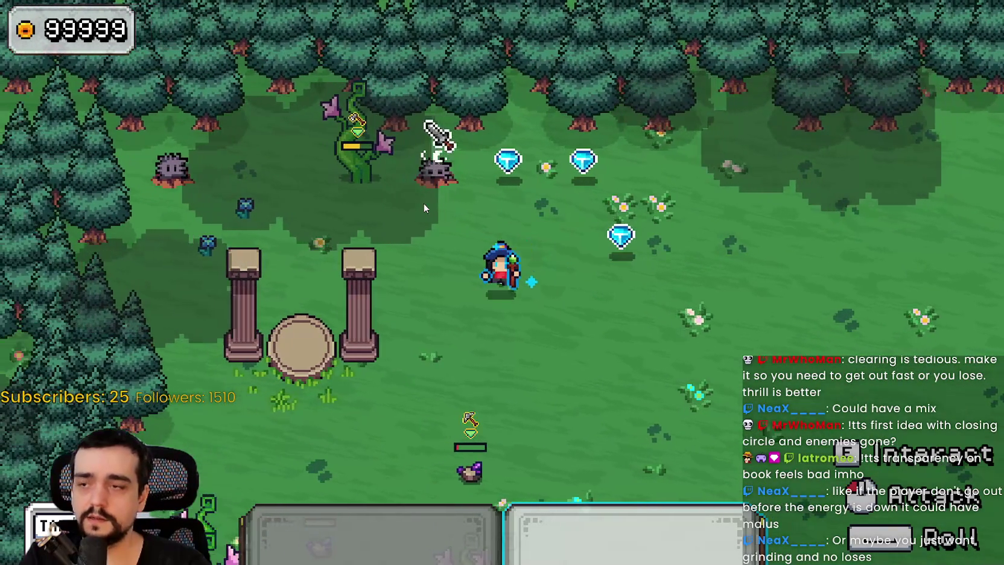
key(a)
key(w)
key(d)
key(s)
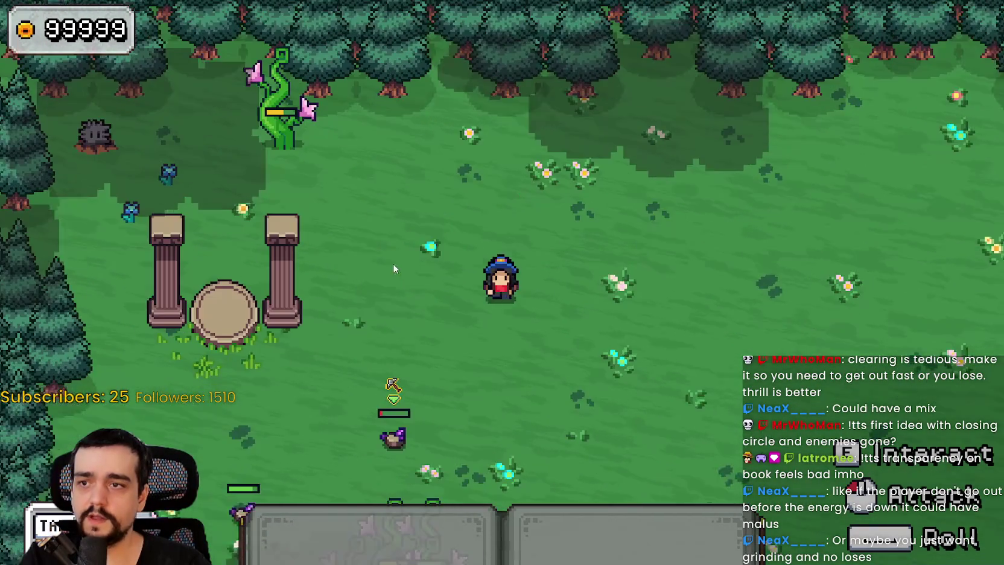
key(a)
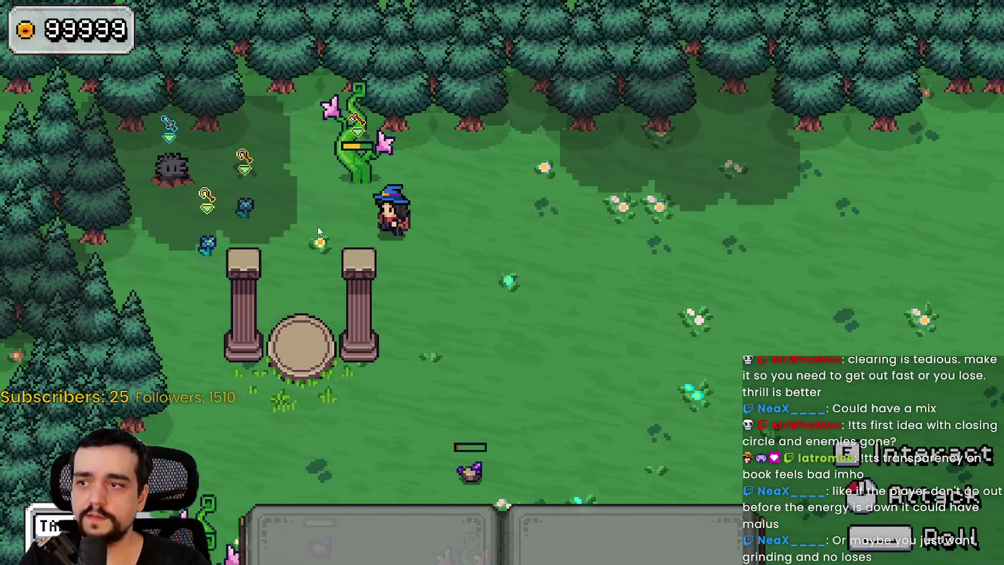
key(a)
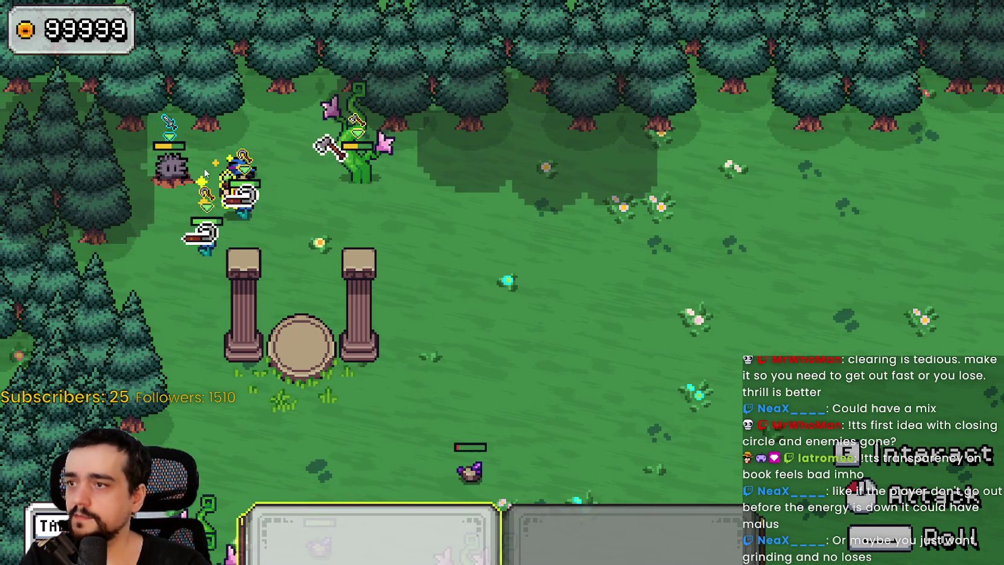
Approach the spiky enemy left of the pillars and attack it
key(d)
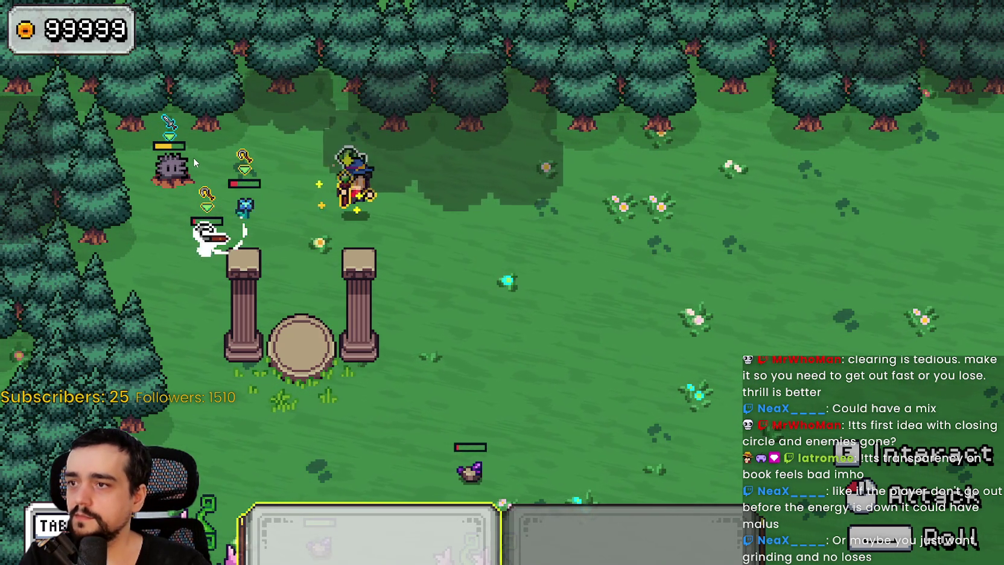
key(a)
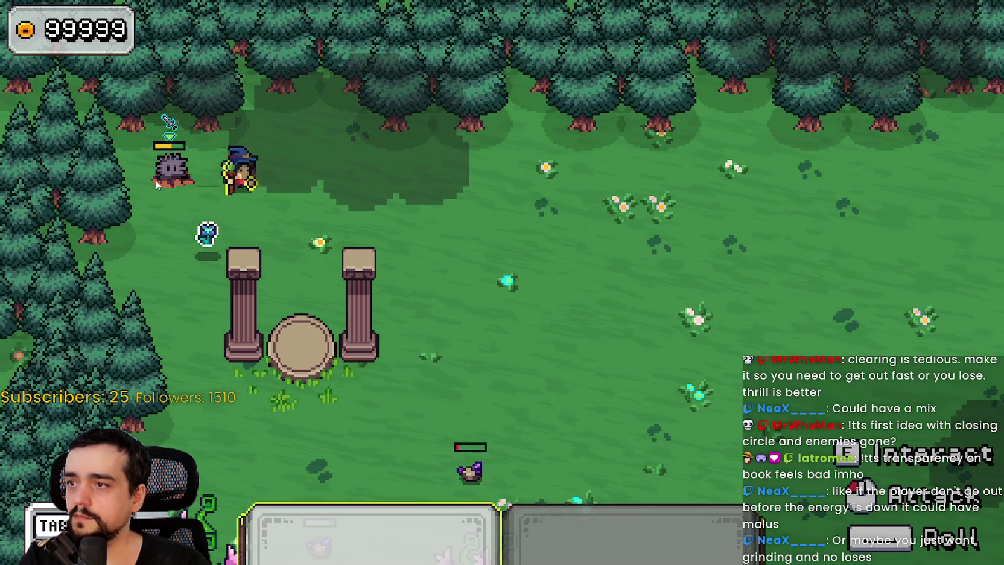
click(126, 150)
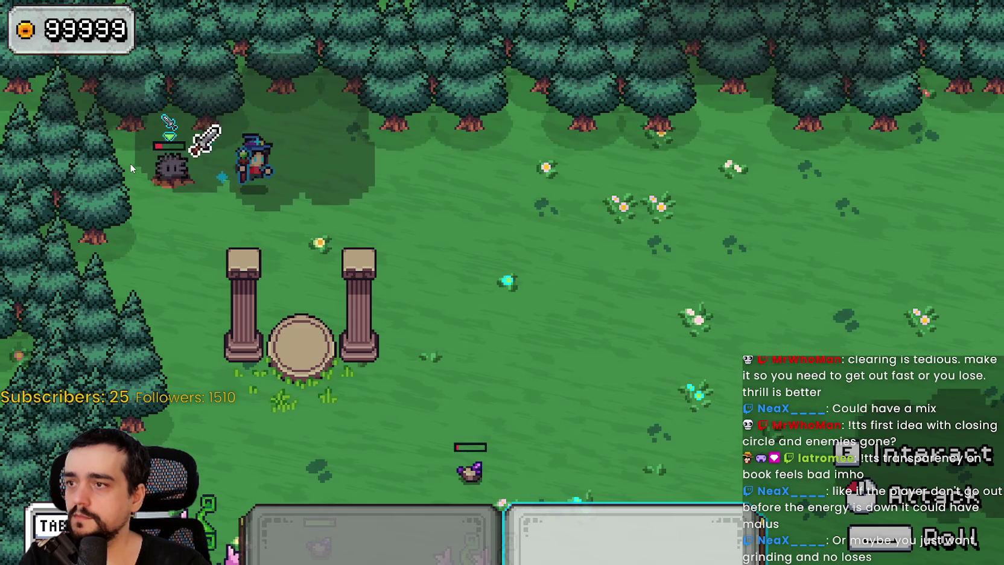
Finish off the spiky enemy and dash right out of the forest corner
click(130, 167)
click(130, 167)
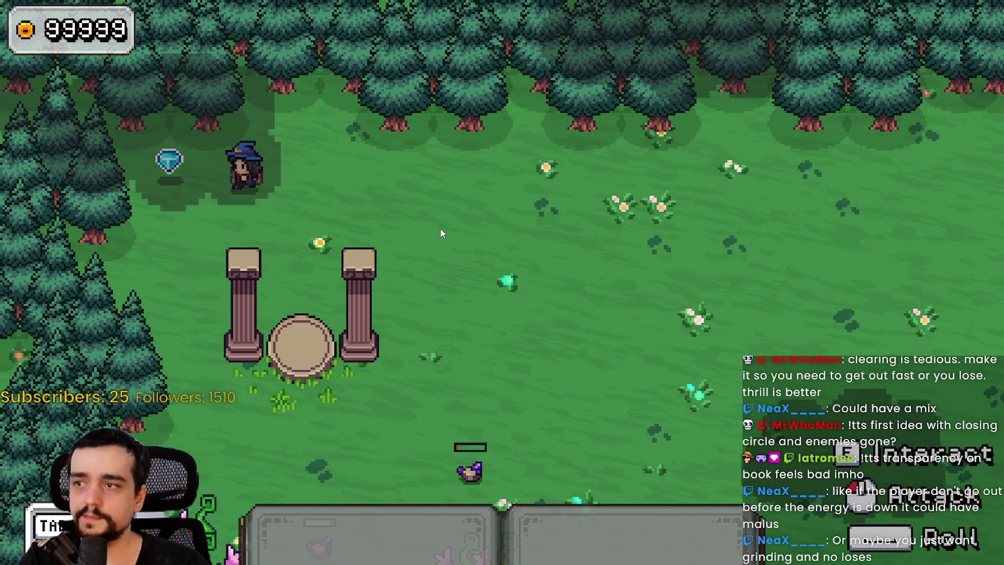
key(d)
key(space)
key(s)
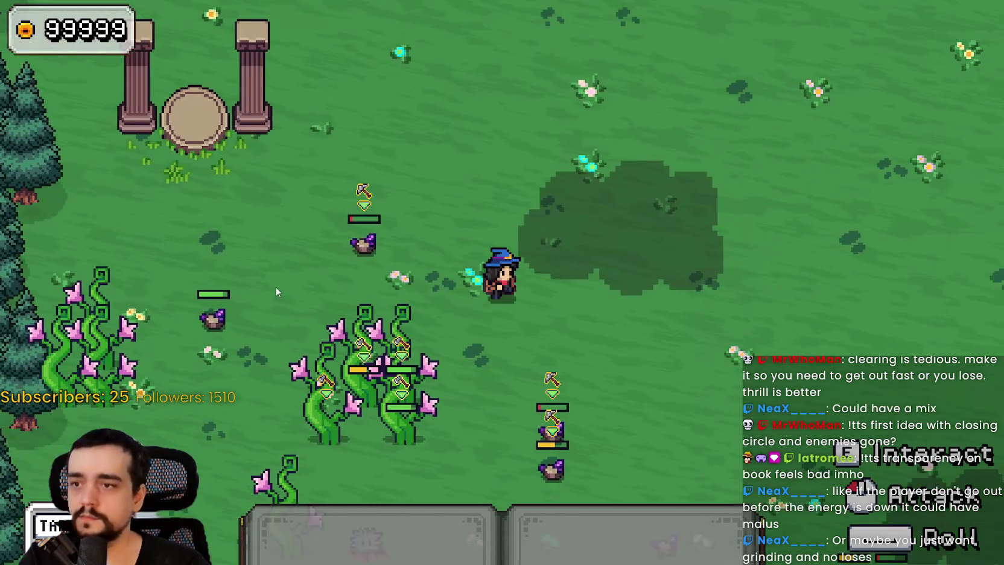
Head down-left to the vine plants and slash at them repeatedly
key(a)
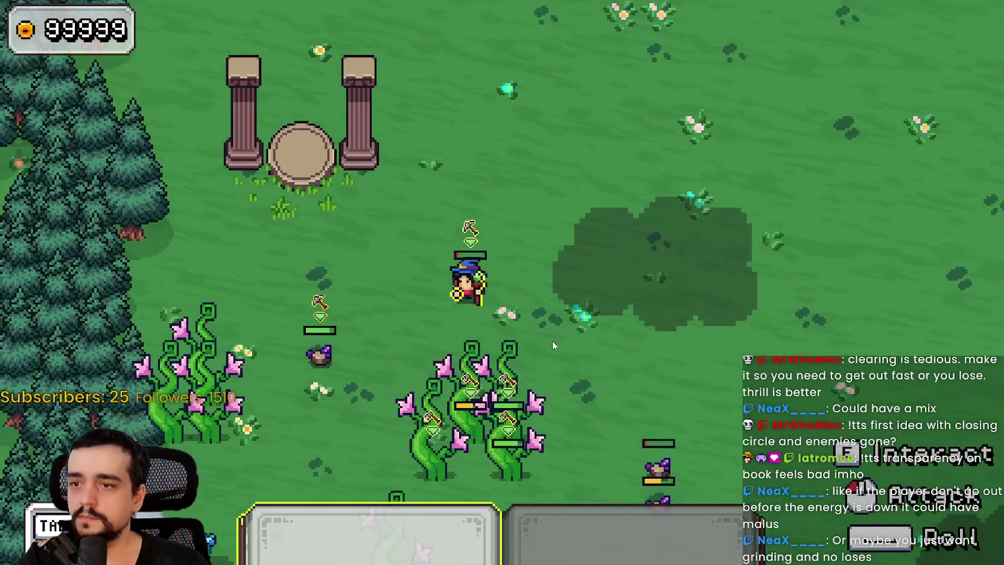
key(s)
click(553, 333)
click(552, 329)
key(a)
click(551, 326)
click(545, 327)
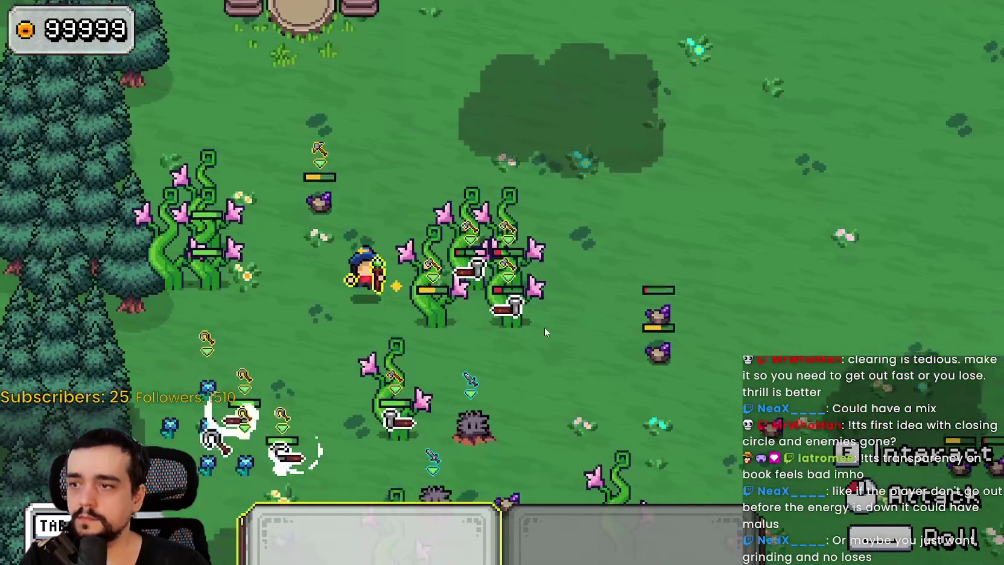
key(s)
click(545, 327)
click(535, 323)
click(535, 324)
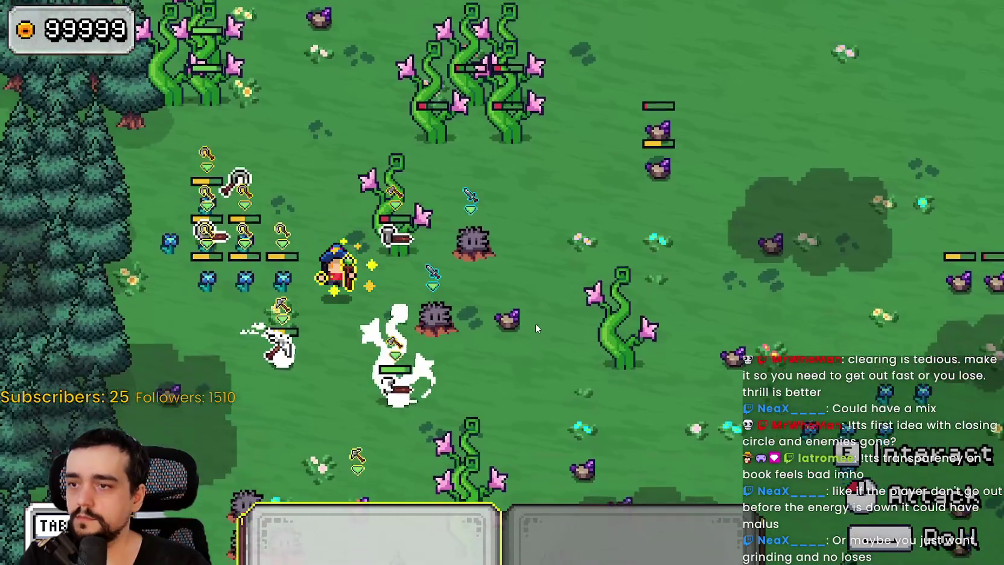
Move down-right through the field, attacking the vines and the enemies to the right
key(s)
click(535, 323)
click(534, 323)
key(d)
click(534, 326)
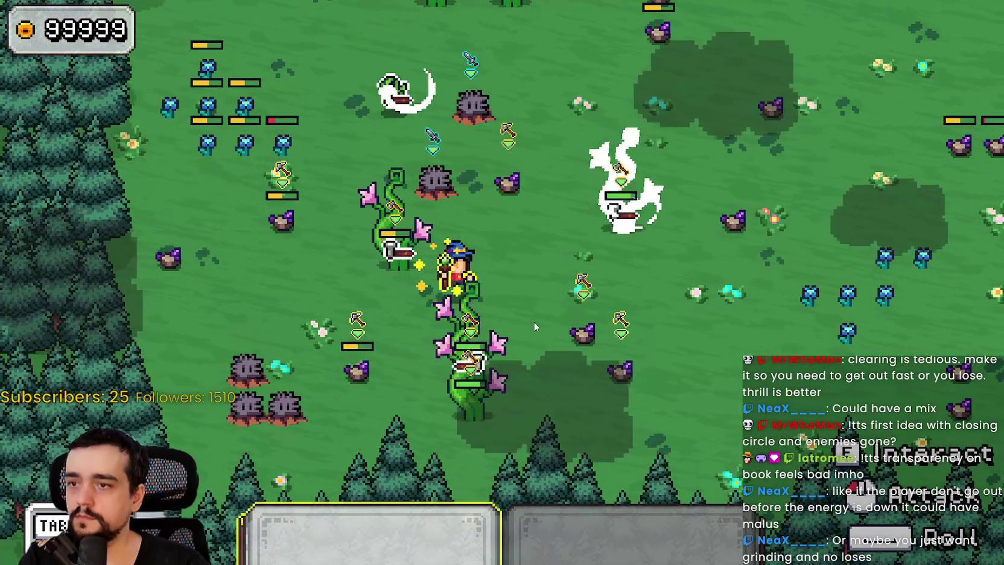
key(d)
click(533, 326)
click(536, 328)
click(537, 329)
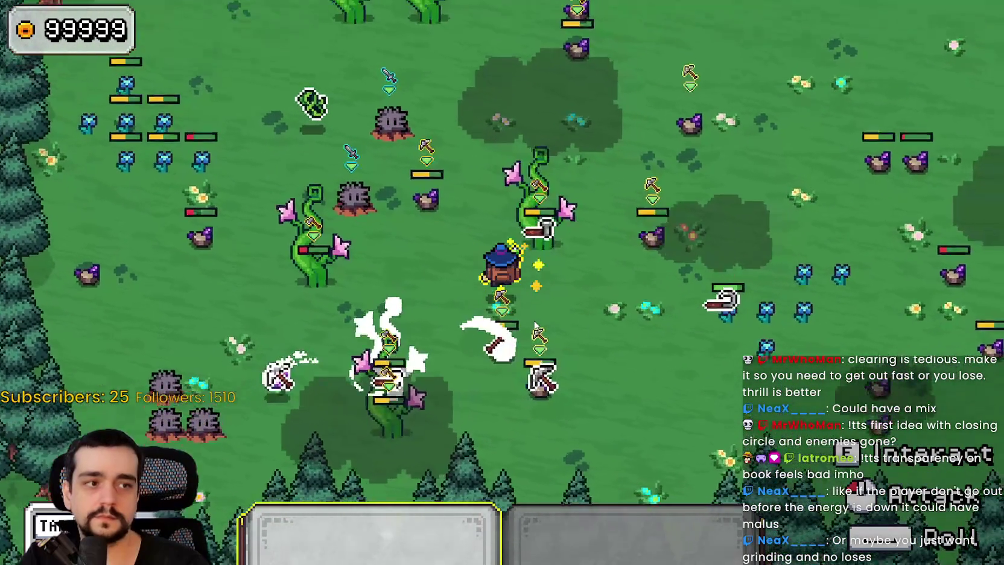
Keep slashing the surrounding enemies while moving up, then down-left
key(w)
click(534, 319)
click(533, 319)
click(533, 317)
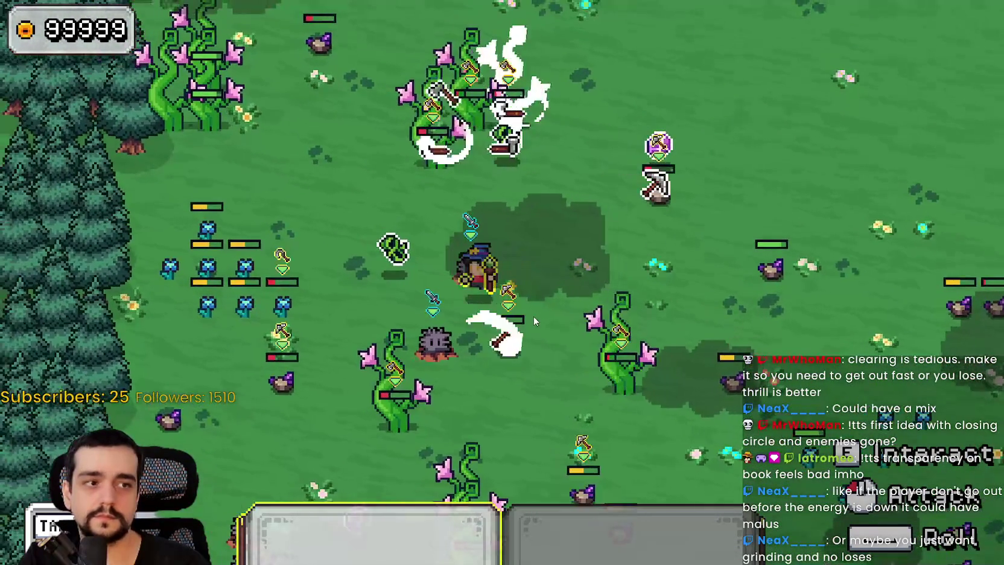
key(s)
key(a)
click(533, 316)
click(533, 316)
click(533, 316)
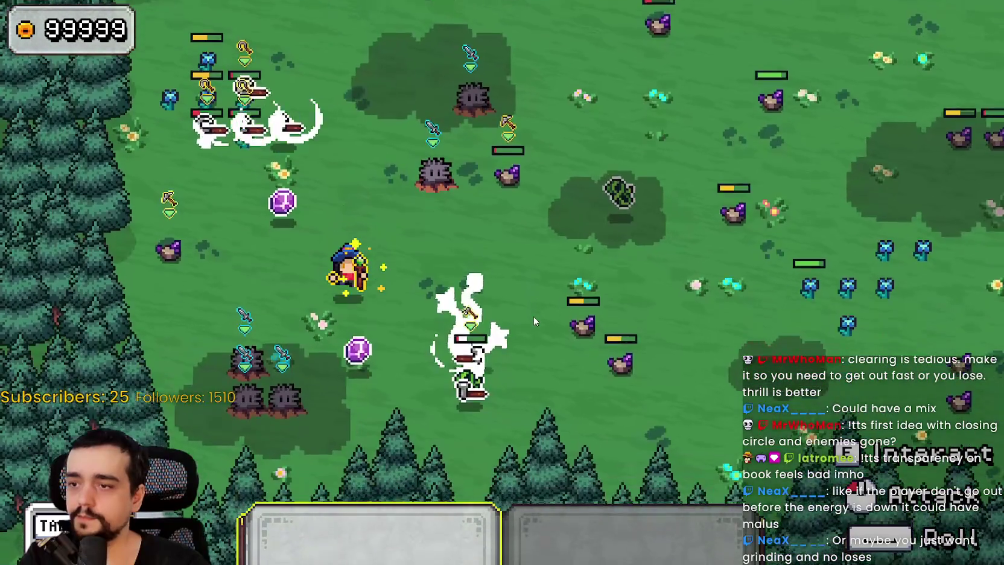
Retreat up-left while continuing to attack the enemy crowd
key(w)
click(533, 316)
key(a)
click(533, 316)
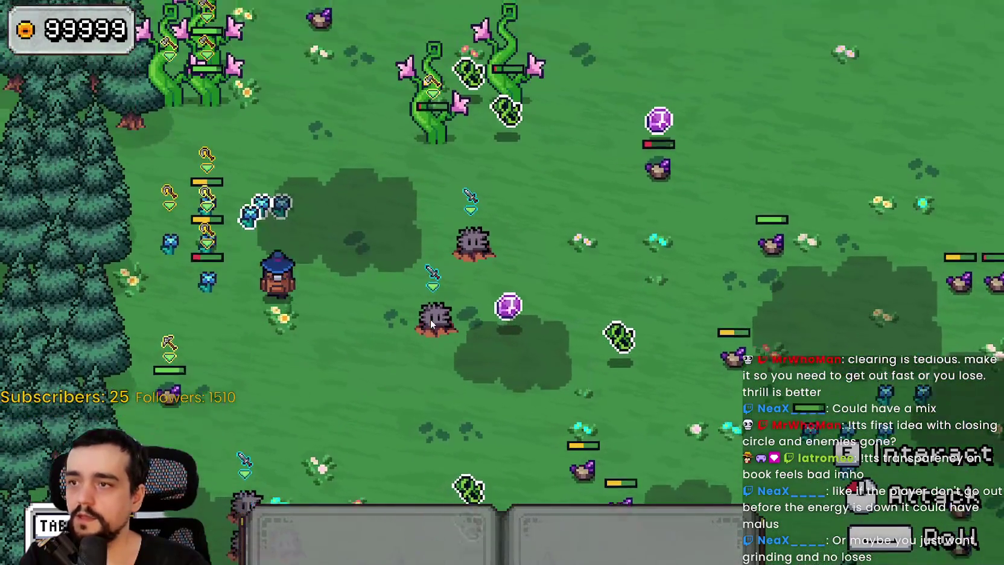
Run the wizard right past the stumps toward the blue enemies and along the treeline
key(d)
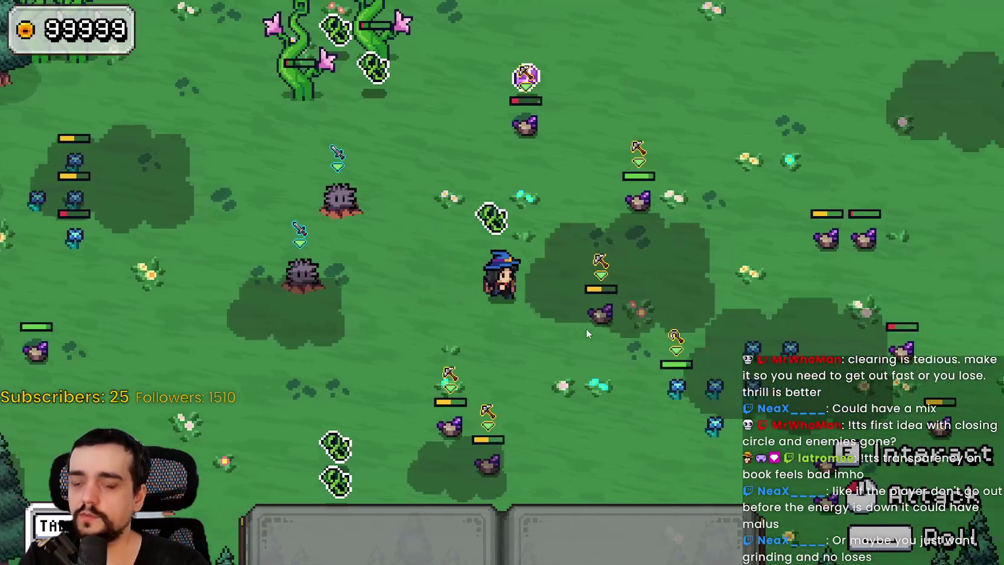
key(s)
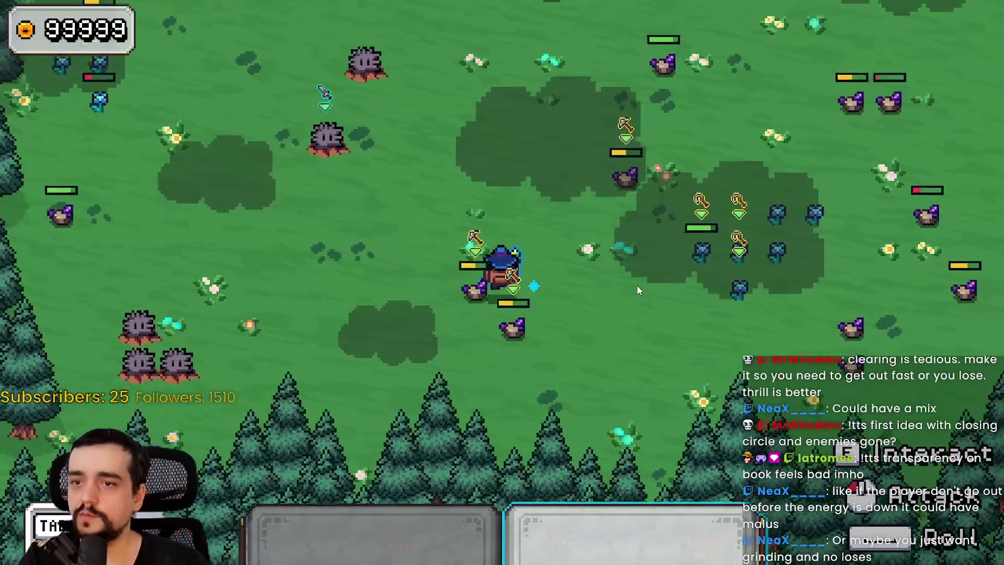
key(d)
key(w)
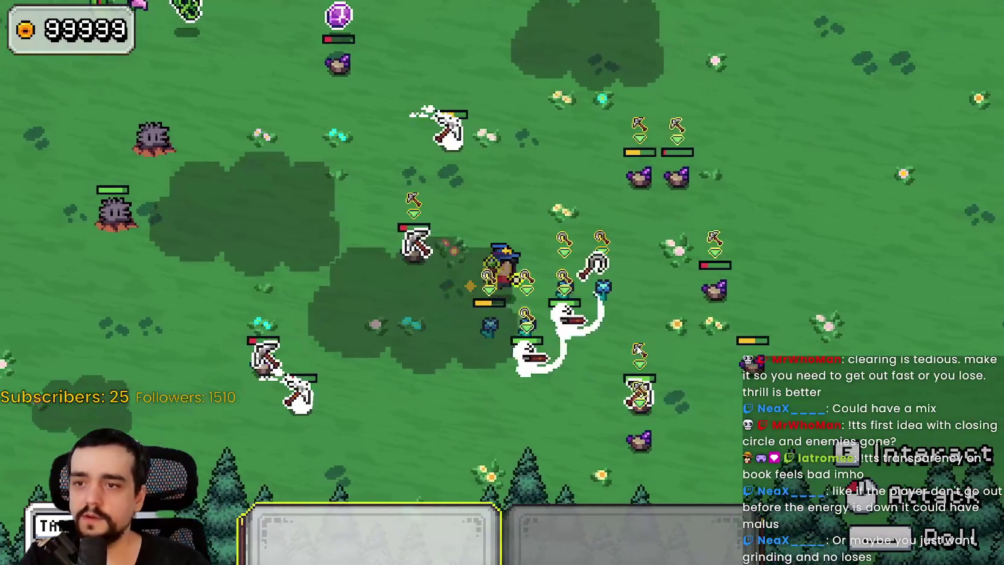
key(d)
key(w)
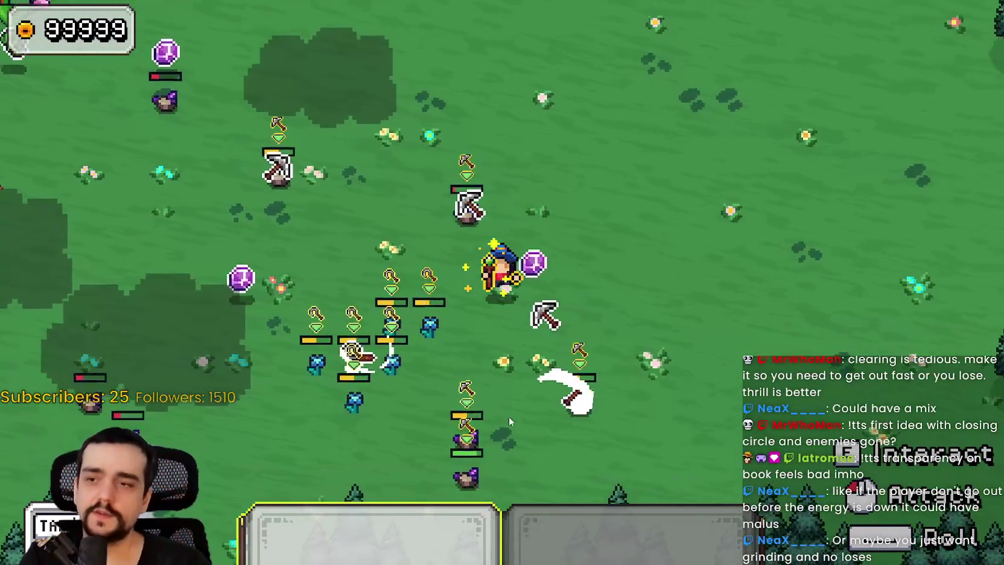
key(s)
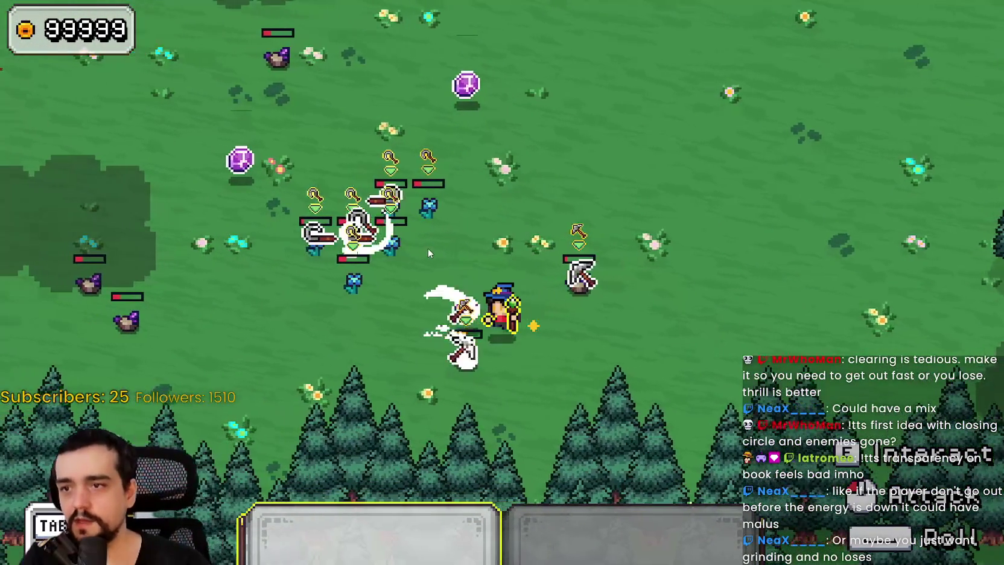
key(a)
key(w)
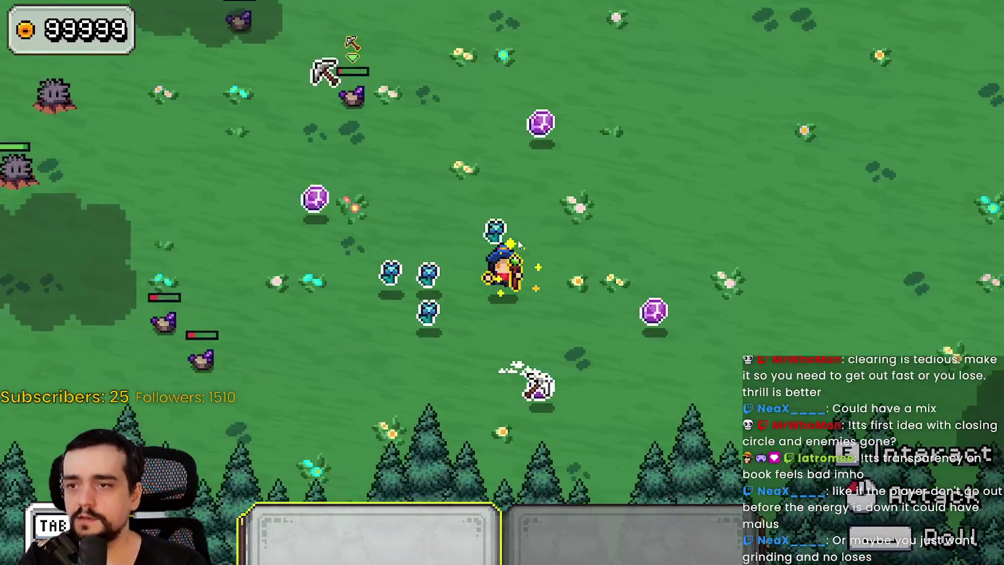
key(s)
key(d)
key(a)
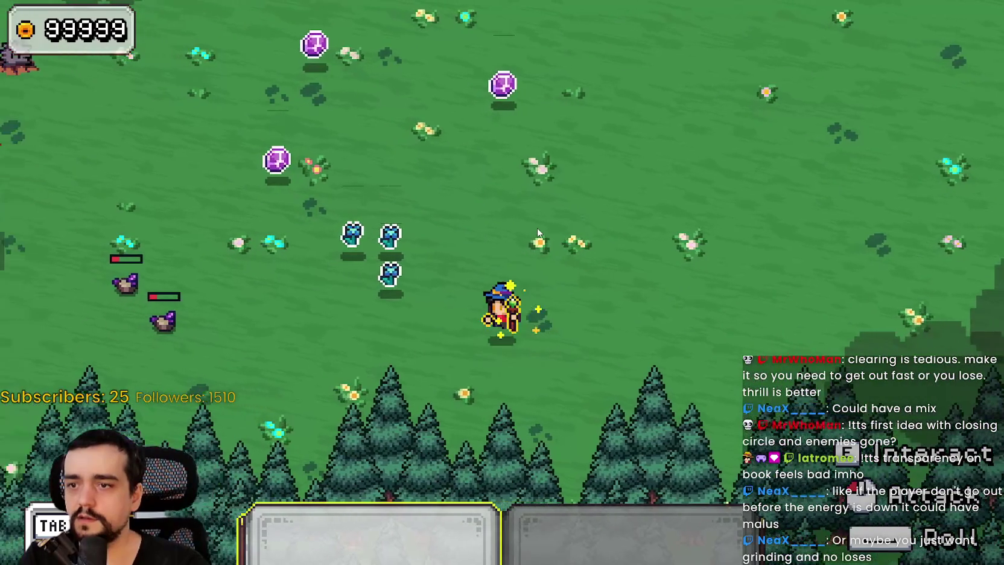
Walk the wizard up-left into range of the plant enemies
key(a)
key(w)
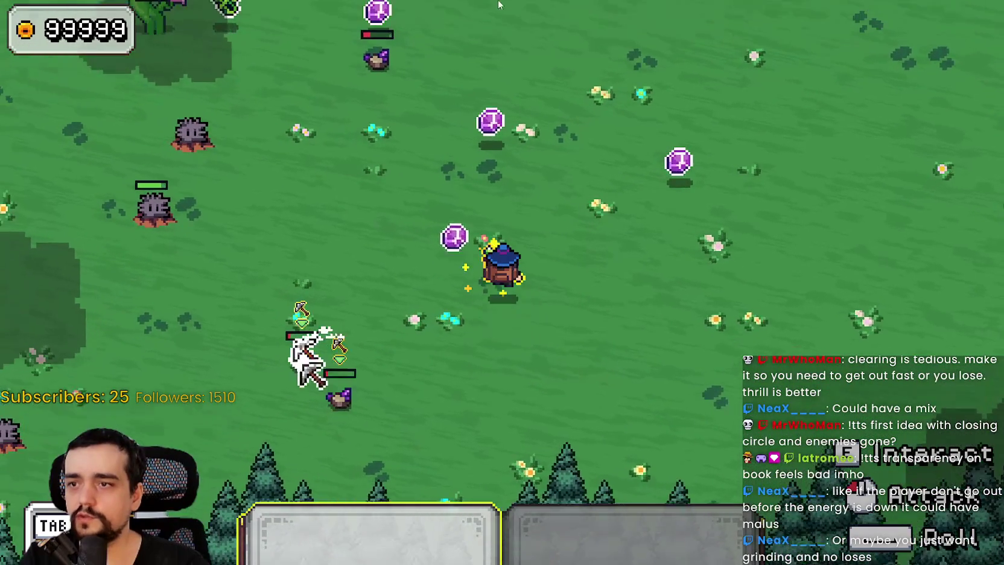
key(w)
key(d)
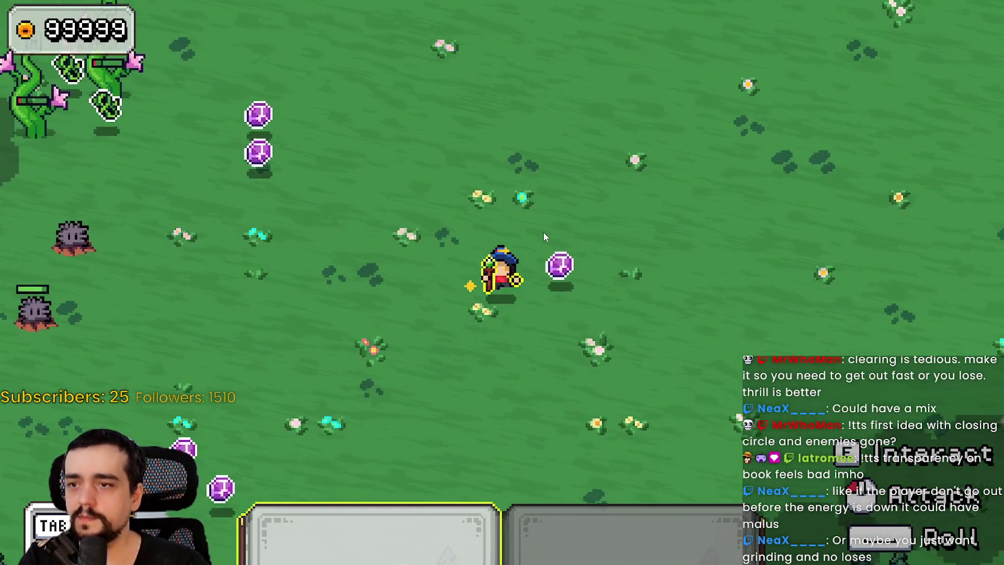
key(s)
key(w)
key(s)
key(a)
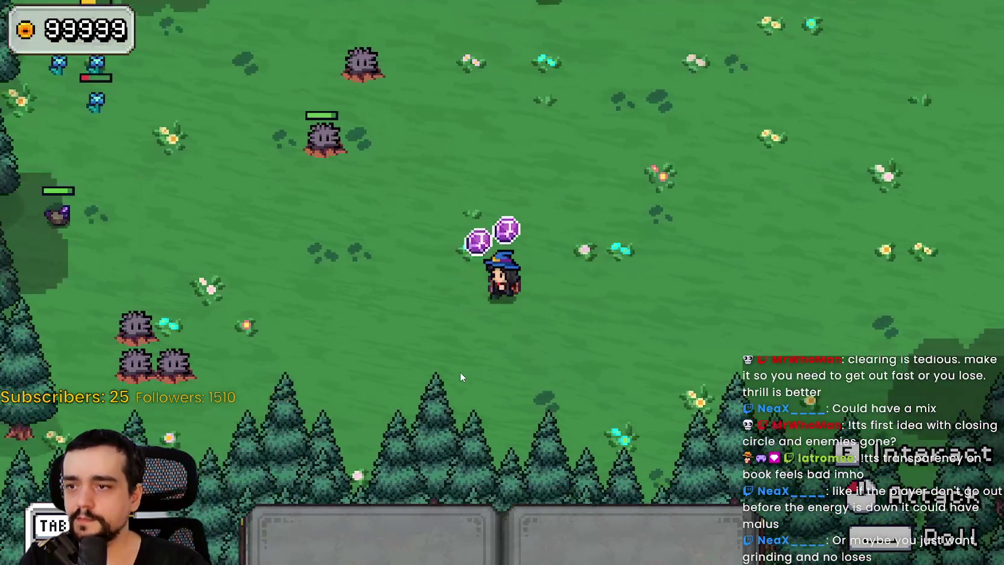
key(w)
key(a)
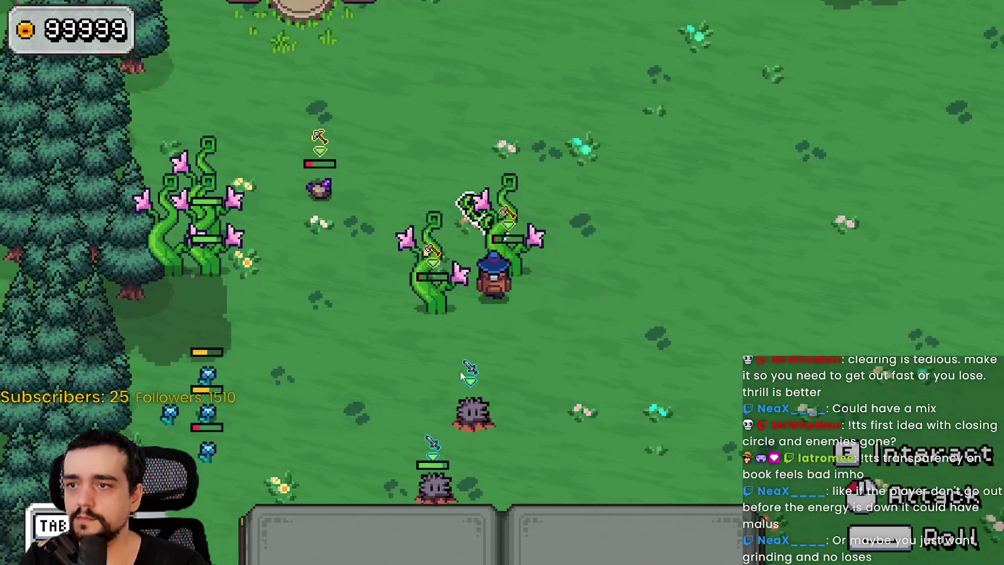
key(w)
Attack the plant enemies on the left and collect their leaf drops
click(461, 355)
key(a)
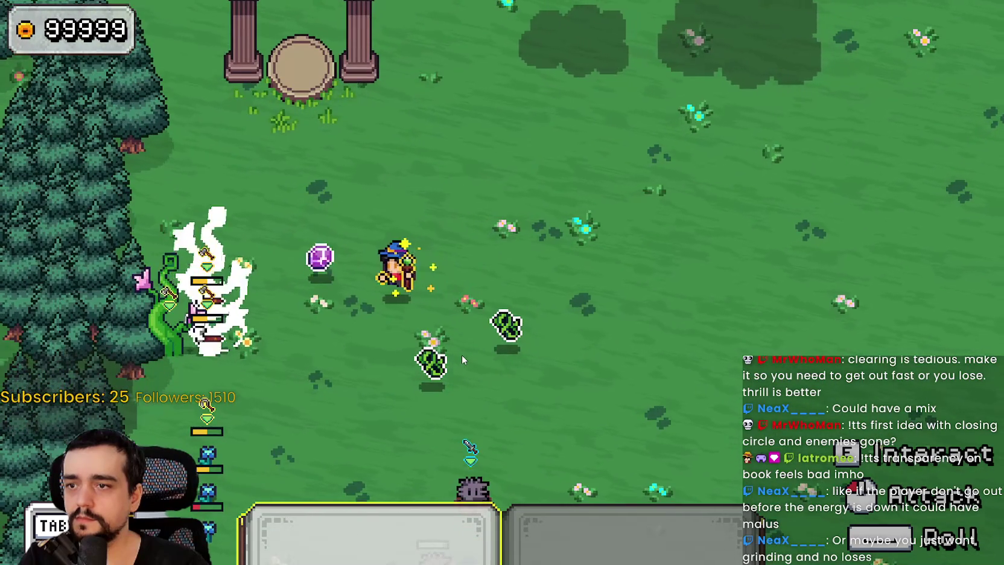
key(s)
key(a)
key(d)
key(a)
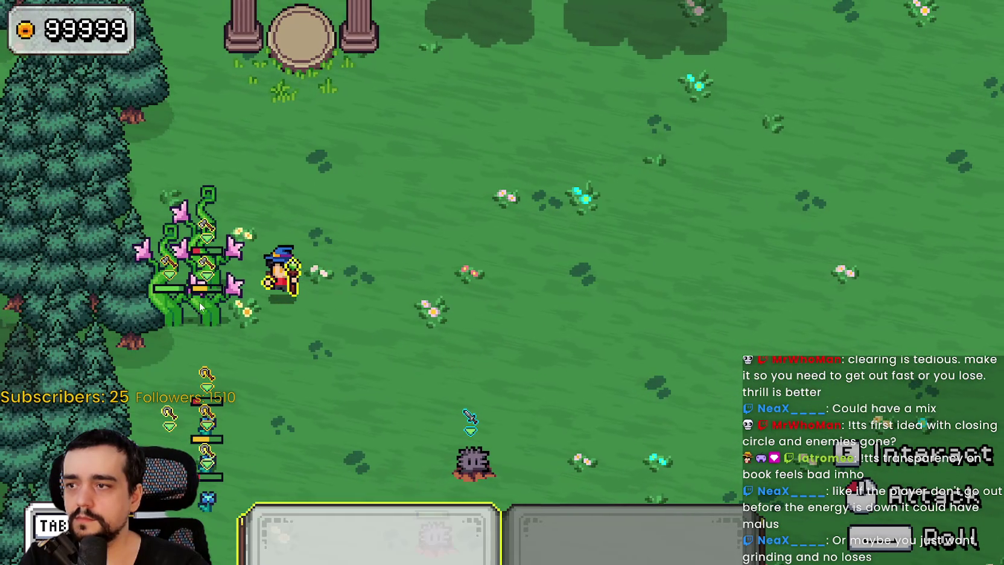
key(s)
key(w)
key(a)
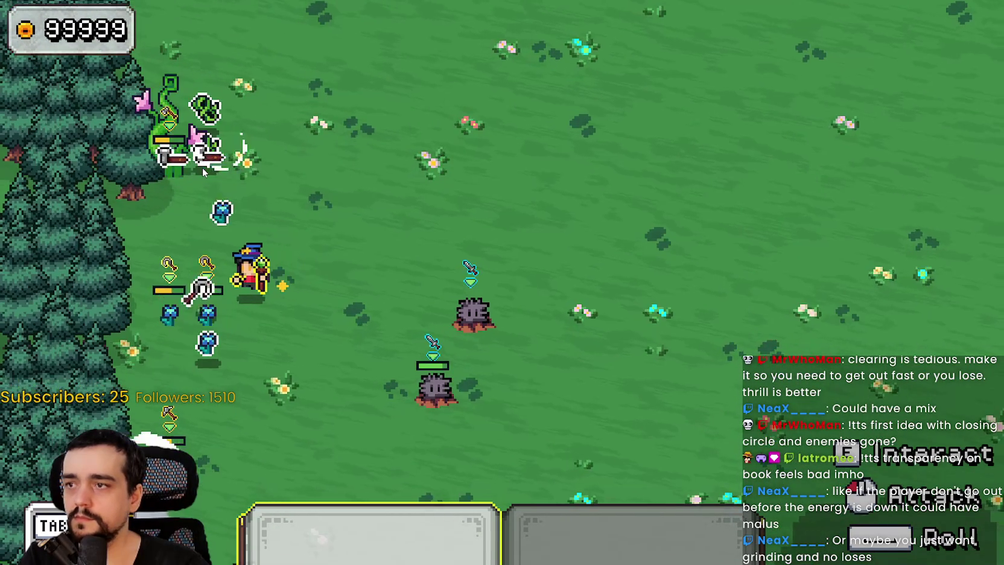
Walk down through the meadow, then up-right toward the pine trees
key(s)
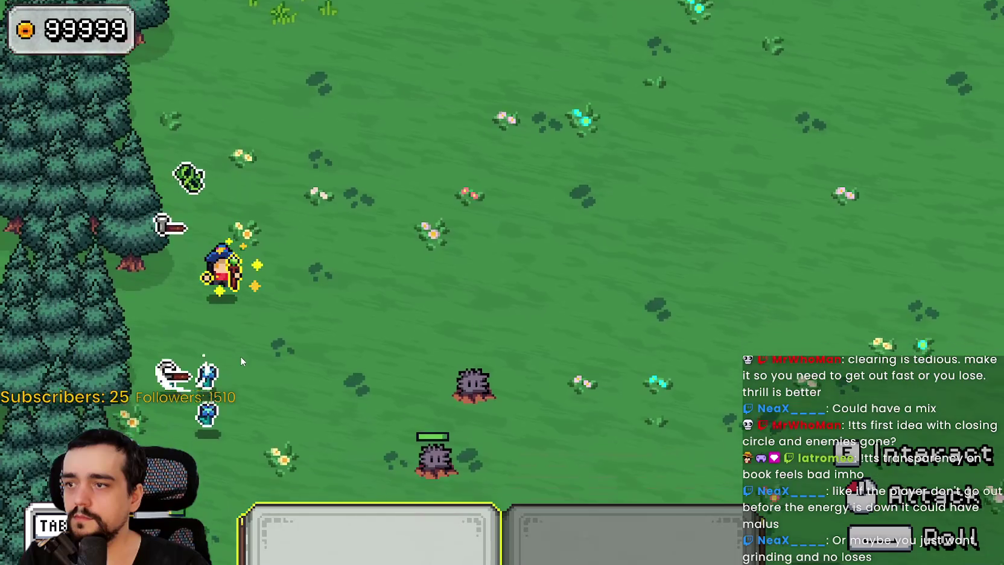
key(s)
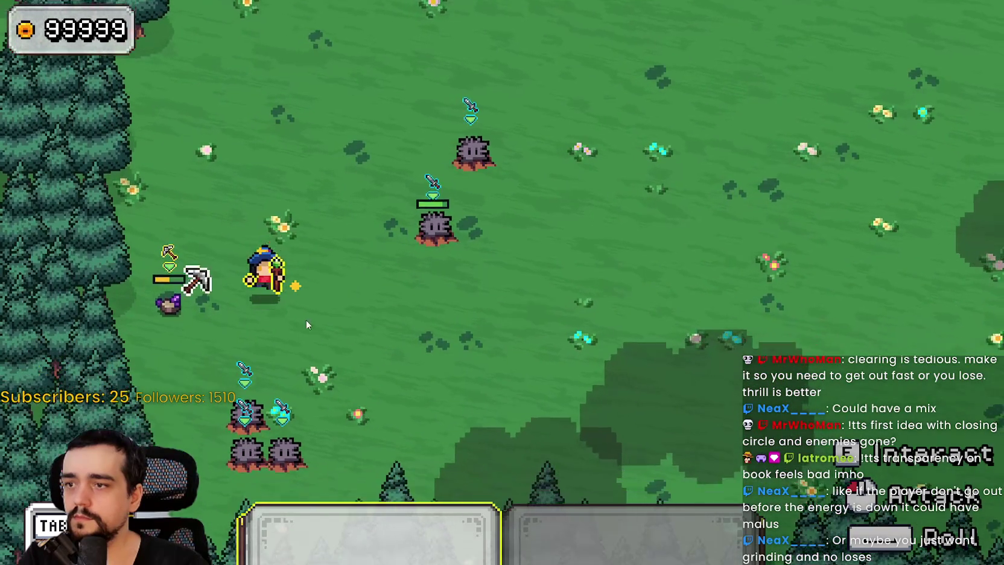
key(a)
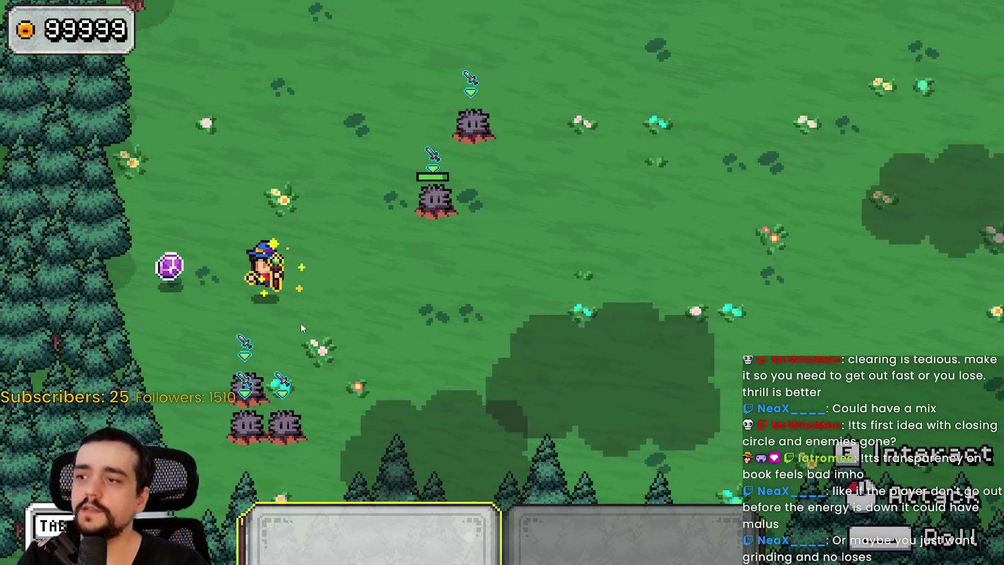
key(d)
key(w)
key(d)
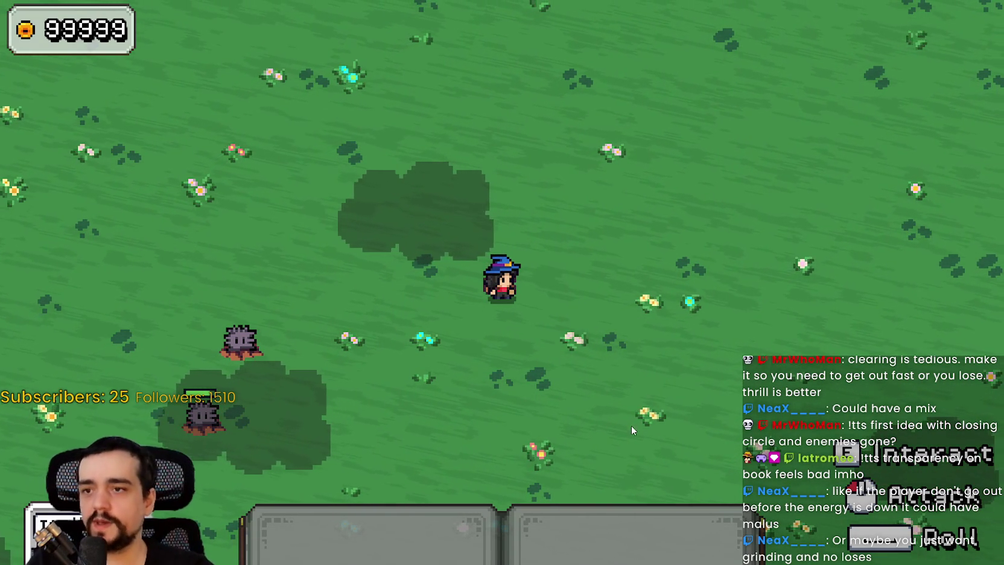
key(w)
key(d)
key(w)
key(d)
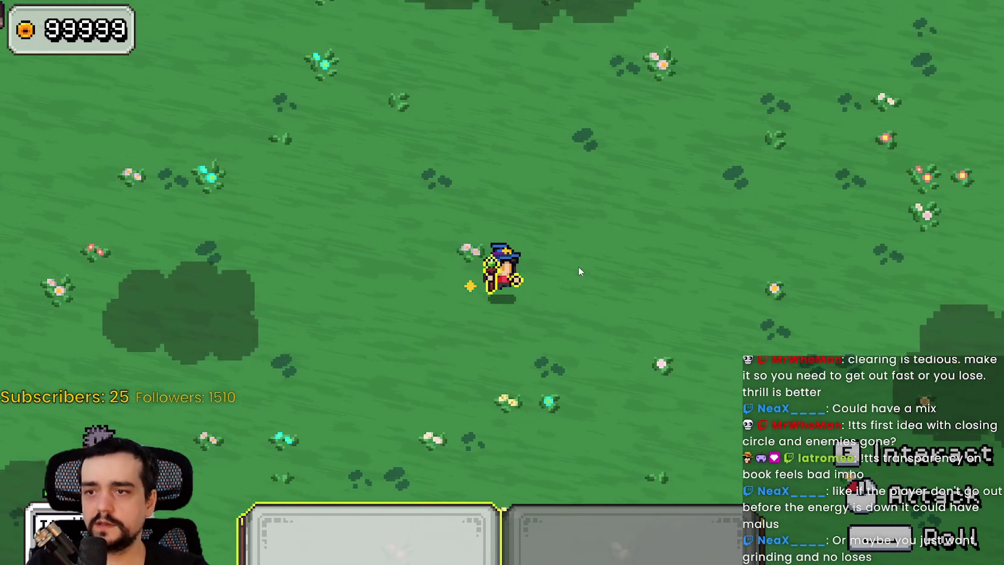
key(w)
key(d)
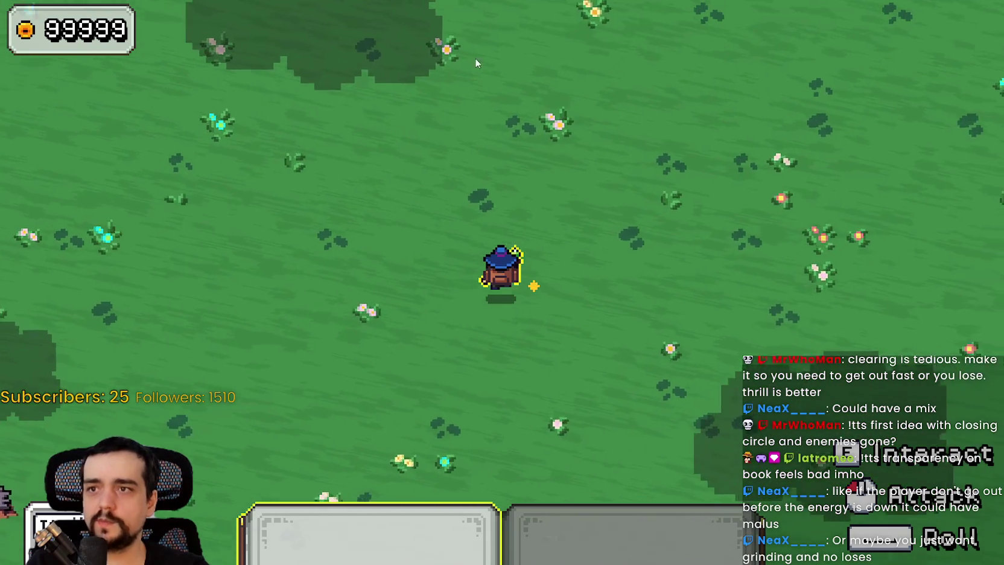
Roam along the top treeline, then head down-left
key(w)
key(d)
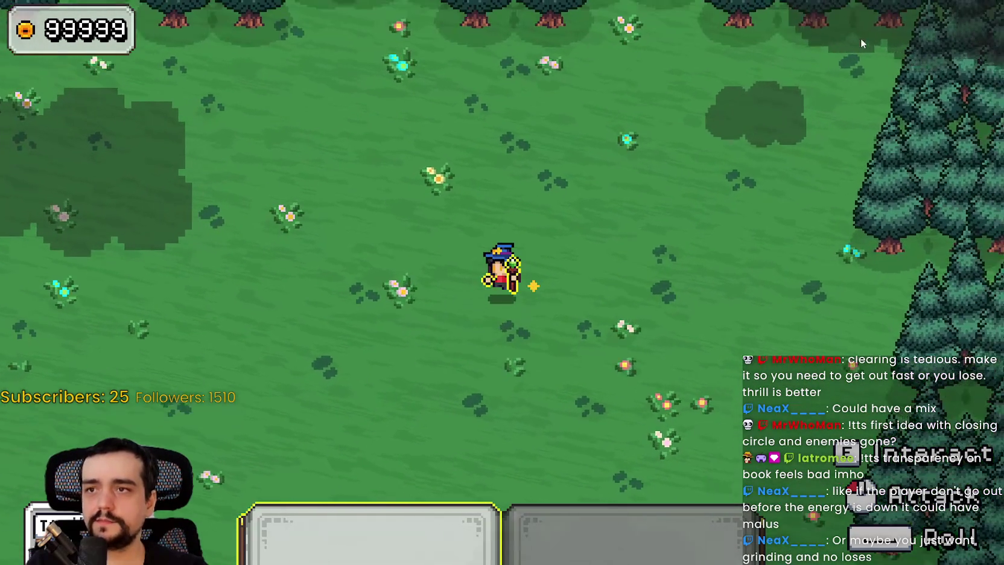
key(w)
key(a)
key(s)
key(d)
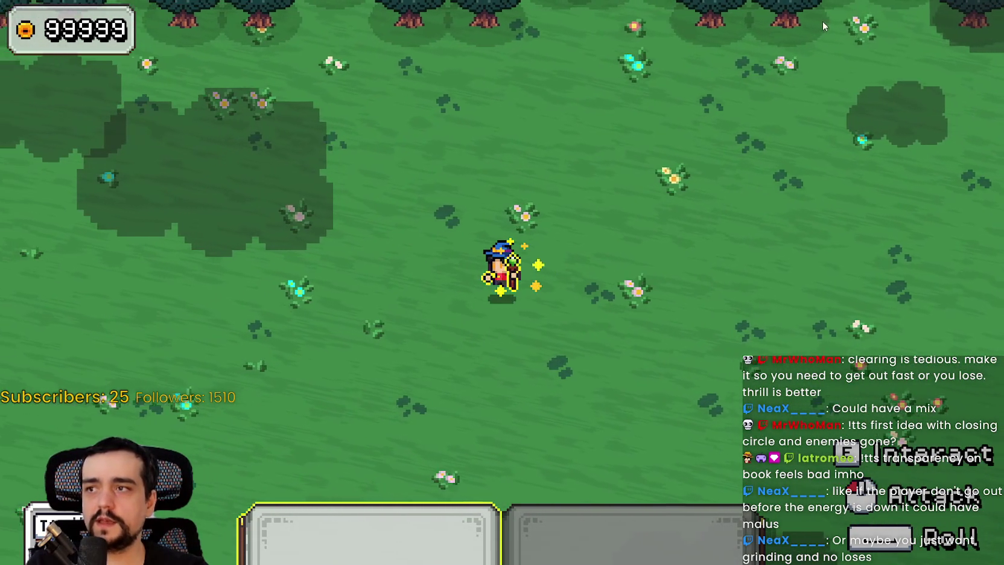
key(w)
key(d)
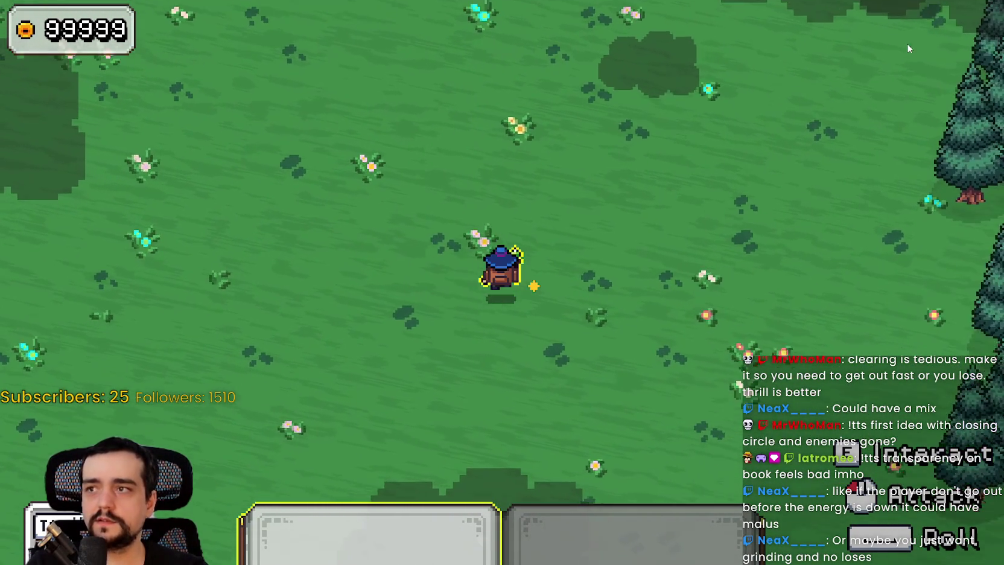
key(w)
key(a)
key(s)
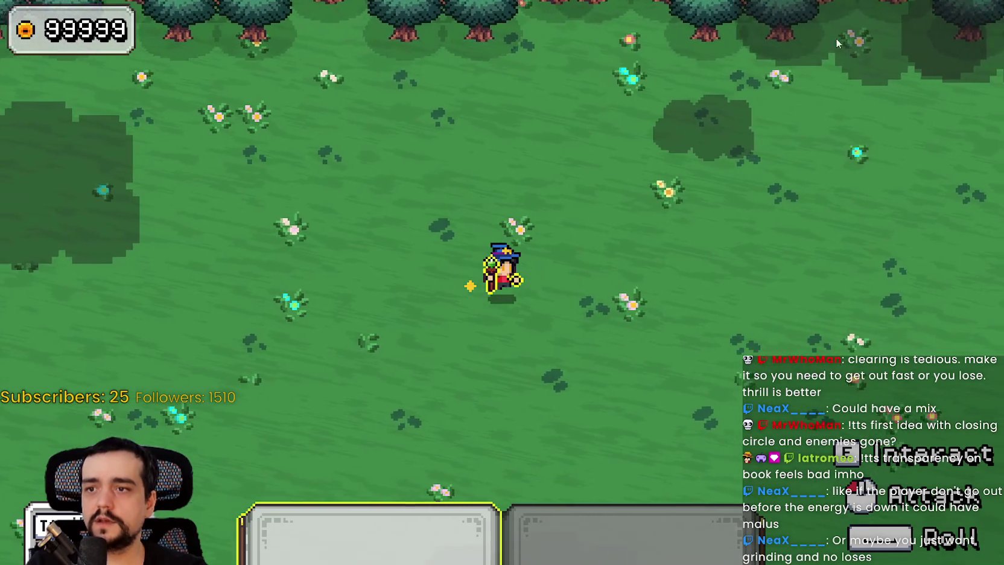
key(a)
key(a)
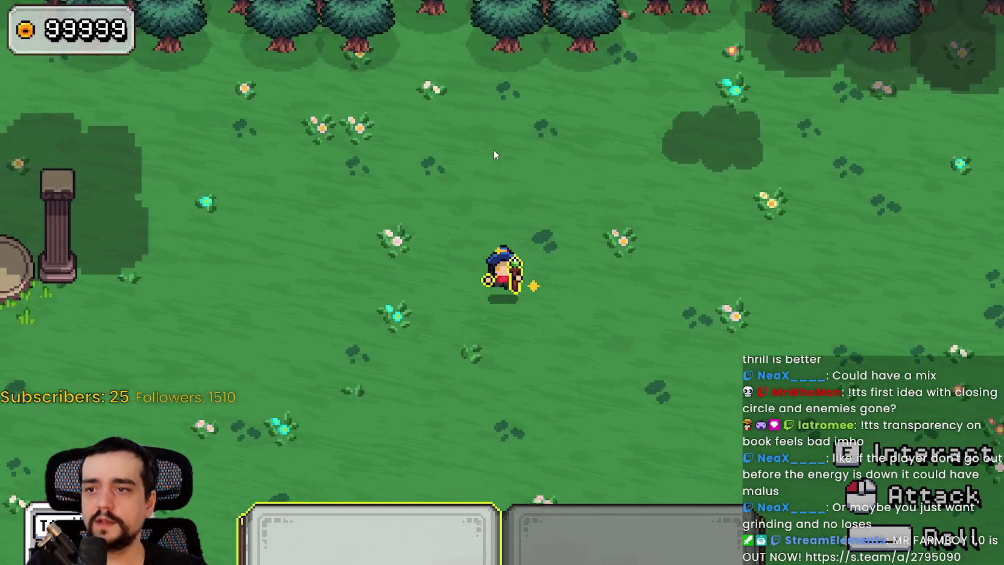
key(s)
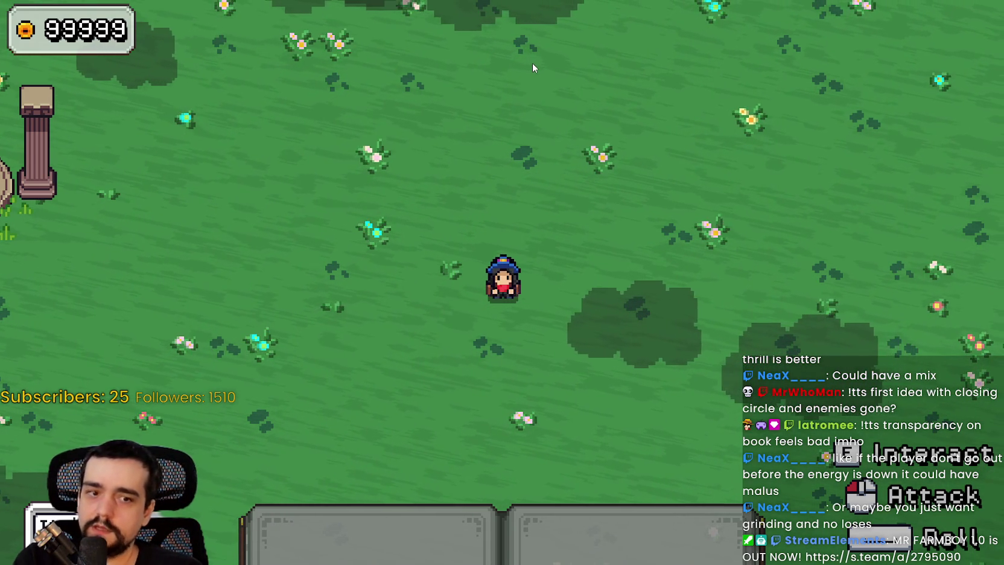
Walk the wizard down-left to the stone pillars and settle there
key(s)
key(a)
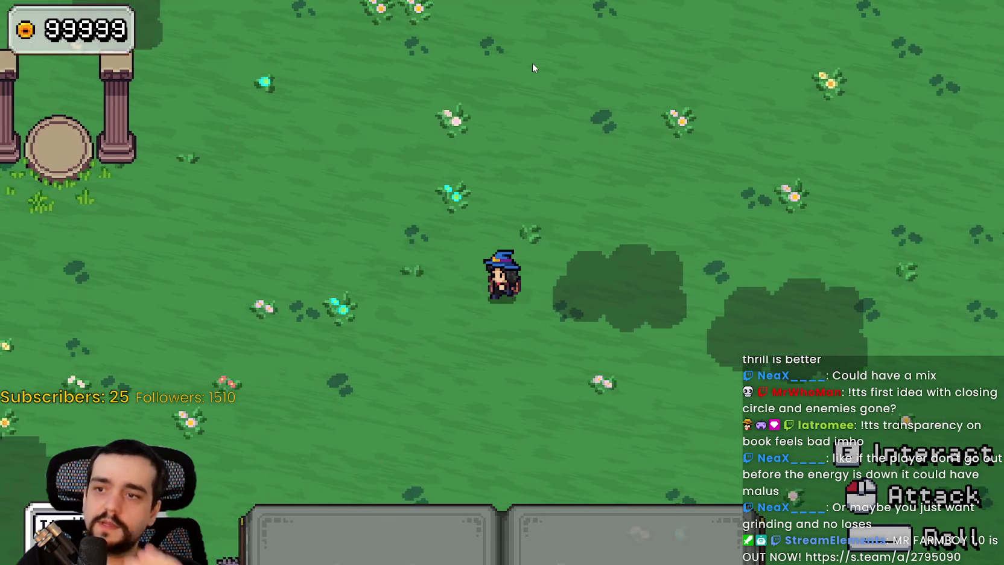
key(a)
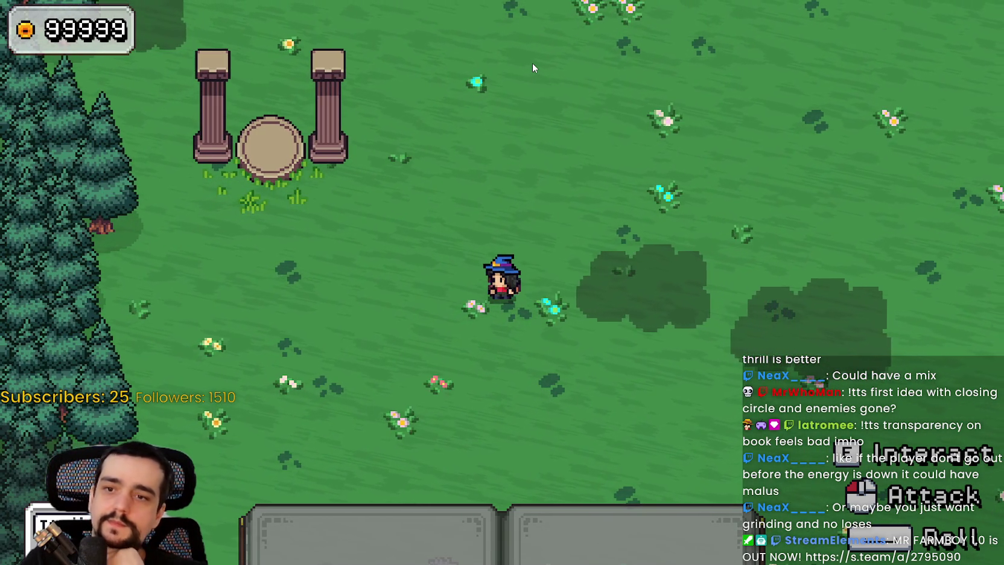
key(d)
key(w)
key(s)
text(Not enou)
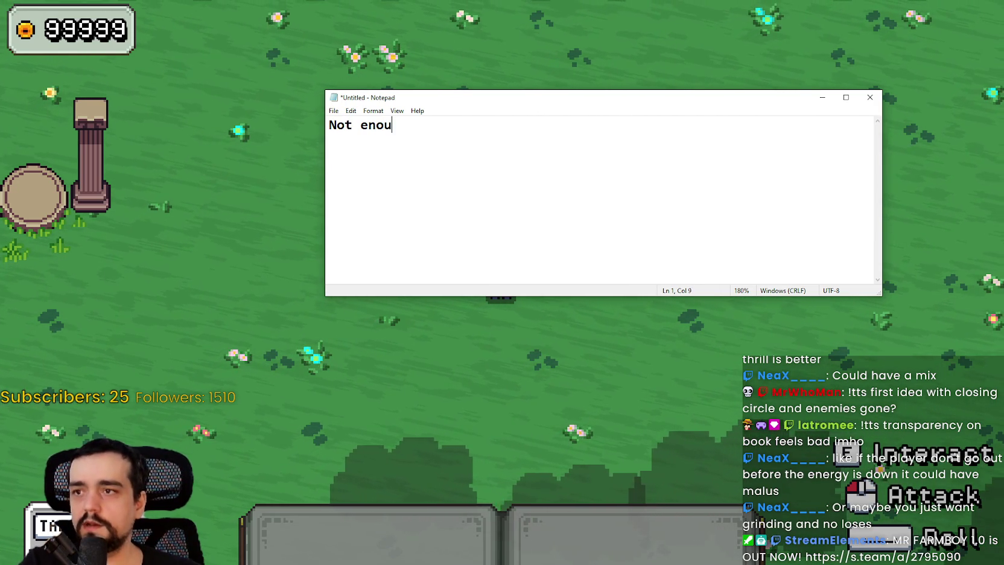
Write 'Not enough mana,', 'Not enough bag space,' and 'Dark Mages attacking,', removing the Resources line and typos
text(gh mana,)
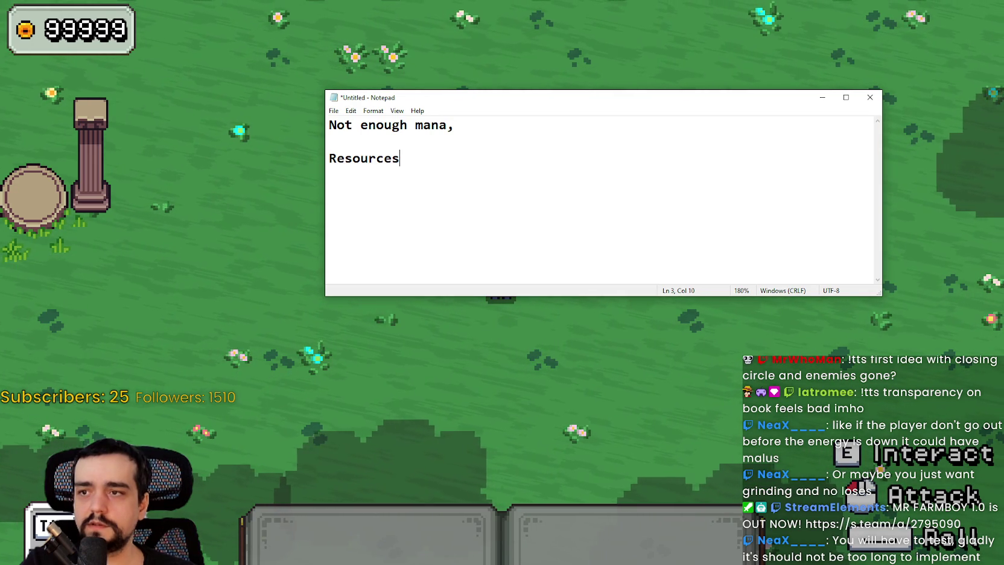
key(BackSpace)
key(BackSpace)
key(BackSpace)
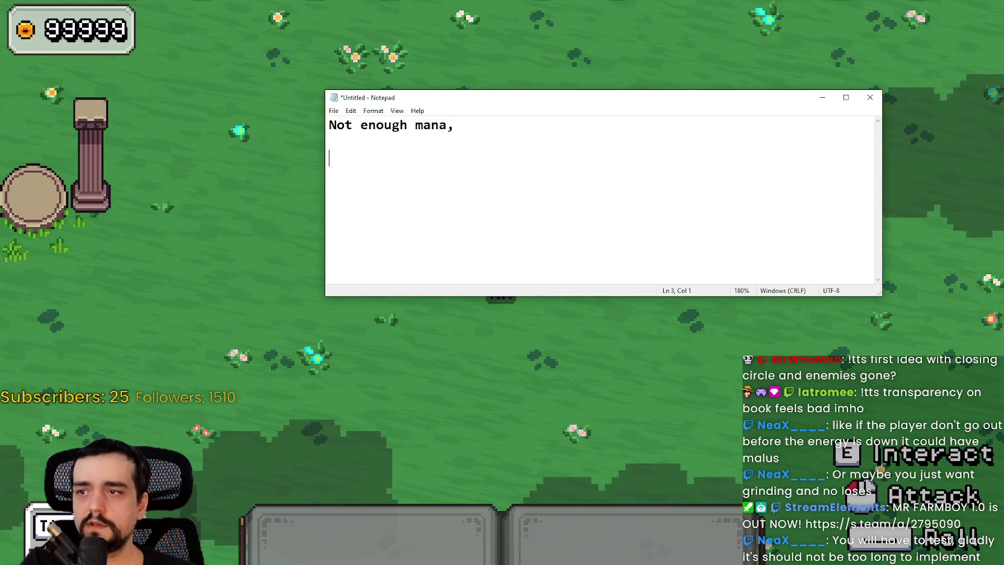
text(N)
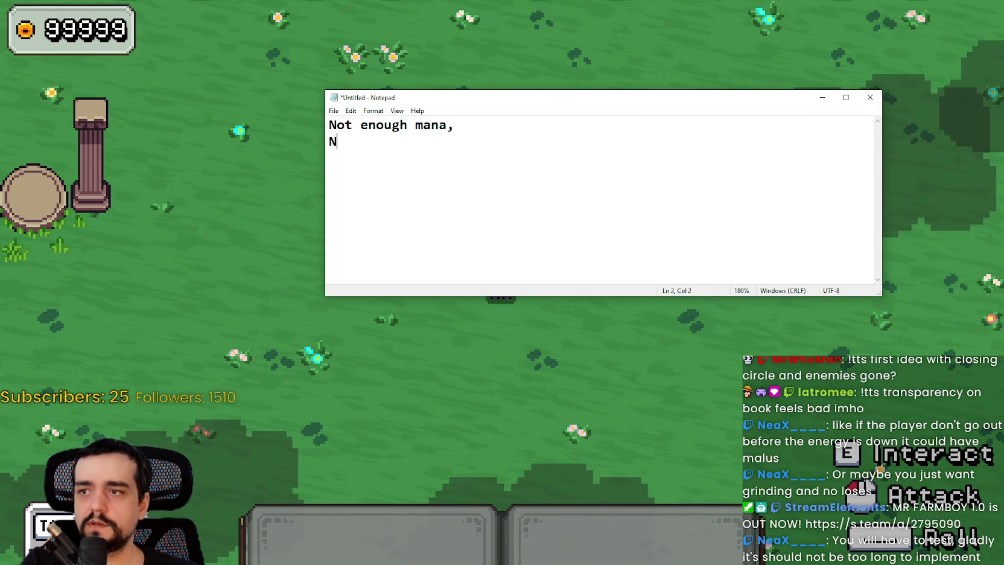
text(ot)
text( enmou)
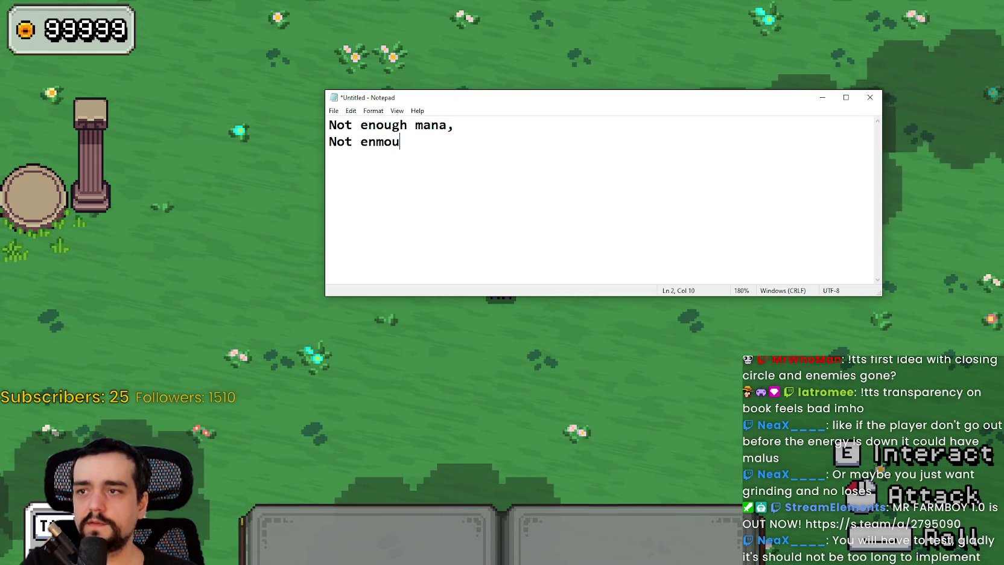
key(BackSpace)
key(BackSpace)
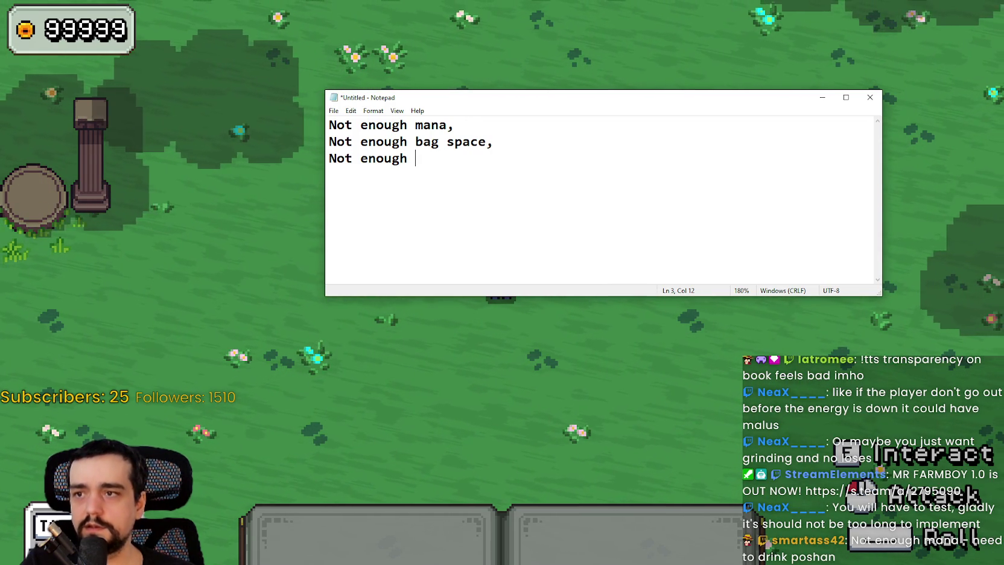
key(BackSpace)
key(BackSpace)
key(BackSpace)
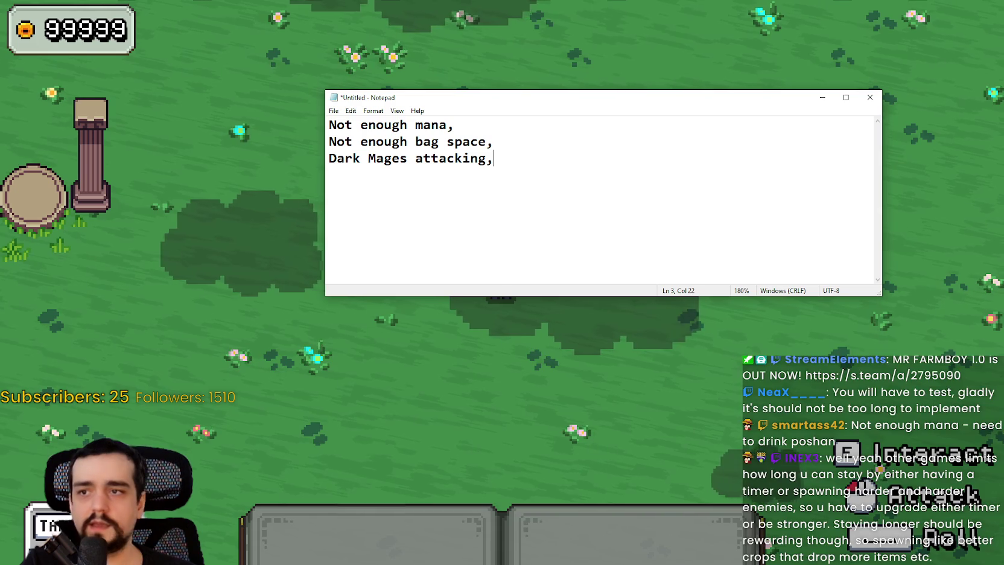
key(Return)
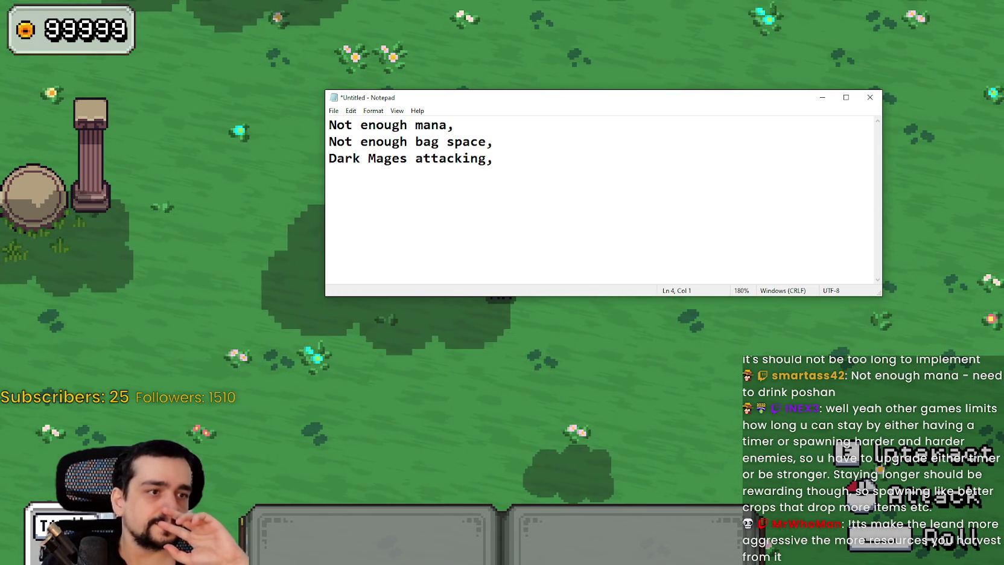
click(442, 121)
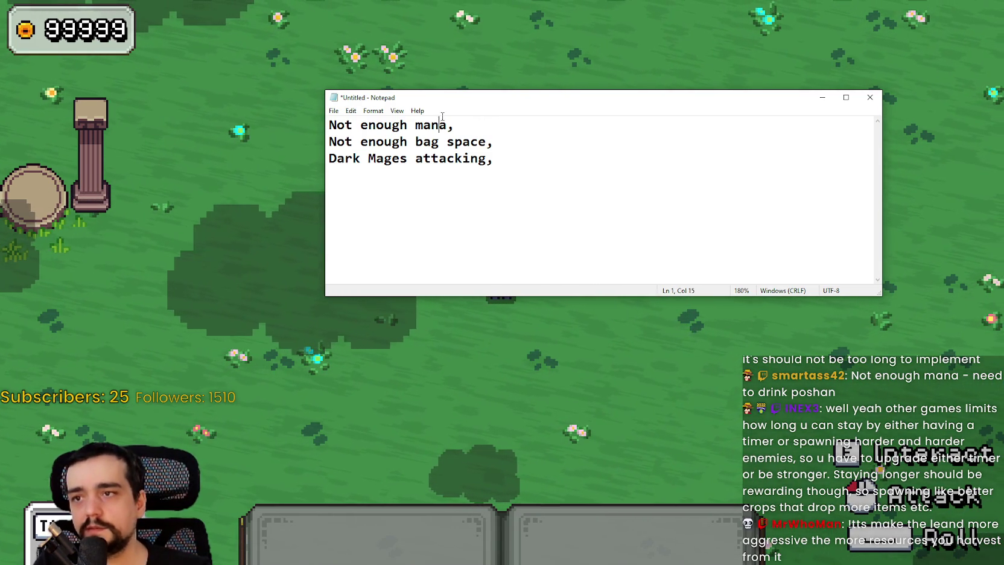
Append '(Can Drink Potions)' and '(Can Upgrade in Mage Tower)' to lines 1–2, then begin 'Getting Hit, reduces'
key(Right)
text(()
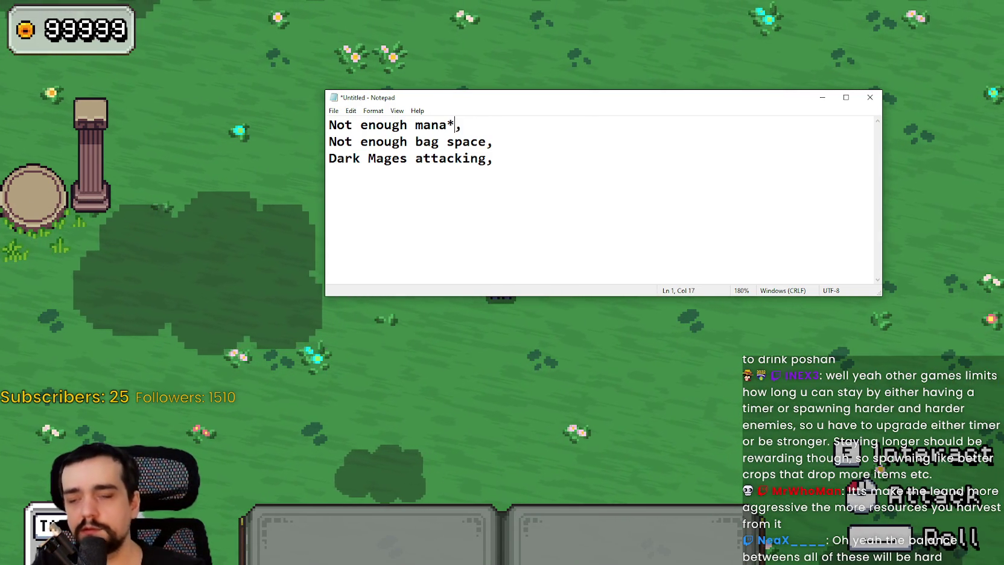
text(Can Drink Poti)
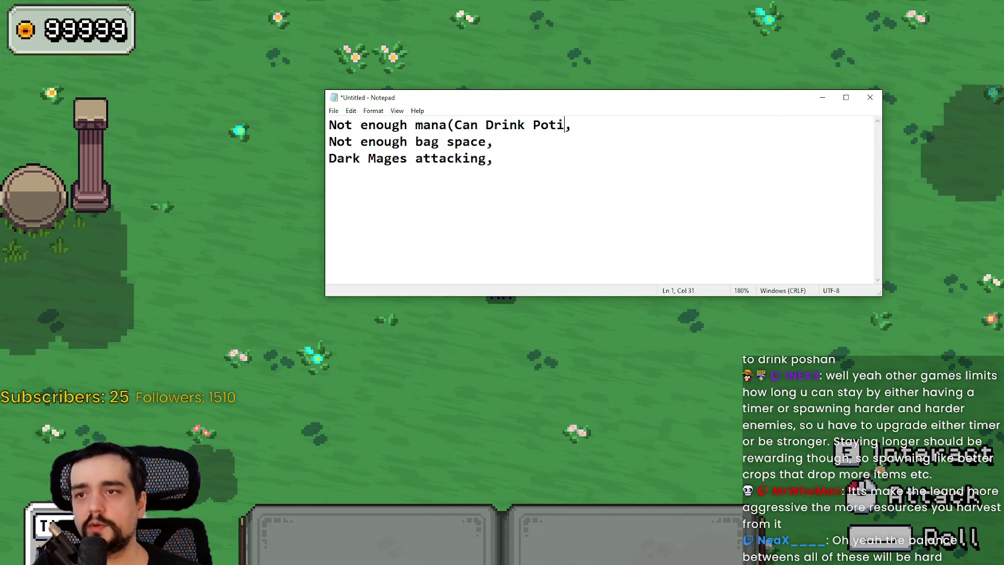
text(ons)
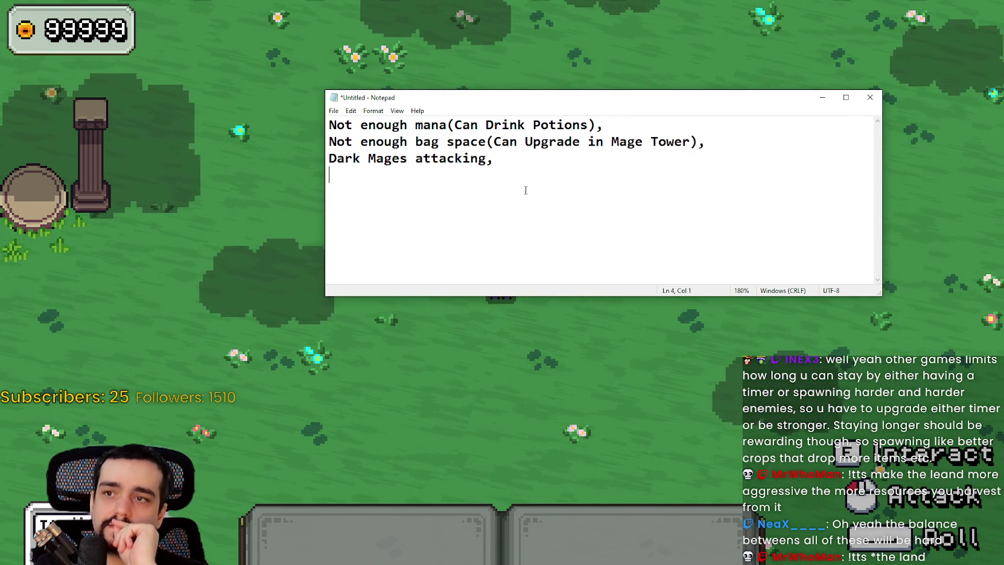
key(Tab)
text((Can Upgrade in Mage Tower))
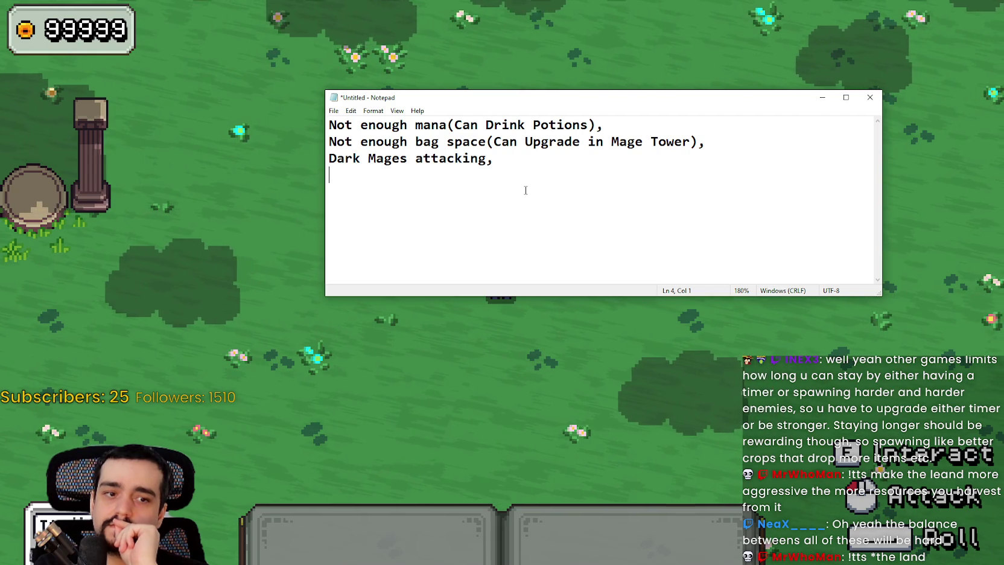
key(Return)
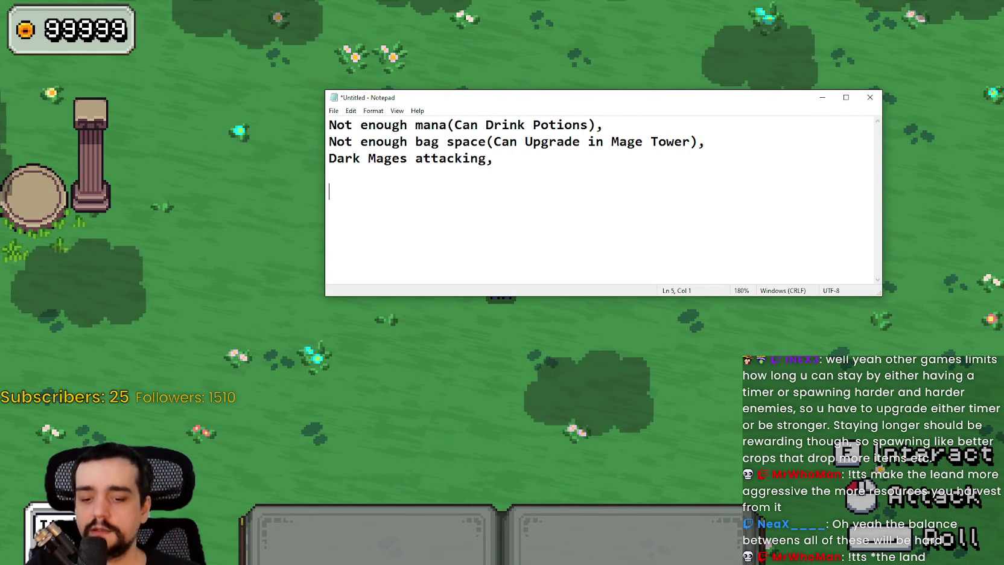
text(Ge)
key(BackSpace)
key(BackSpace)
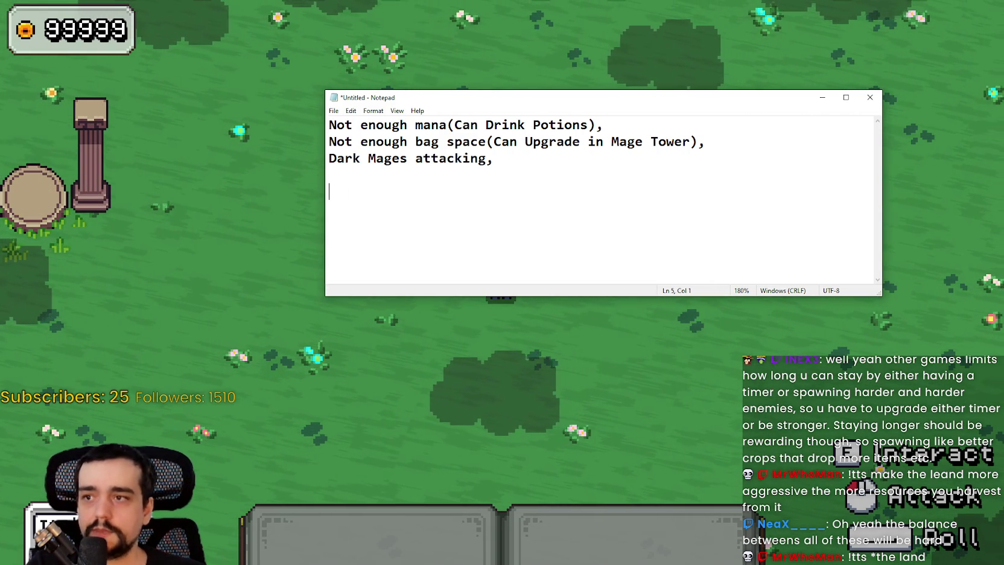
key(Return)
text(Getting Hit)
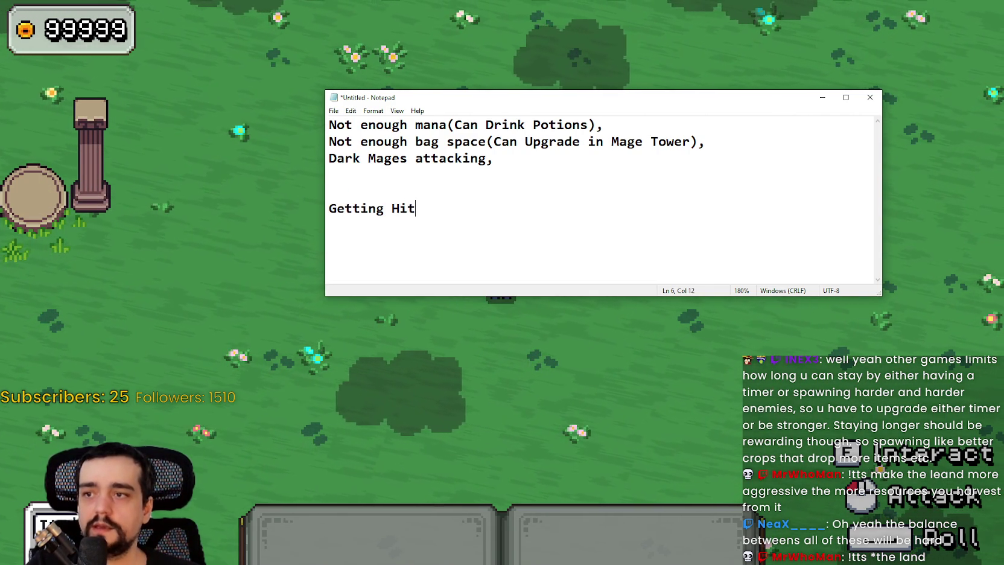
text(, reduces your Mana.)
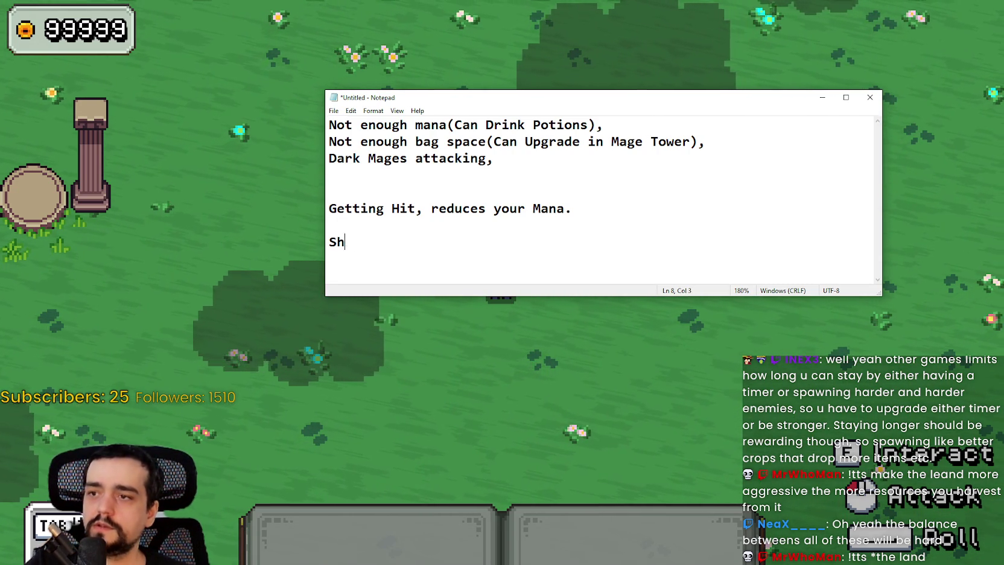
Complete 'Getting Hit, reduces your Mana.', start a 'Magical Shield Barrier' line, and return to the game
key(BackSpace)
key(BackSpace)
key(BackSpace)
text(Magical Shield Barrier)
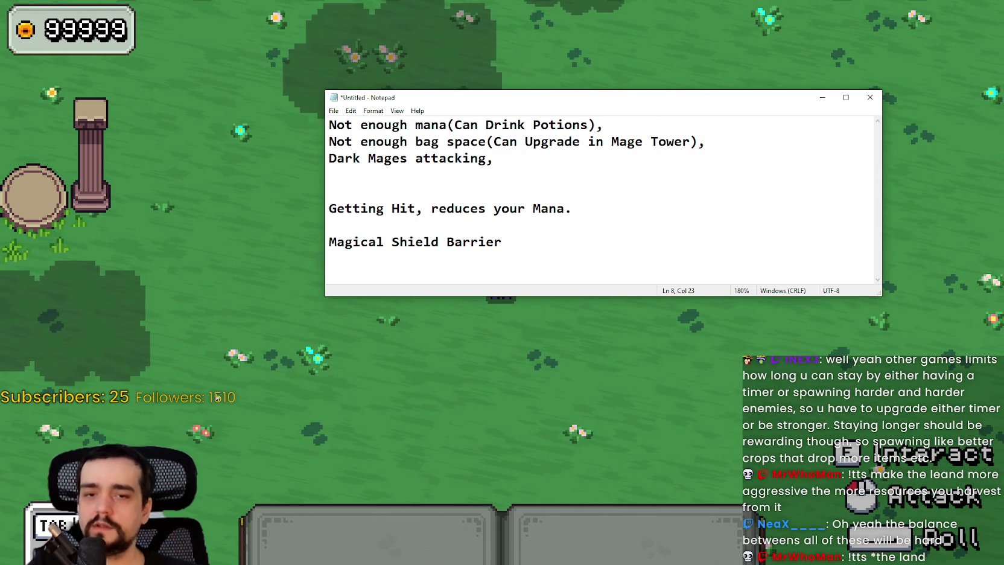
click(465, 304)
Walk the mage from town into the enemy-filled flower field, then return to the notes
key(w)
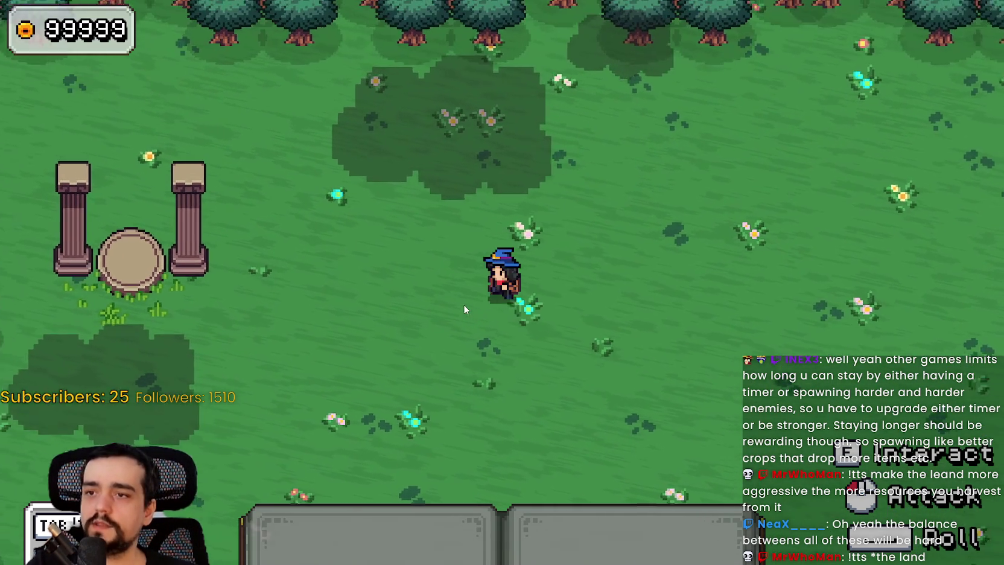
key(s)
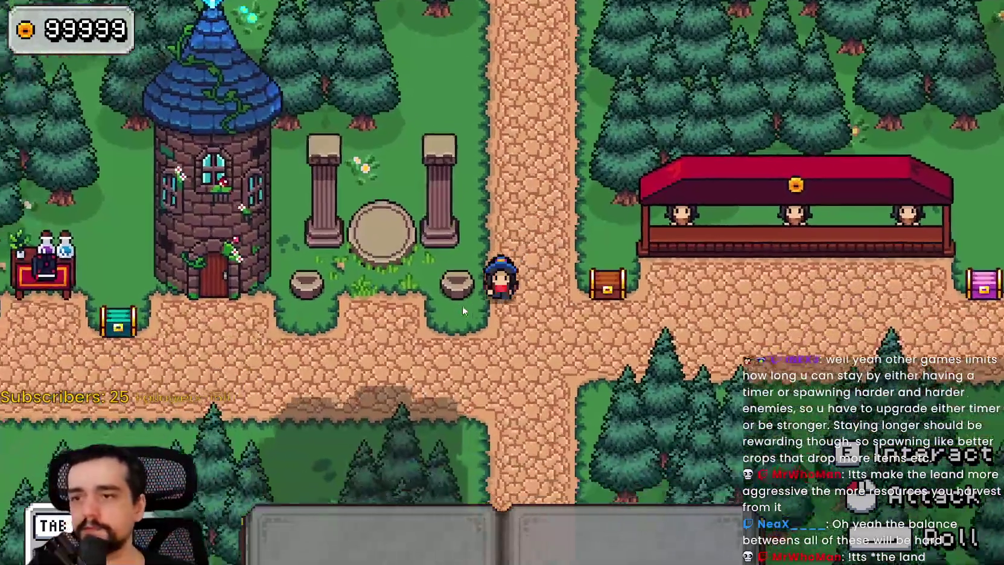
key(a)
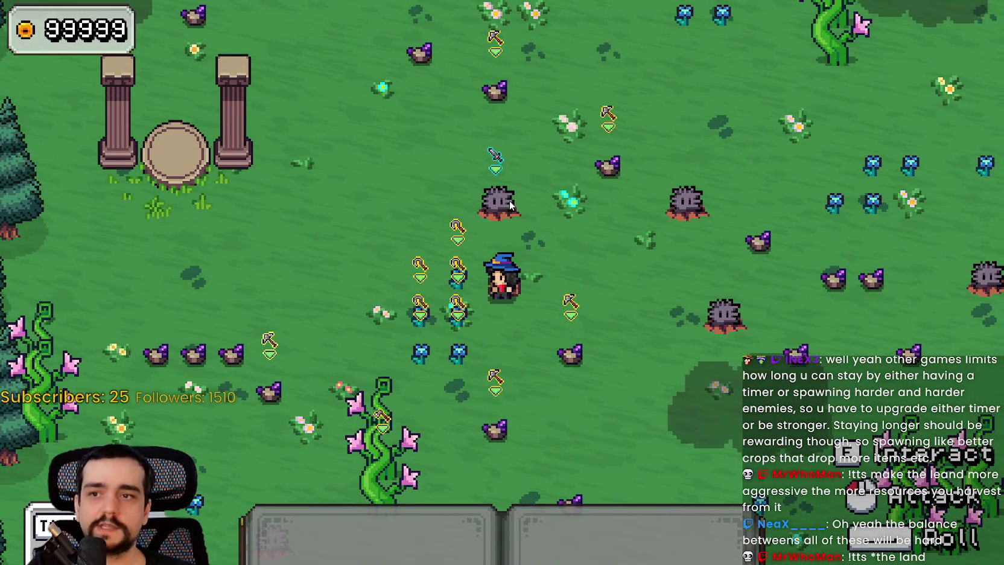
key(w)
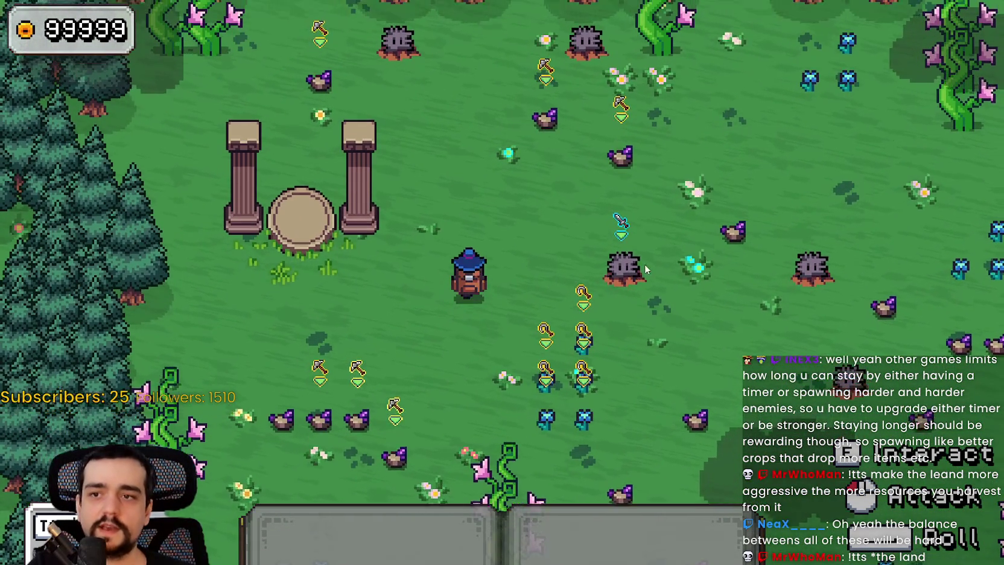
key(w)
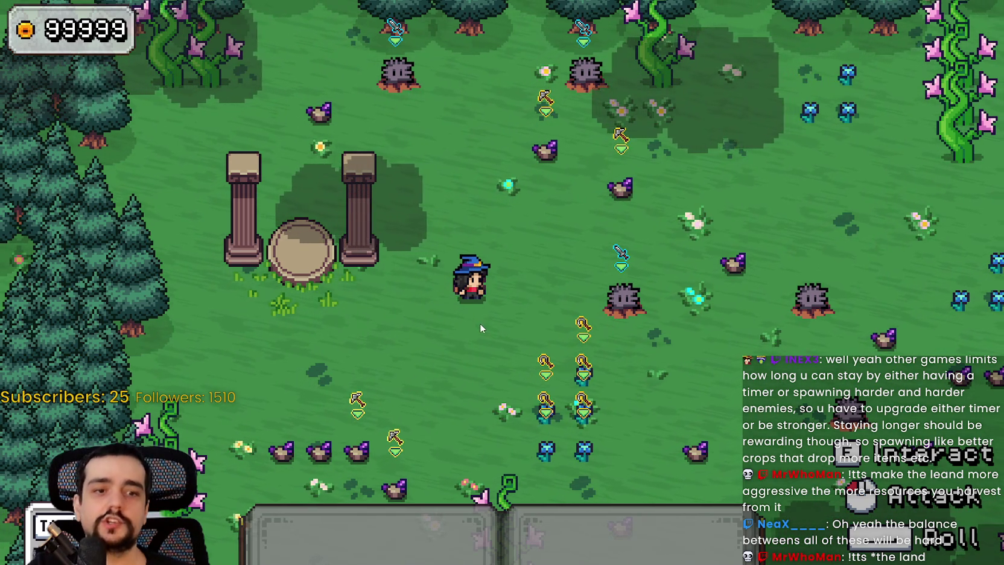
key(alt+Tab)
double_click(354, 242)
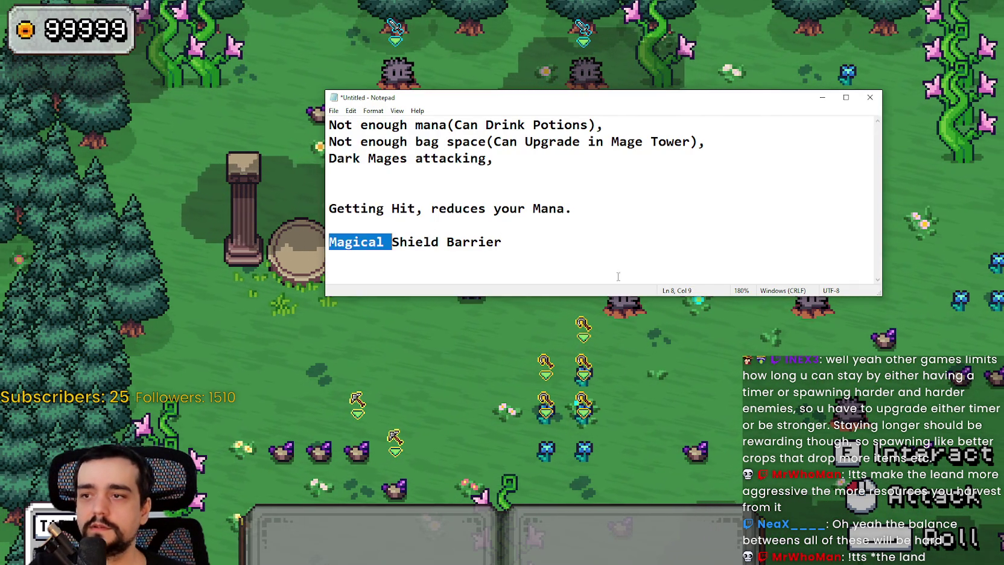
Replace 'Mana.' with 'Energy.' in the Getting Hit line and fix the misspelled Energy
click(557, 254)
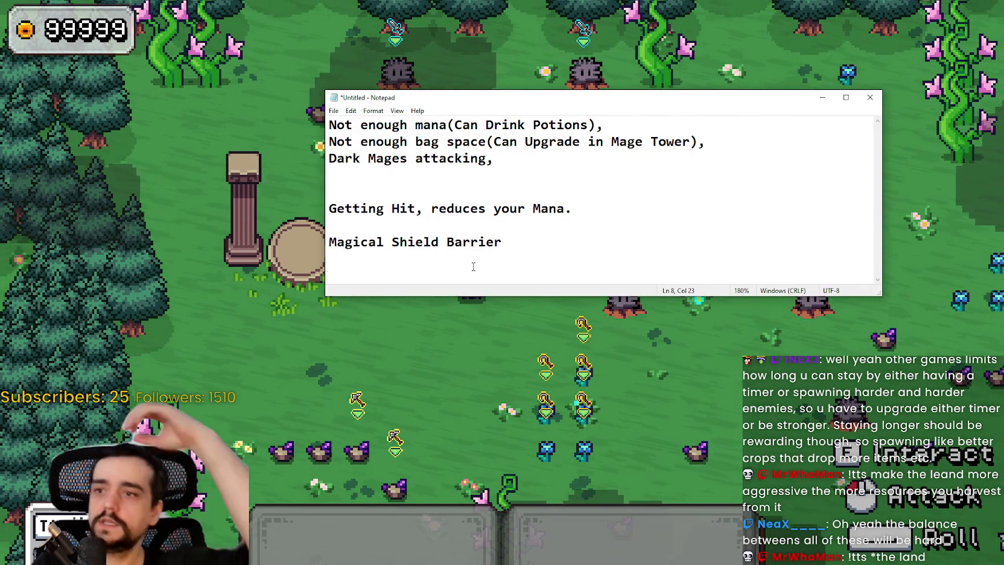
double_click(554, 210)
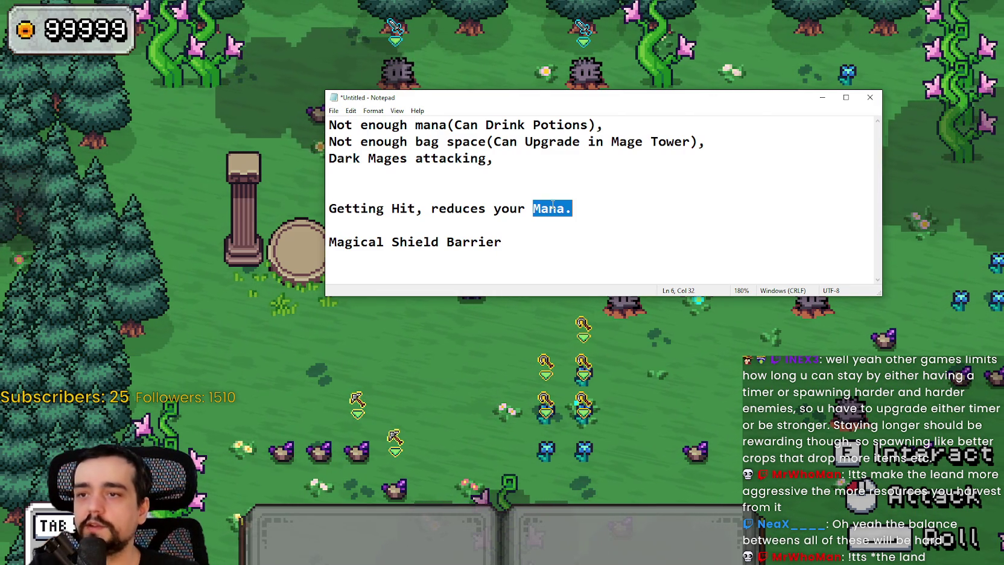
text(Energy.)
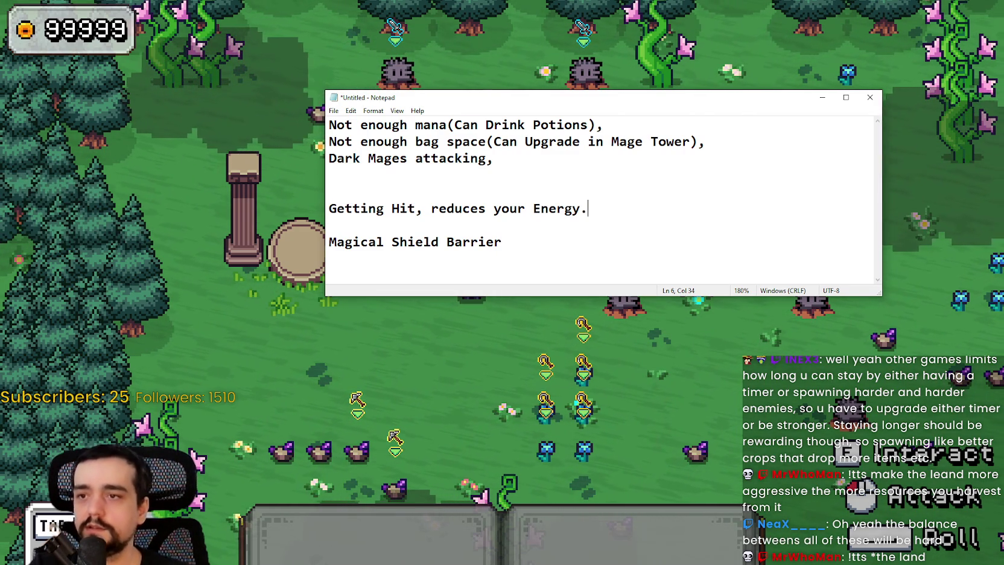
key(Down)
key(Down)
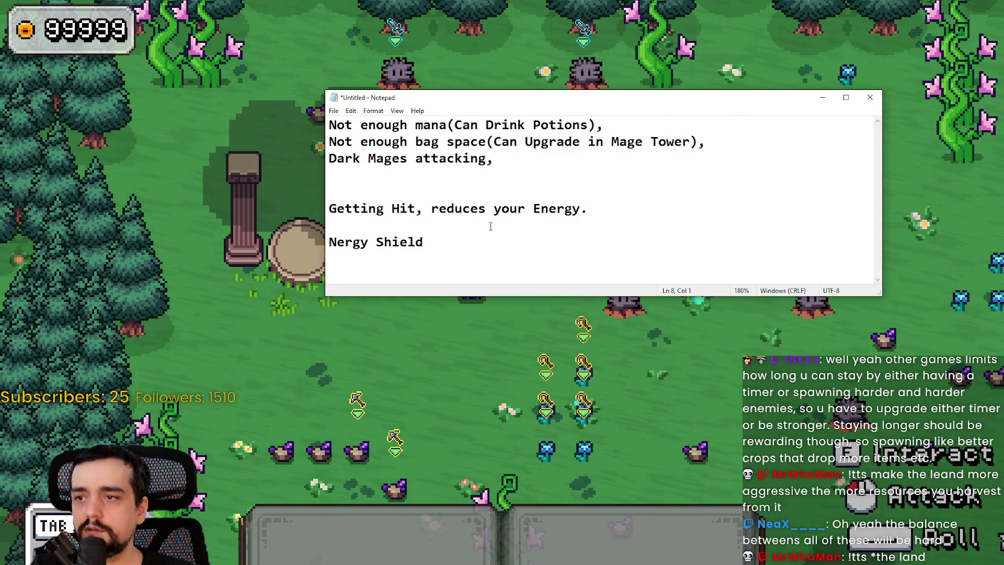
key(BackSpace)
text(En)
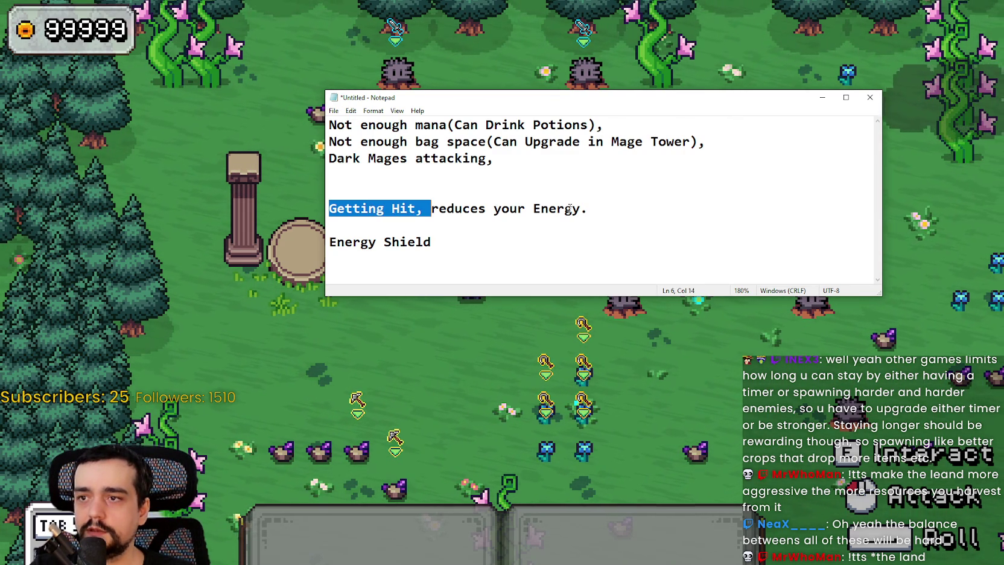
Rewrite the ending to 'hits your energy shield, reducing your Energy.' and delete the Energy Shield line
drag(588, 209, 458, 208)
text(H)
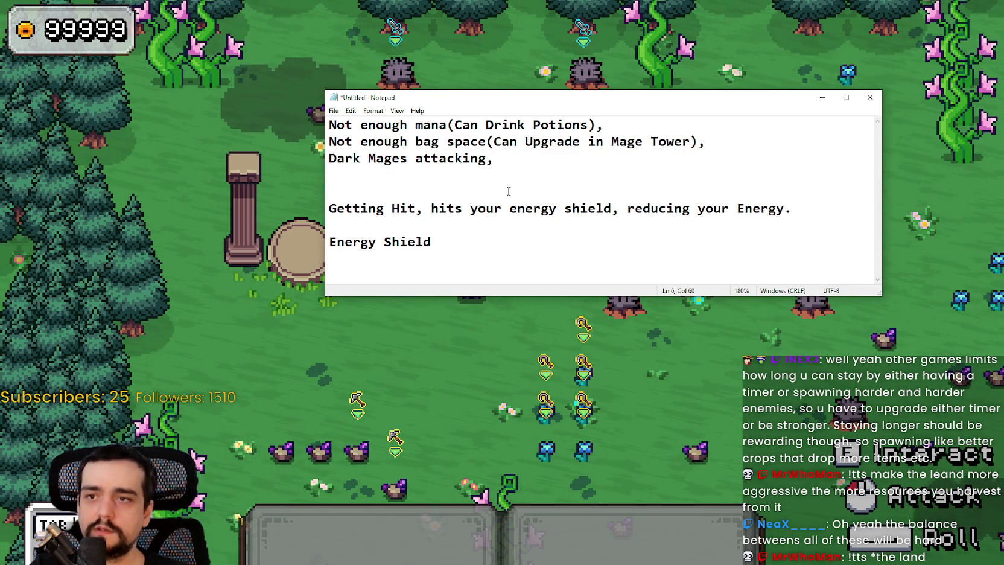
drag(320, 242, 466, 242)
key(BackSpace)
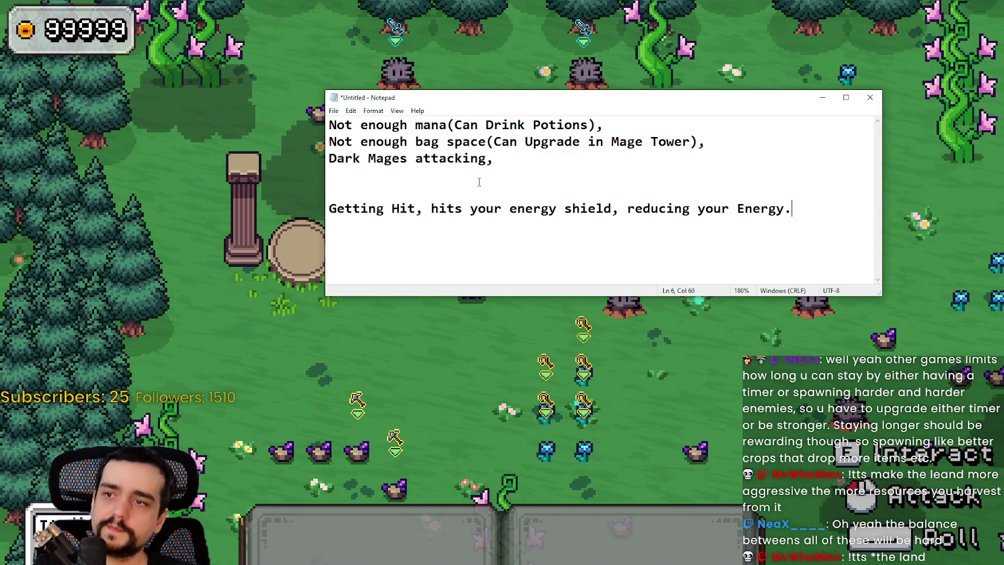
Remove the extra blank line above the Getting Hit sentence, leaving the caret at its end
click(481, 179)
key(BackSpace)
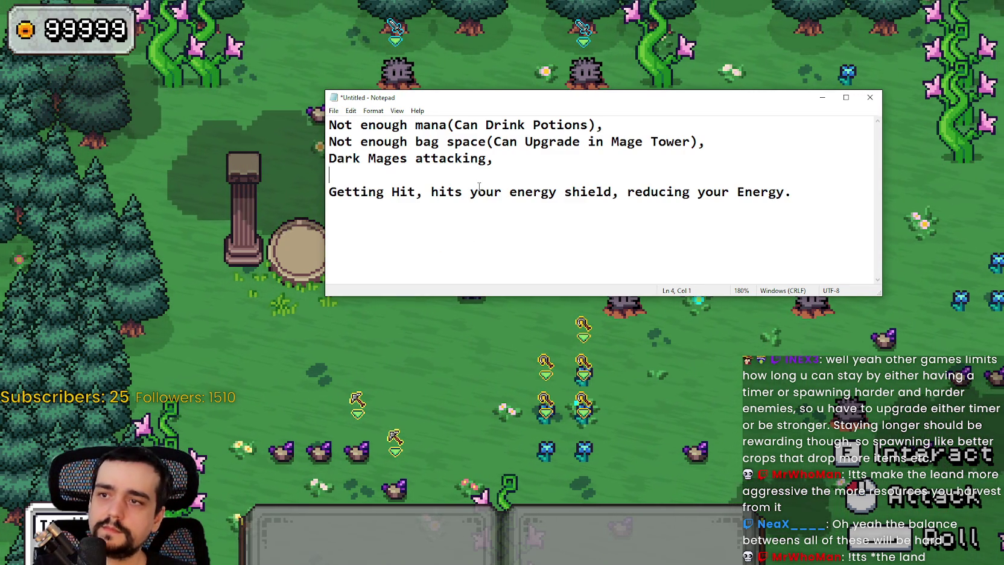
mouse_move(486, 125)
mouse_down()
mouse_move(603, 124)
mouse_move(517, 125)
mouse_up()
click(582, 124)
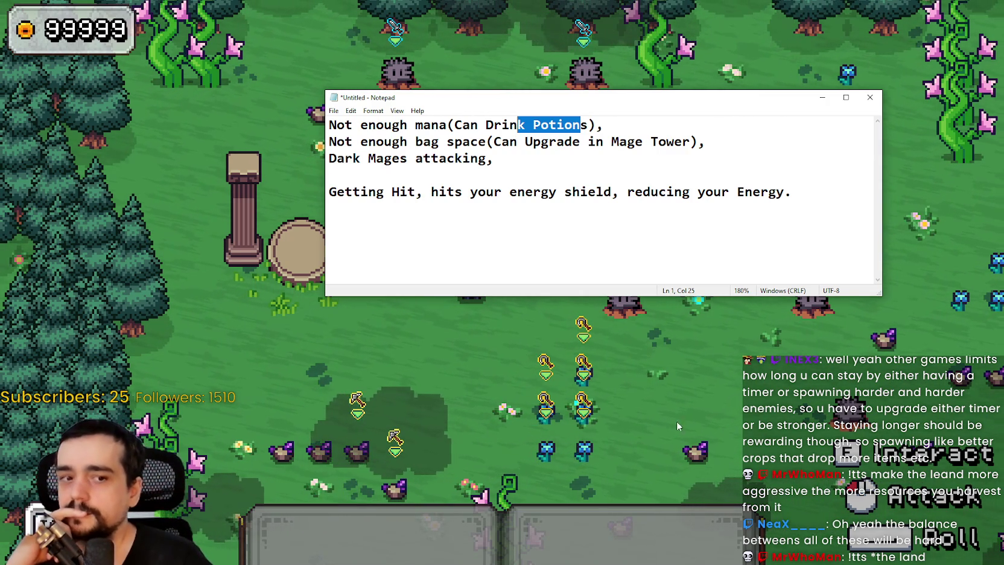
drag(510, 192, 627, 192)
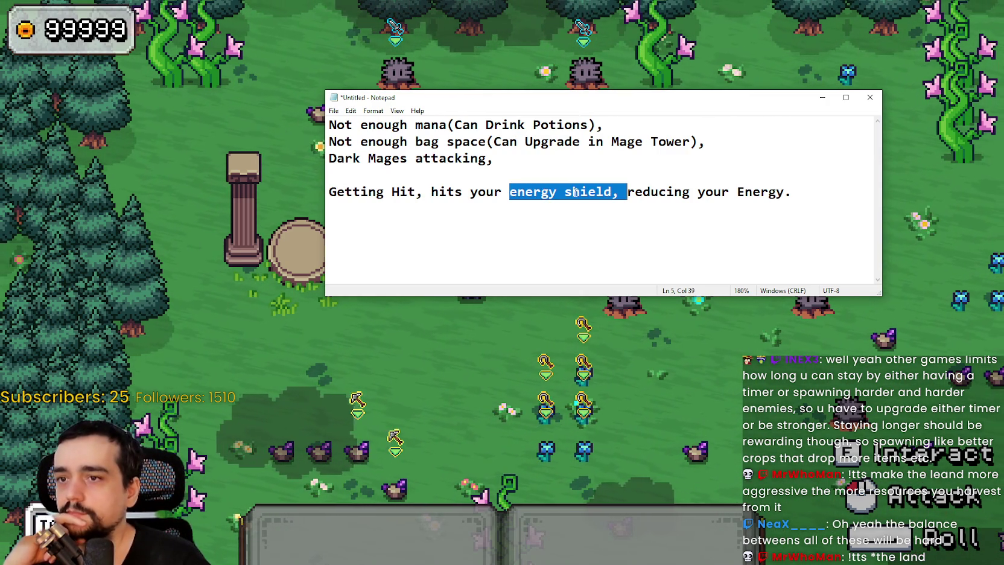
drag(518, 192, 611, 192)
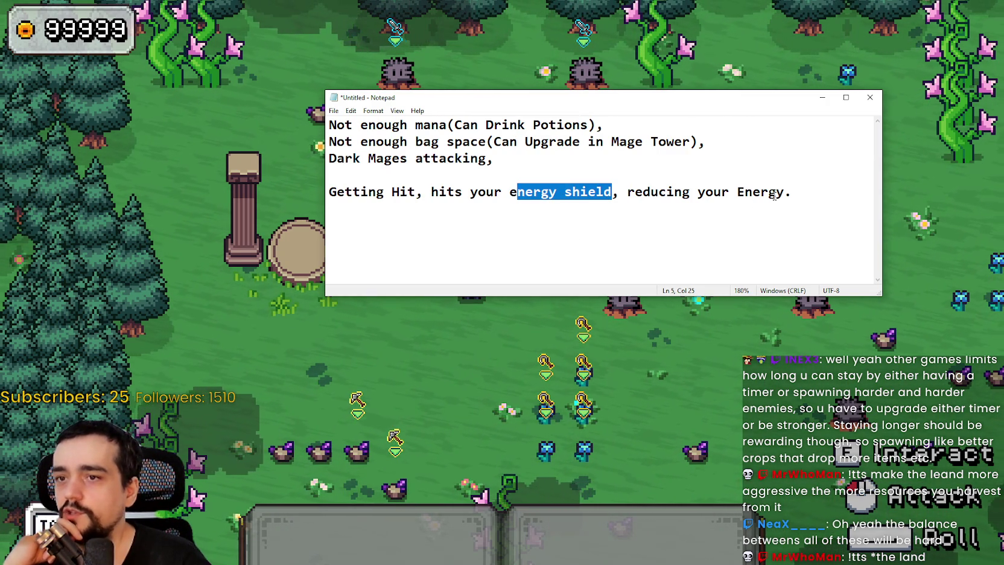
click(739, 192)
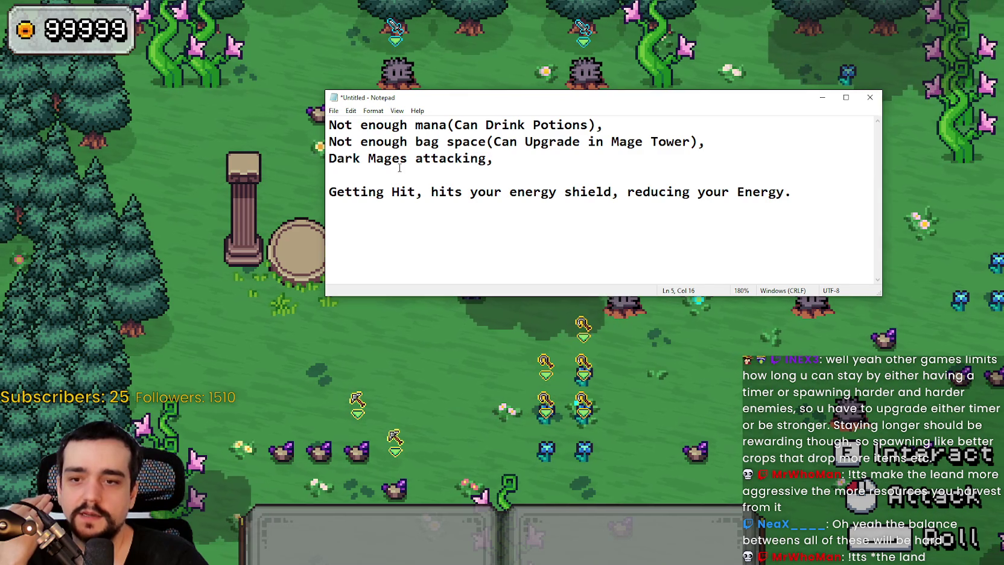
click(834, 197)
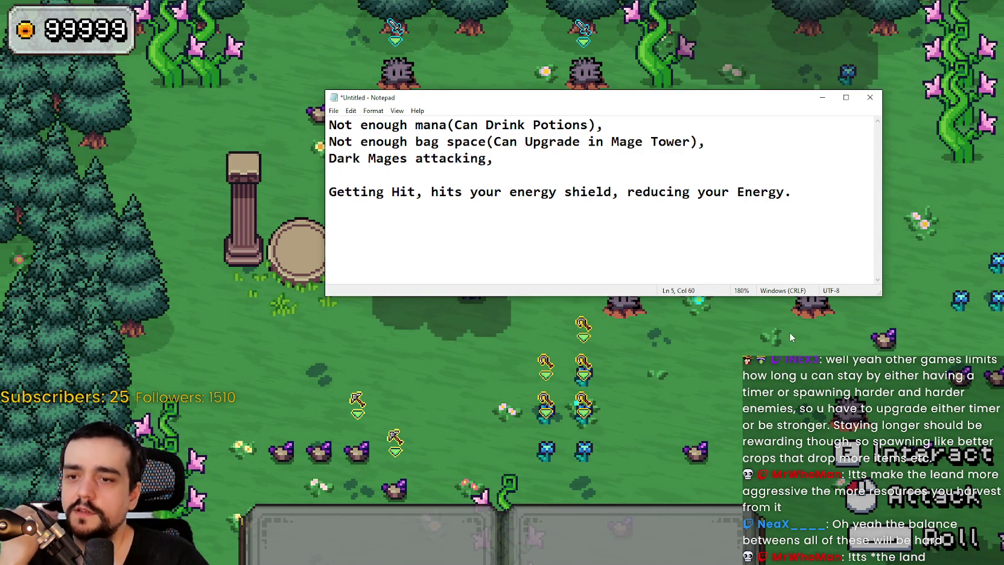
Add the line 'Energy Shield = Protection agains't Enemy Damage.' below Getting Hit, fixing the Damaage typo
key(Return)
key(Return)
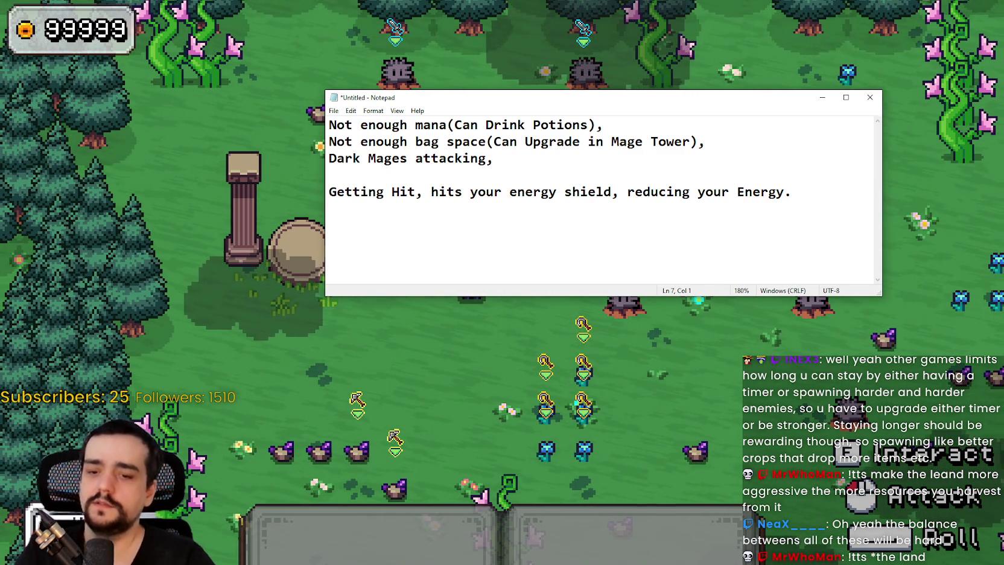
text(Energy Shield =)
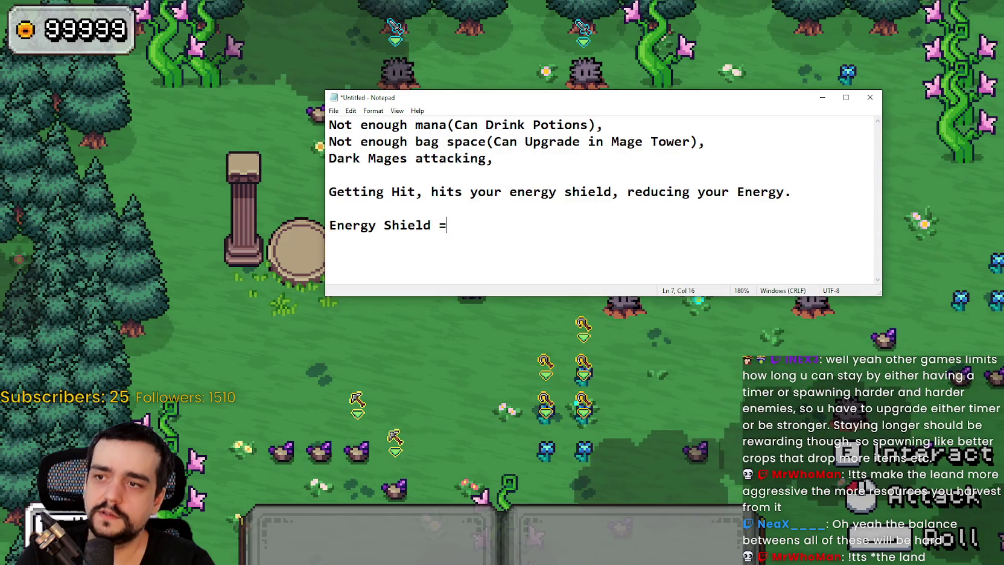
text( Protectio)
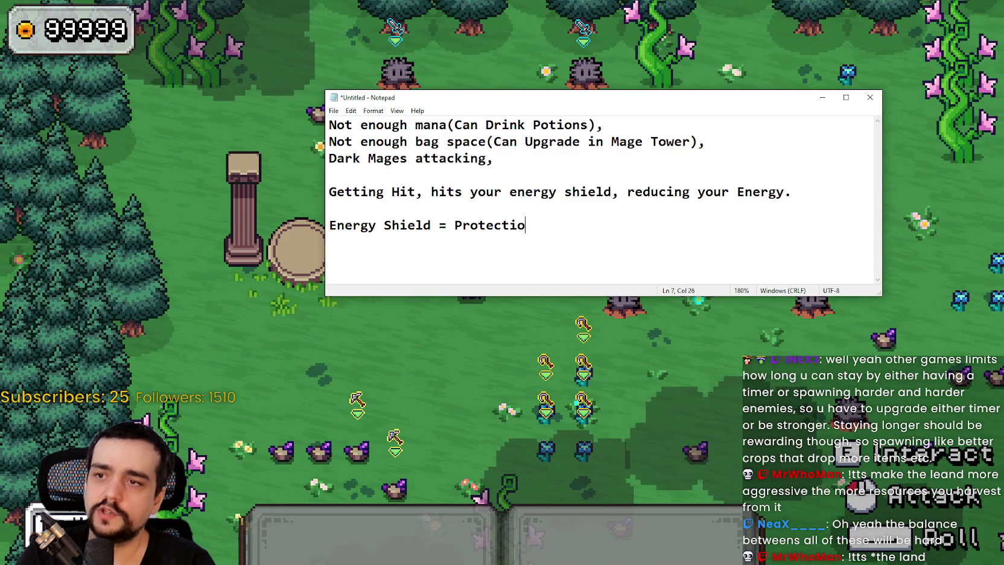
text(n agains't )
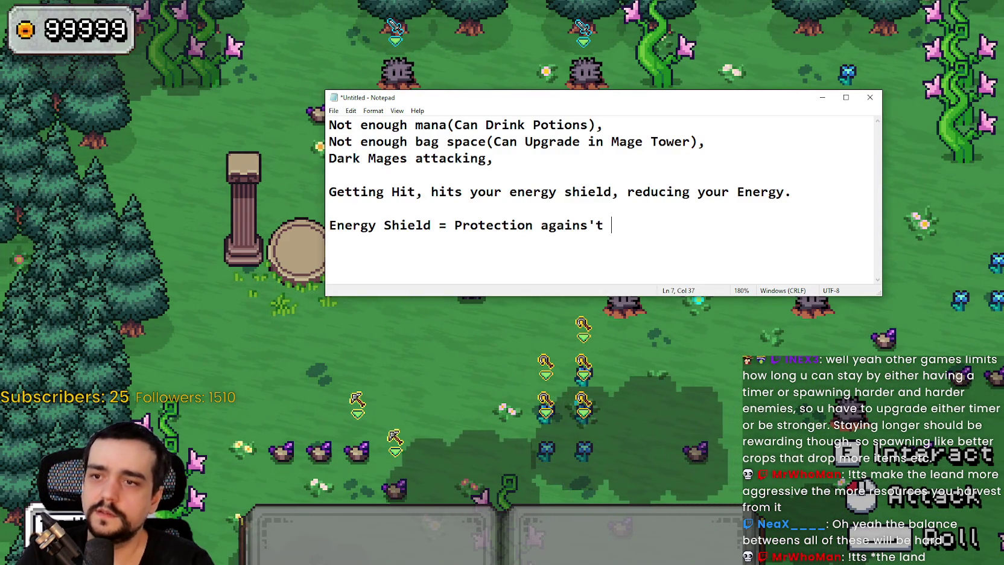
text(Enemy Dama)
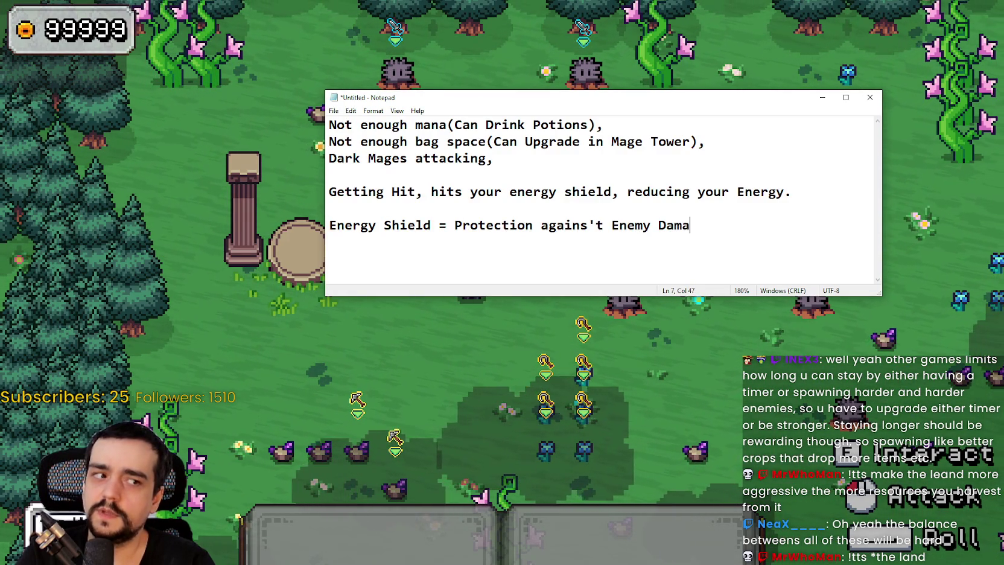
text(age.)
key(BackSpace)
key(BackSpace)
key(BackSpace)
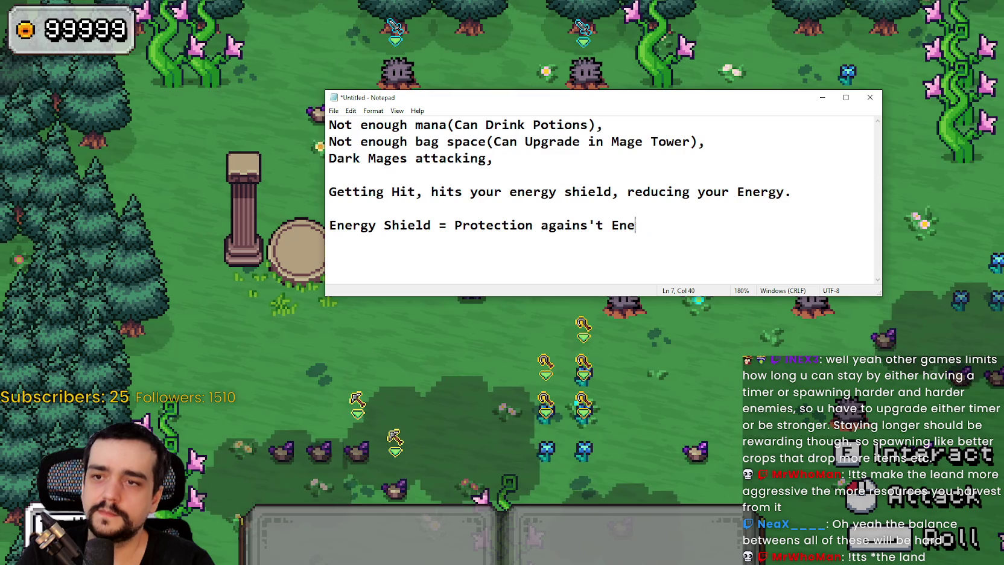
text(my Damage.)
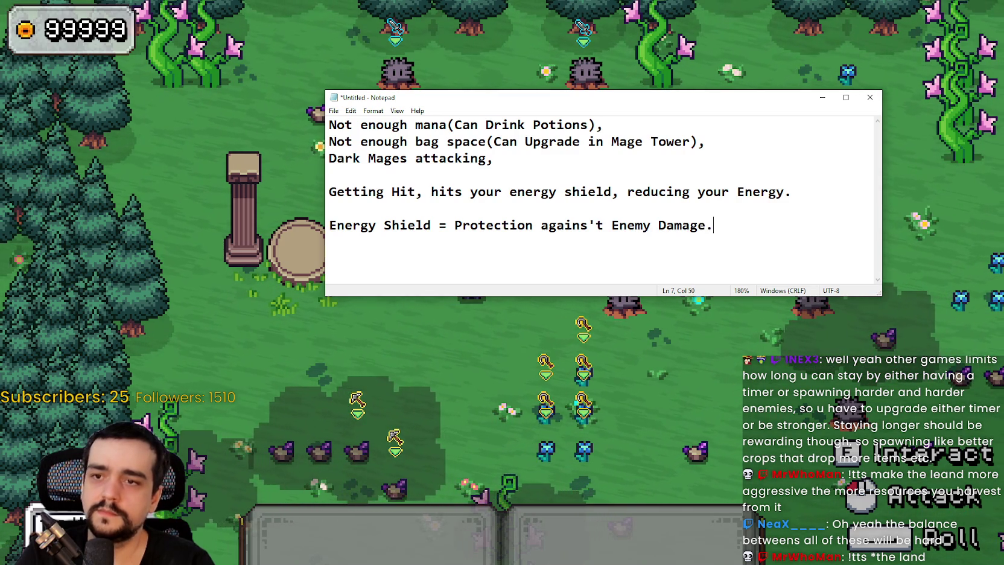
key(Return)
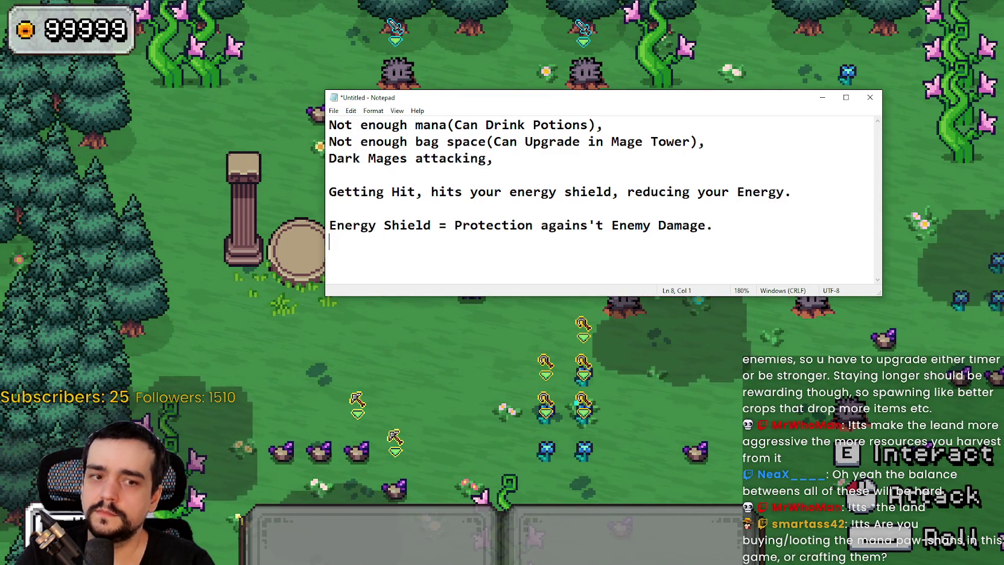
Extend it with ', once depleated next hit is Death.' and remove the blank line between the energy sentences
key(BackSpace)
key(BackSpace)
text(, )
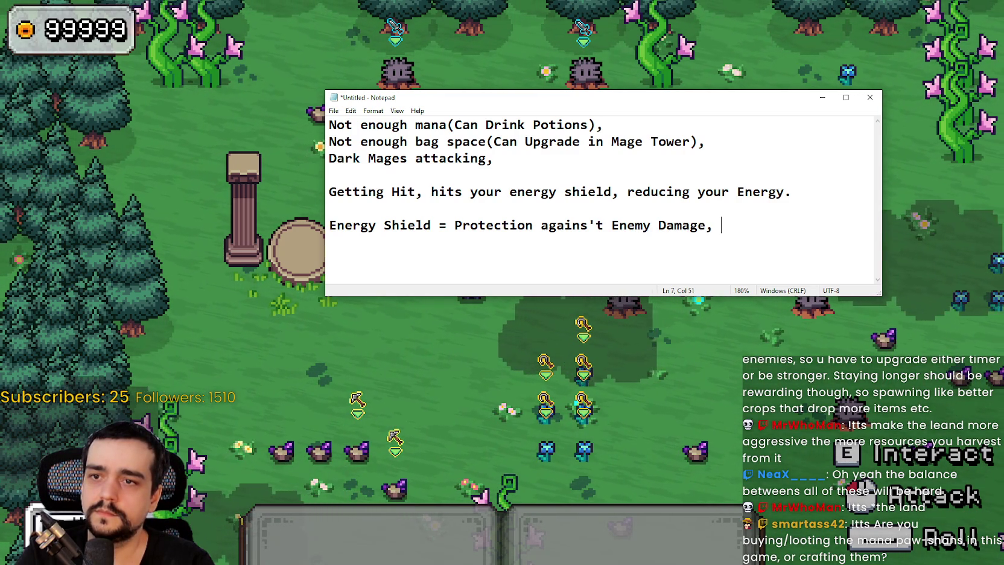
text(once d)
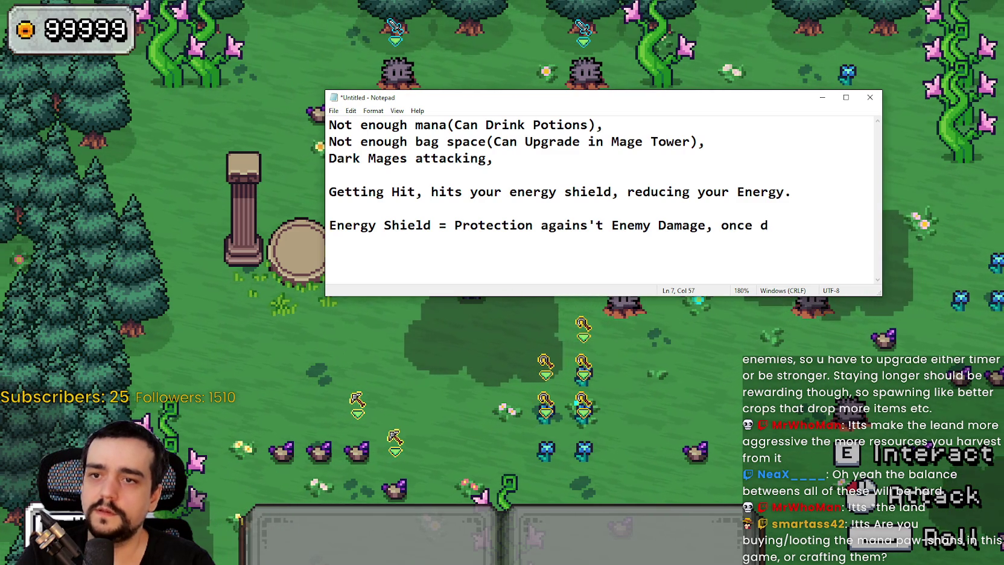
text(eeated)
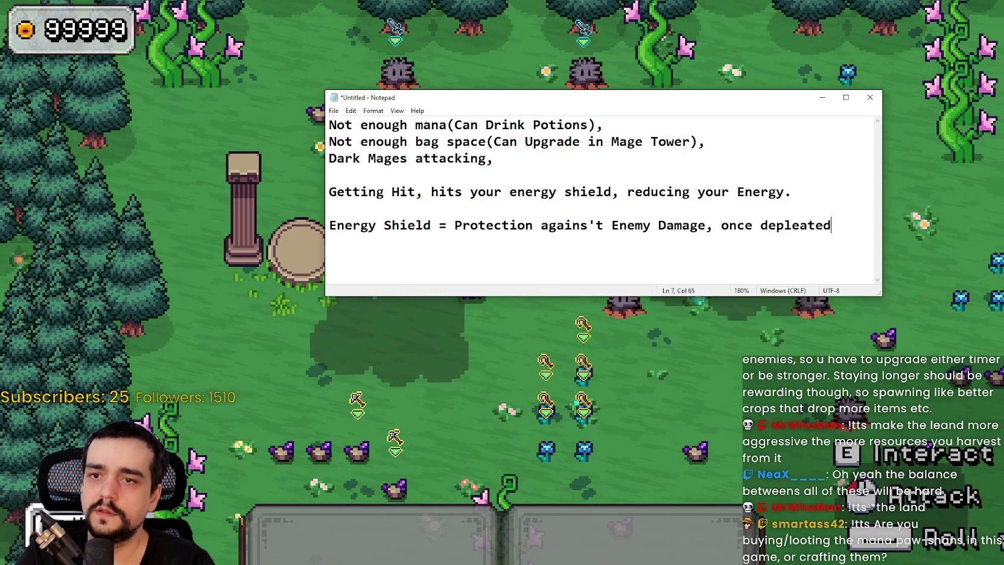
text(yo)
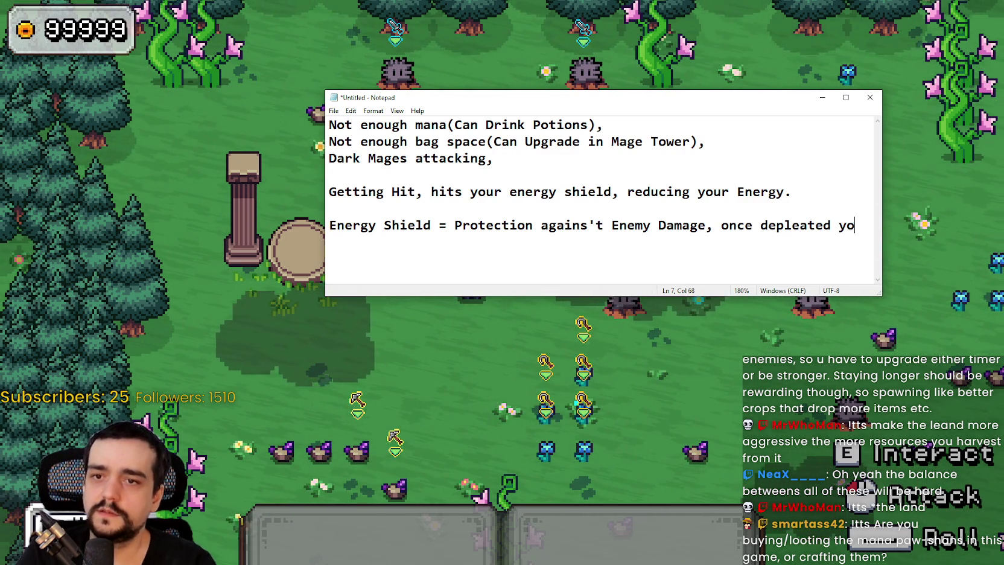
key(BackSpace)
key(BackSpace)
text(next)
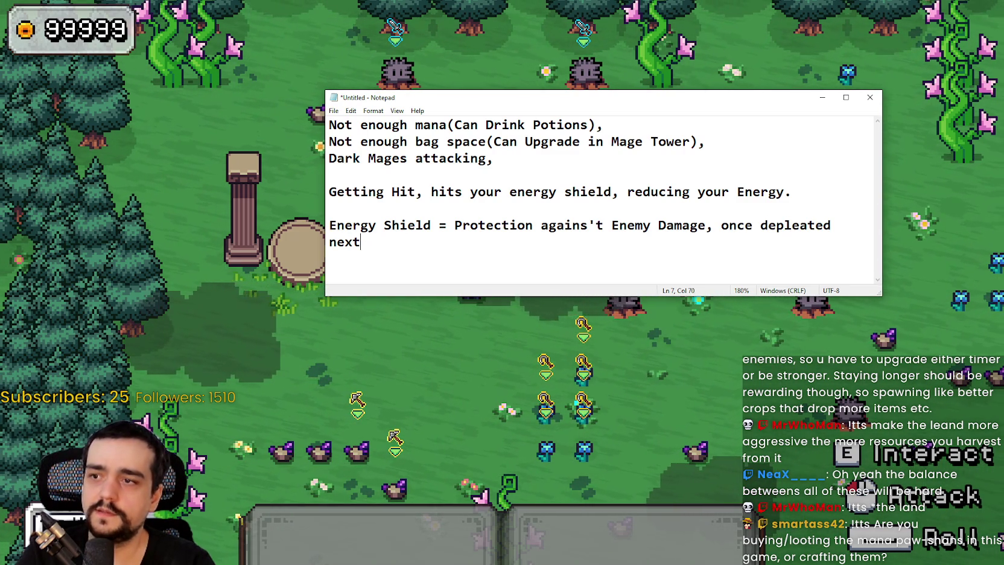
text( hit is Death.)
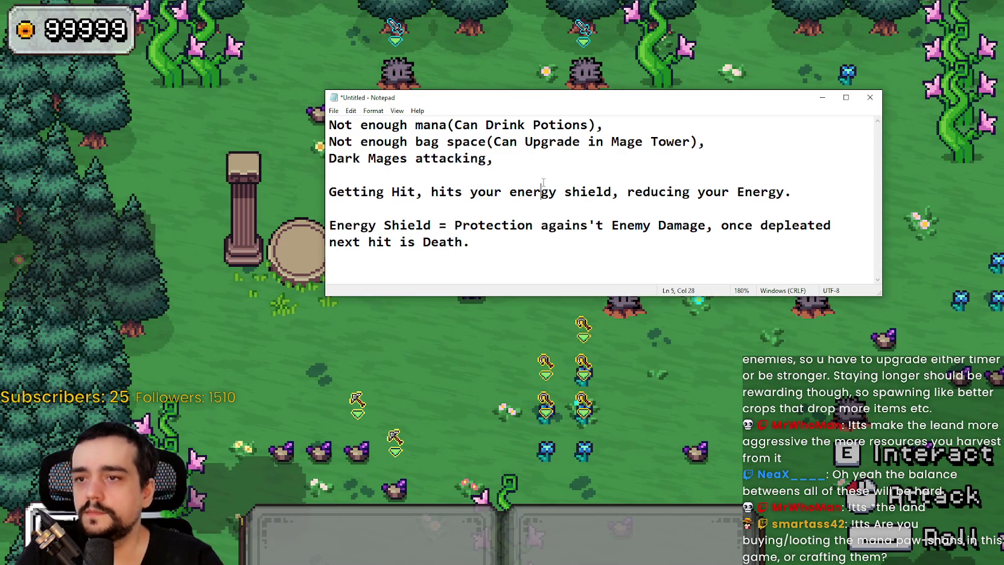
key(BackSpace)
text(Shield)
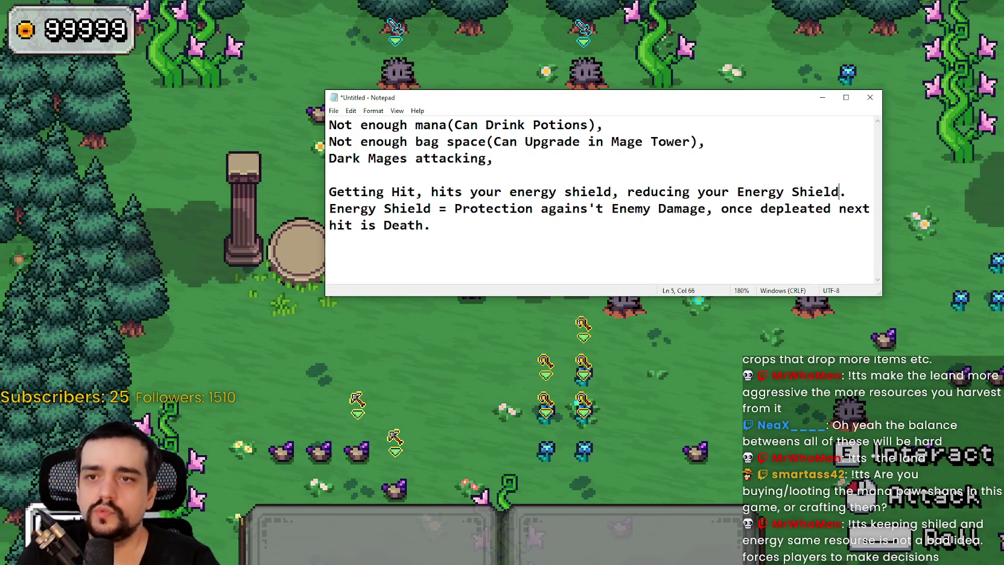
Insert blank lines after 'Dark Mages attacking,' and make the Getting Hit sentence end 'reducing your Energy Shield.'
triple_click(459, 225)
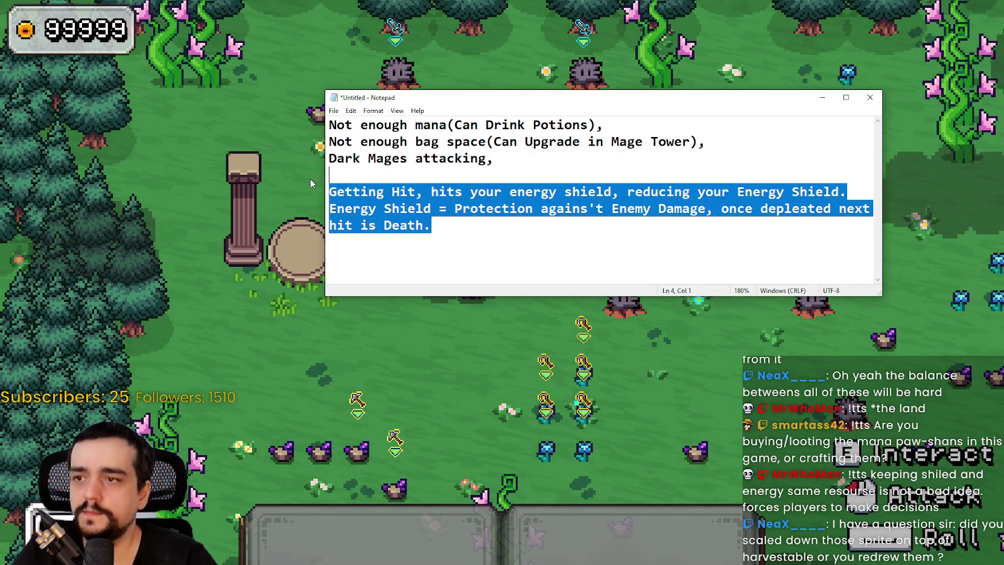
click(511, 159)
key(Return)
key(Return)
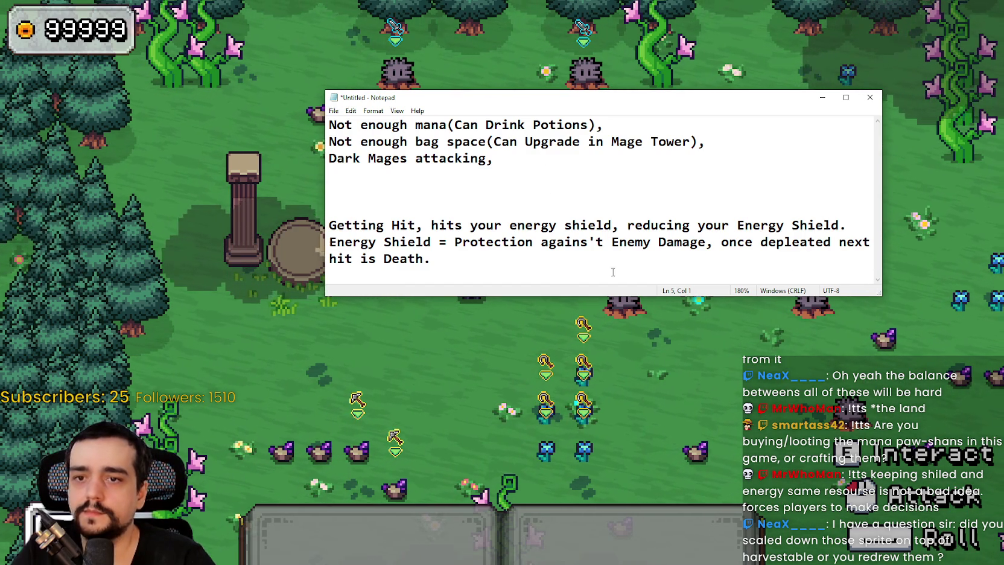
click(407, 173)
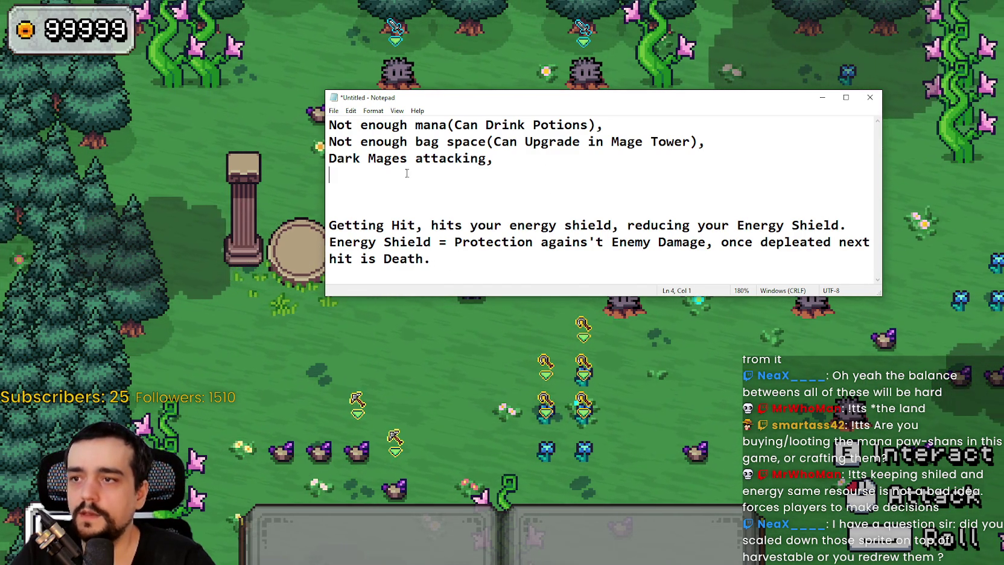
drag(330, 242, 438, 241)
click(338, 242)
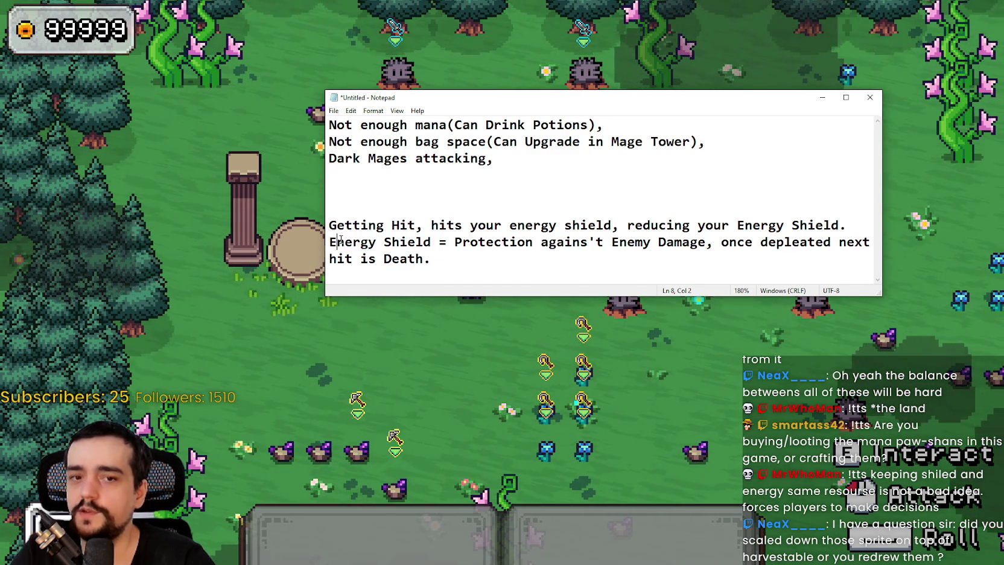
mouse_move(329, 242)
mouse_down()
mouse_move(432, 242)
mouse_move(329, 242)
mouse_up()
click(432, 242)
click(372, 212)
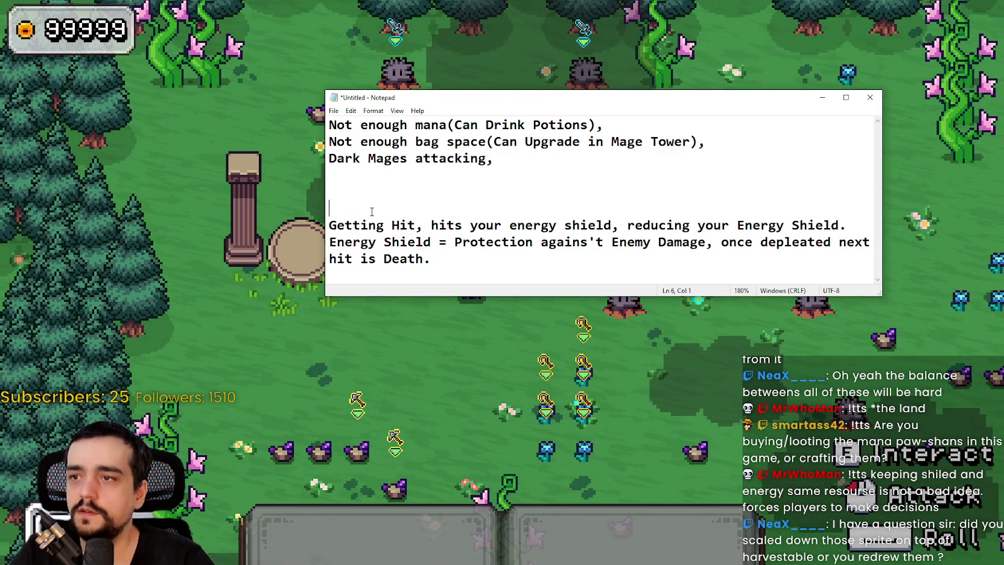
Move 'Dark Mages attacking,' down directly above the Energy Shield sentences and remove the extra blank line
click(328, 141)
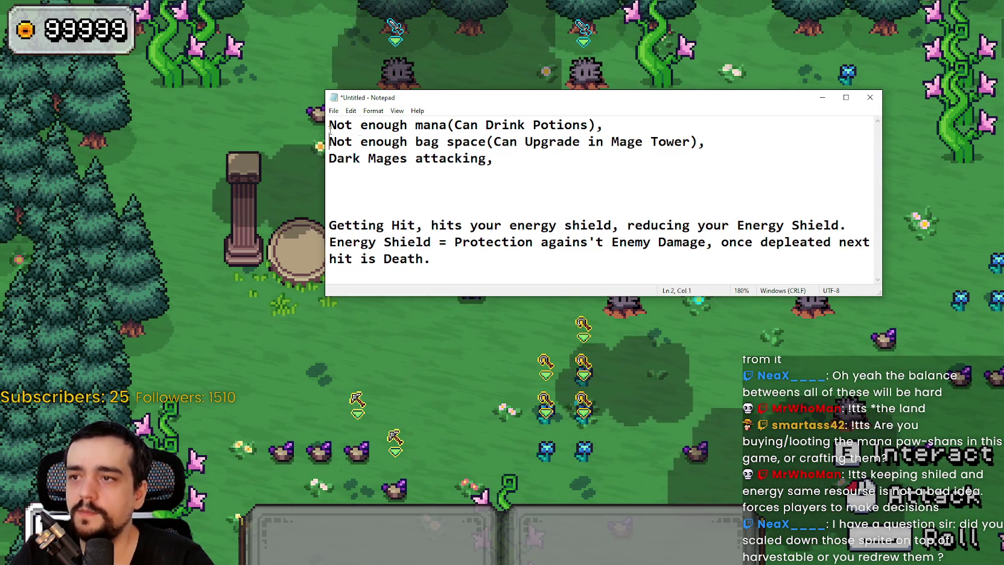
mouse_move(705, 141)
mouse_down()
mouse_move(415, 141)
mouse_move(328, 124)
mouse_up()
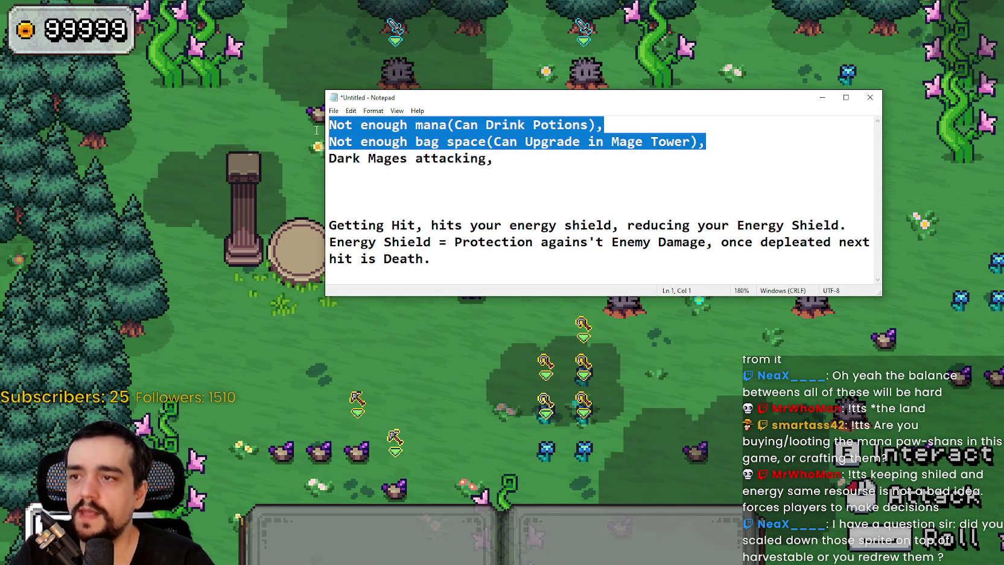
click(365, 174)
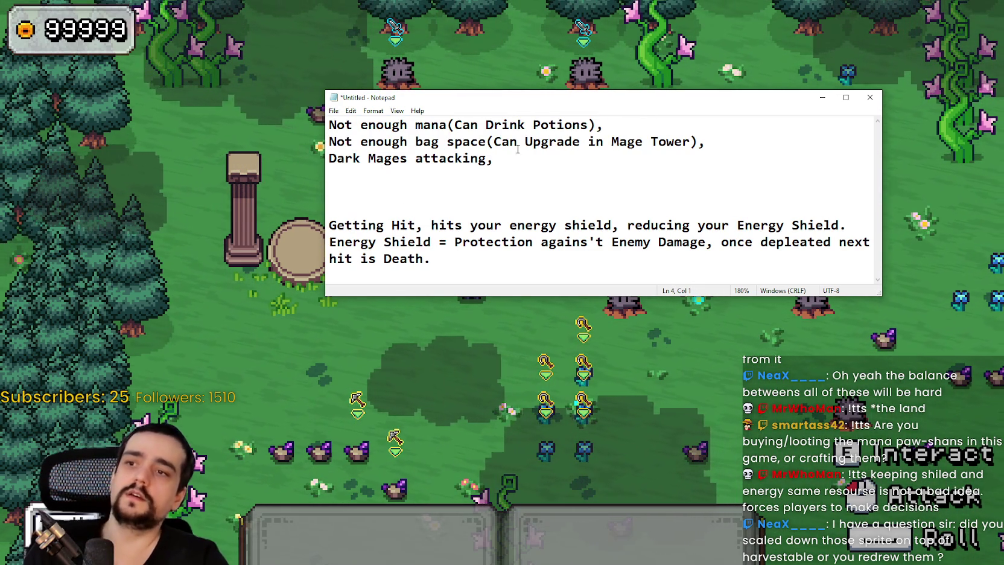
mouse_move(358, 178)
mouse_down()
mouse_move(330, 158)
mouse_move(493, 158)
mouse_move(329, 158)
mouse_up()
click(363, 159)
click(414, 199)
text(Dark Mages attacking,)
click(545, 188)
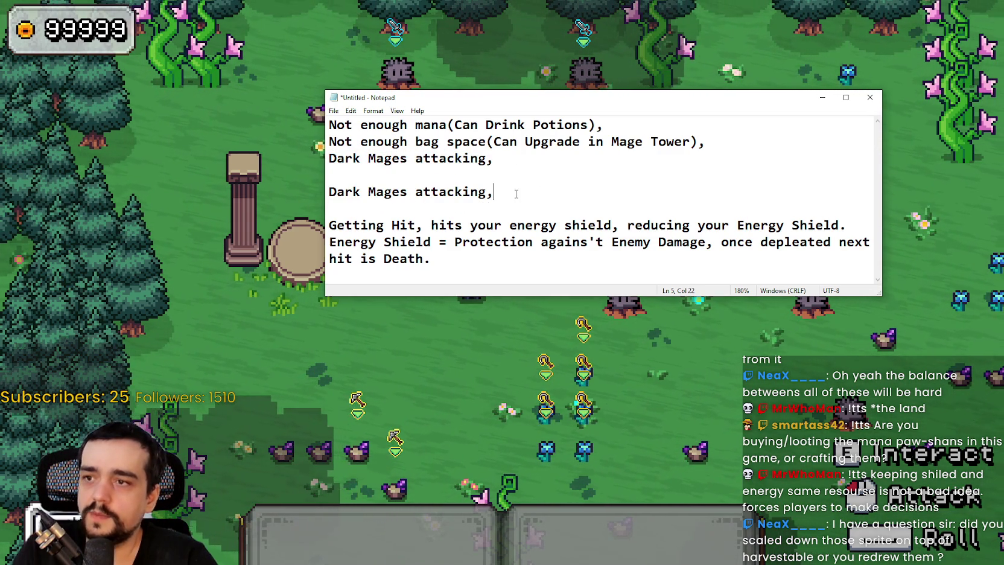
drag(480, 195, 418, 187)
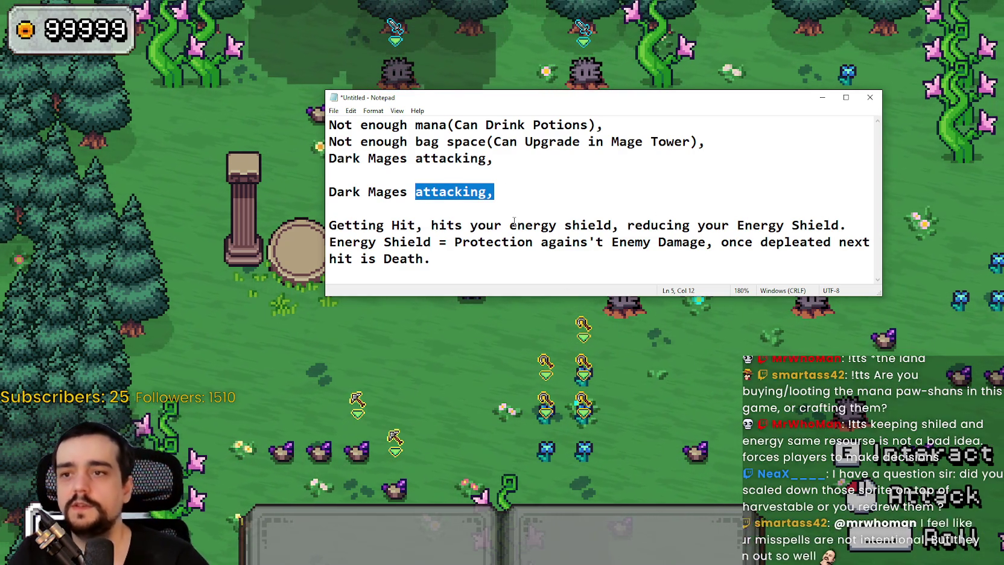
drag(497, 165, 331, 160)
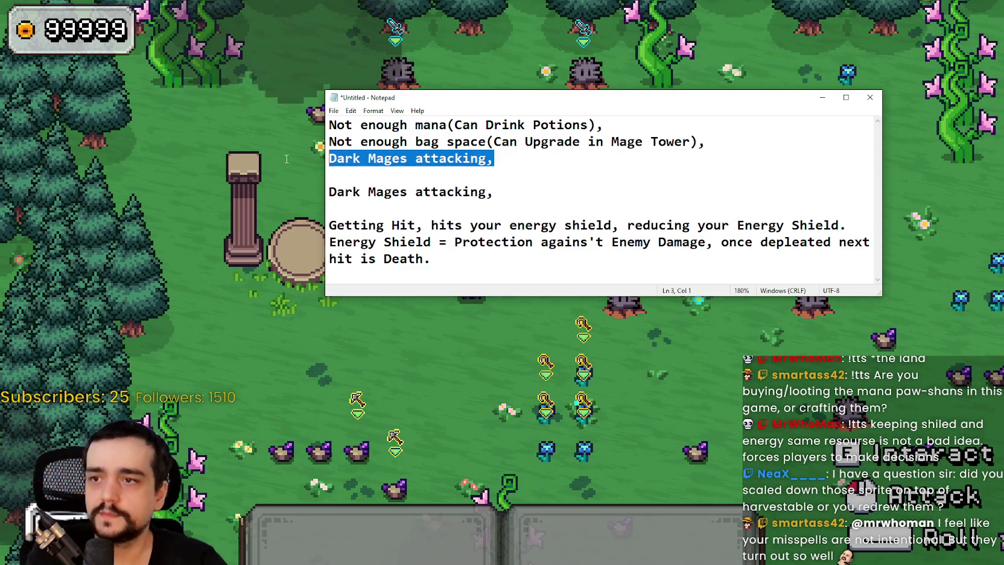
key(BackSpace)
click(357, 208)
key(BackSpace)
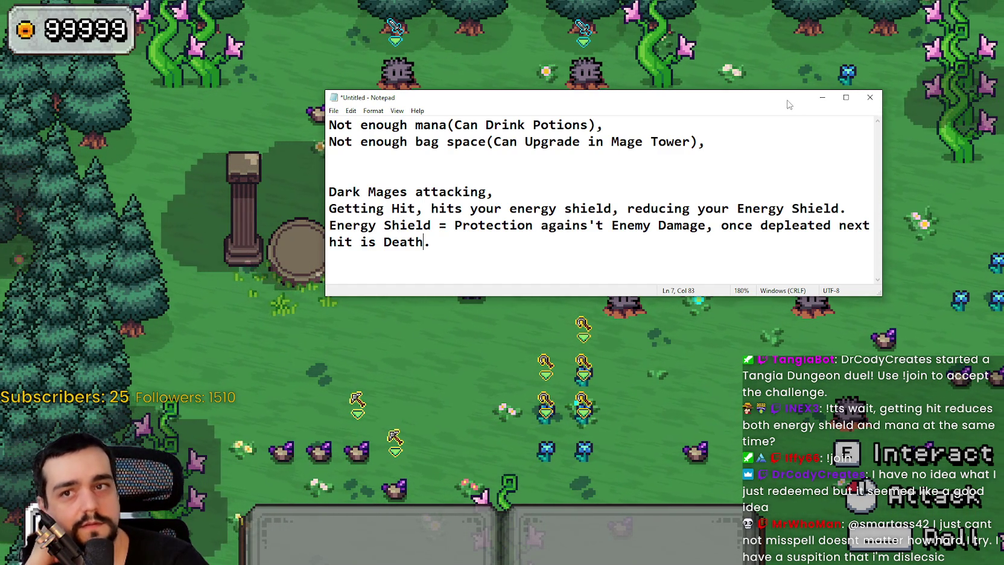
Minimize the Notepad notes to reveal the wizard in the meadow by the stone pillars
click(822, 97)
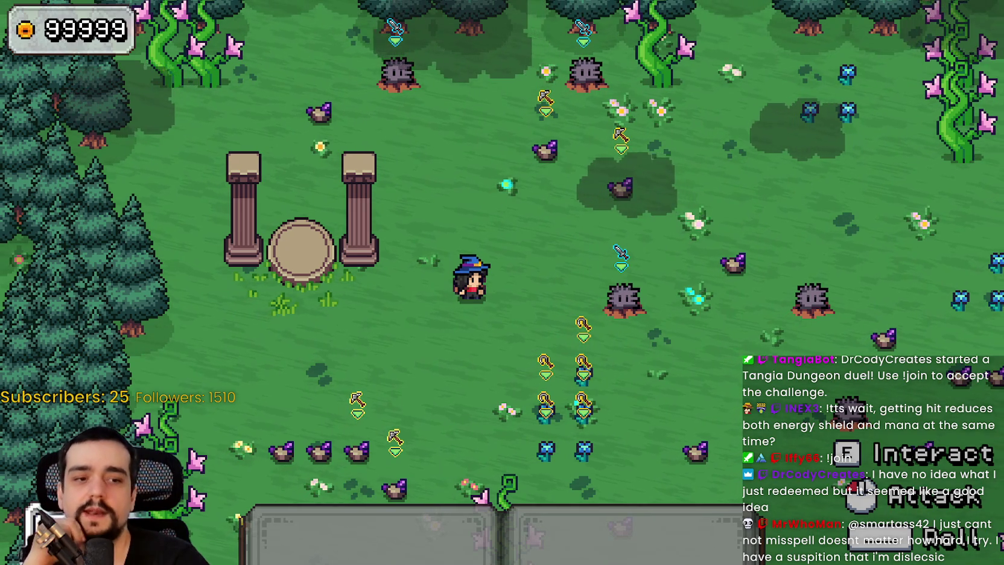
Bring the notes back and drag the Notepad window down to the bottom screen edge
key(alt+Tab)
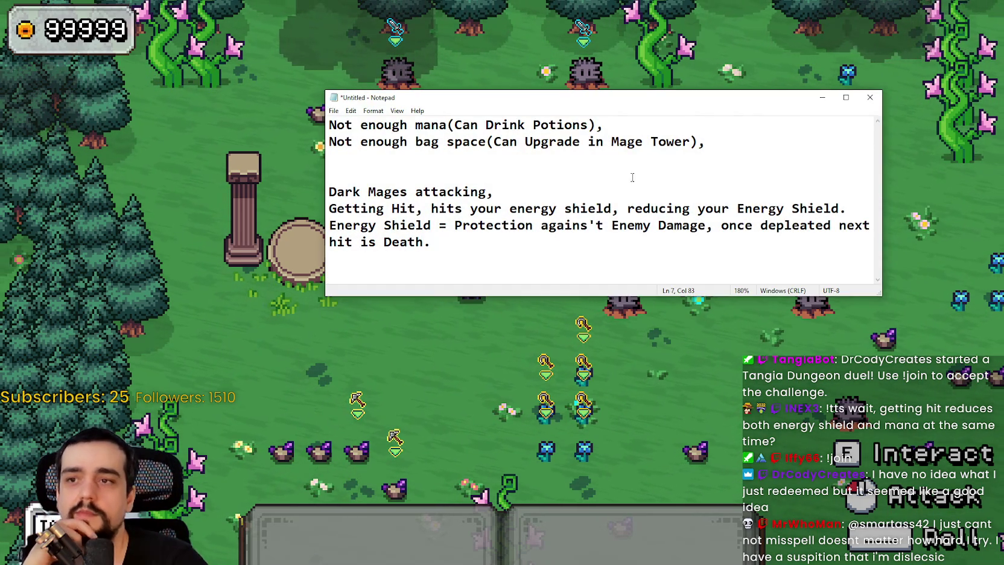
drag(831, 208, 611, 183)
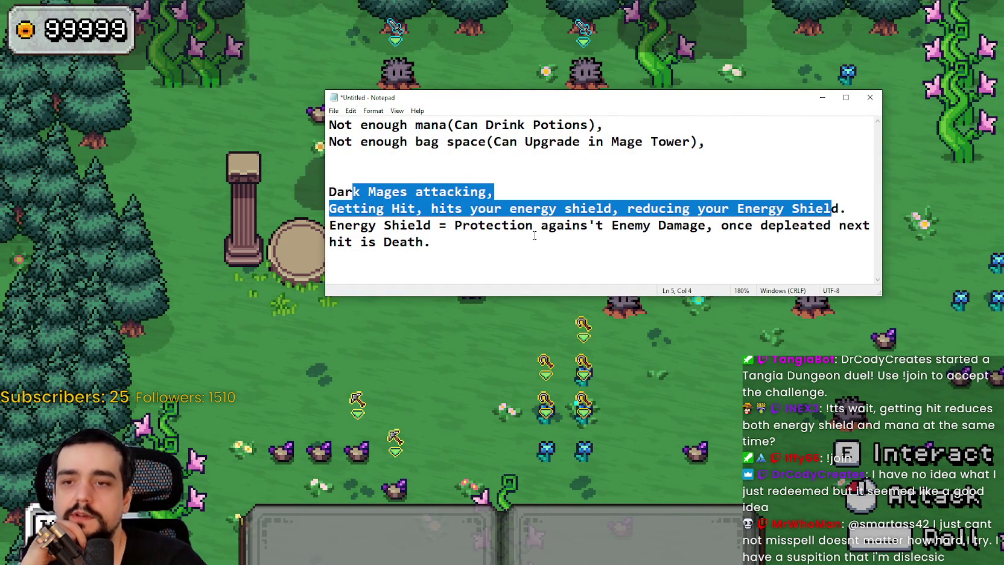
click(541, 265)
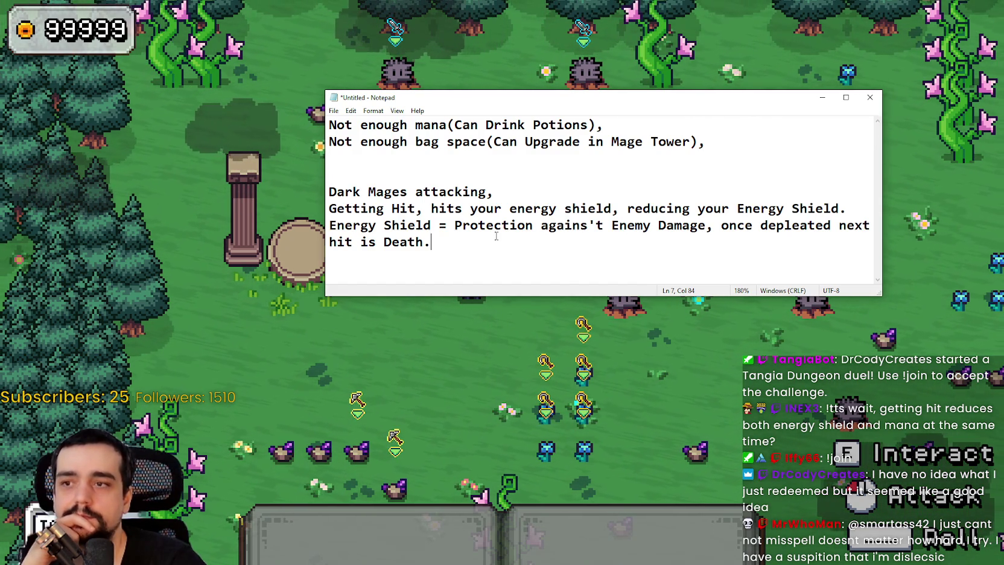
click(506, 166)
key(Down)
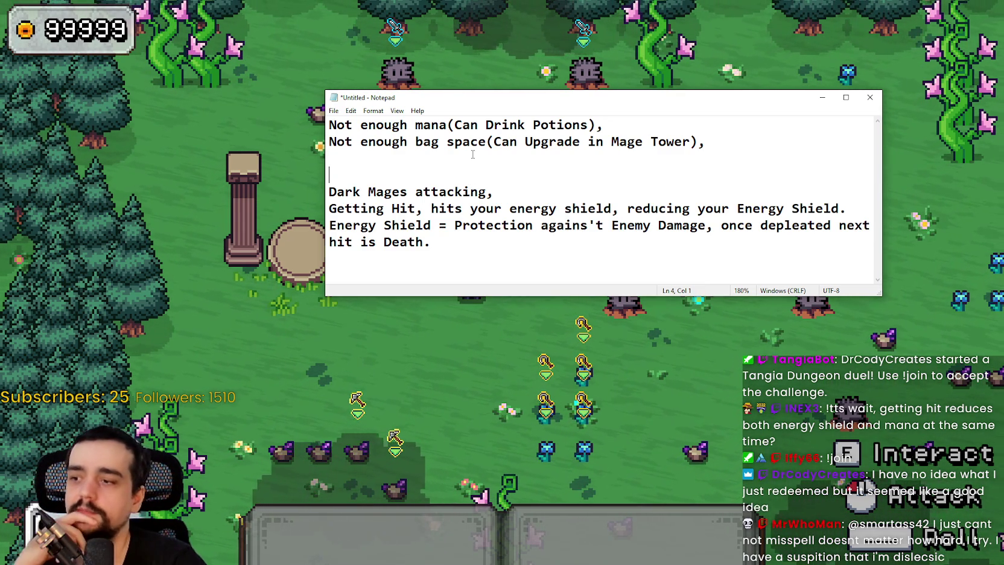
mouse_move(510, 100)
mouse_down()
mouse_move(519, 486)
mouse_move(483, 551)
mouse_move(454, 556)
mouse_up()
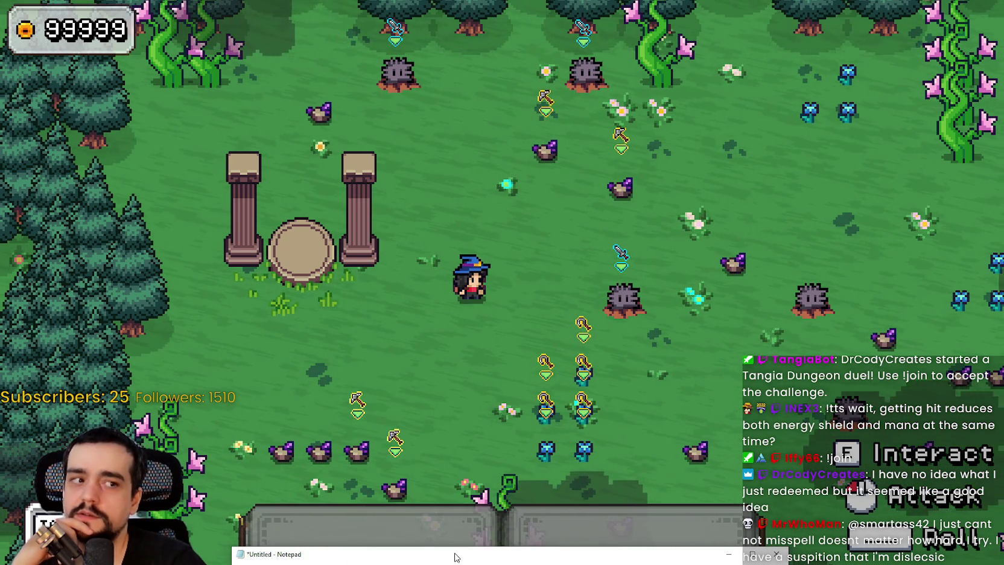
Drag the notes window back up from the bottom edge, settling it up and left over the game
mouse_move(454, 556)
mouse_down()
mouse_move(575, 11)
mouse_move(476, 47)
mouse_up()
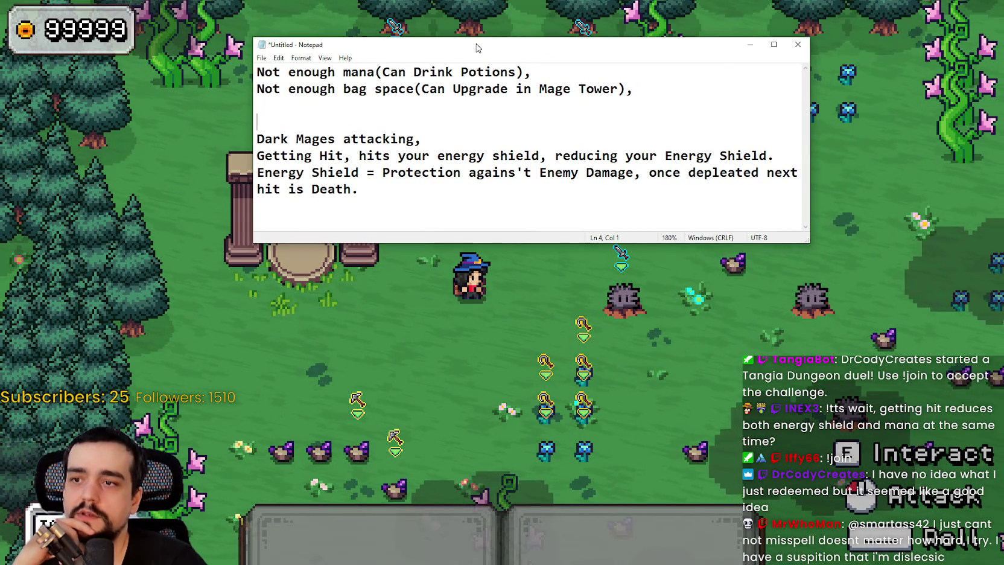
mouse_move(591, 46)
mouse_down()
mouse_move(640, 60)
mouse_move(640, 97)
mouse_up()
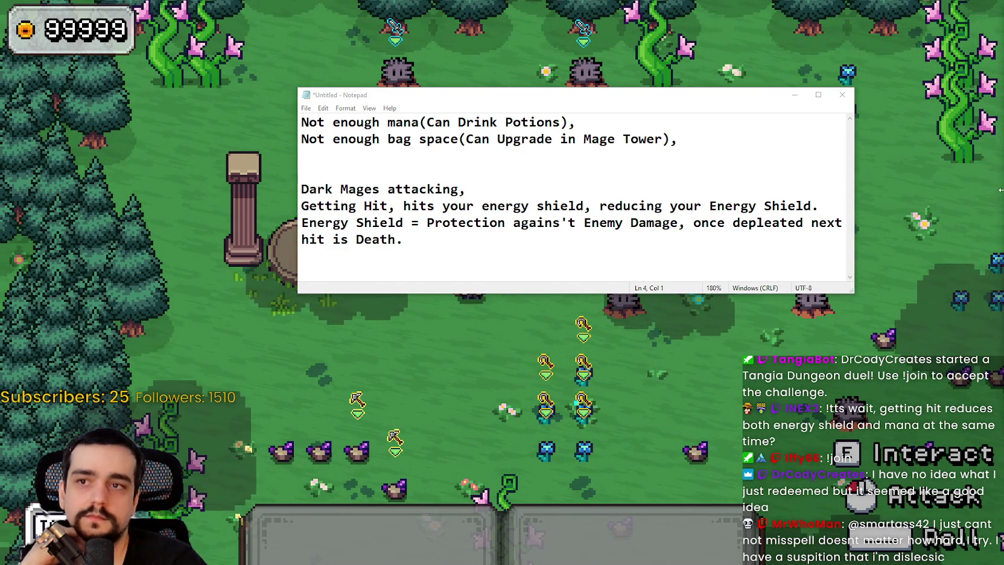
drag(764, 98, 641, 81)
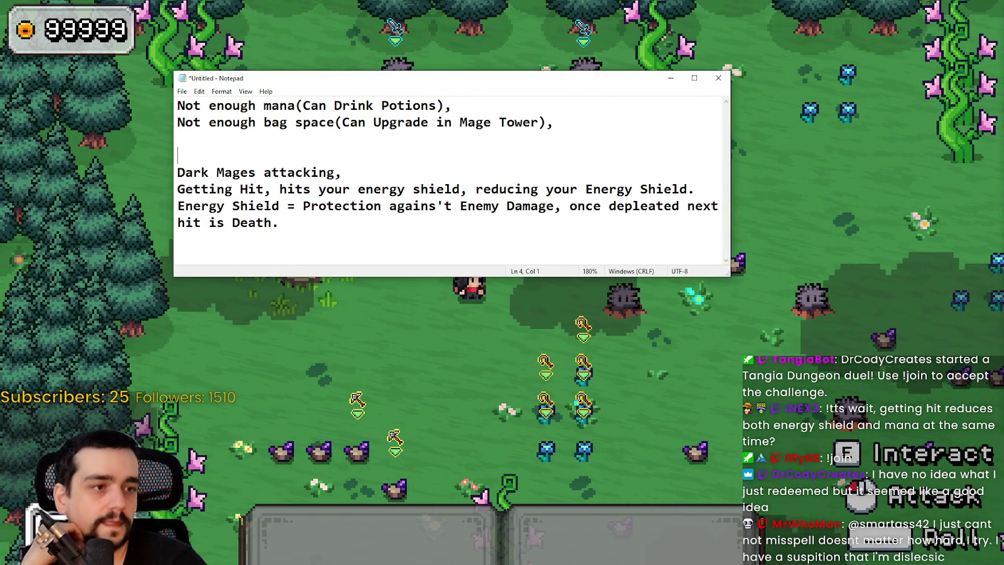
key(alt+Tab)
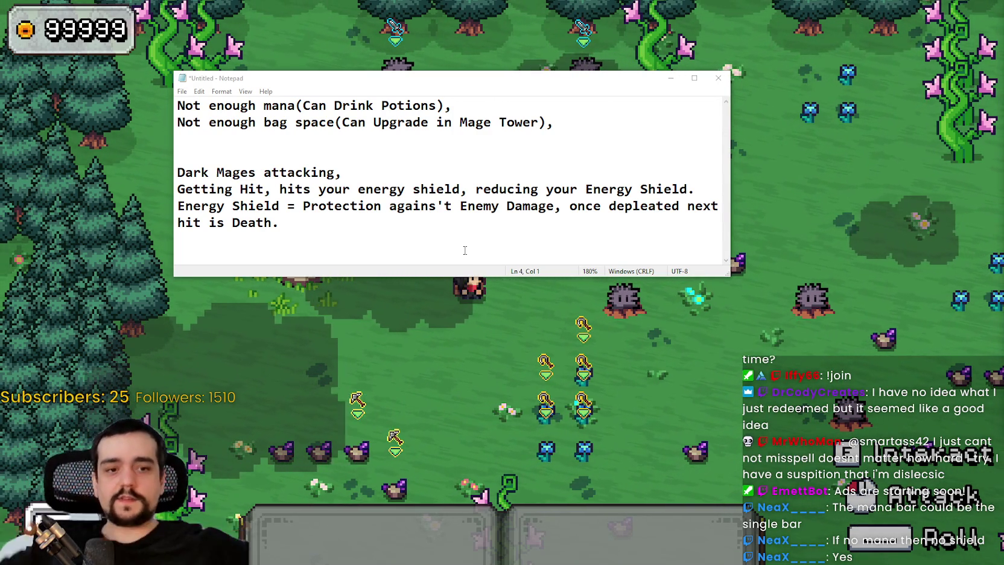
Focus the game and roam the meadow so the mage's auto-weapons wound the spiky enemies
click(59, 333)
key(s)
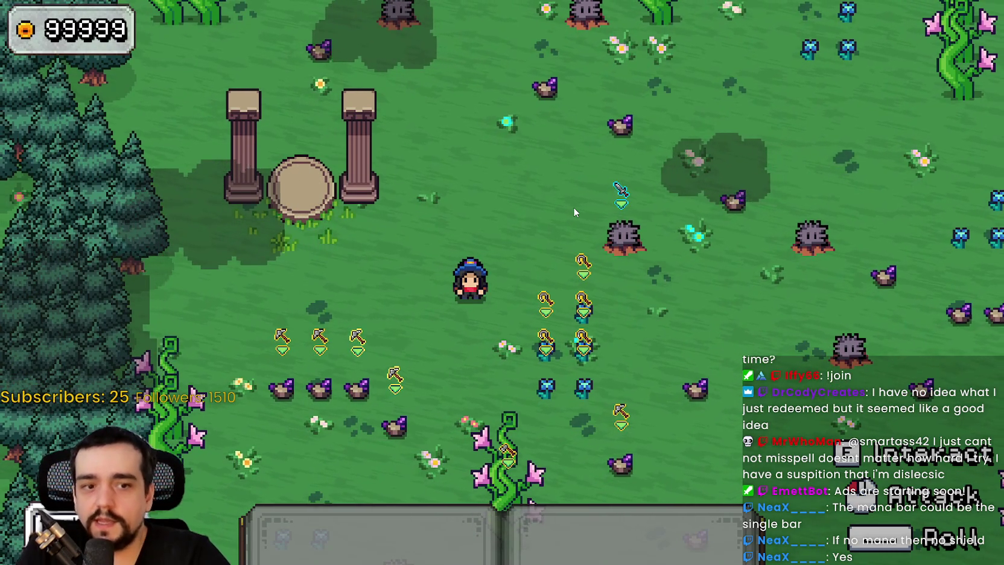
key(d)
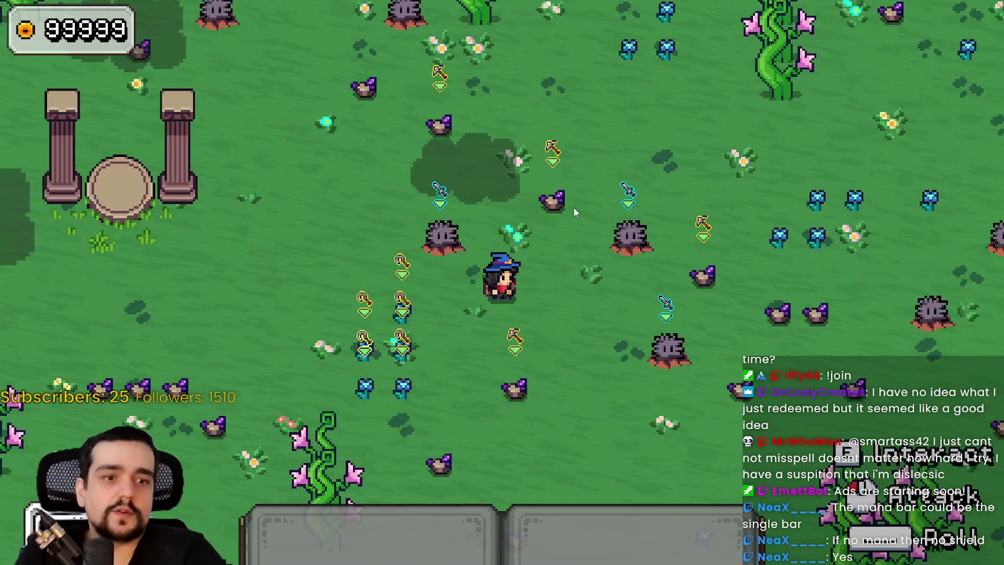
key(s)
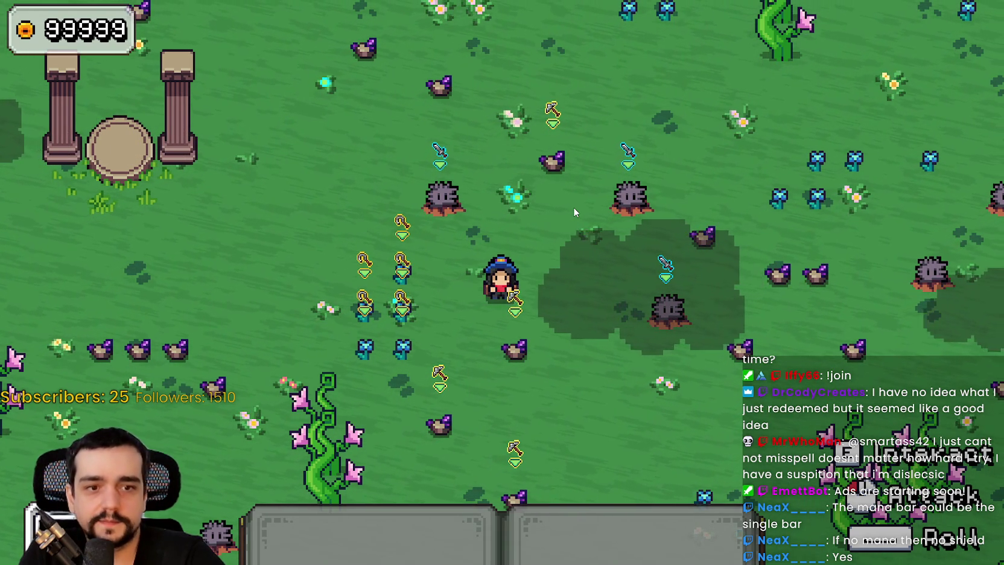
key(w)
key(d)
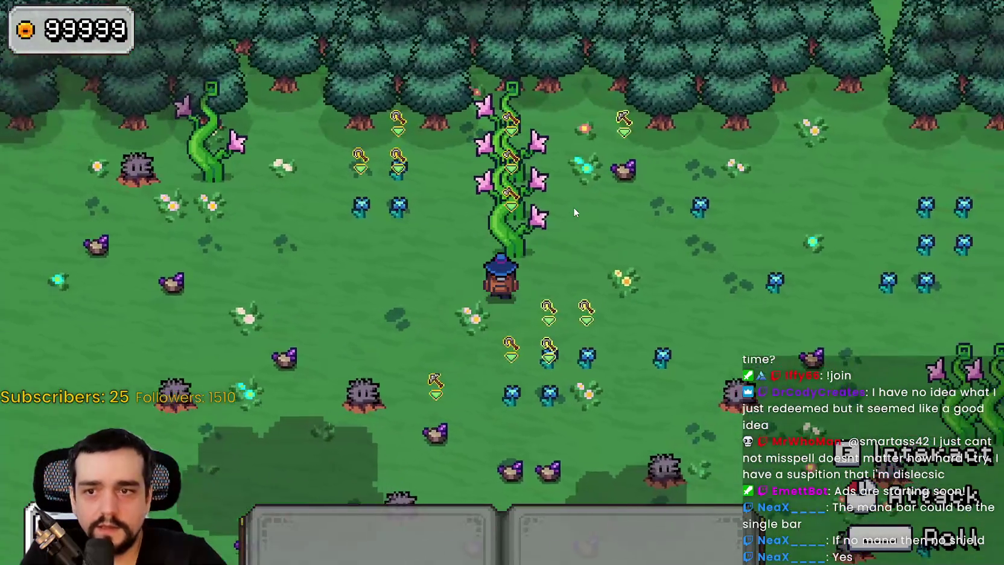
key(s)
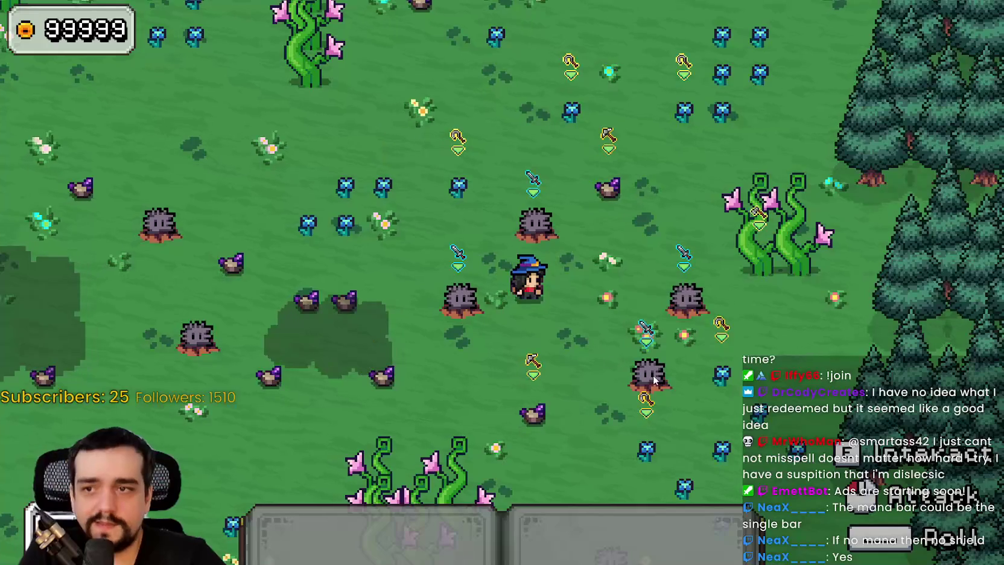
key(s)
key(a)
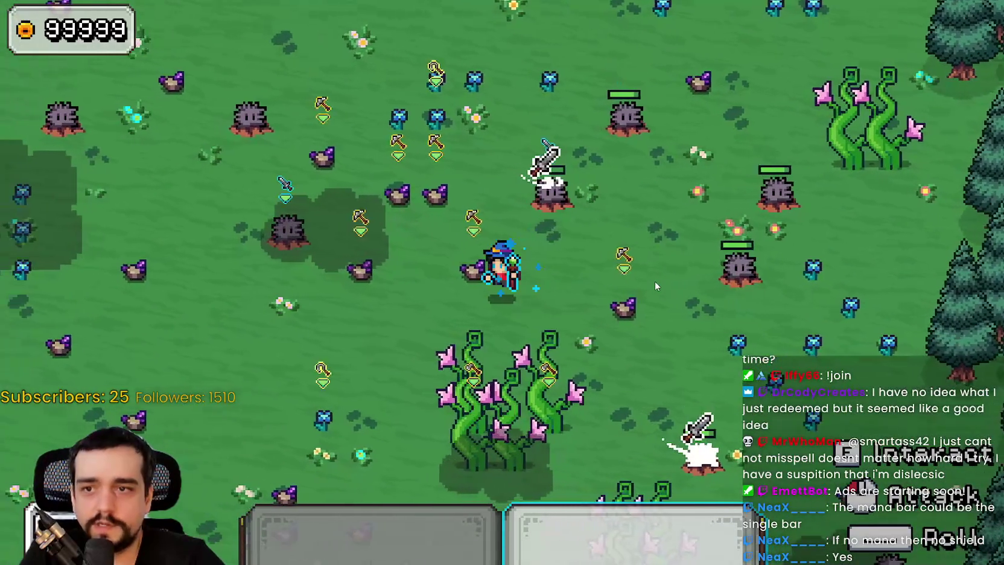
key(a)
key(a)
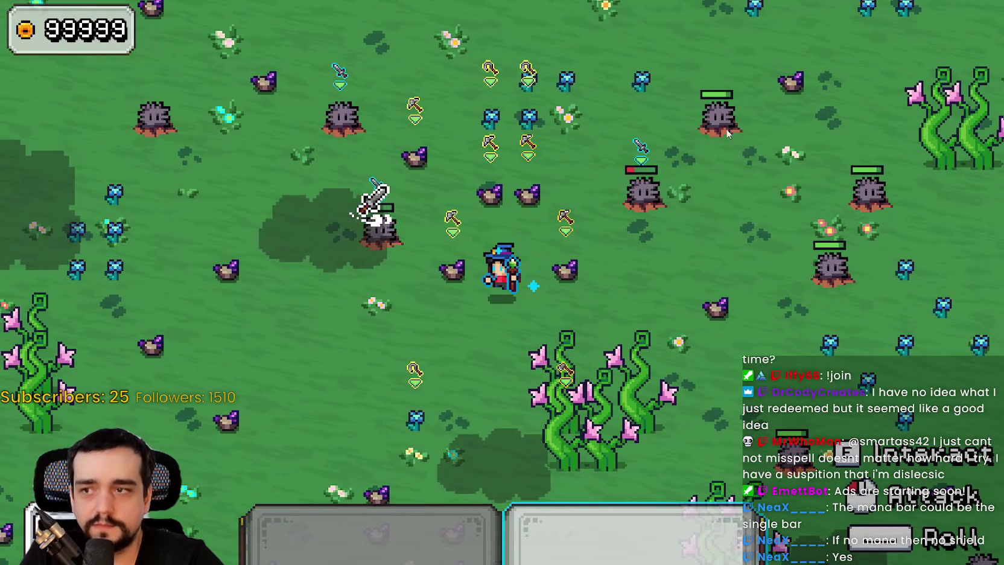
key(a)
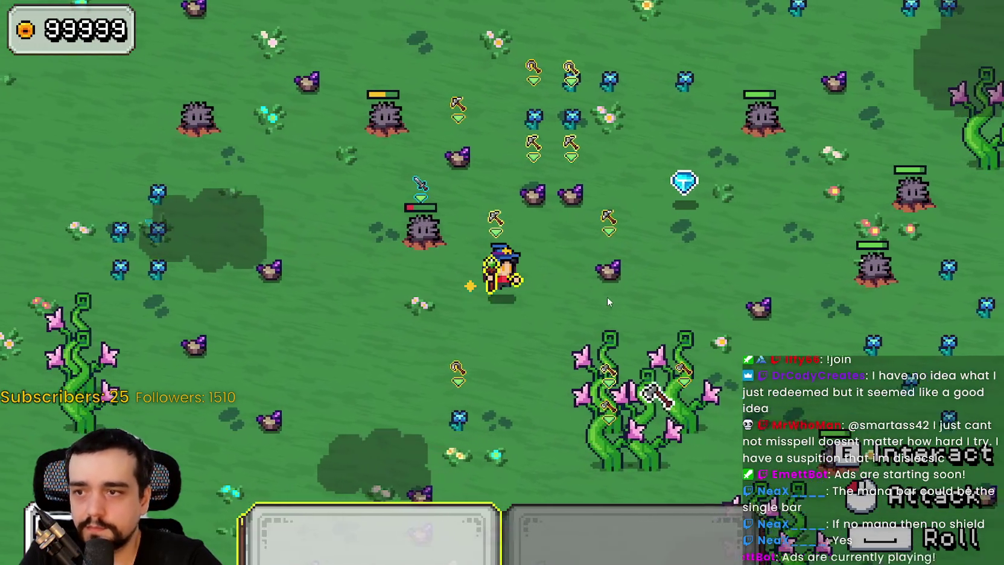
key(d)
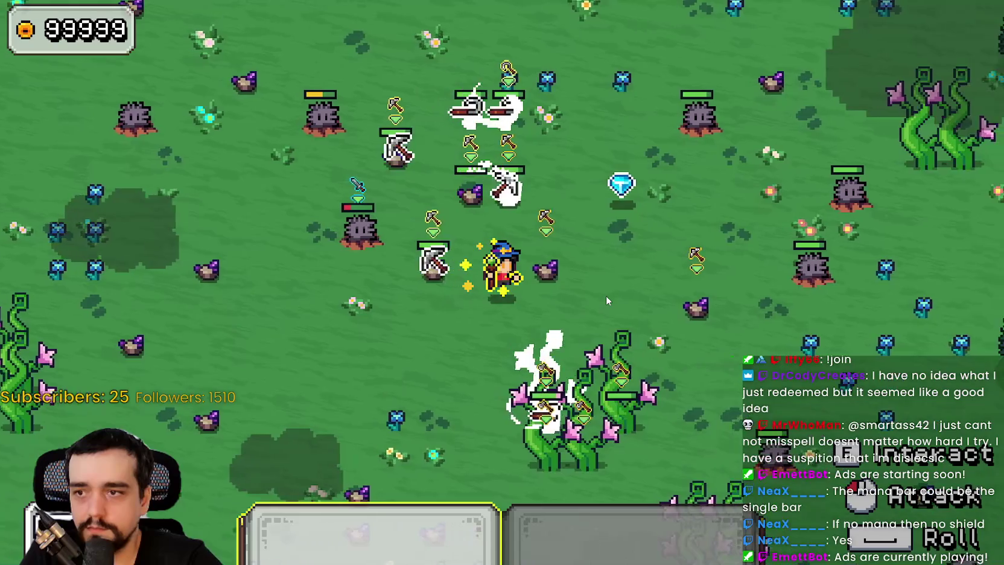
key(w)
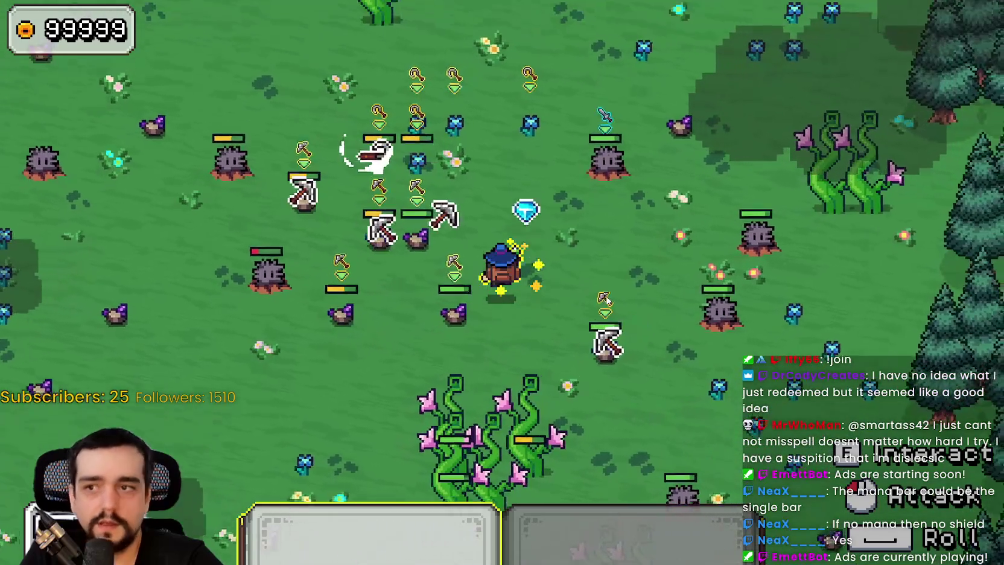
key(a)
key(s)
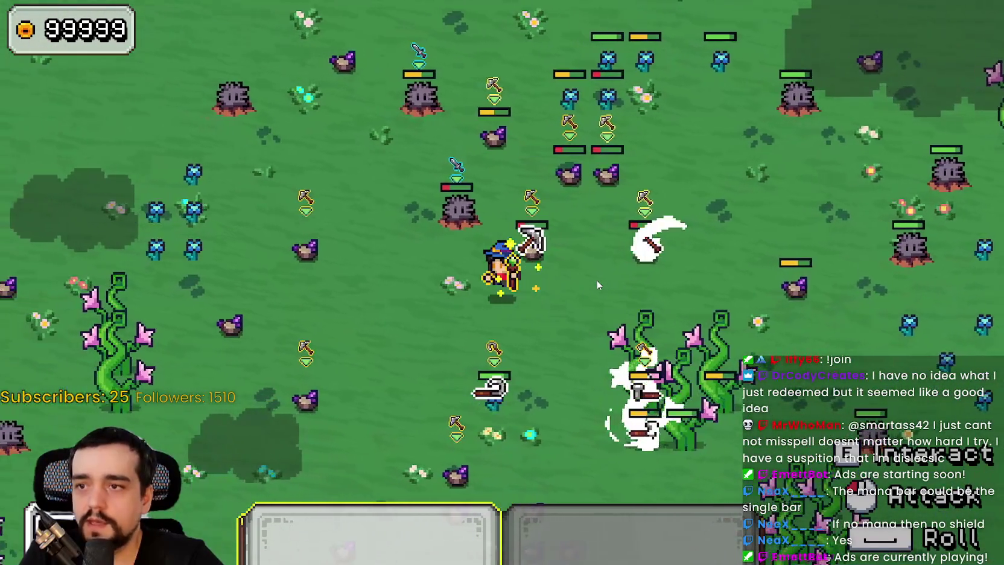
key(a)
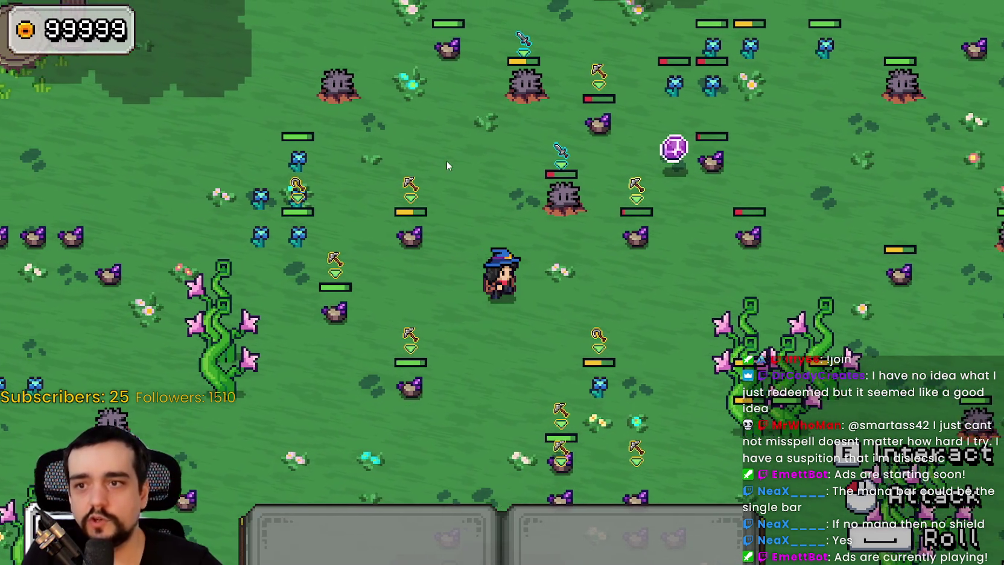
Toggle the first hotbar tool and walk up-right to collect the purple orbs
key(d)
key(1)
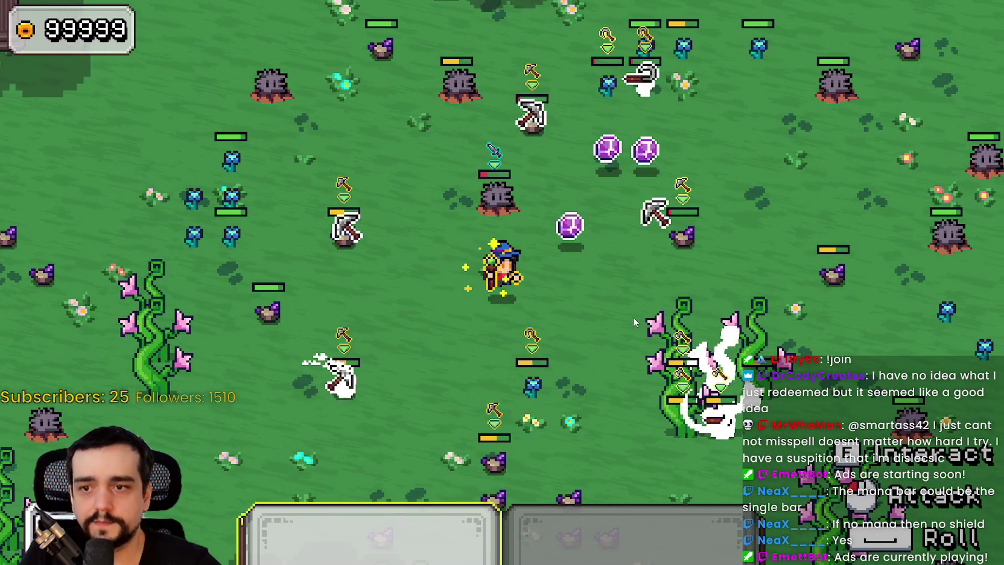
key(w)
key(1)
key(w)
key(d)
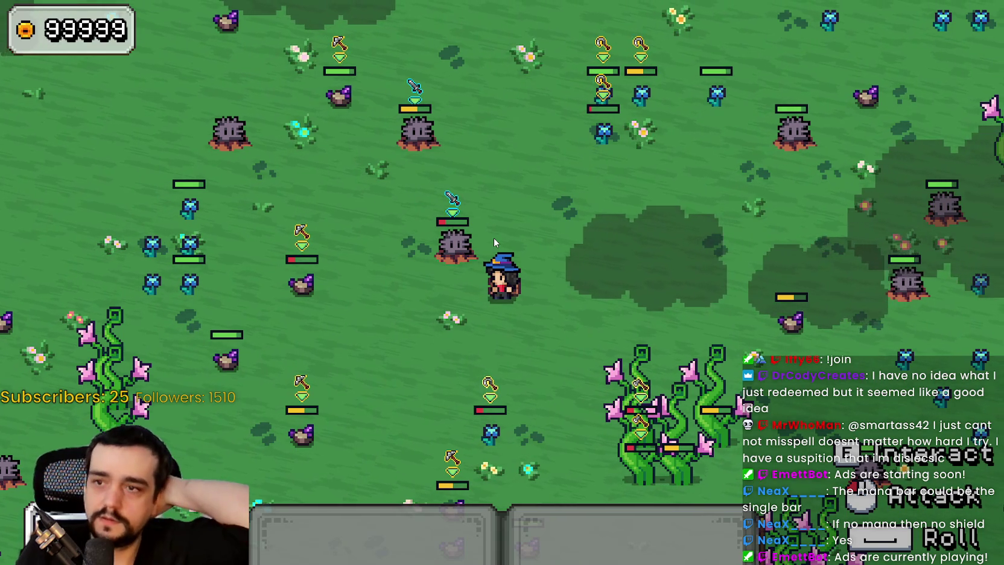
key(w)
key(a)
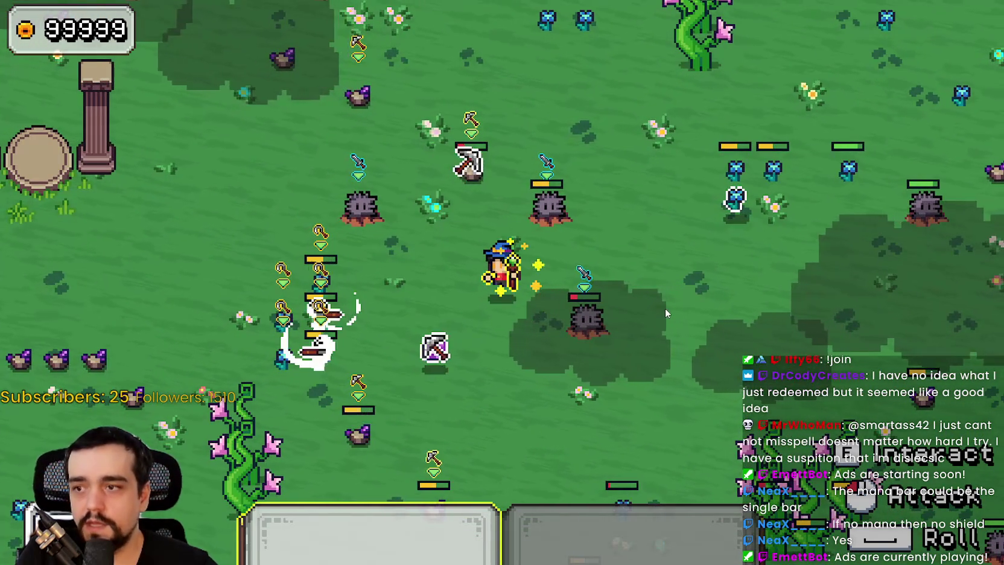
Switch to hotbar slot 2, kill the adjacent spiky enemy and pick up its blue gem
key(s)
key(2)
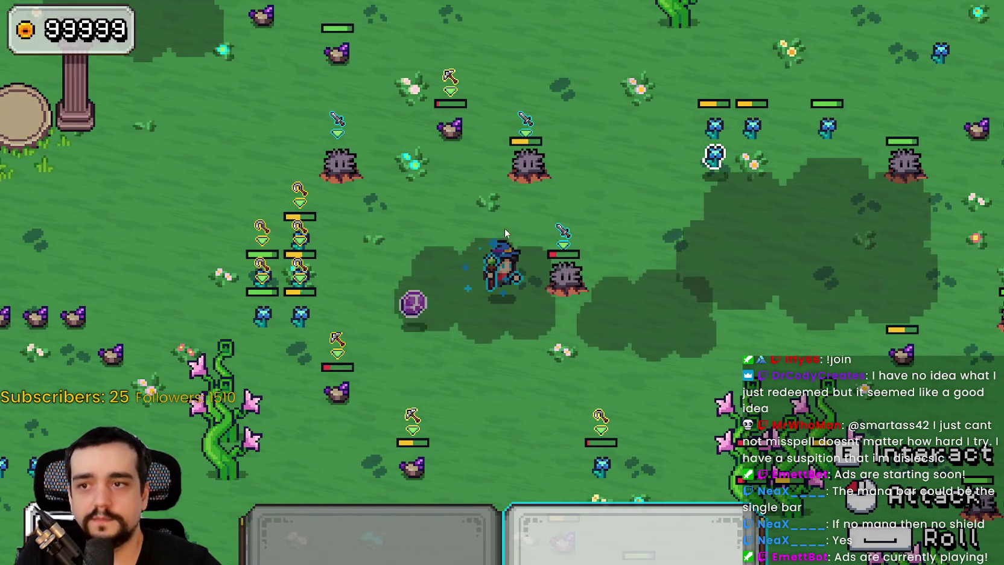
click(575, 247)
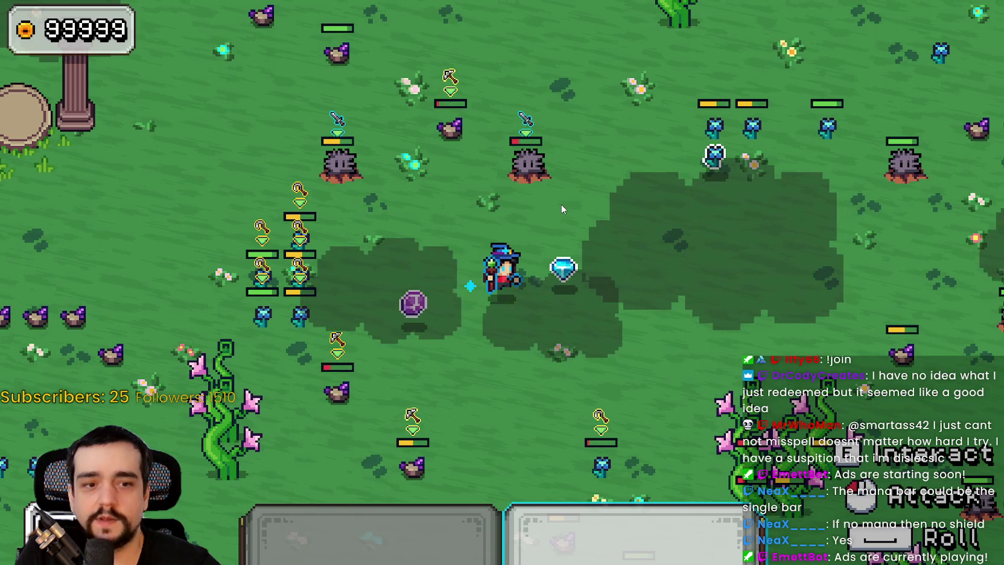
key(d)
key(w)
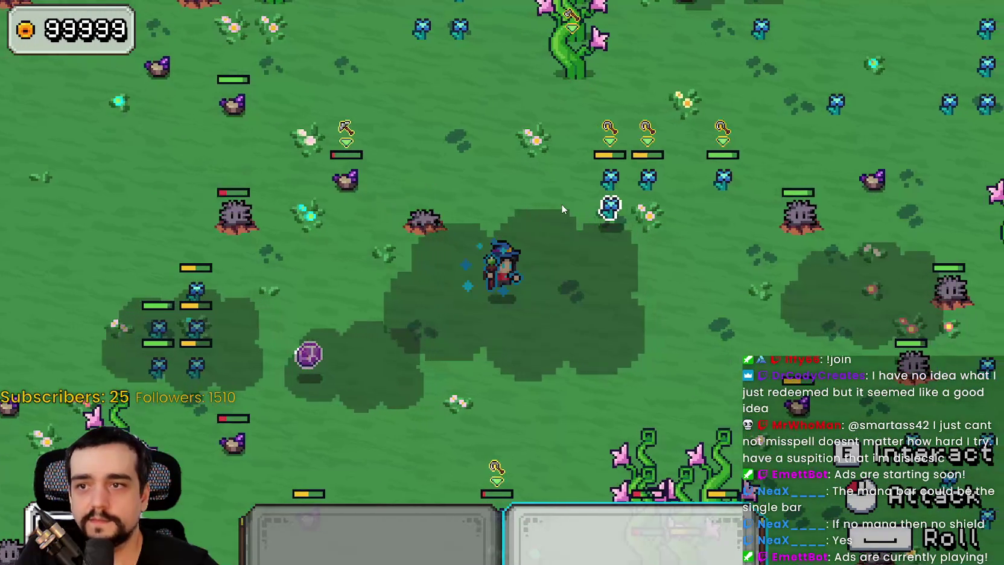
key(w)
key(d)
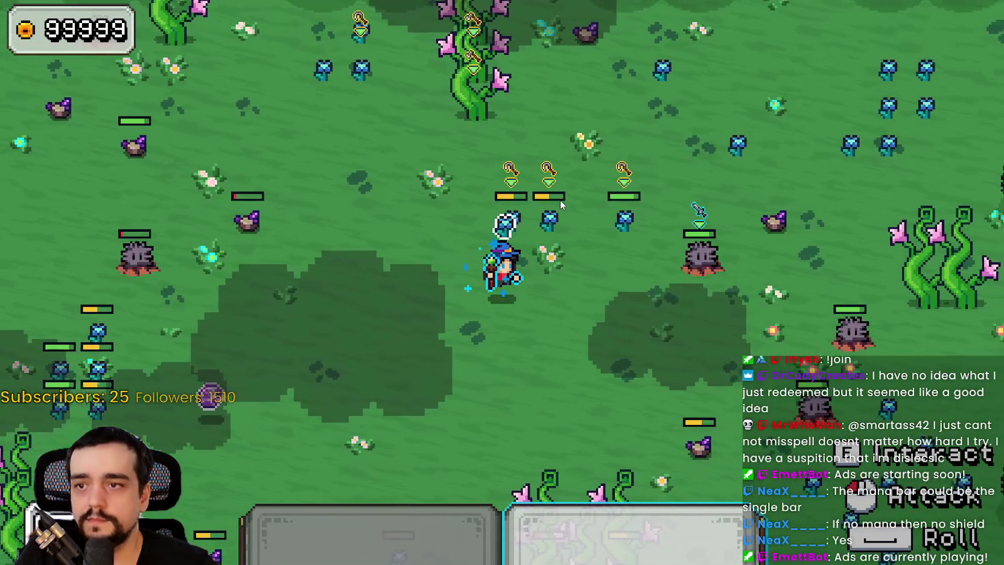
Strike another spiky enemy and roam back toward the pillar shrine at the forest edge
key(d)
key(s)
click(650, 188)
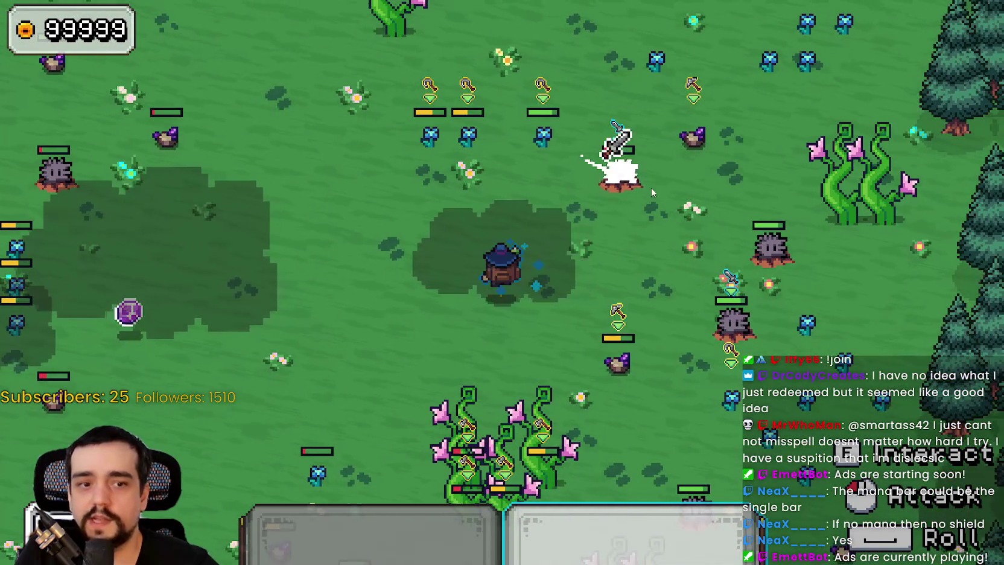
key(w)
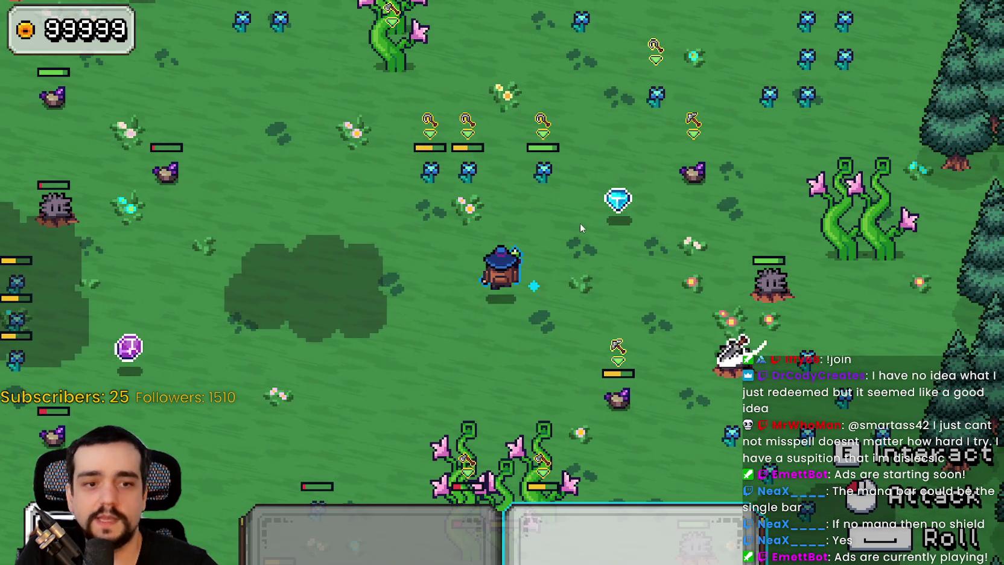
key(s)
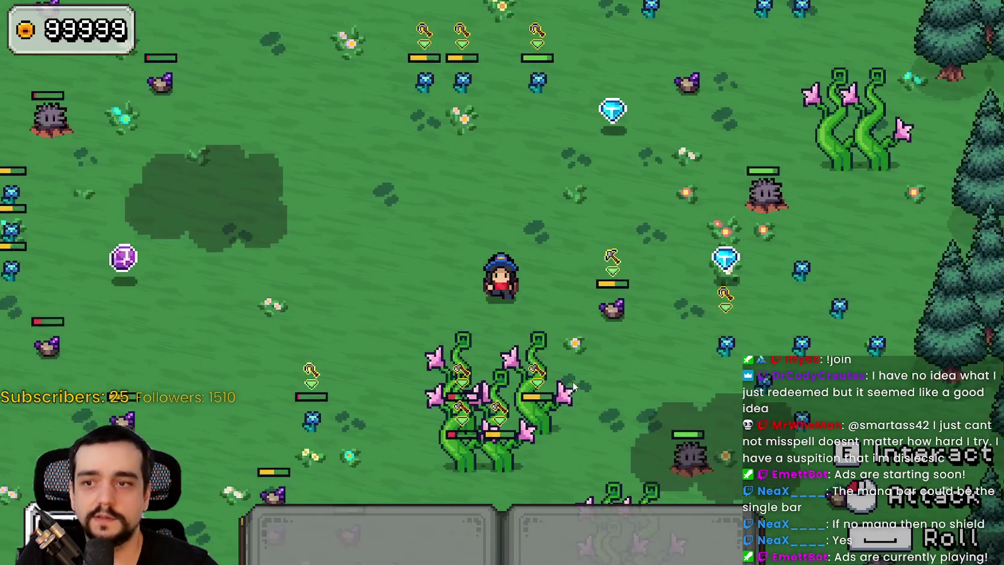
key(a)
key(a)
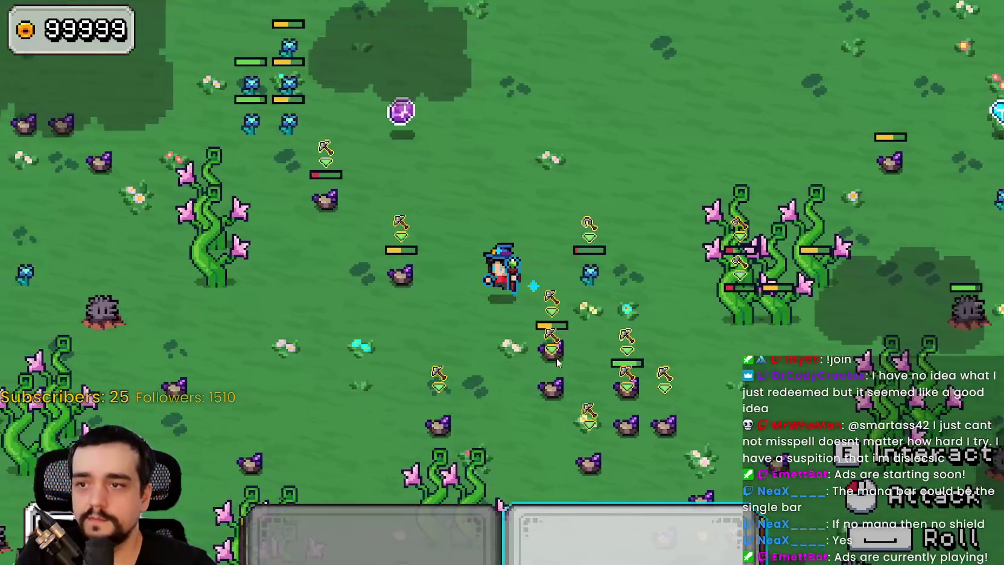
key(w)
key(w)
key(a)
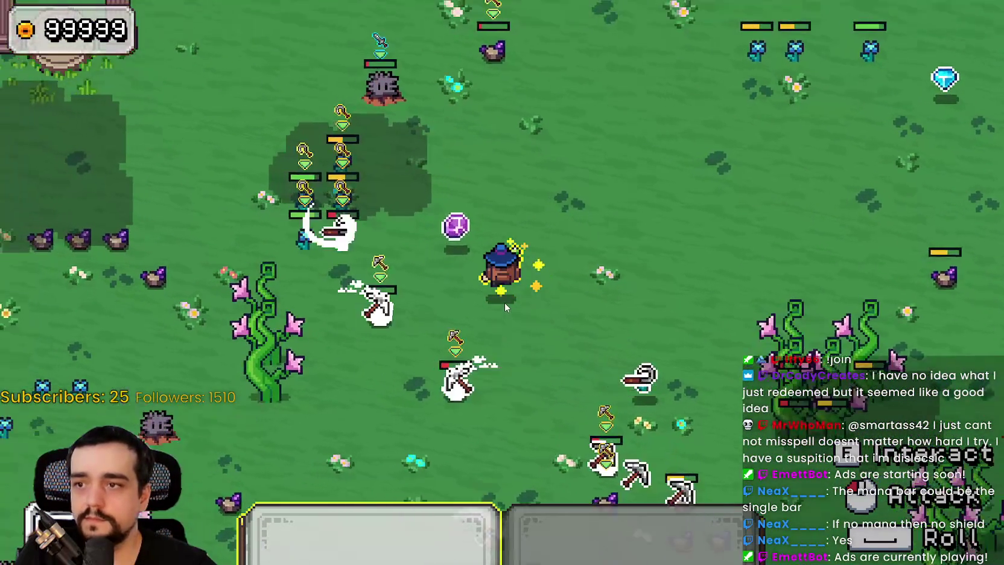
Walk the wizard around the pillar shrine, attacking enemies while moving
key(s)
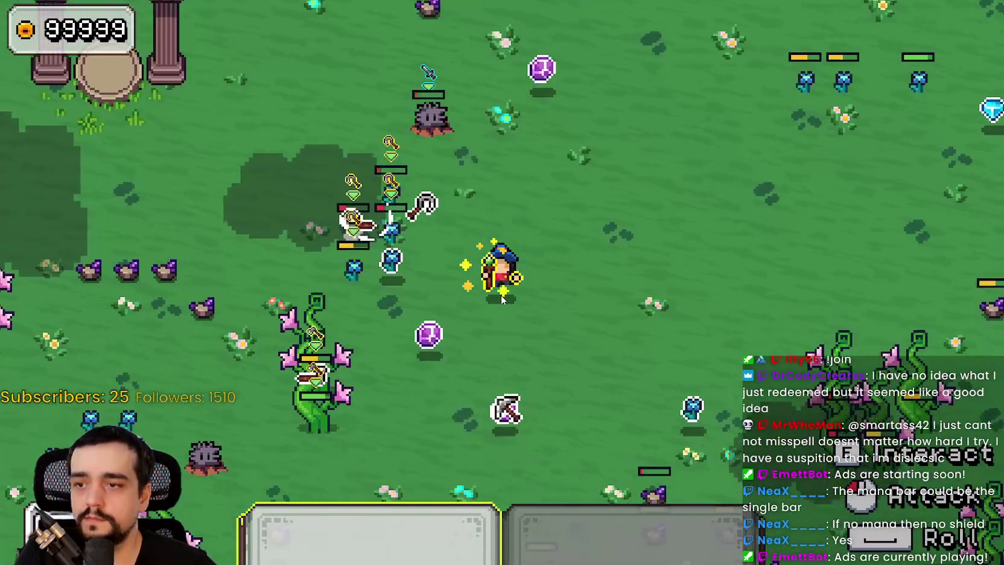
key(d)
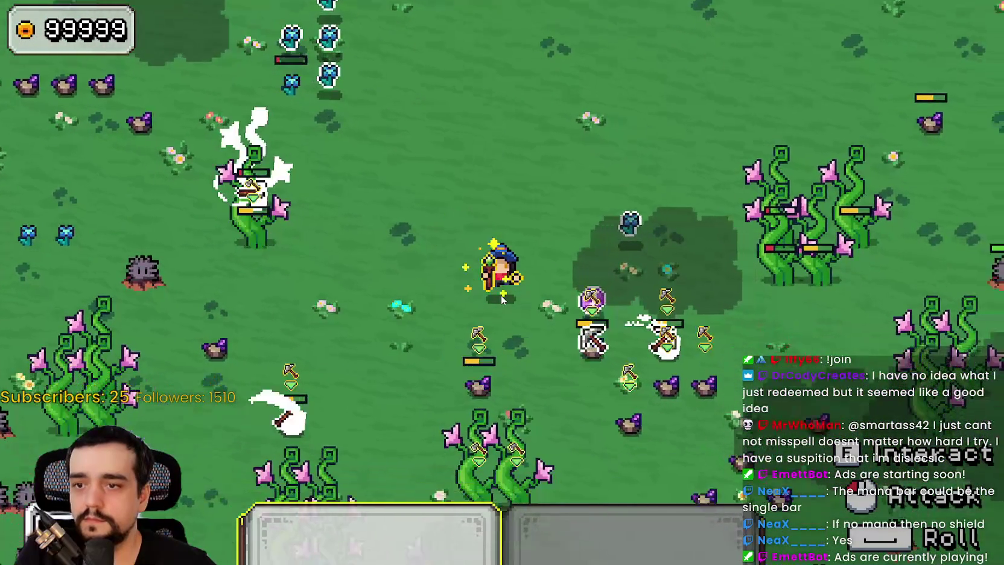
key(w)
key(a)
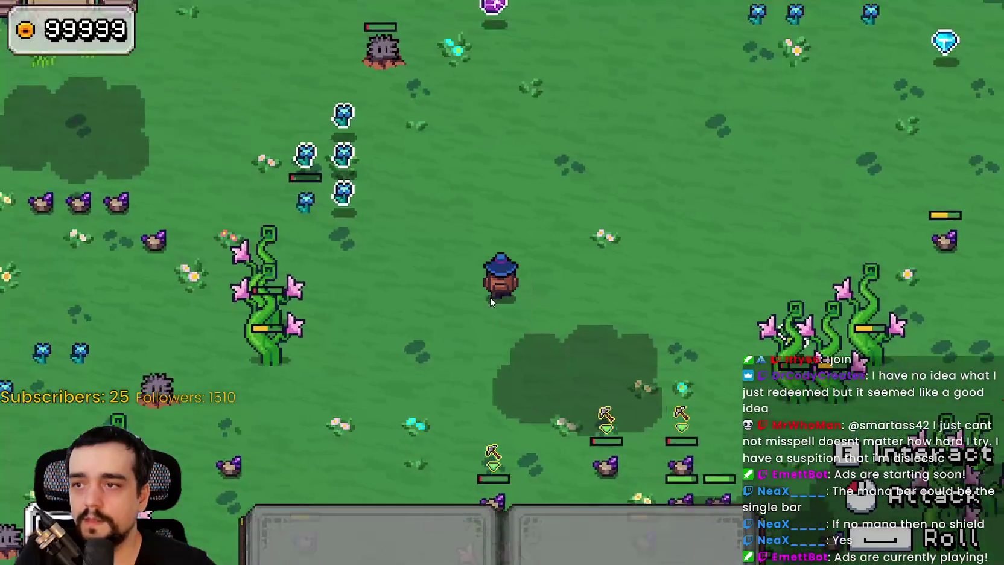
key(w)
key(d)
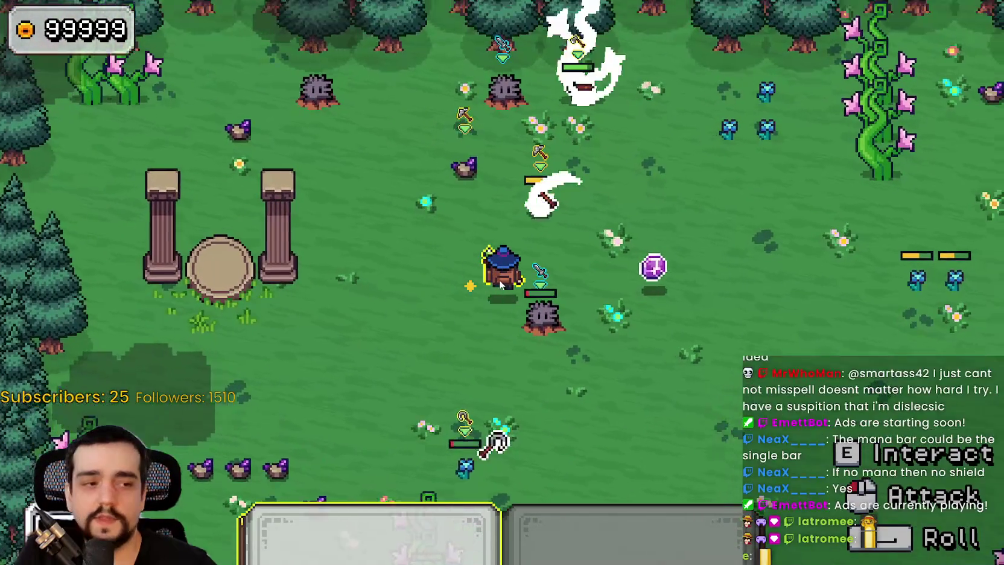
key(d)
key(s)
key(s)
key(a)
key(s)
key(a)
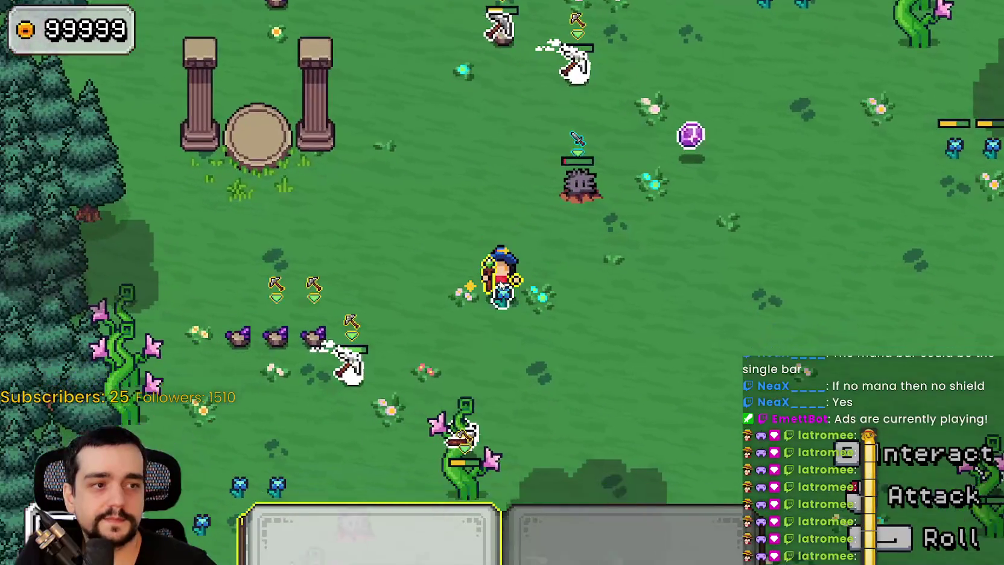
key(a)
Lead the swarming enemies down the field toward the forest edge while attacks fire
key(w)
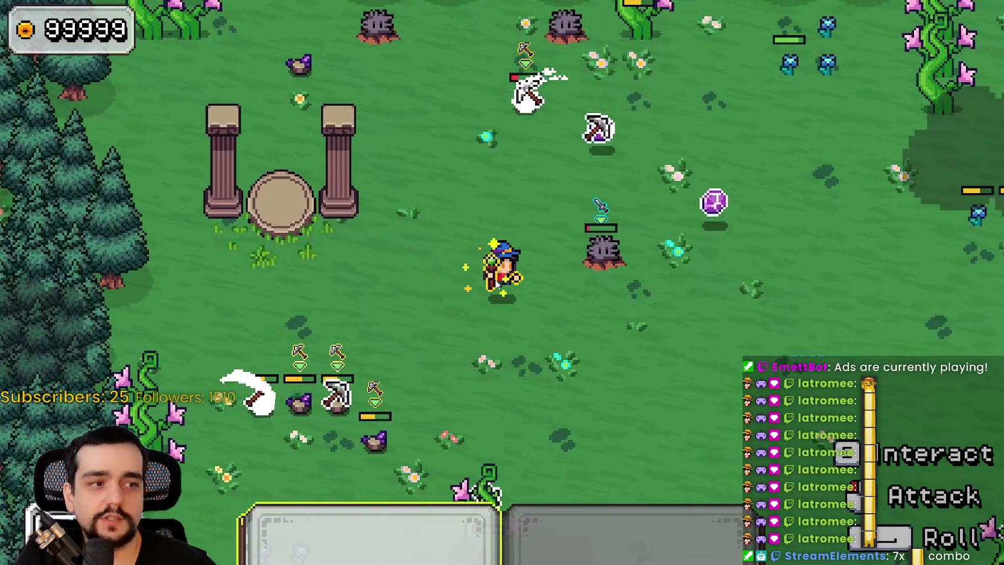
key(s)
key(a)
key(s)
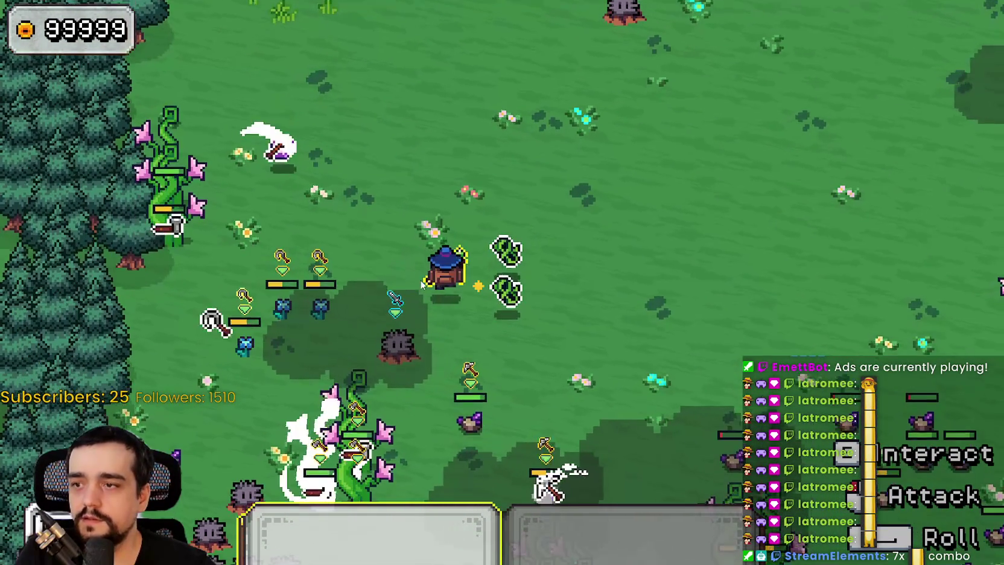
key(d)
key(d)
key(s)
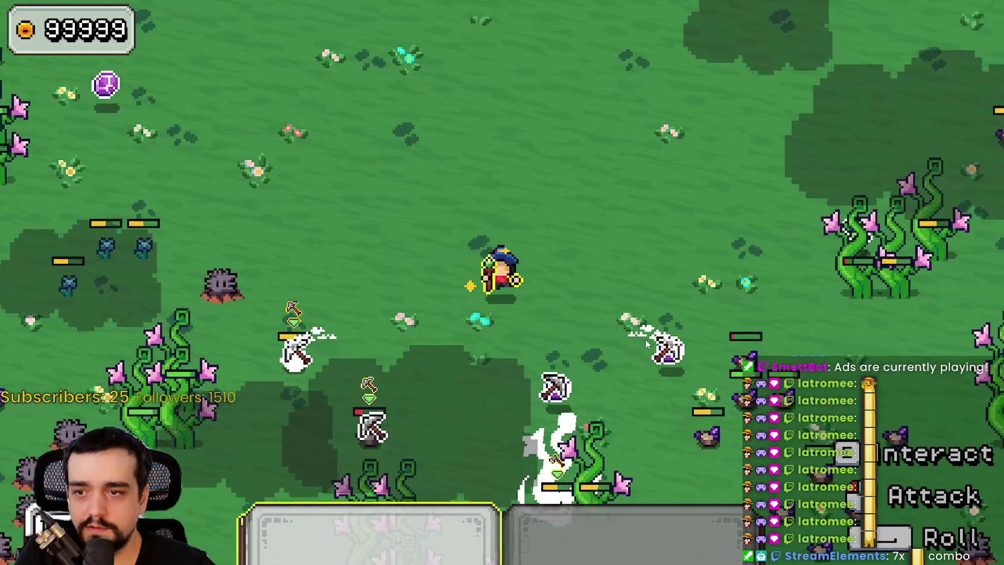
key(a)
key(s)
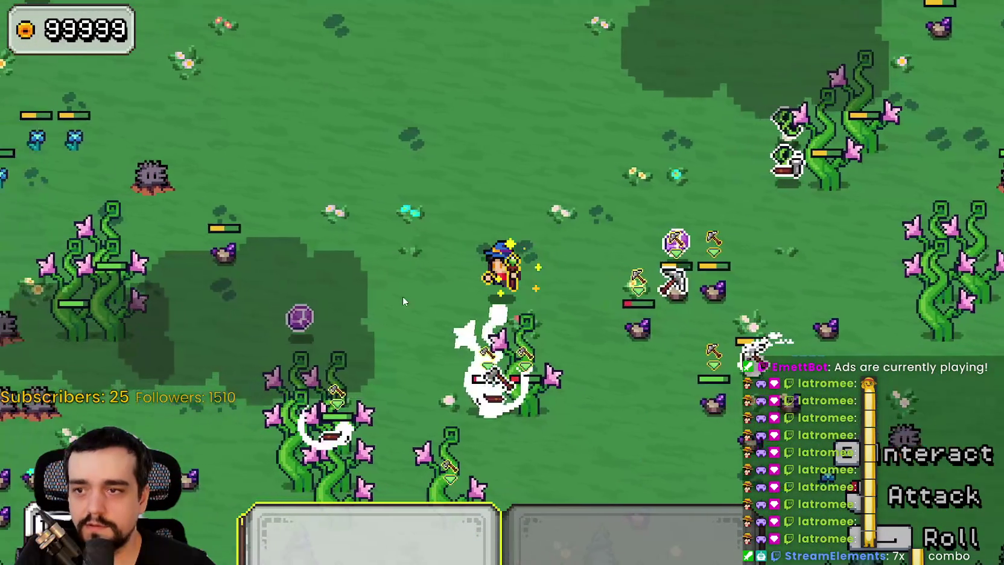
key(d)
key(s)
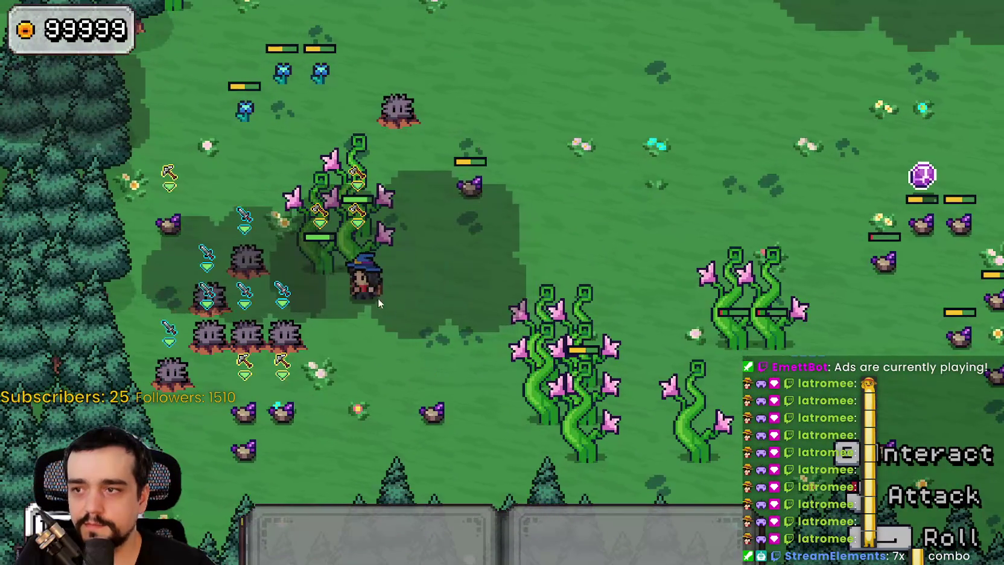
key(d)
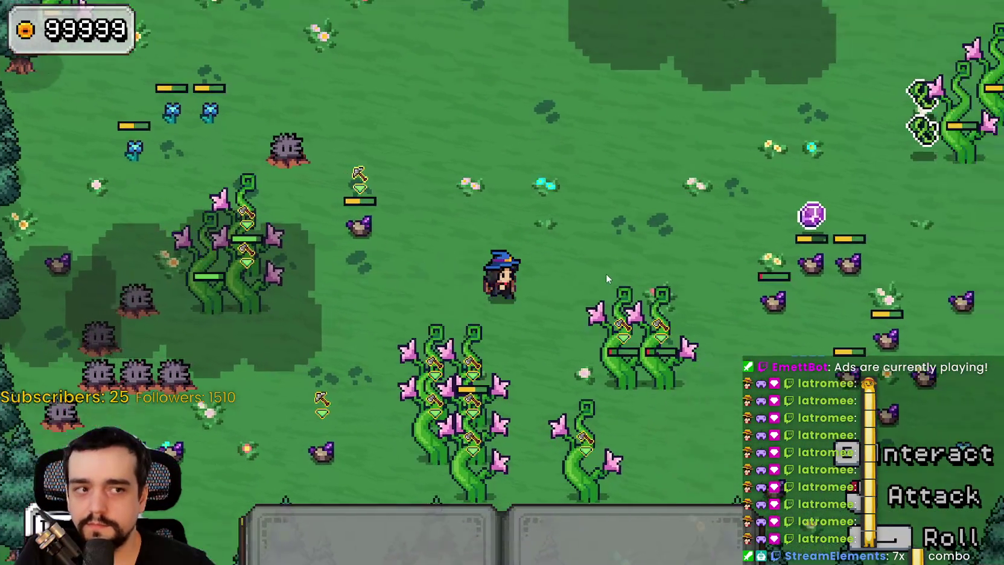
Weave the wizard back and forth among the enemies across the meadow
key(d)
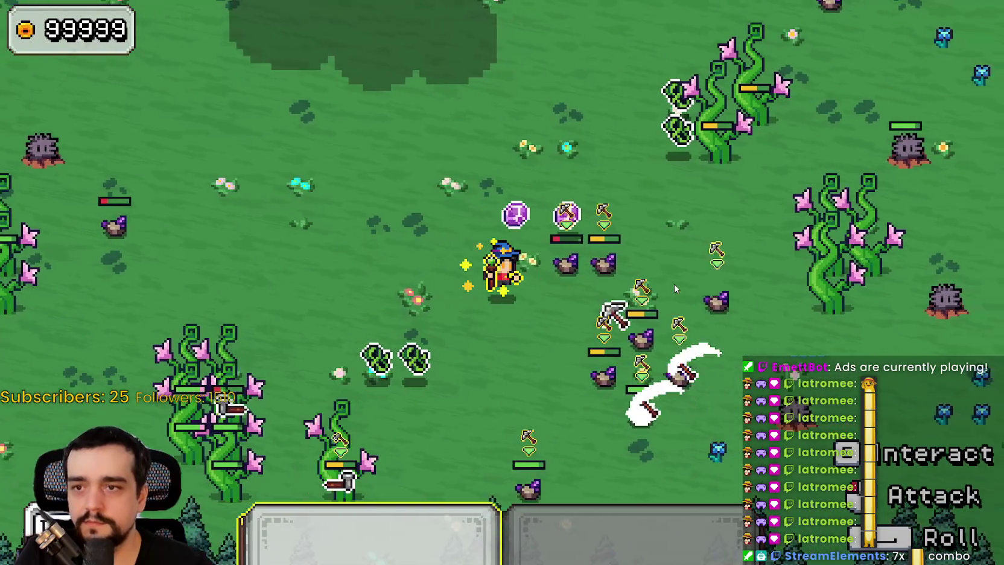
key(a)
key(a)
key(w)
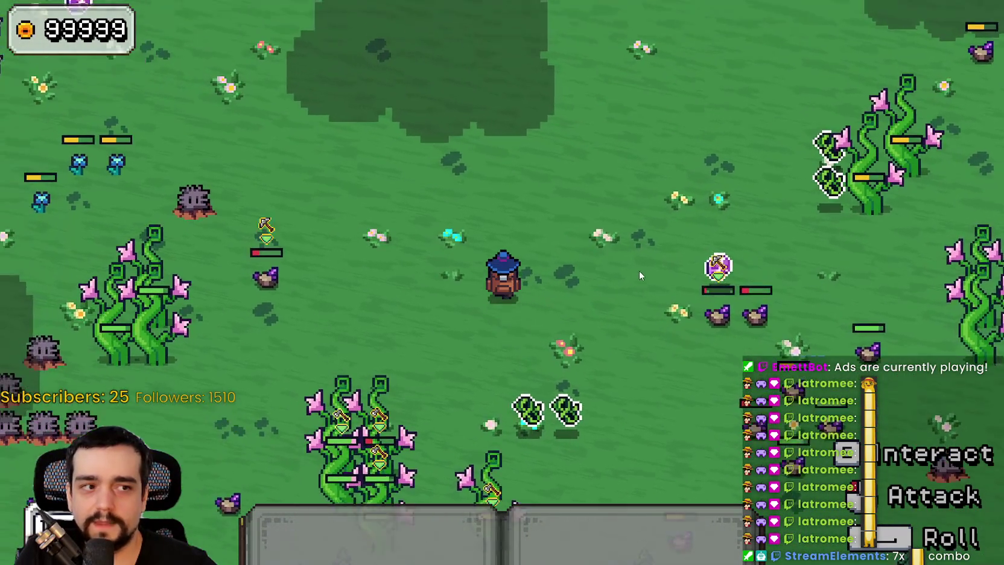
key(d)
key(s)
key(w)
key(d)
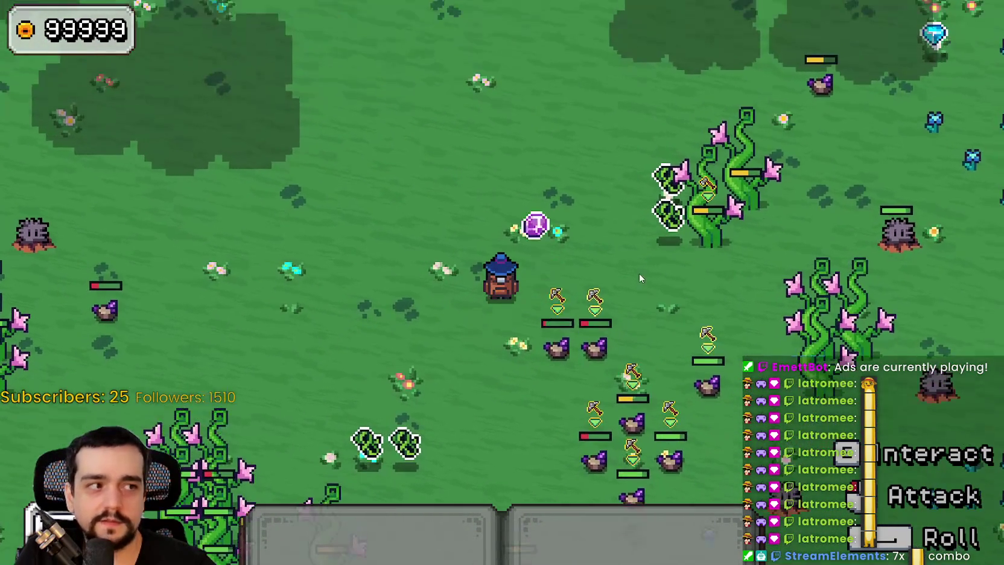
key(s)
key(a)
key(d)
key(w)
key(s)
key(w)
key(a)
key(s)
key(d)
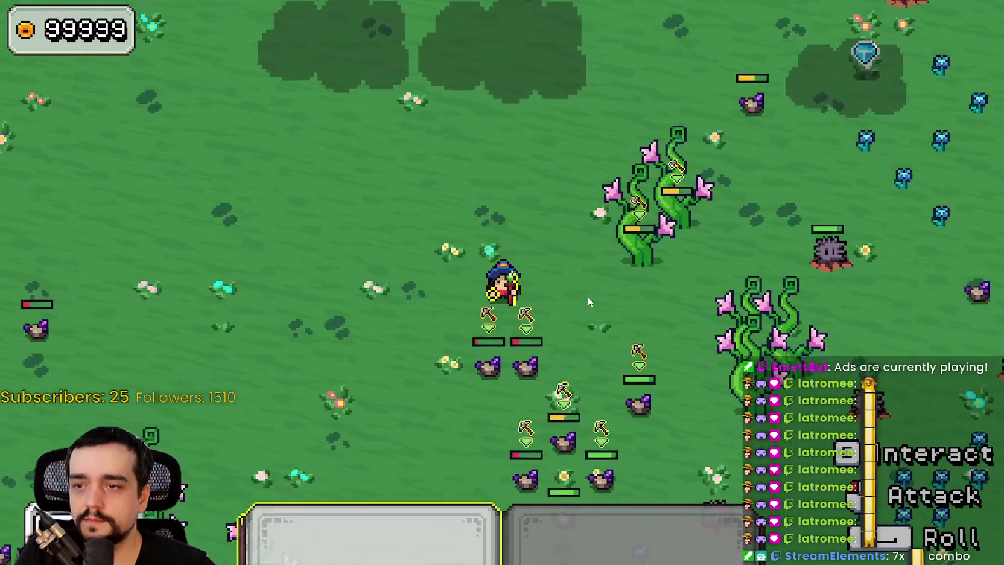
key(d)
key(s)
key(w)
key(a)
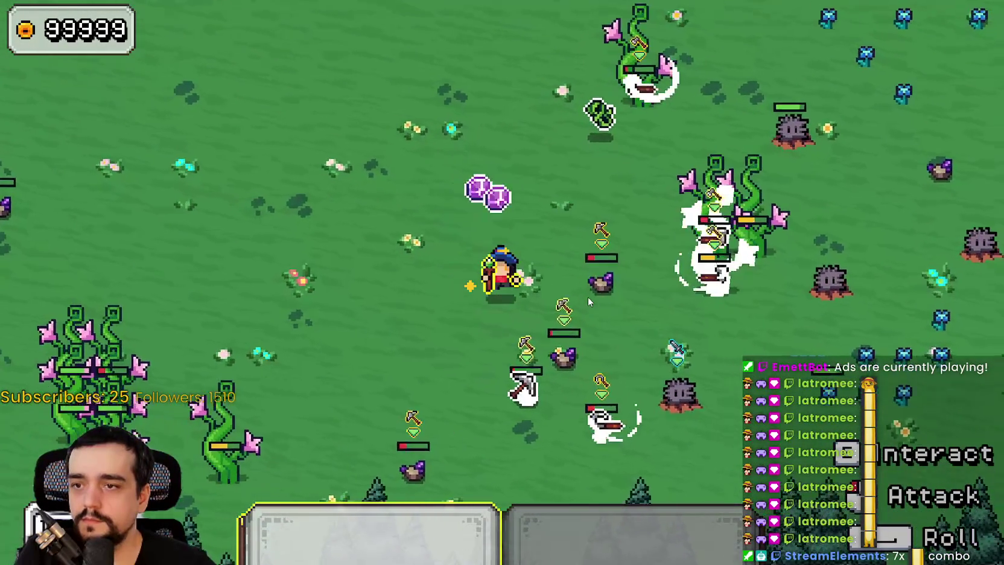
Head up and right until the trees line the top of the screen
key(s)
key(d)
key(a)
key(s)
key(d)
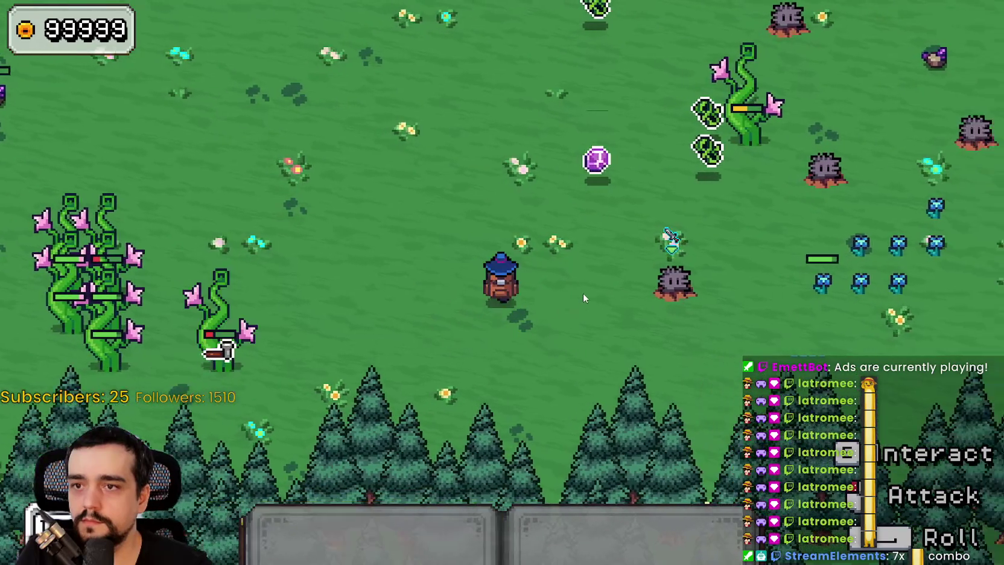
key(w)
key(d)
key(w)
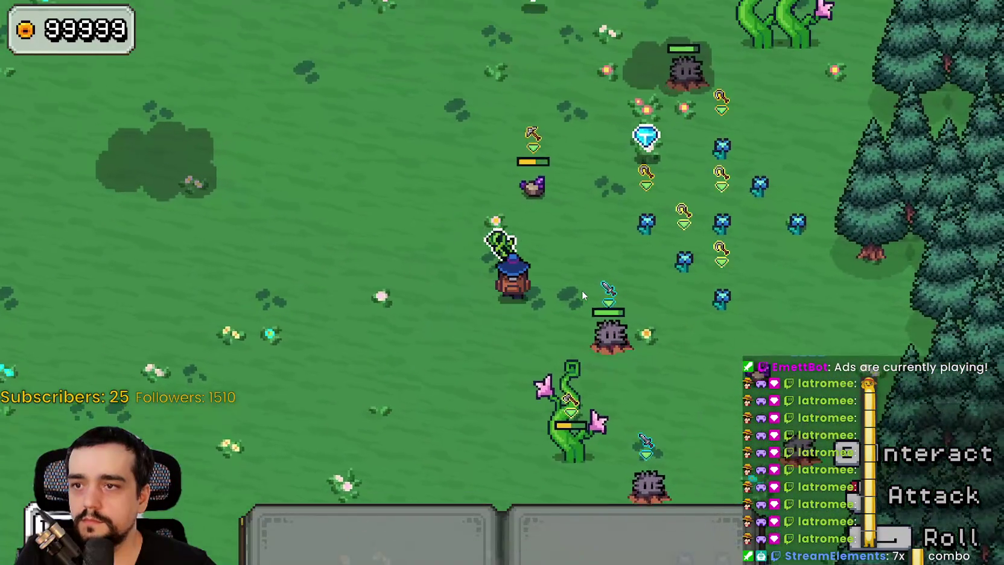
key(w)
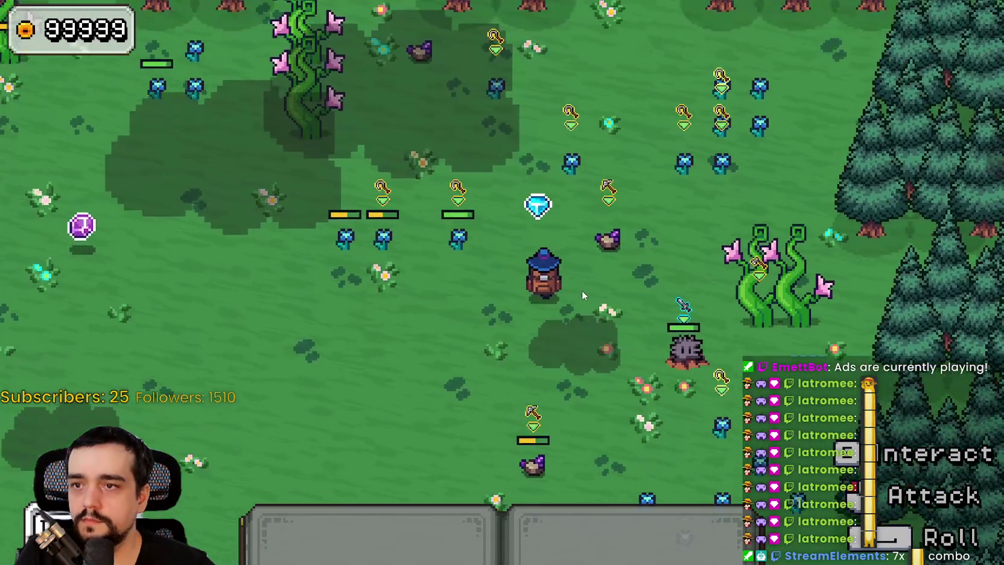
Roam along the tree line and stone pillars with the tool ready, defeating the spiky stump enemy
key(s)
key(a)
key(w)
key(a)
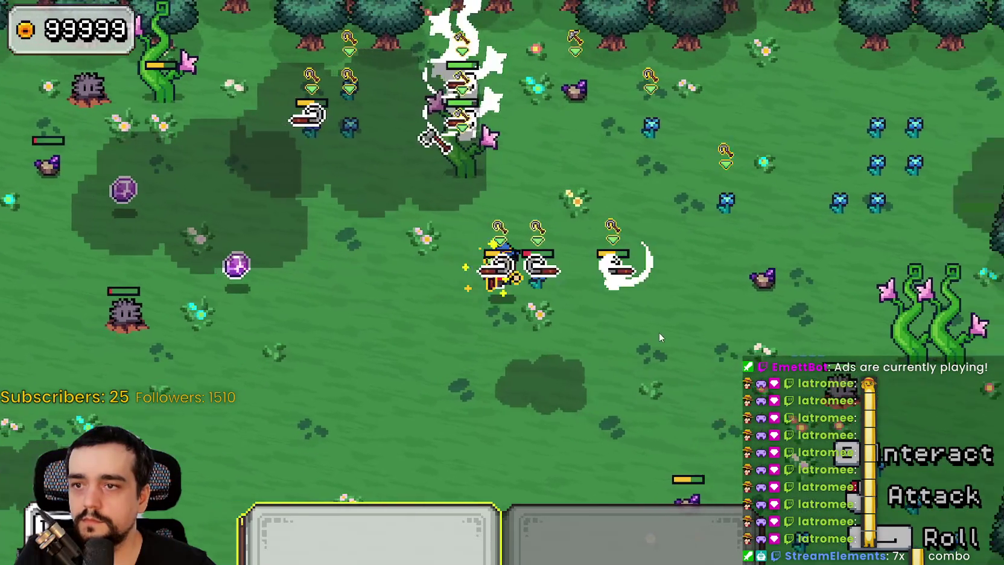
key(a)
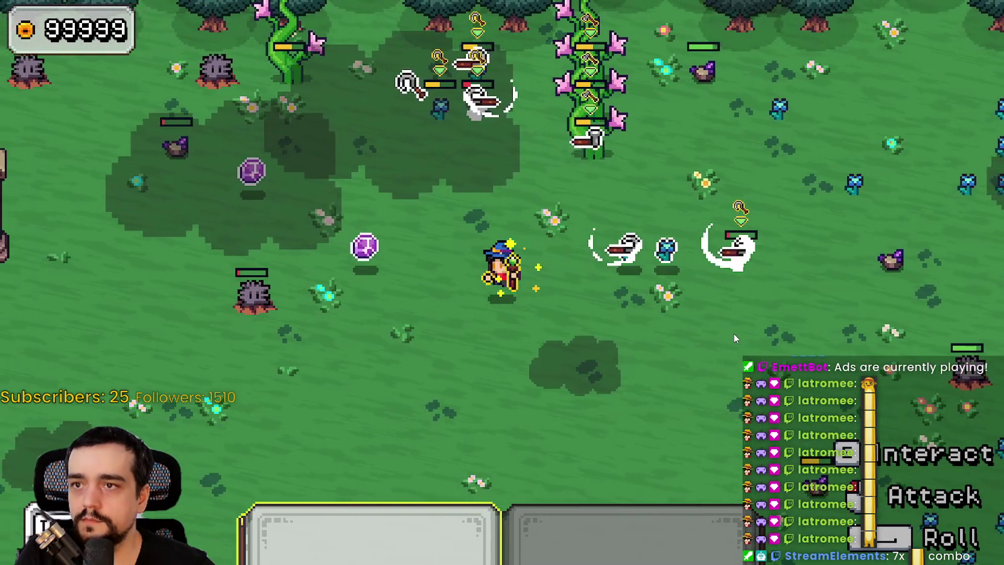
key(w)
key(d)
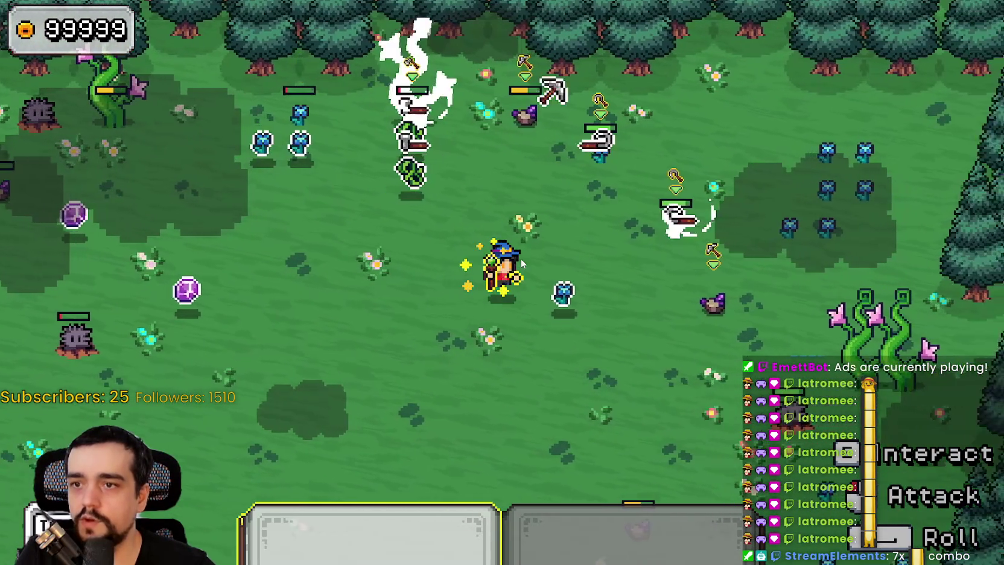
key(a)
key(w)
key(s)
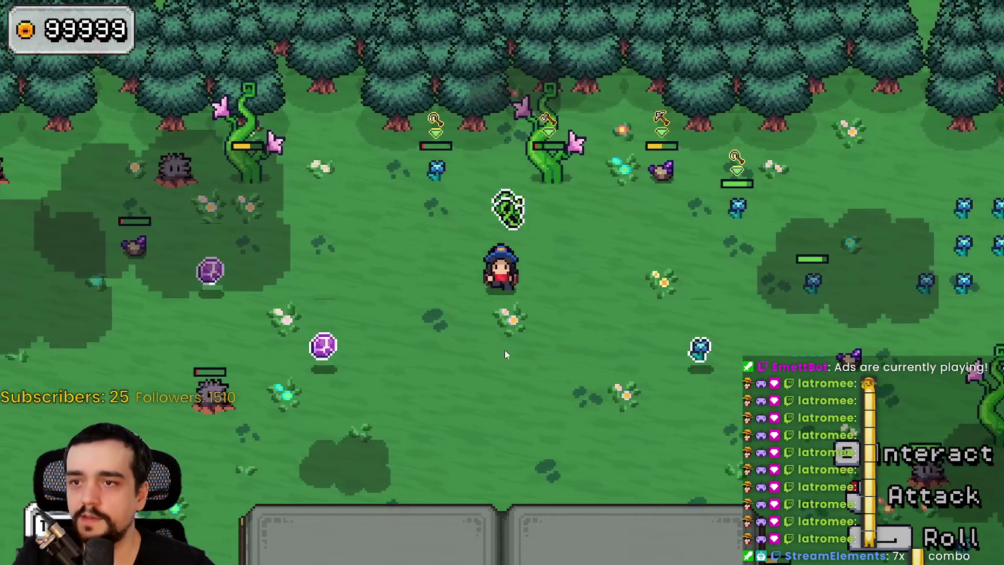
key(a)
key(a)
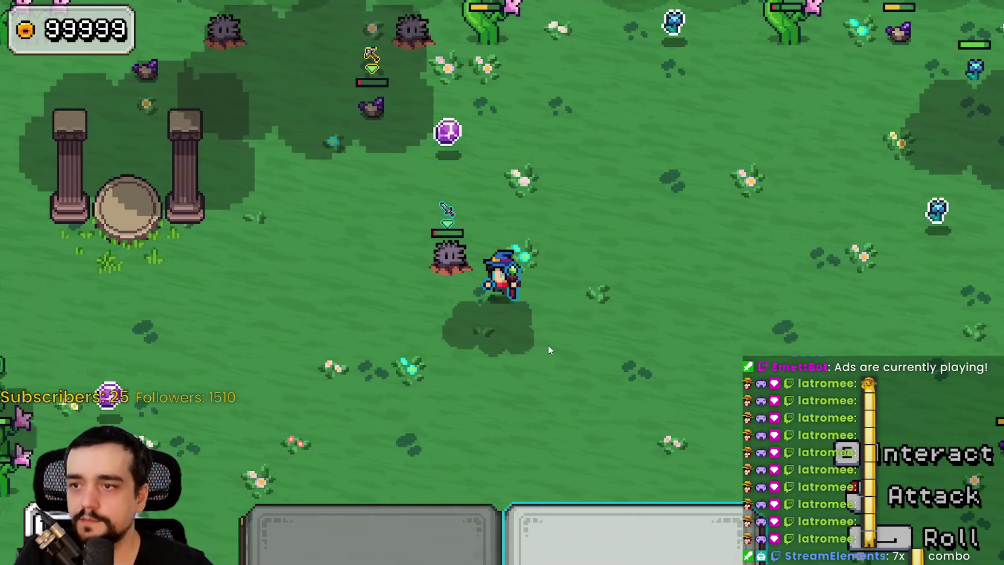
key(s)
key(d)
key(d)
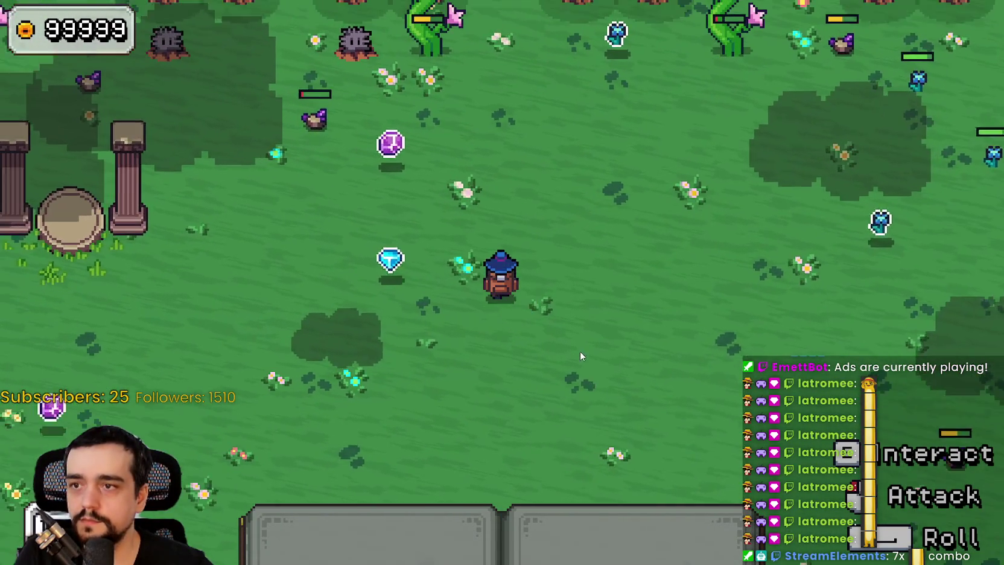
key(a)
key(w)
key(d)
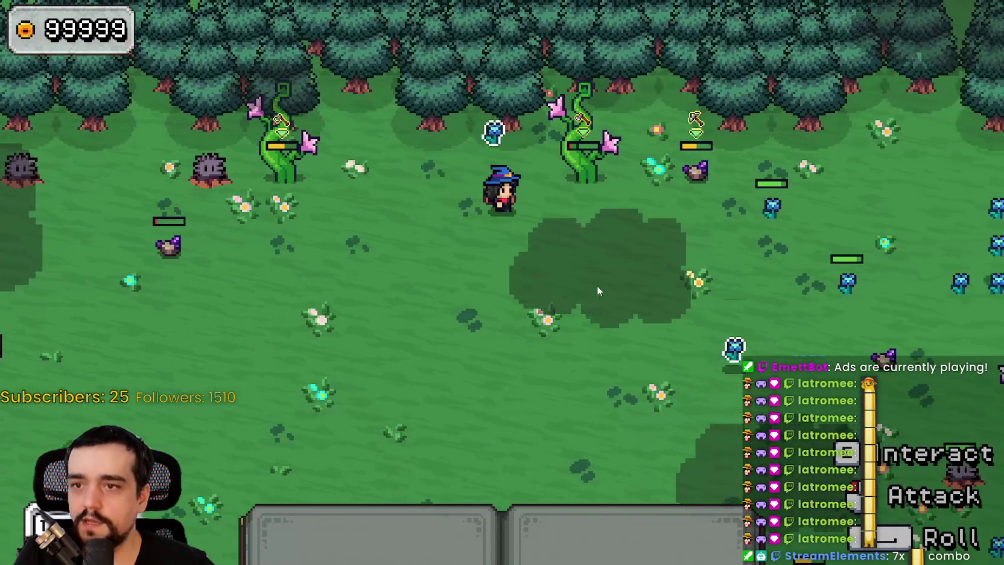
Walk the wizard down from the trees into the open meadow
key(s)
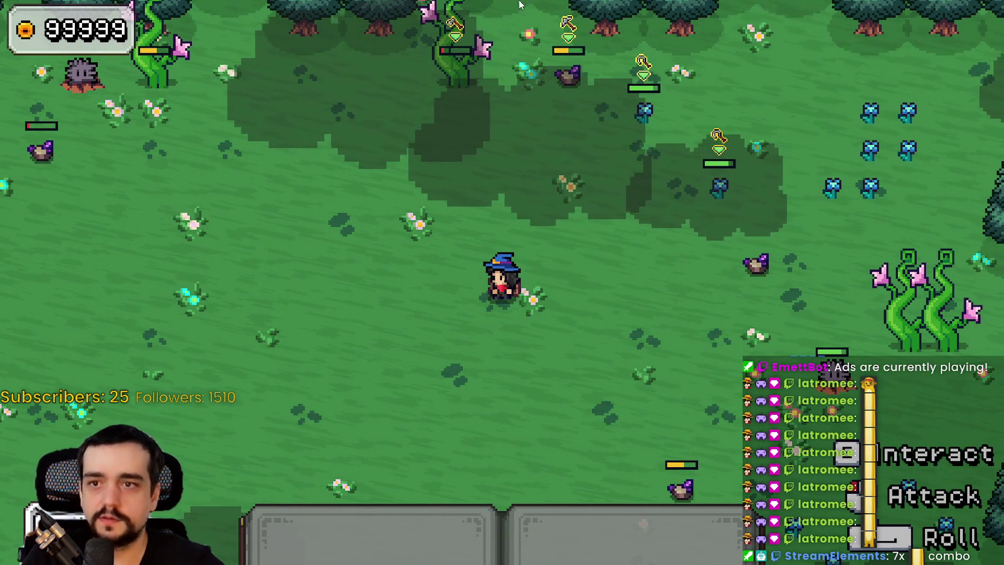
key(s)
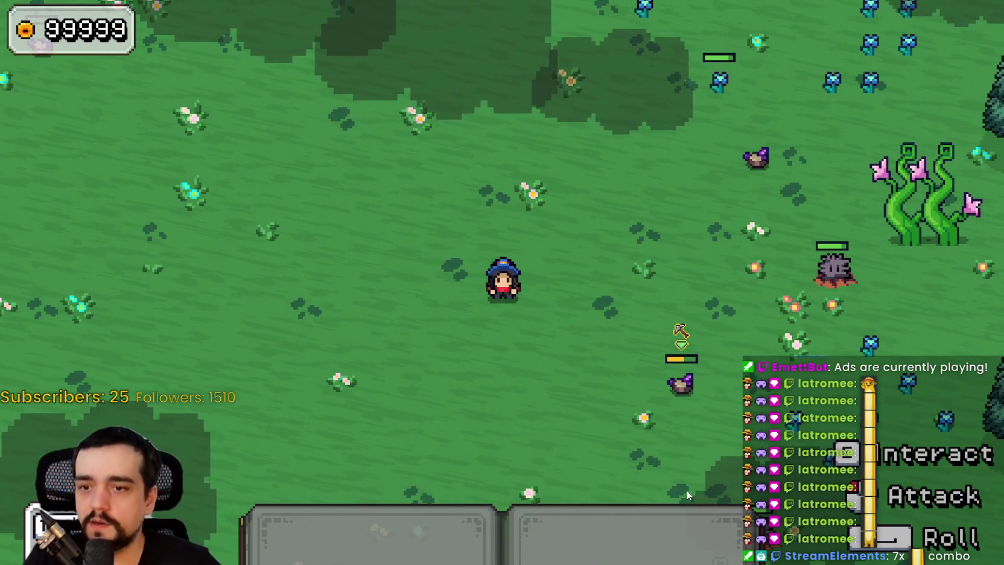
key(a)
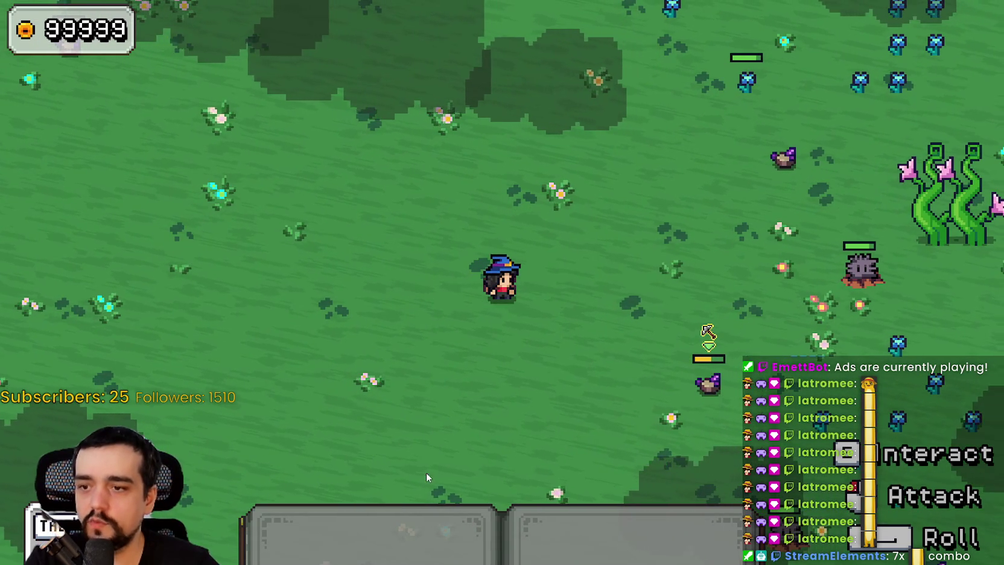
key(s)
key(a)
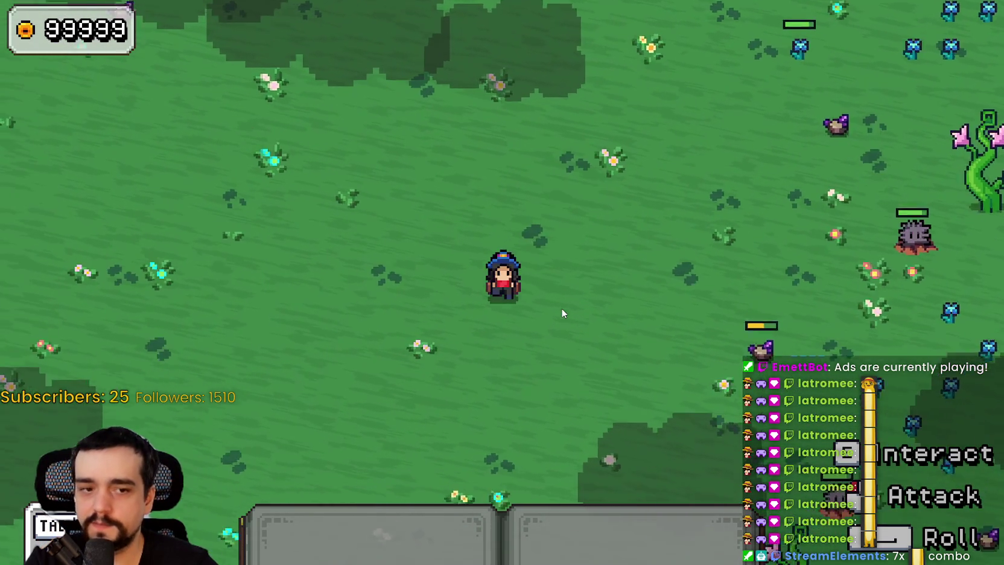
key(d)
key(1)
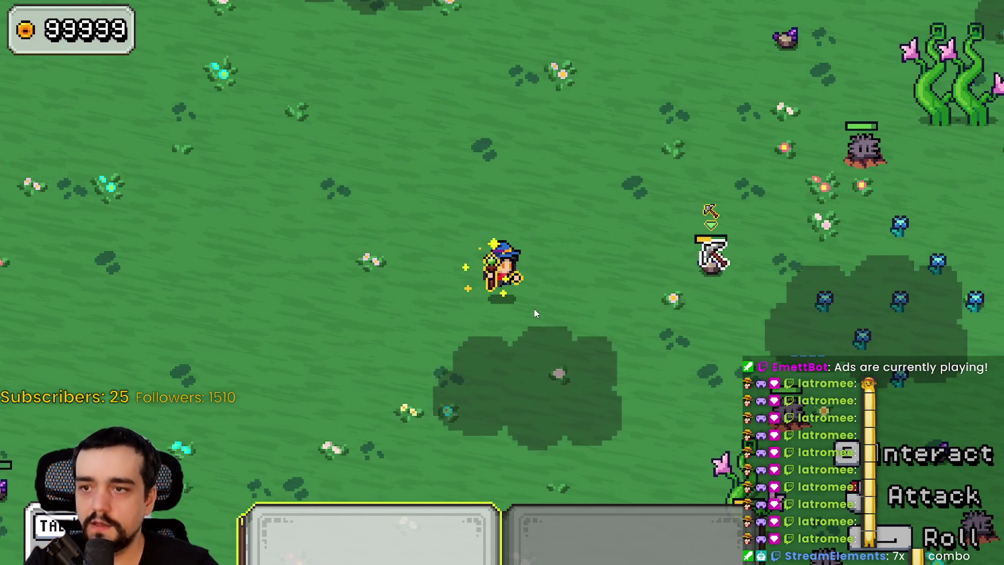
key(d)
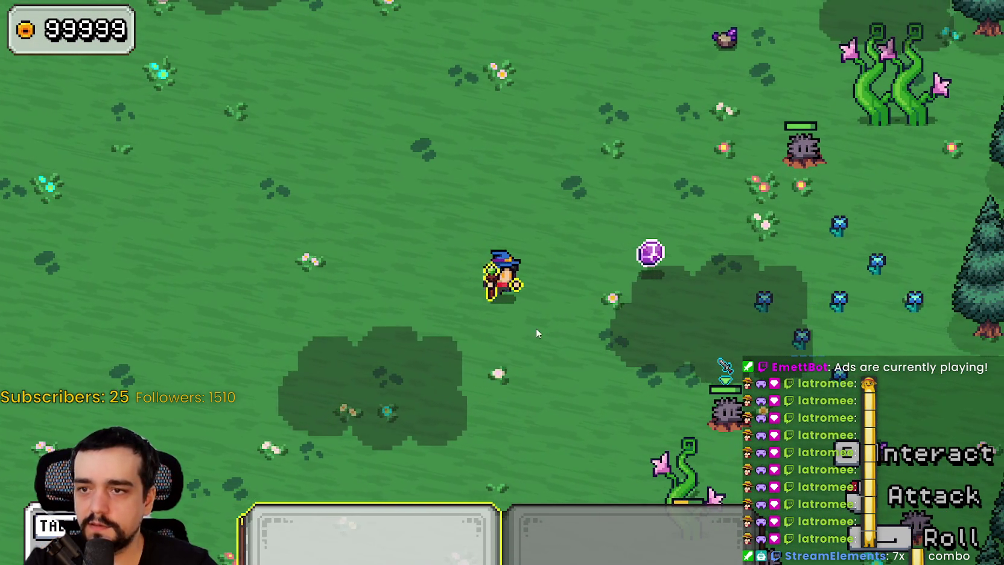
key(1)
key(d)
key(a)
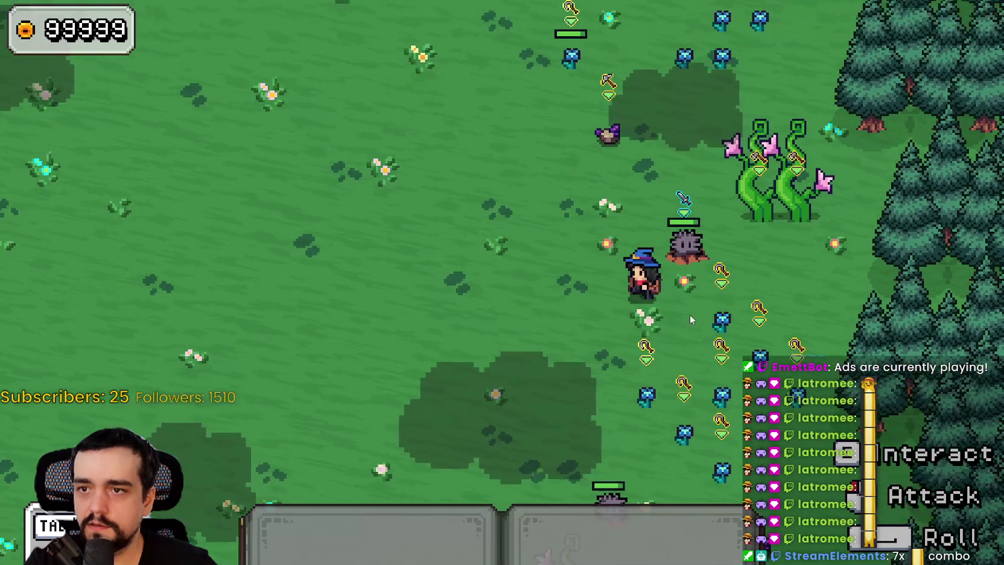
key(s)
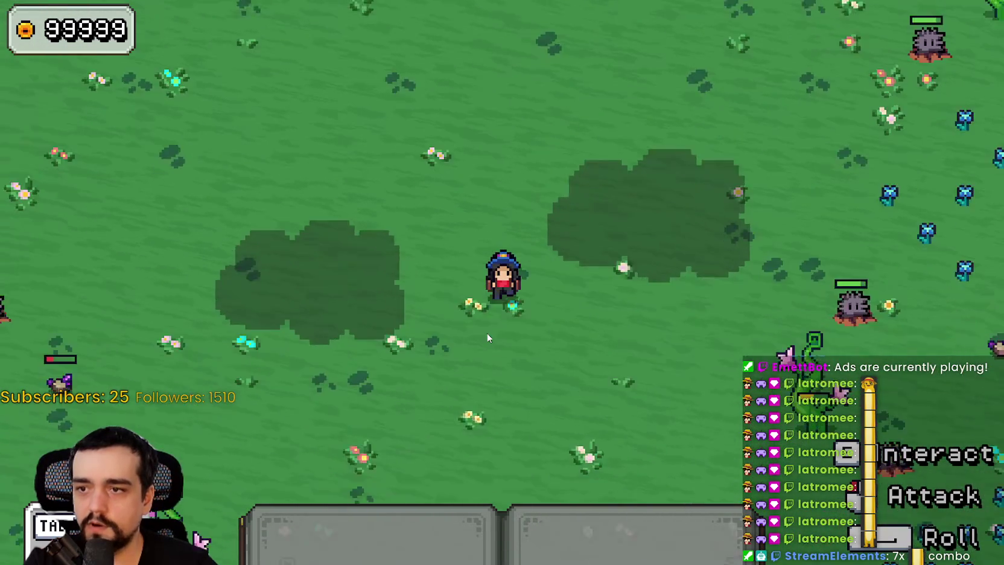
key(d)
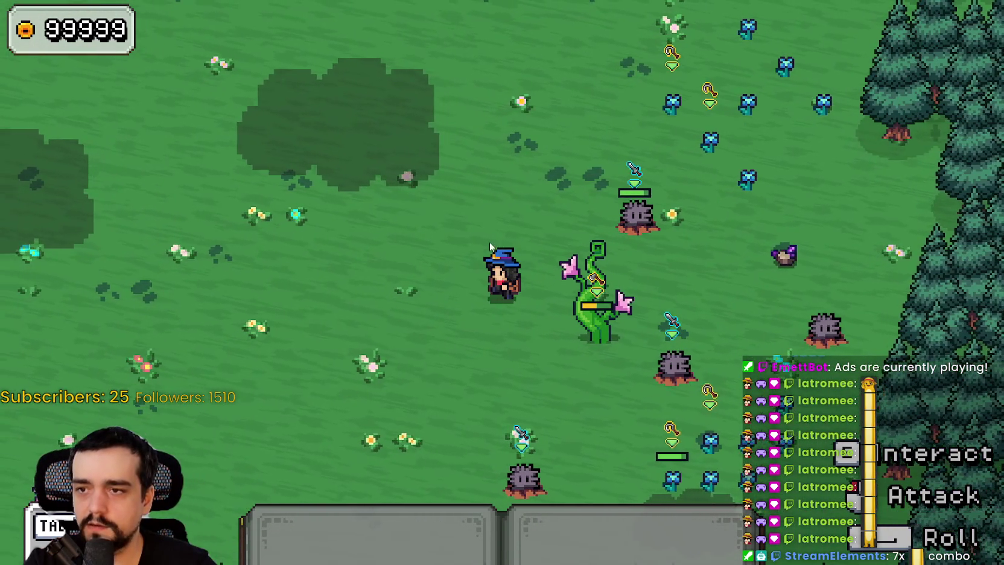
key(1)
key(a)
key(d)
key(d)
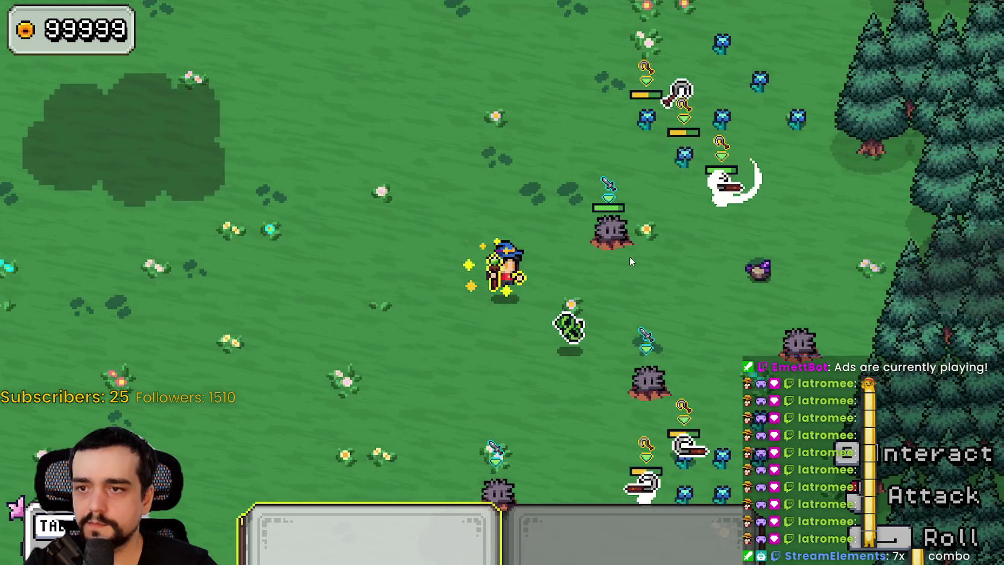
key(w)
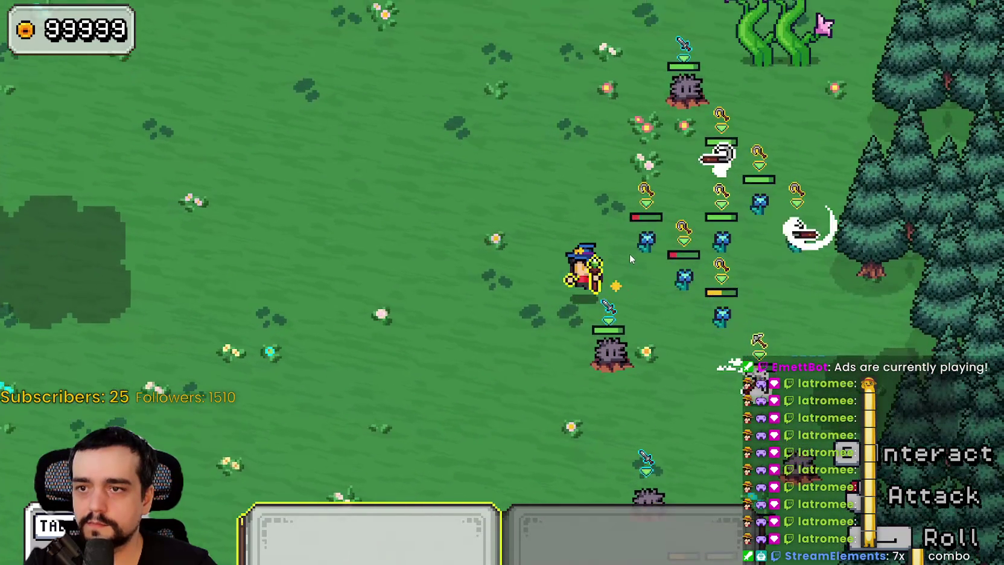
key(a)
key(s)
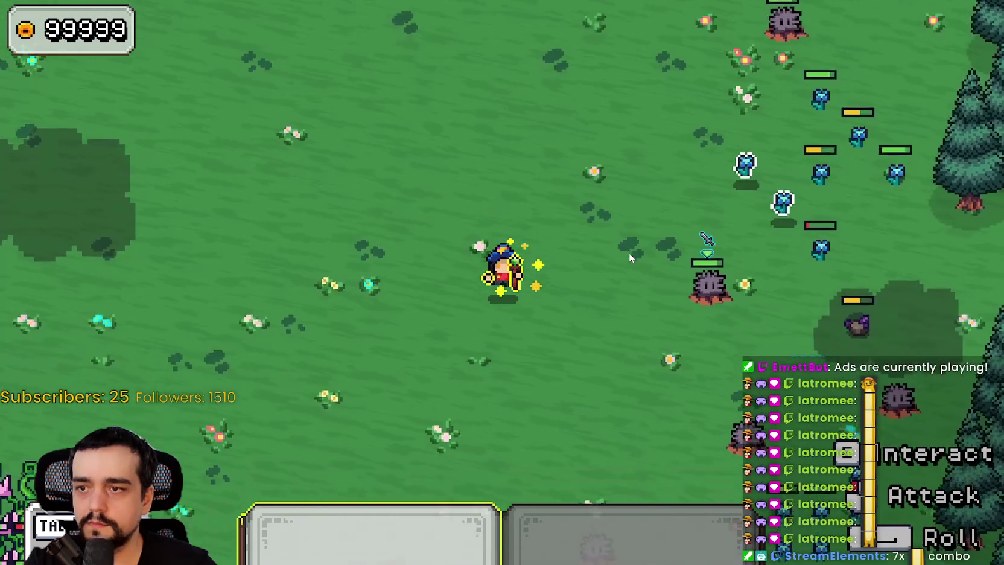
key(d)
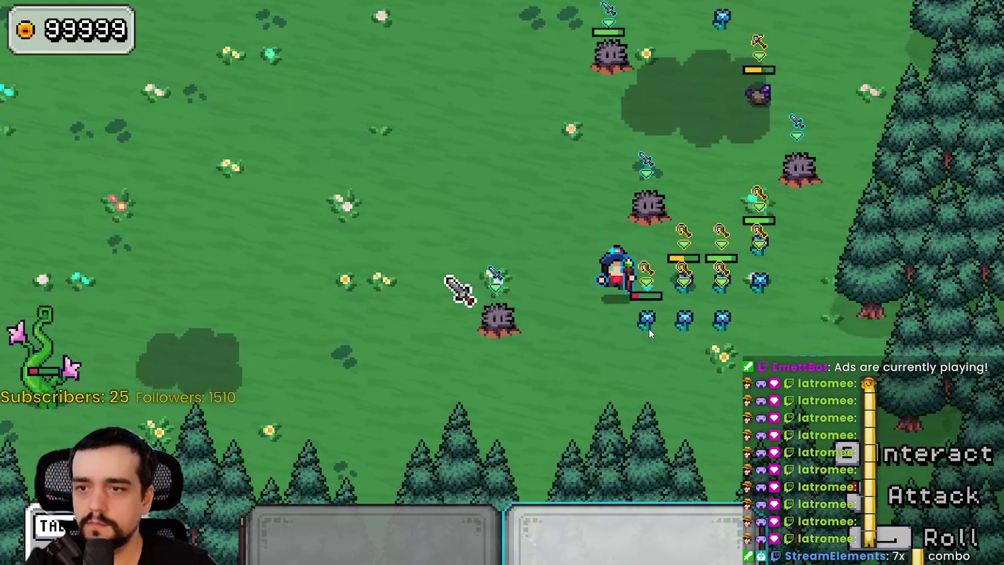
key(a)
key(s)
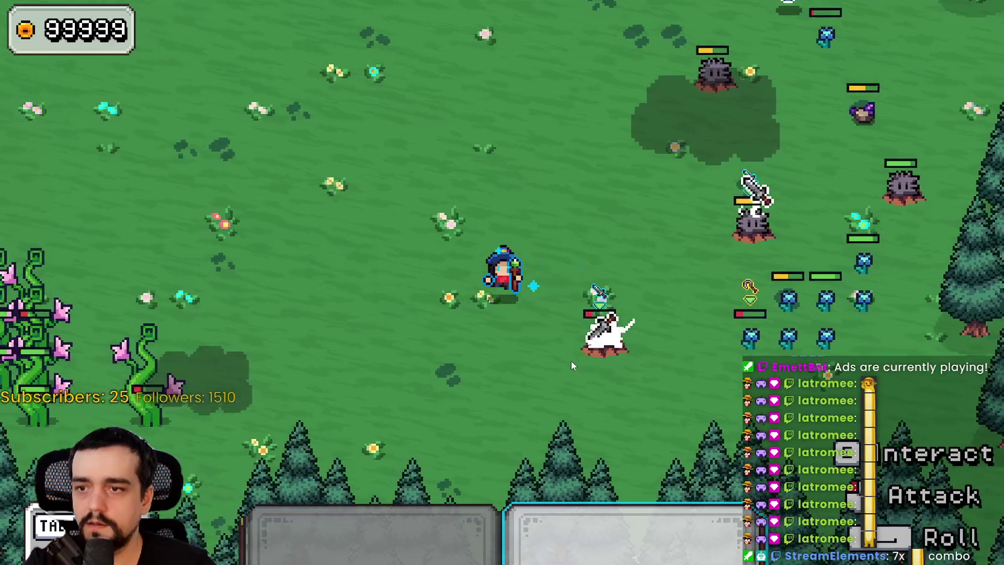
key(w)
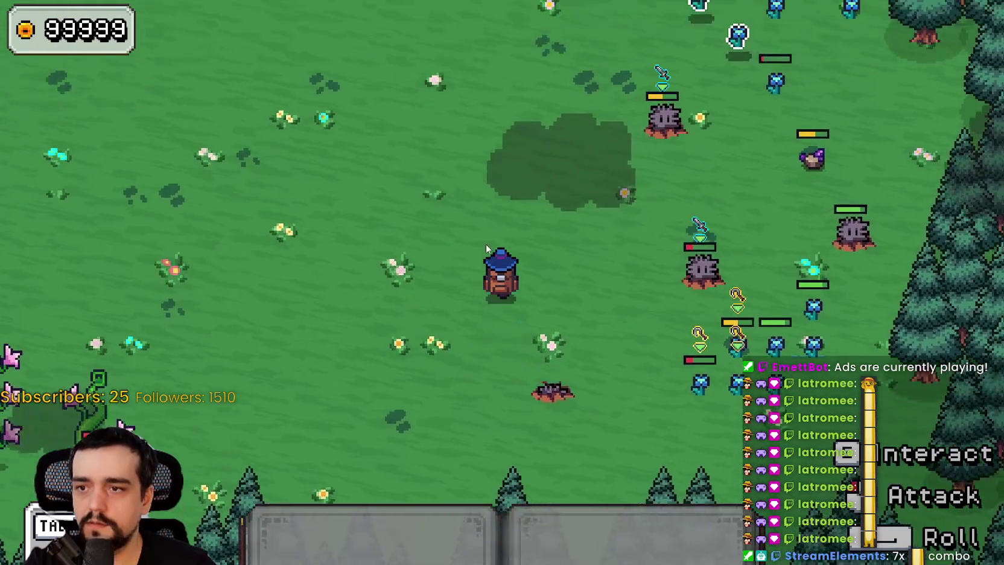
key(d)
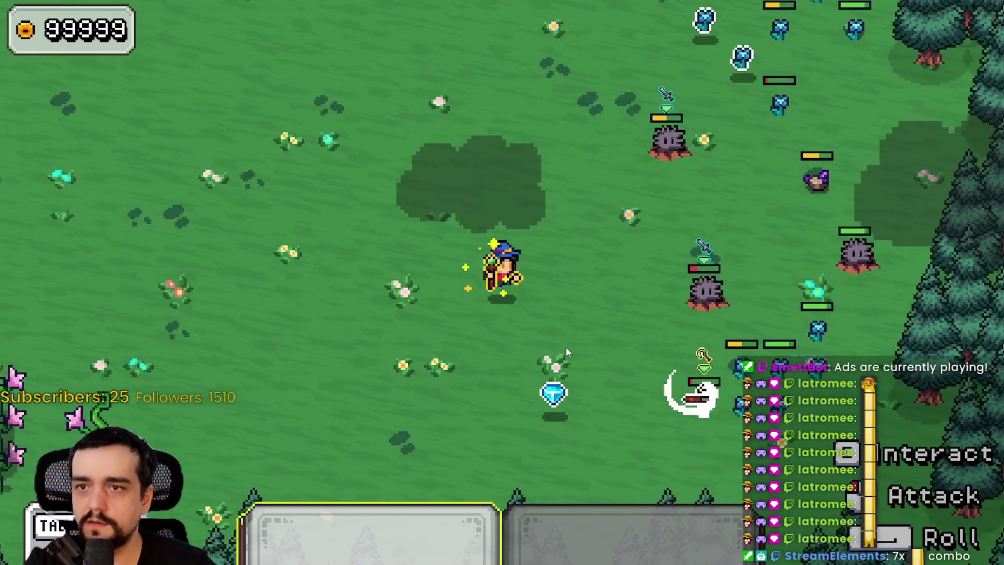
key(s)
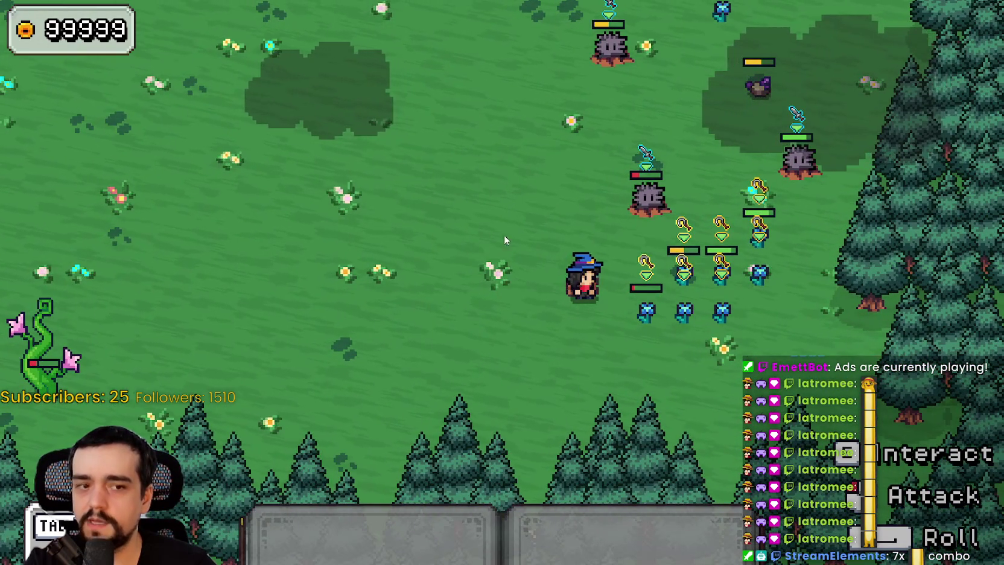
key(w)
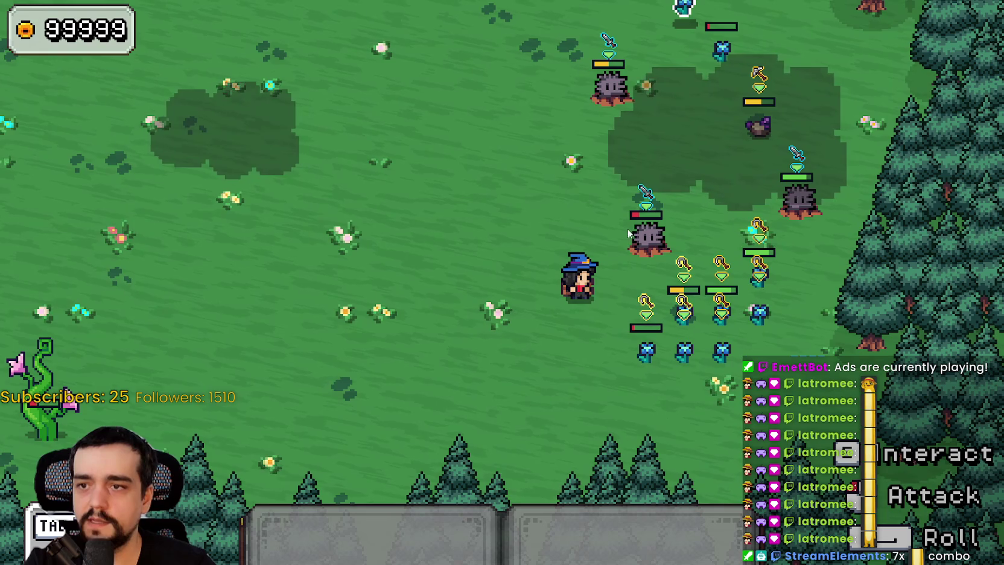
click(621, 276)
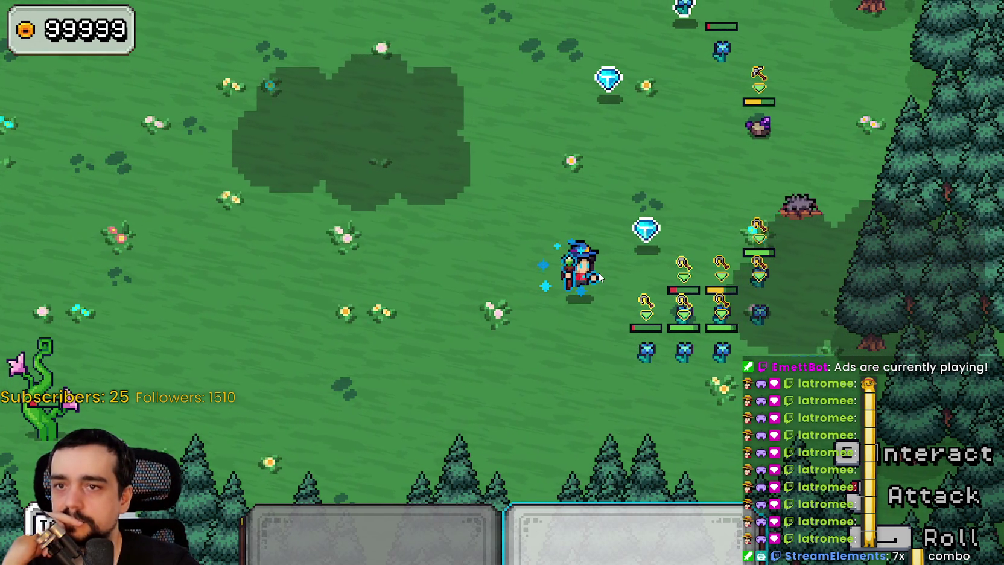
Switch the mage to the pickaxe and walk left and right across the meadow
key(1)
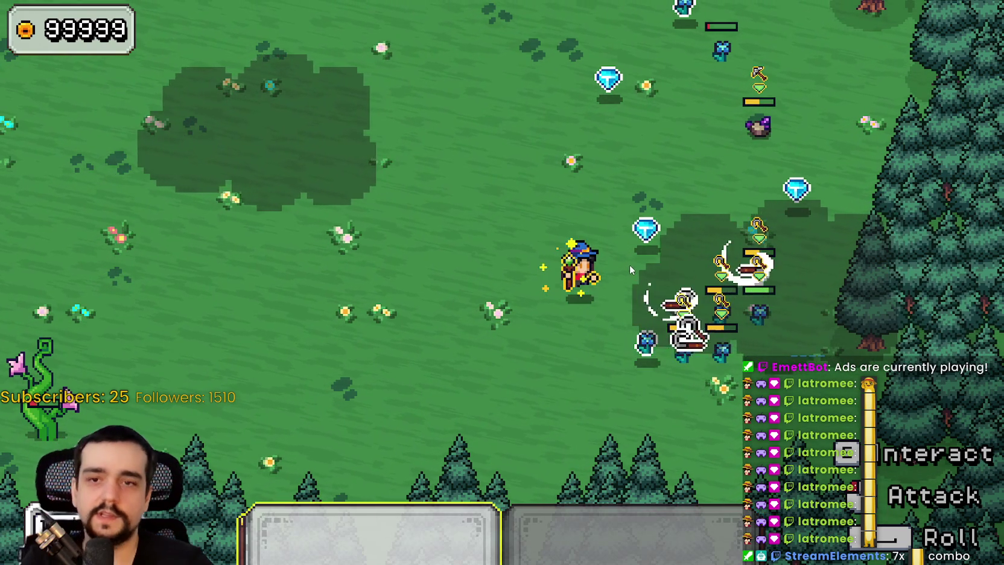
key(s)
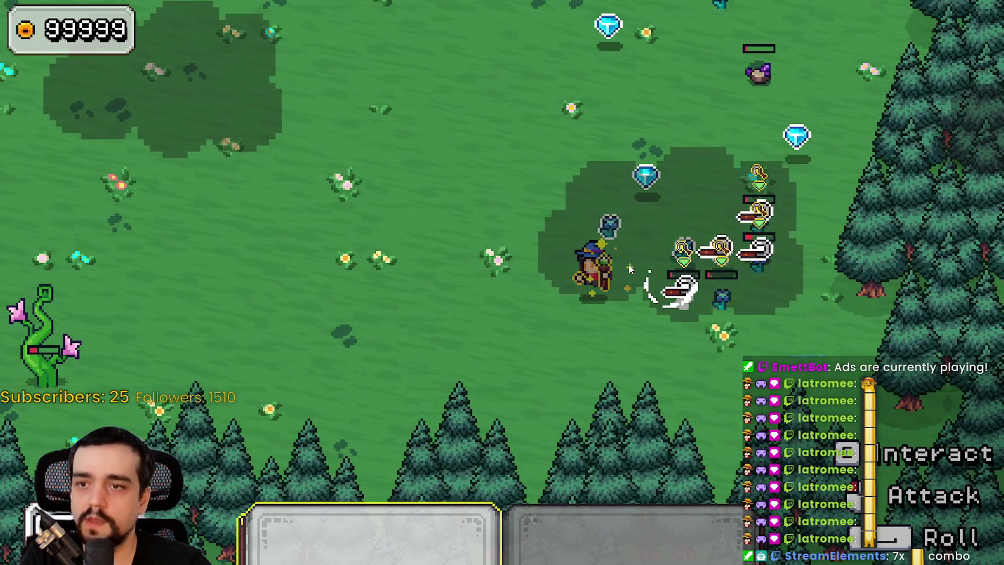
key(a)
key(a)
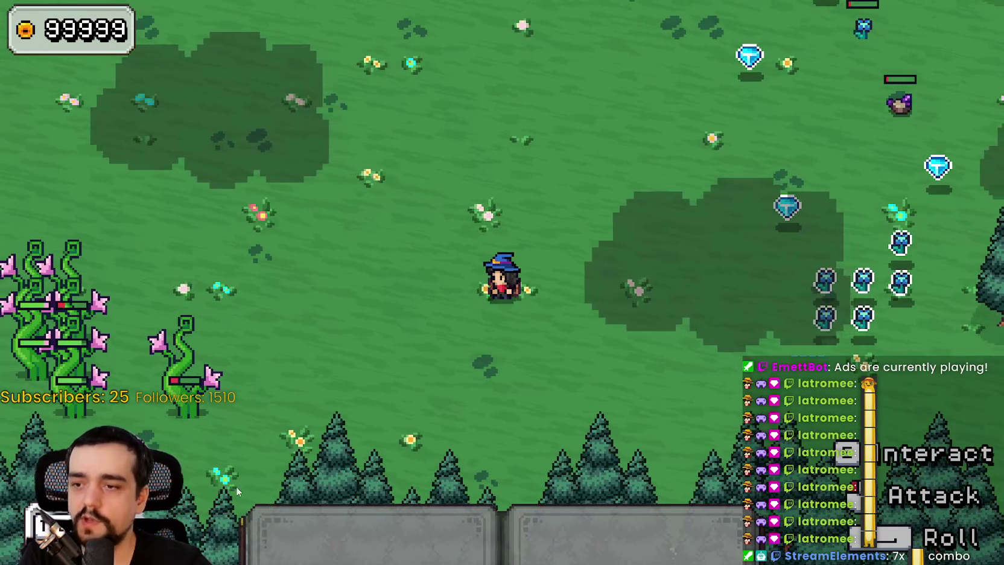
key(d)
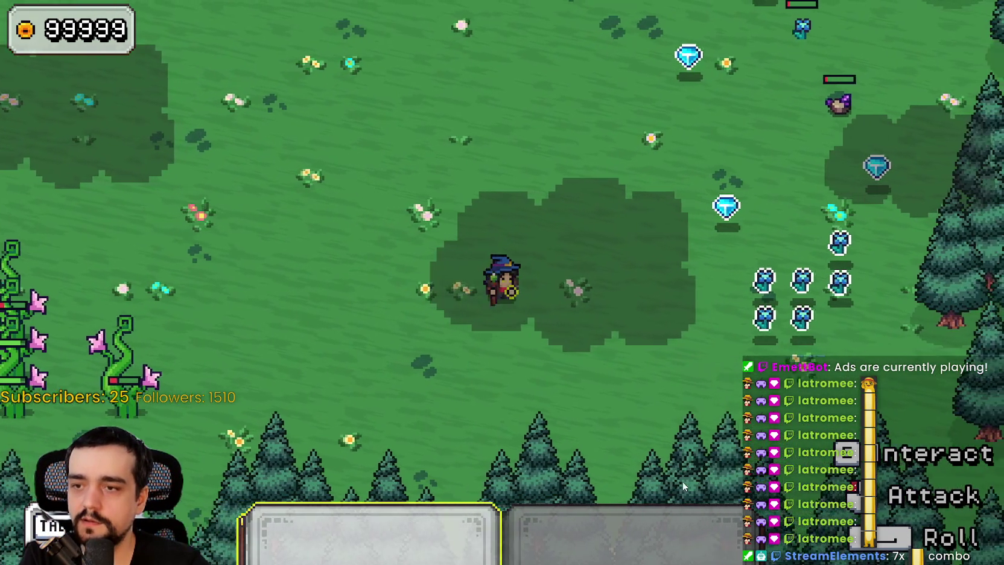
key(2)
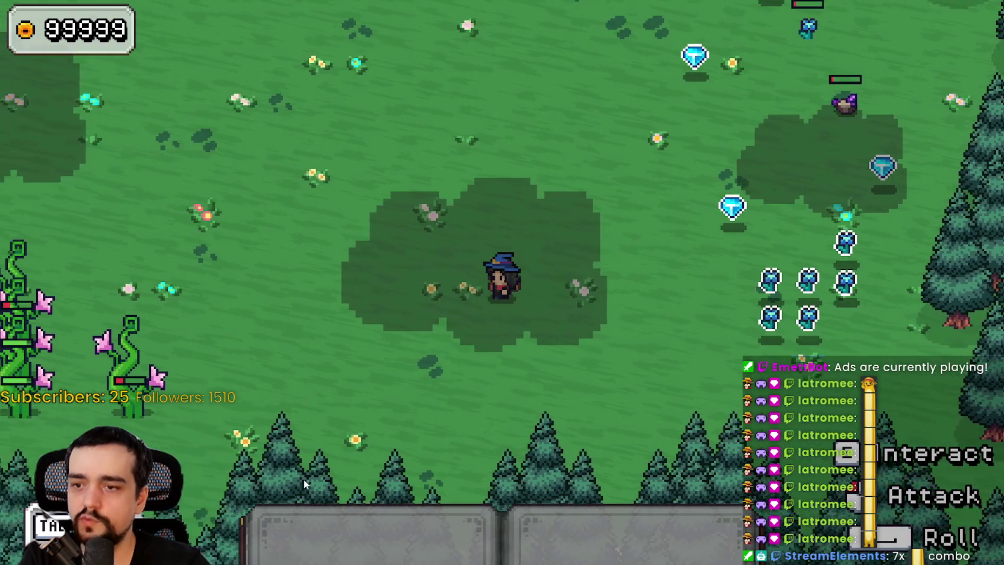
Roll beside the minions, walk up, then return to the Godot editor
key(space)
key(w)
key(d)
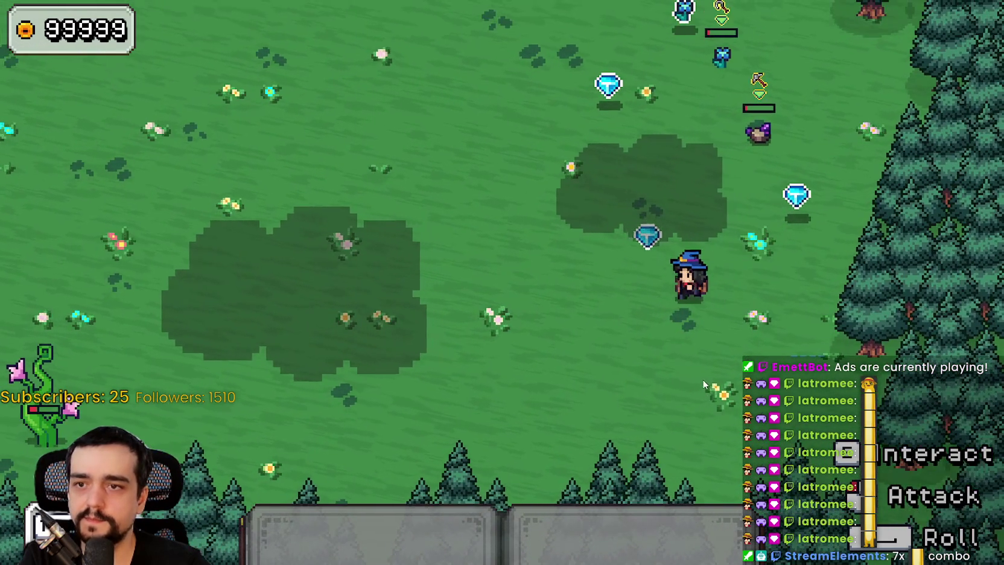
key(w)
key(a)
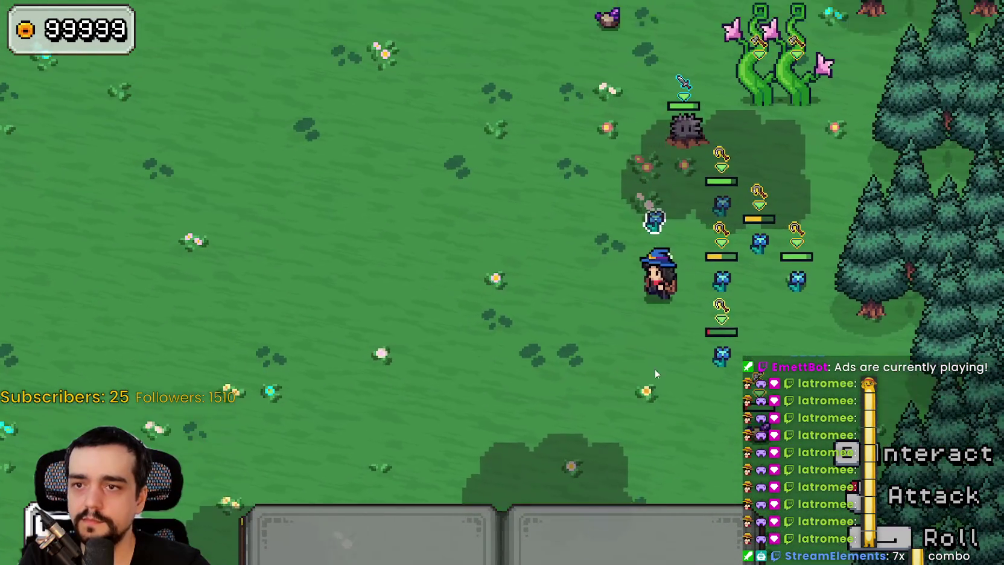
key(alt+Tab)
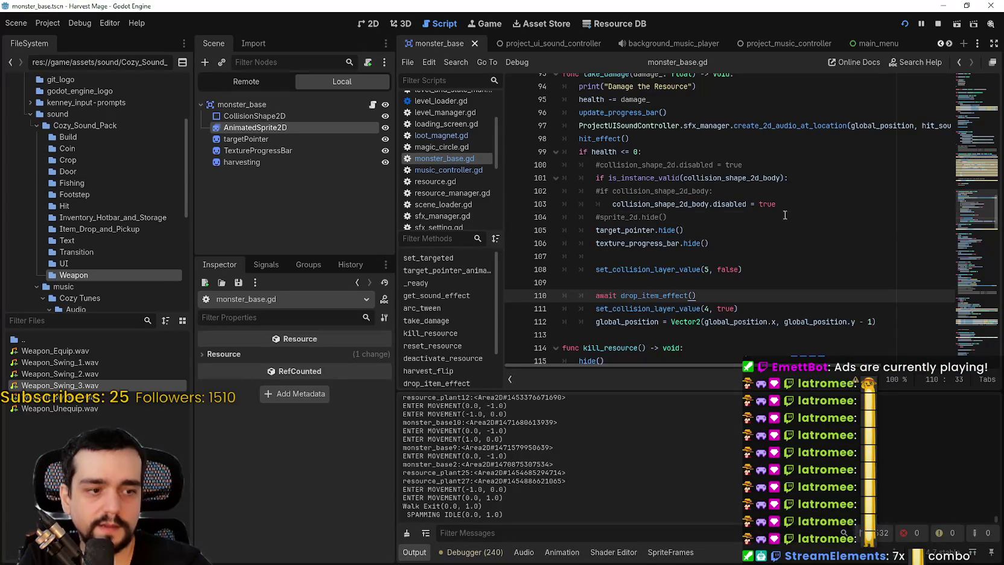
Open the game_ui scene in the 2D view, zoom in, then return to the running game
click(785, 214)
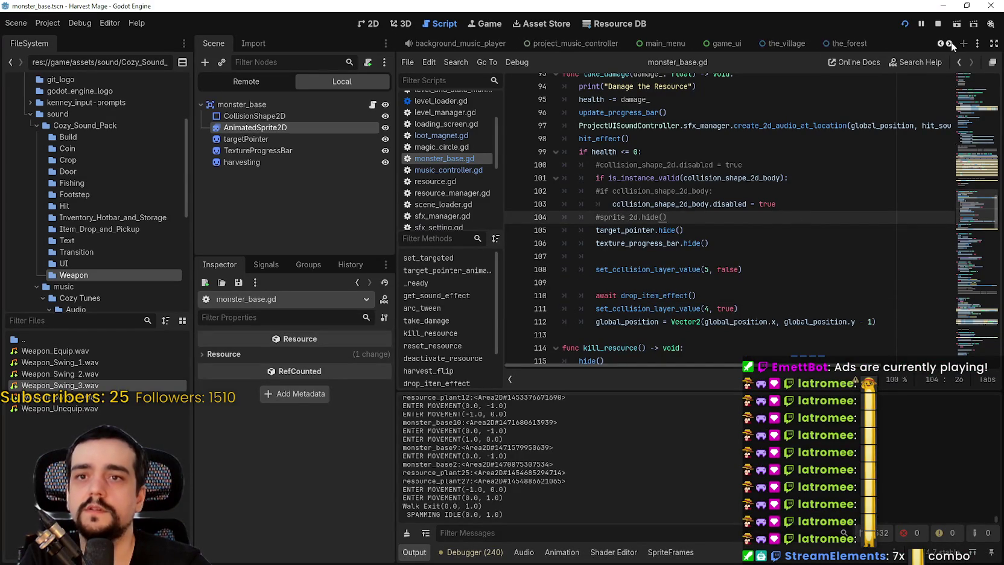
click(588, 43)
click(368, 23)
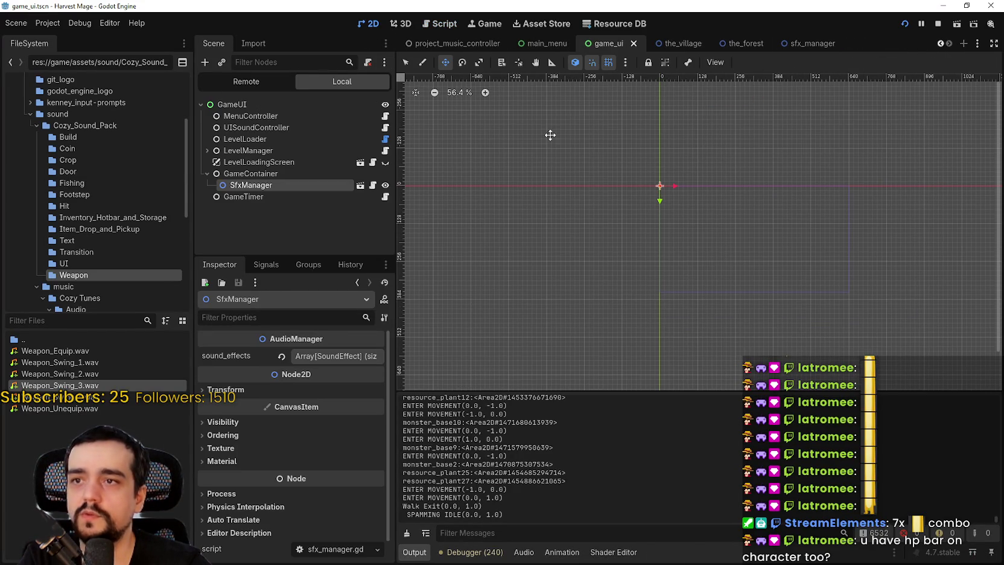
scroll(629, 188, up, 4)
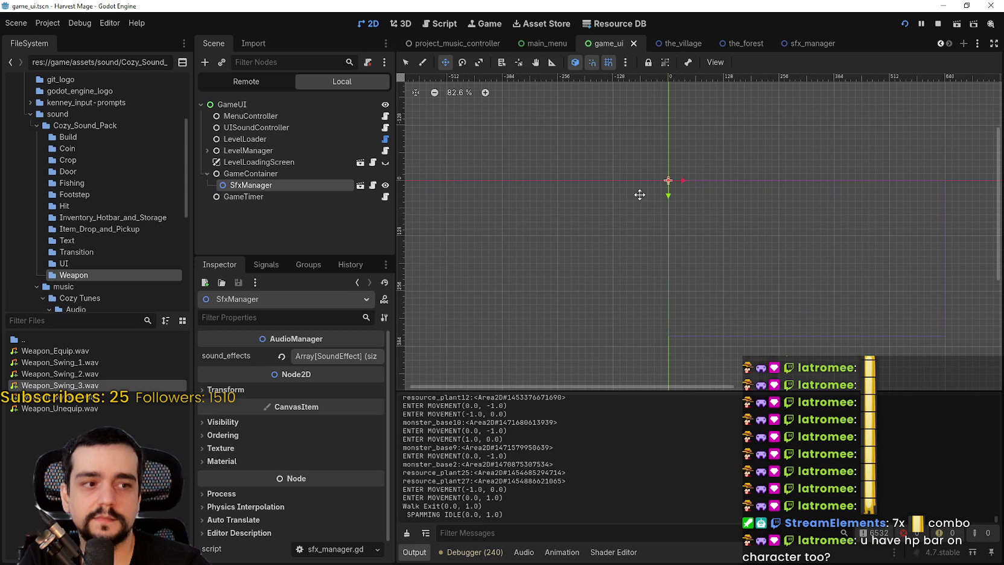
key(alt+Tab)
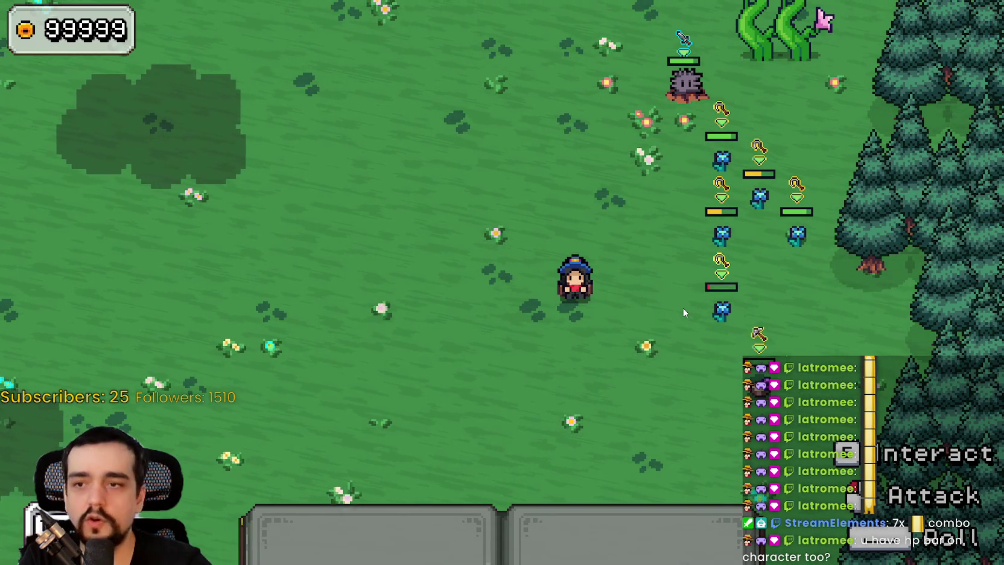
Attack the nearby enemies, then walk the mage around the meadow and select hotbar slot 1
click(683, 304)
key(a)
key(s)
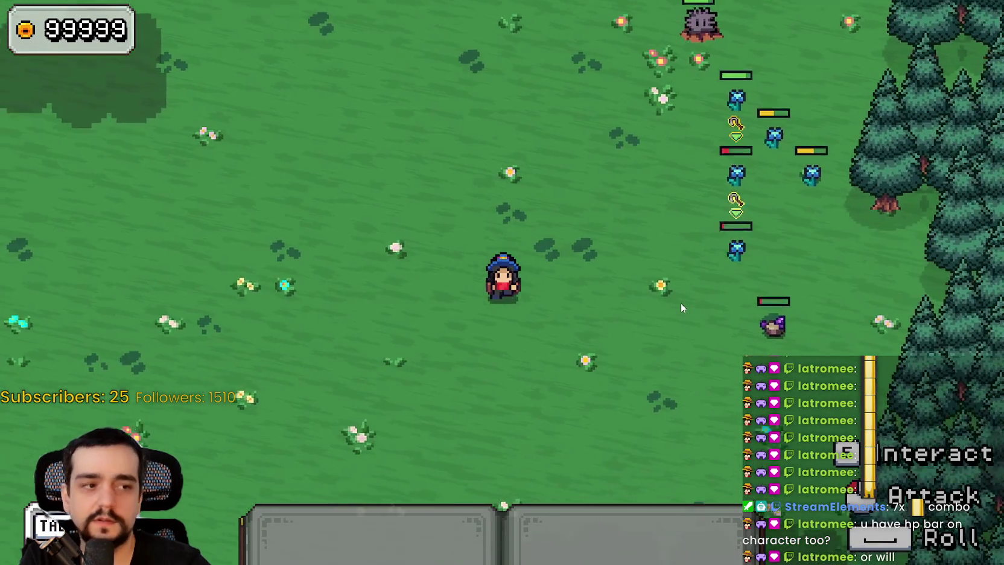
key(w)
key(d)
key(d)
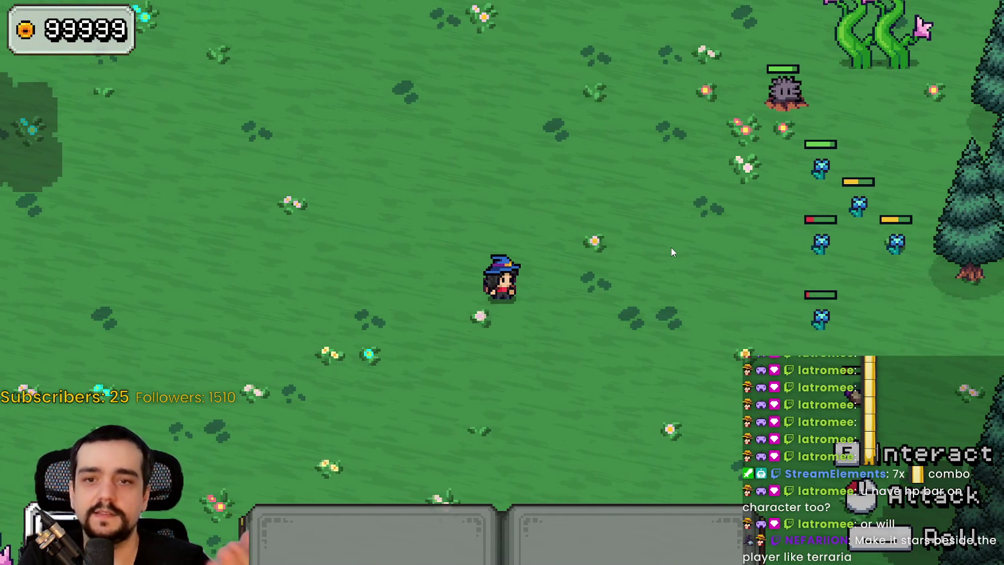
key(d)
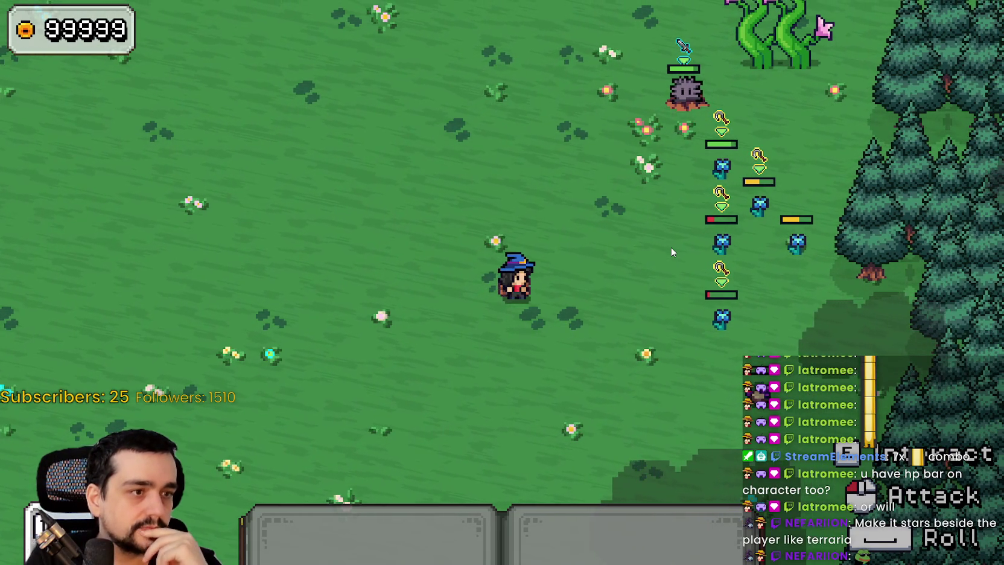
key(d)
key(s)
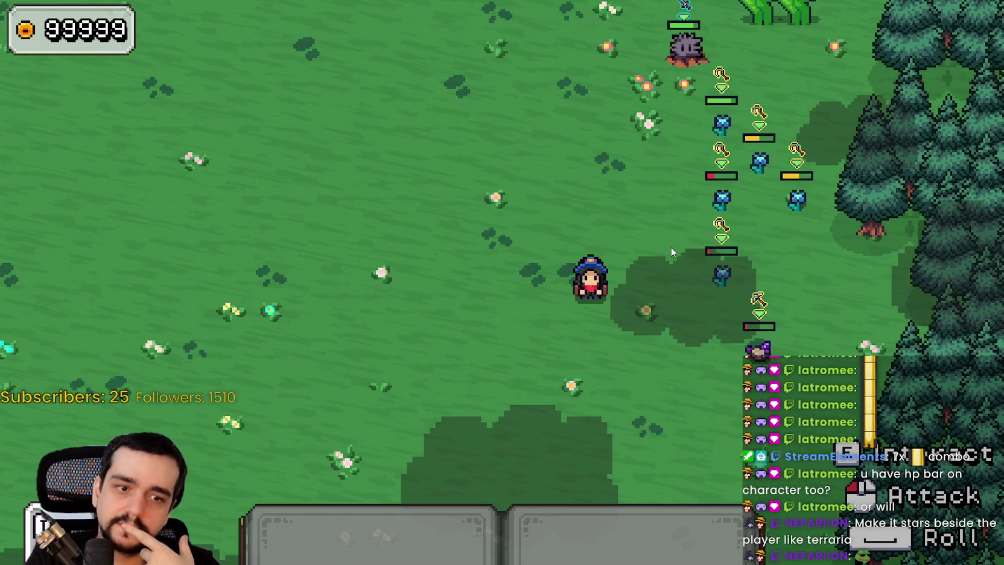
key(a)
key(w)
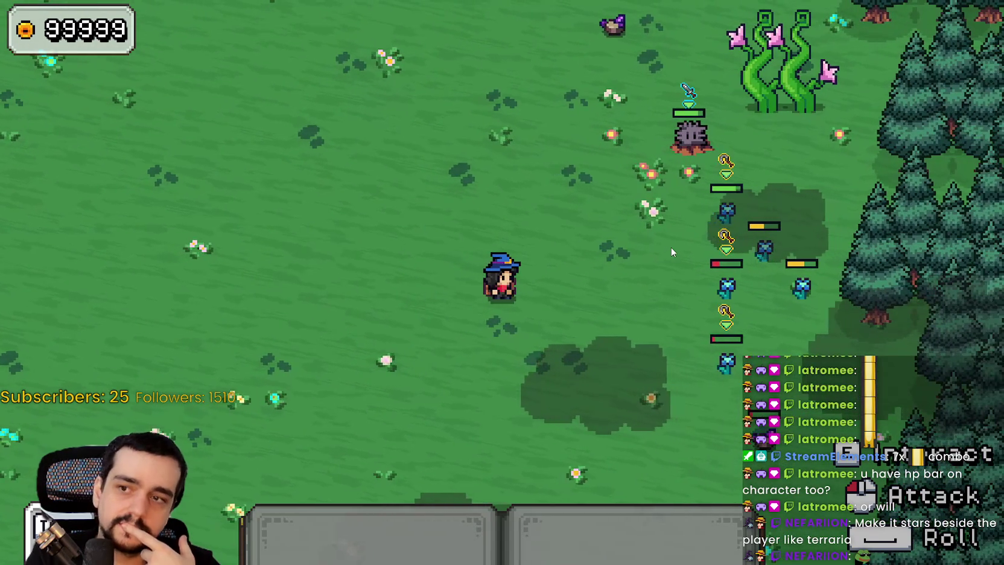
key(d)
key(s)
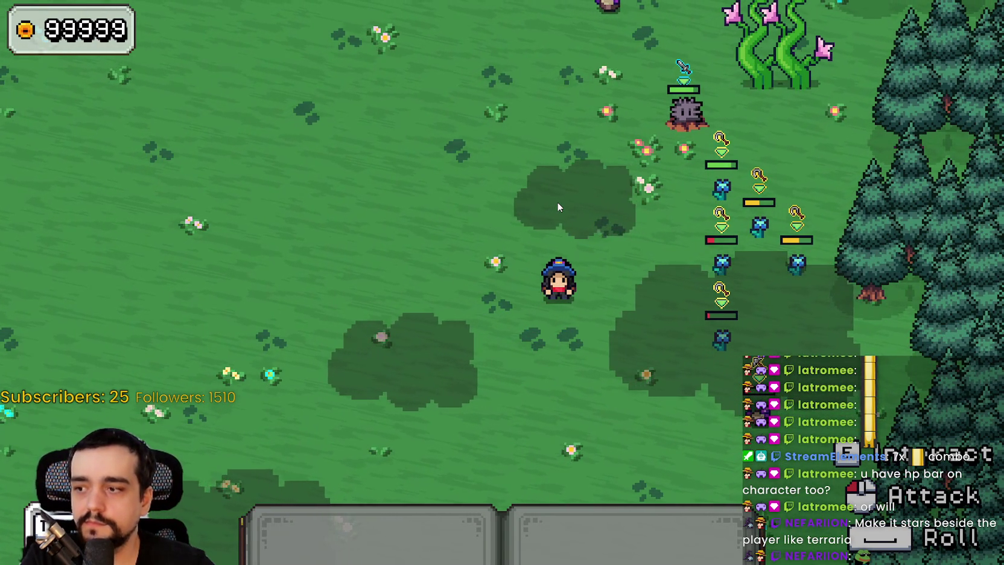
key(d)
key(1)
Fight the enemies to the right, slashing repeatedly while moving up and left
click(651, 270)
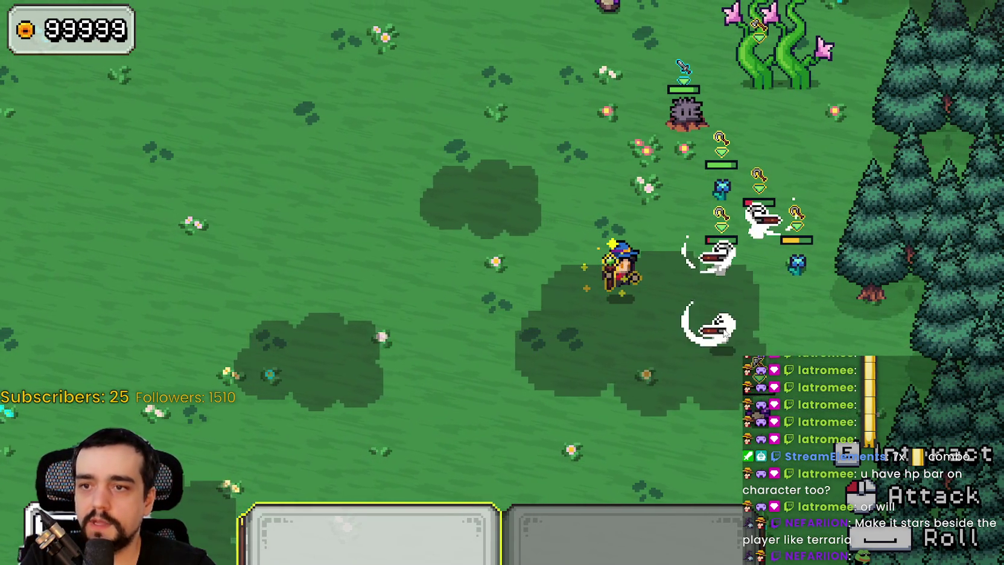
key(d)
key(s)
click(758, 161)
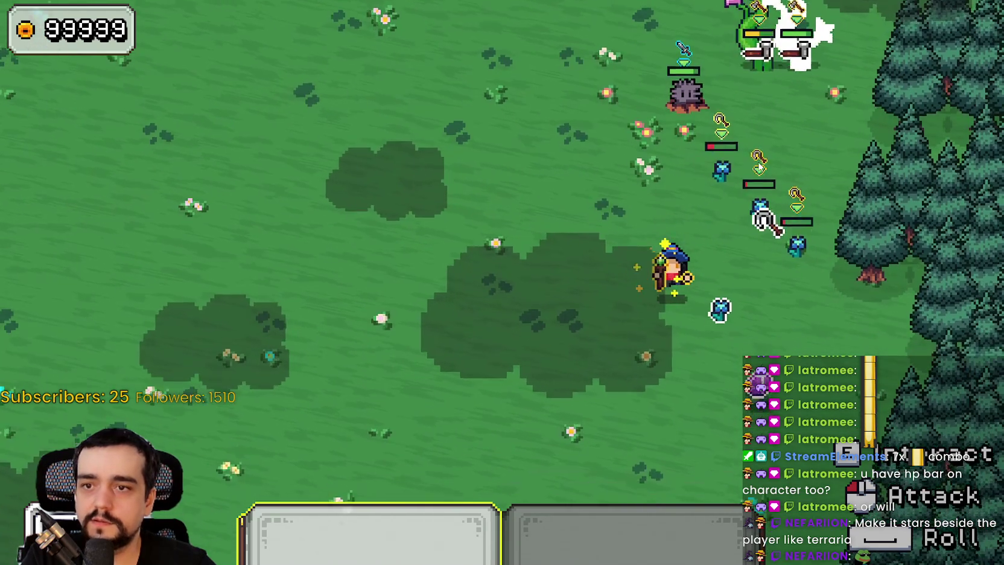
click(758, 160)
key(w)
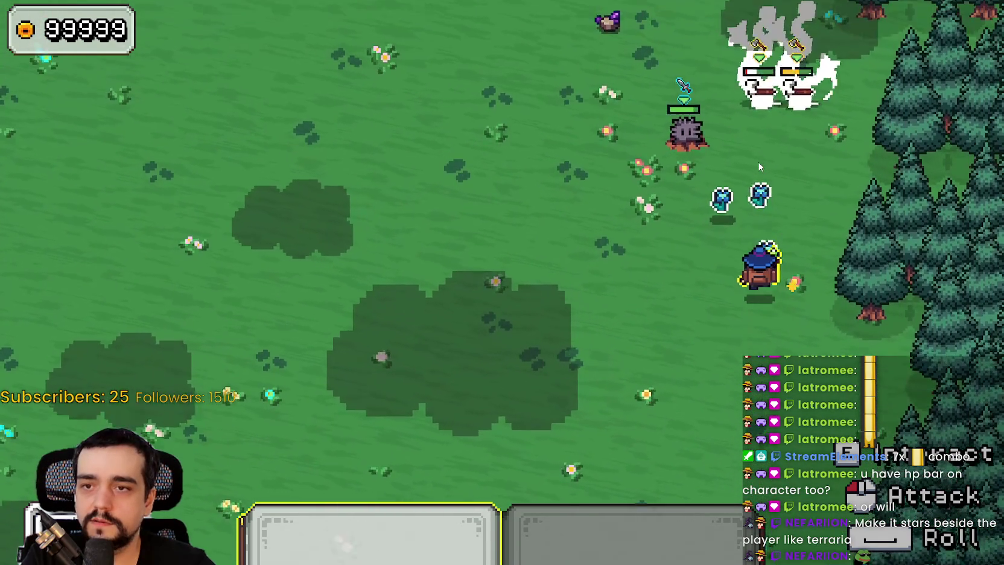
click(758, 160)
key(w)
key(a)
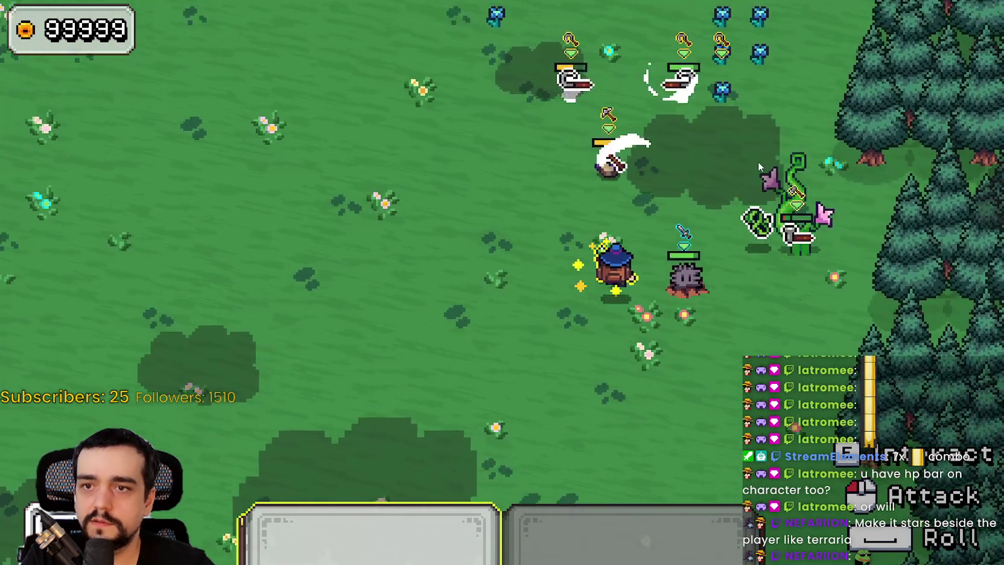
click(757, 161)
key(w)
key(a)
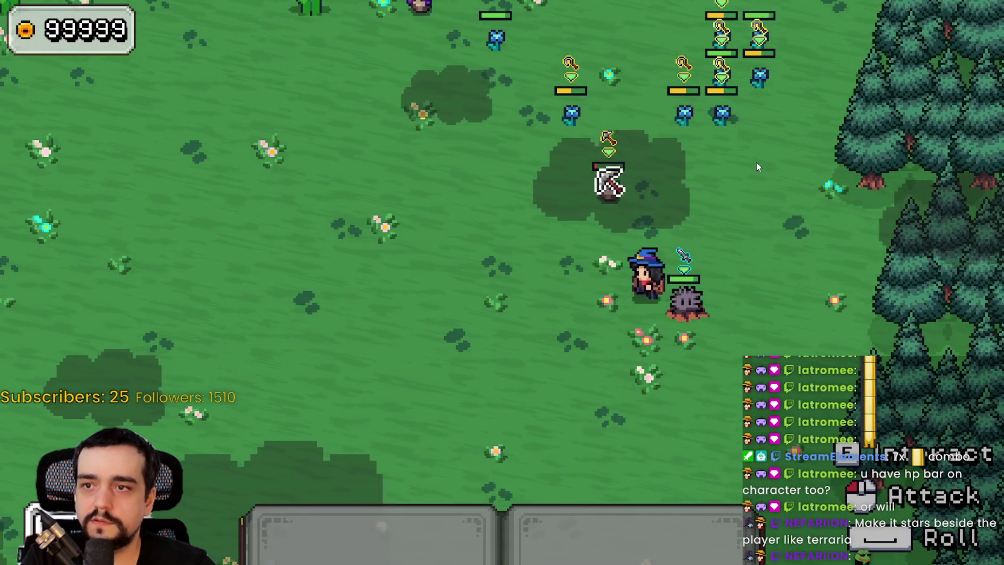
click(756, 162)
Keep slashing the enemies beside the wizard until the last one falls
key(w)
key(a)
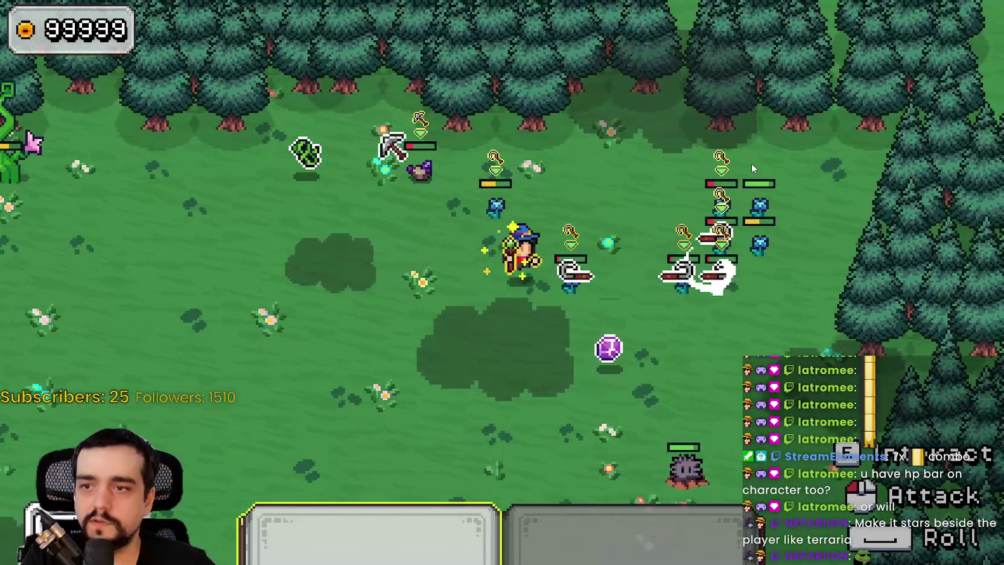
click(750, 163)
key(d)
key(s)
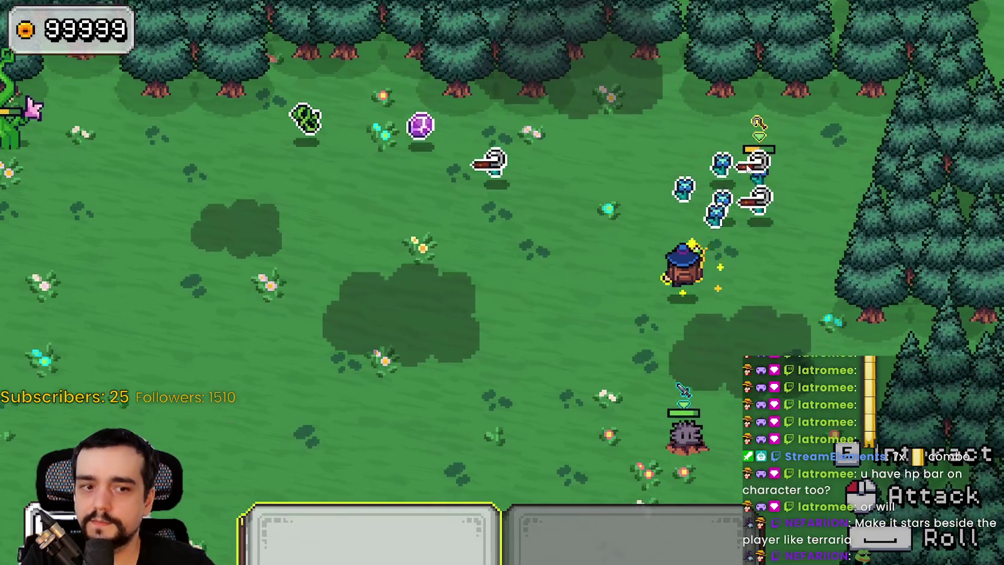
click(748, 168)
key(w)
key(a)
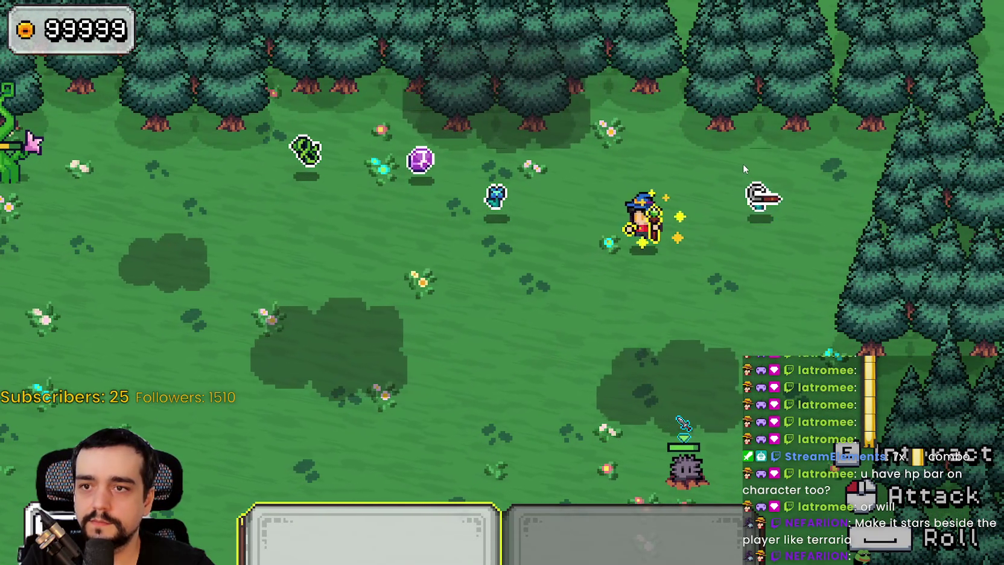
click(740, 163)
Walk down and left toward the stone pillars and cast a magic attack at the plant enemy
key(d)
key(a)
key(w)
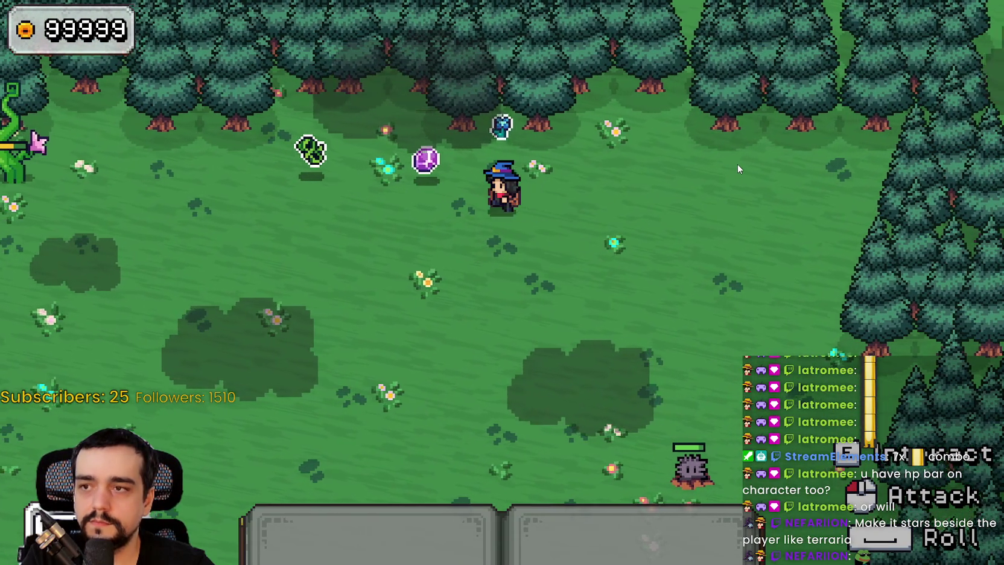
key(a)
key(s)
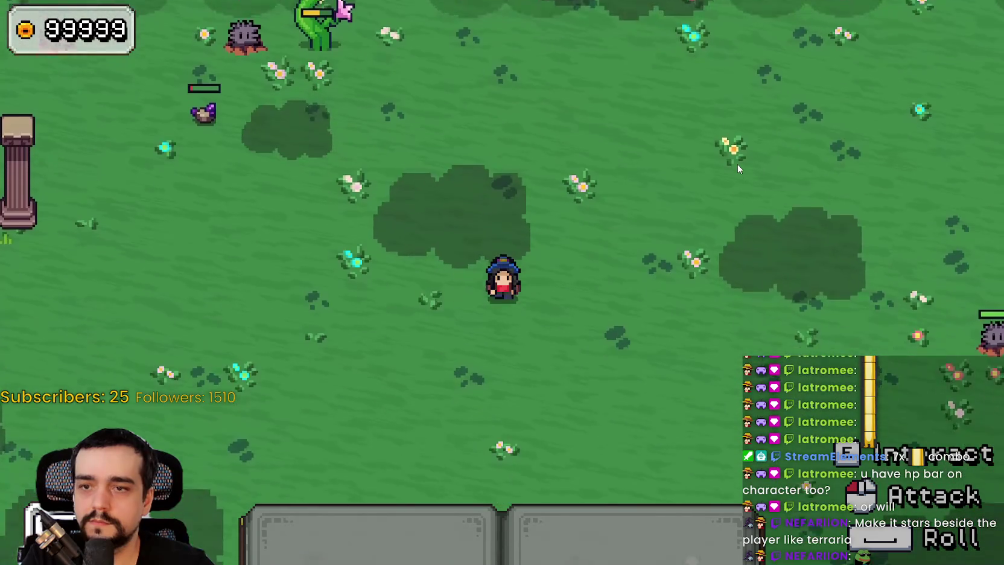
key(s)
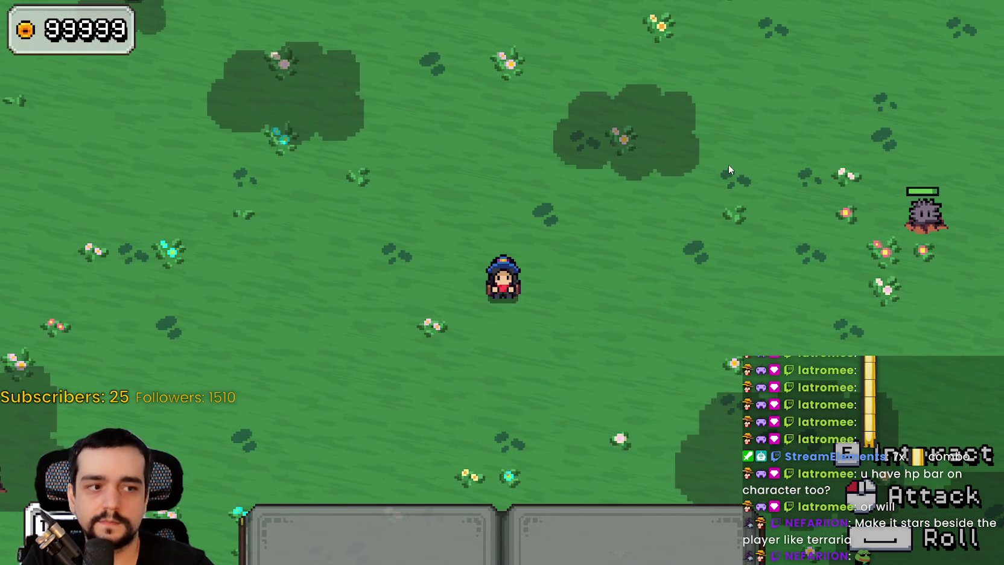
key(a)
key(w)
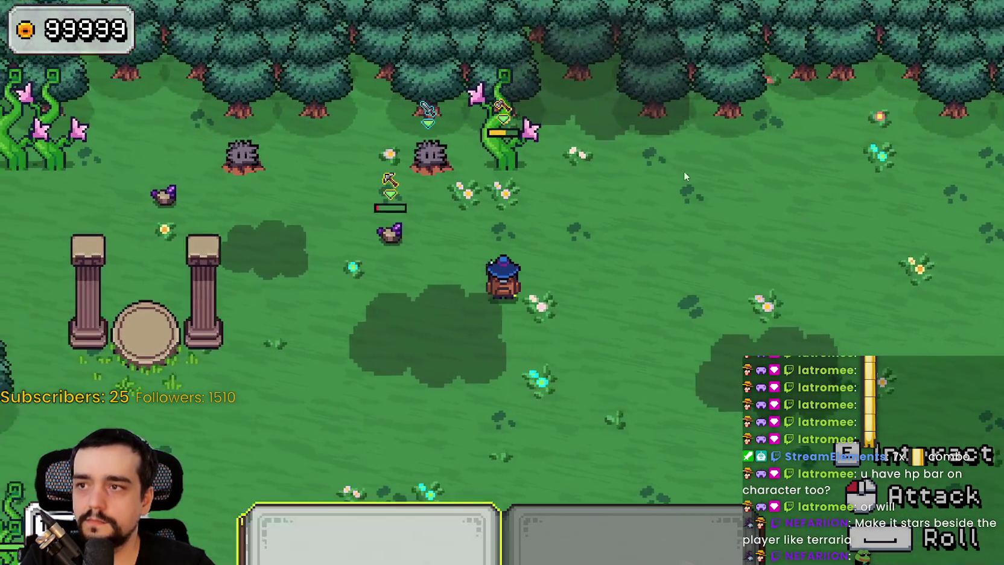
key(a)
click(684, 171)
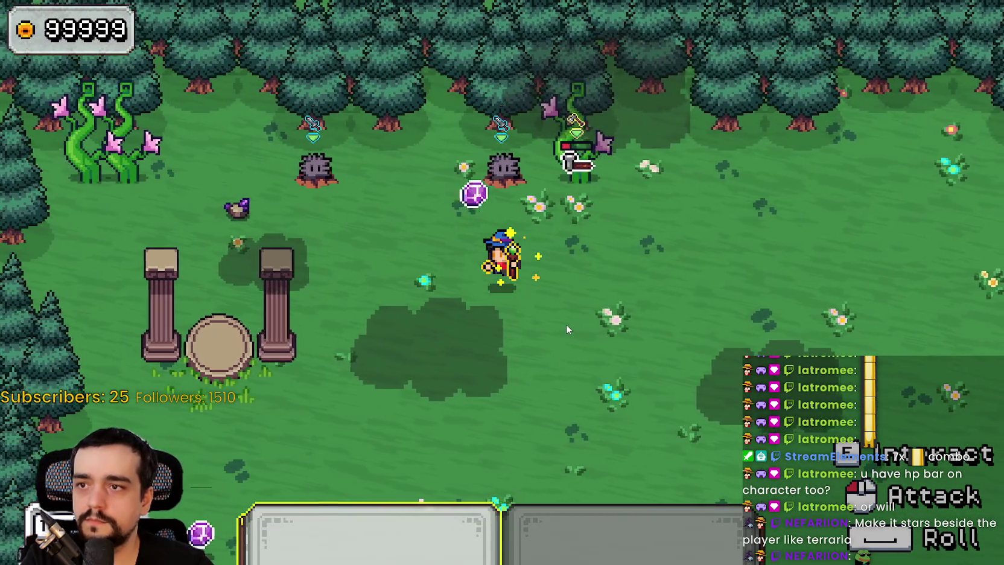
Equip hotbar slot 2 and slash both stump enemies
key(d)
key(a)
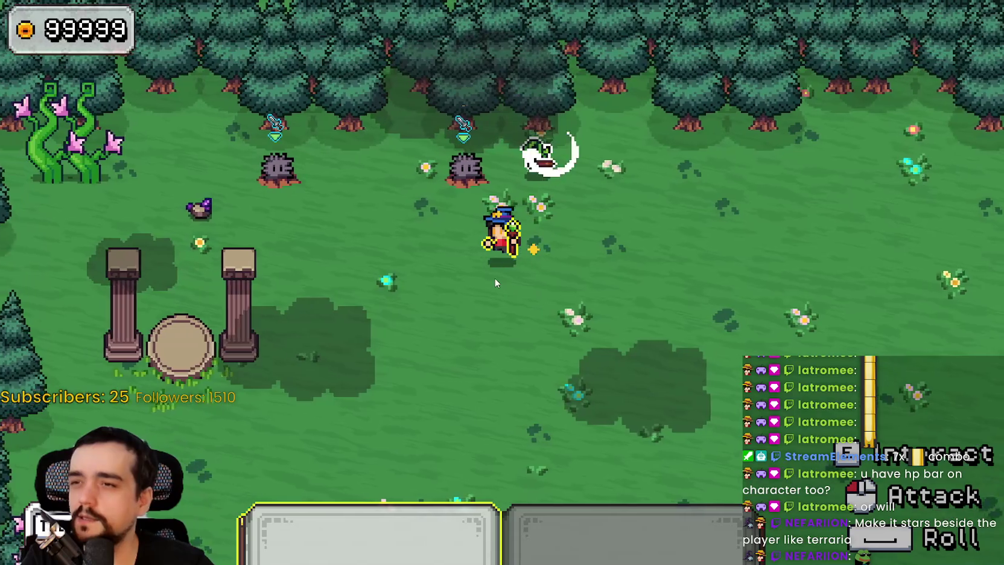
key(w)
key(2)
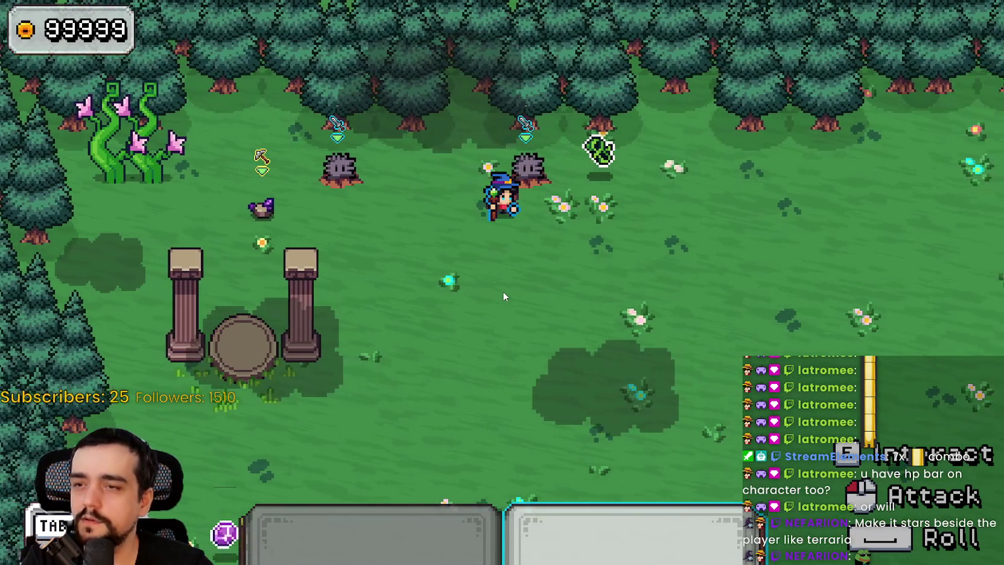
click(502, 291)
key(a)
key(s)
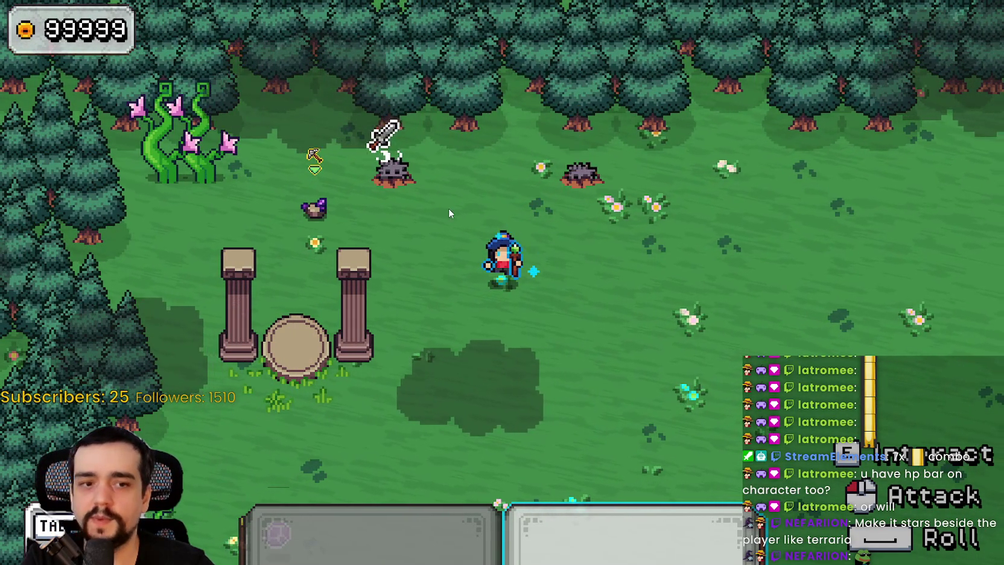
Switch to hotbar slot 1, defeat the white enemy, collect the dropped gems, and return to Godot
key(1)
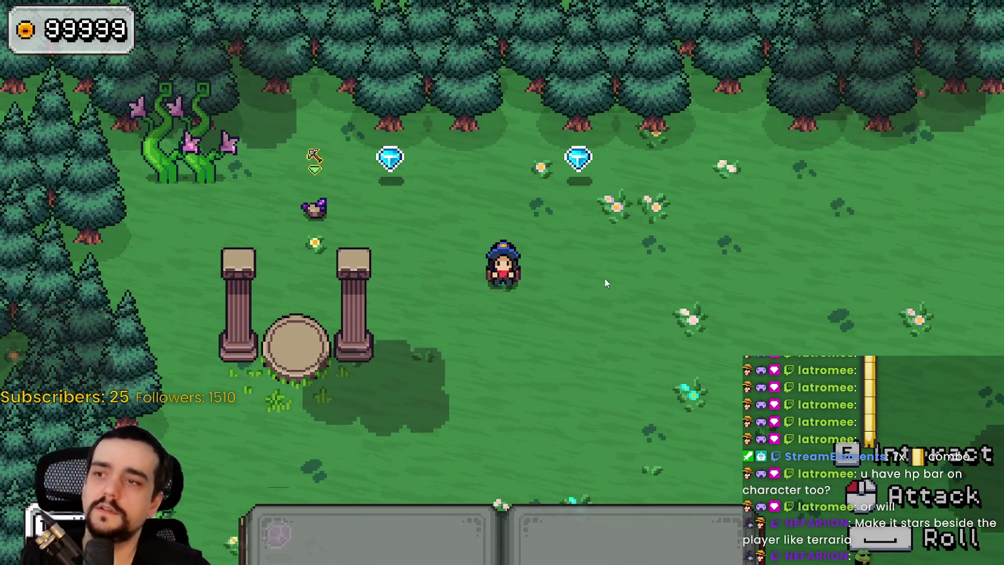
key(d)
key(w)
key(a)
key(1)
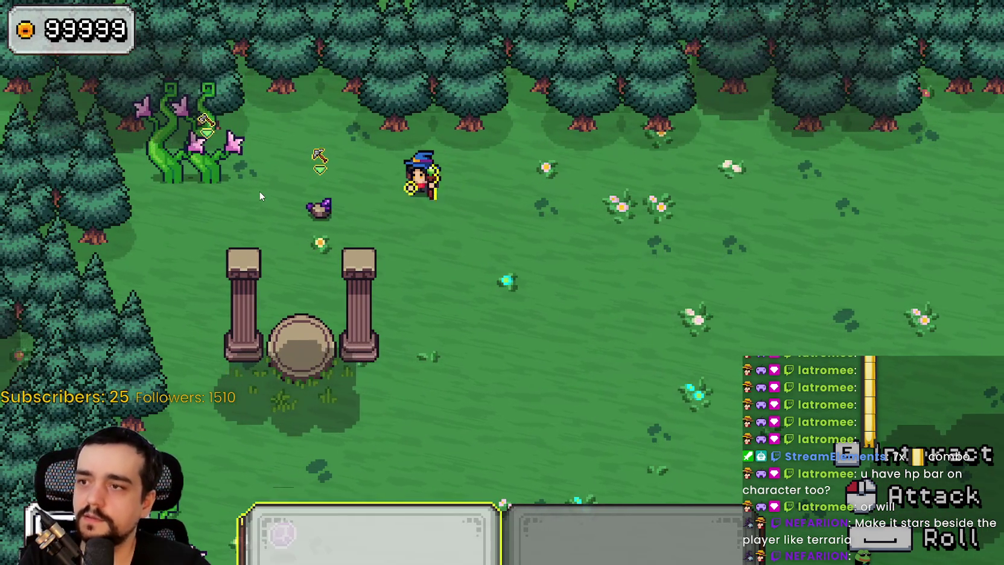
click(259, 191)
click(259, 191)
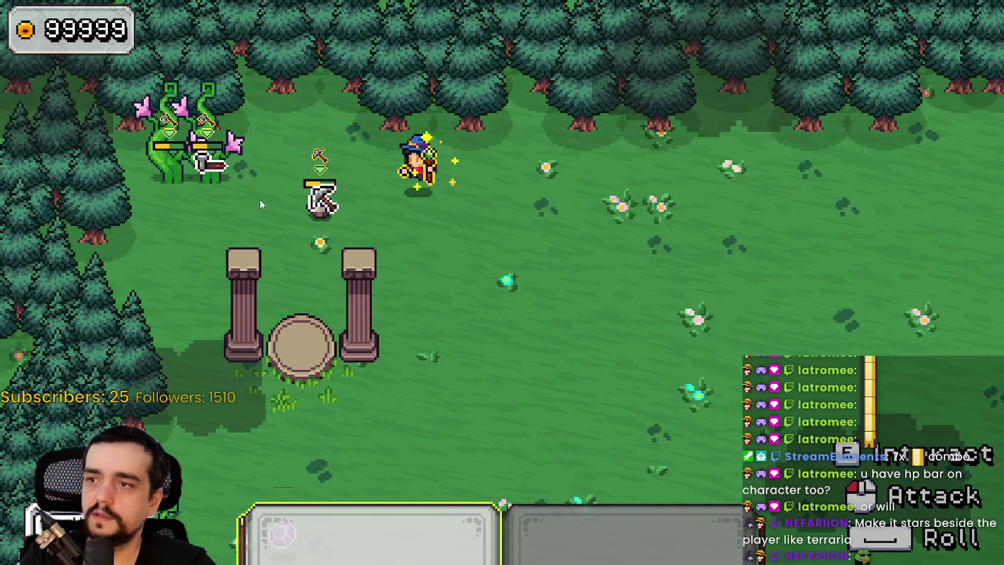
click(284, 194)
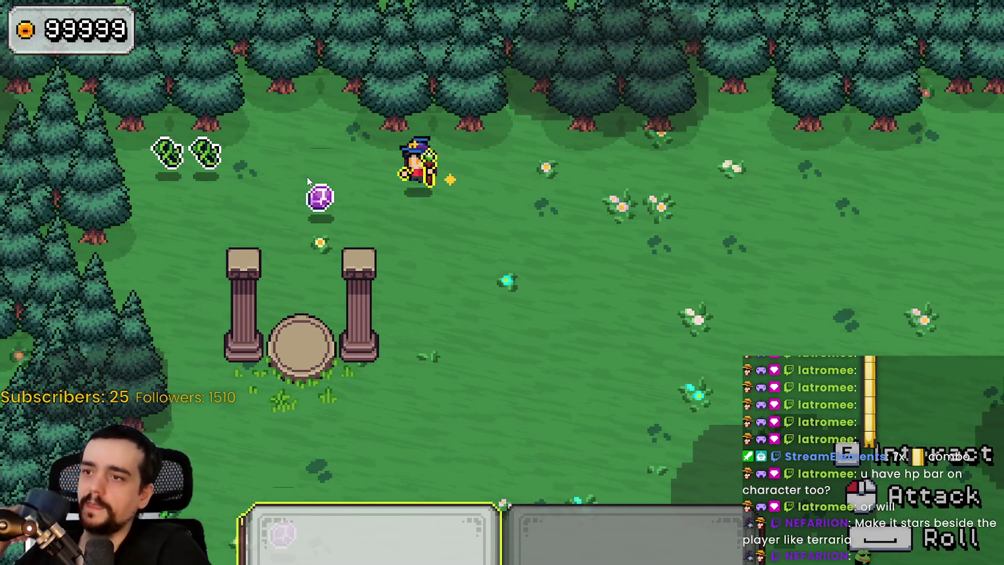
key(1)
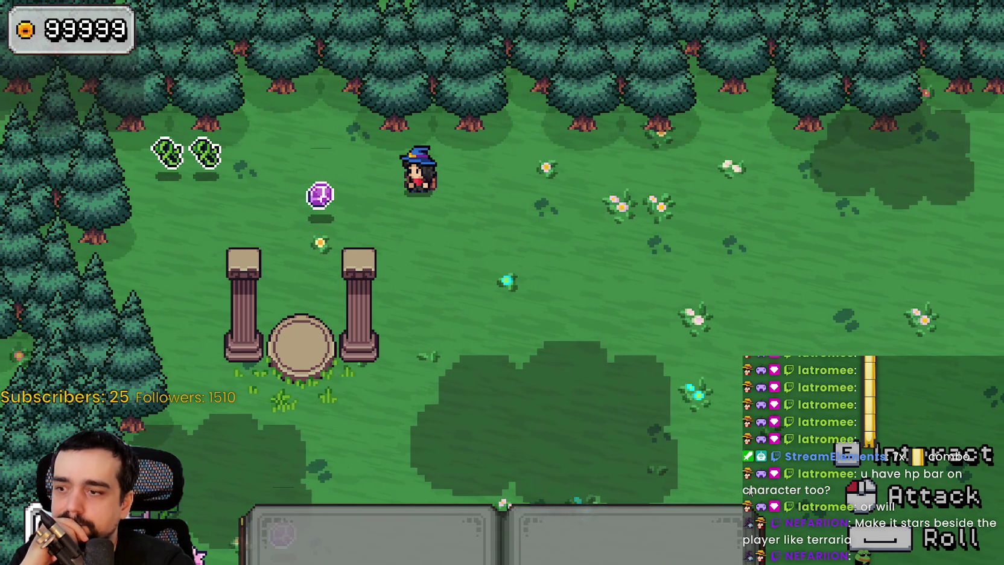
key(d)
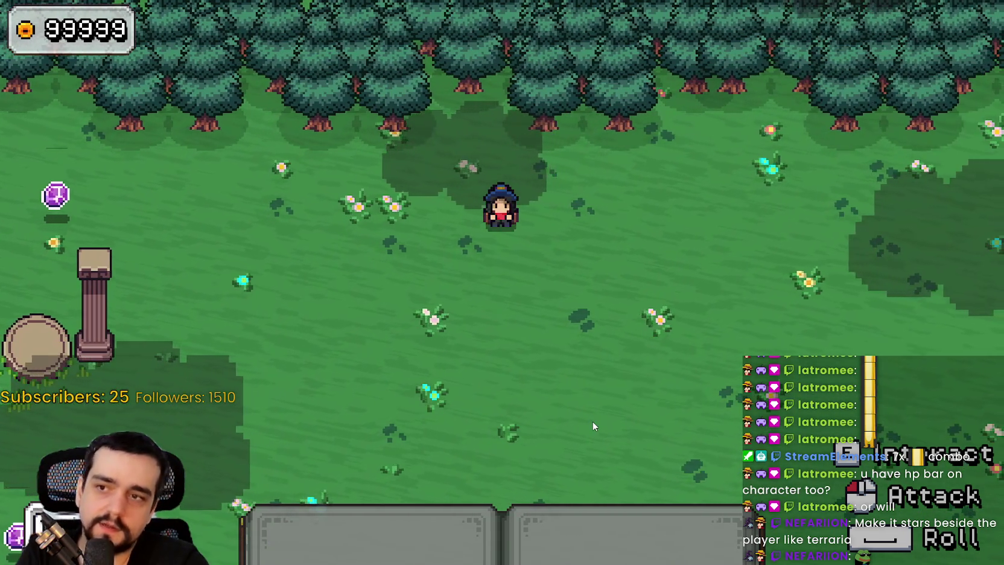
key(F8)
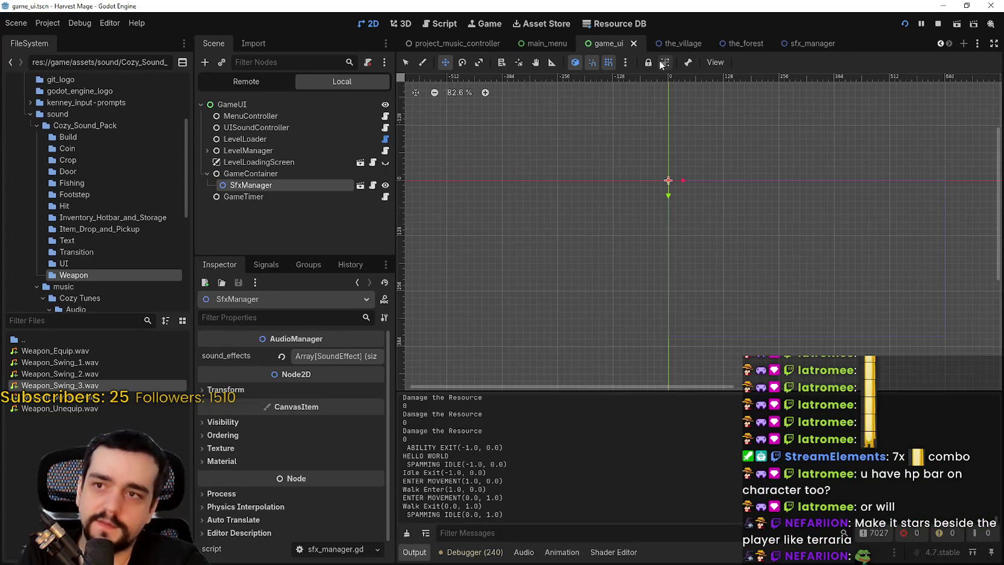
Open the game_ui_layer scene and collapse its InTheVillage branch
click(939, 41)
click(938, 41)
click(937, 41)
click(937, 41)
click(937, 41)
click(555, 38)
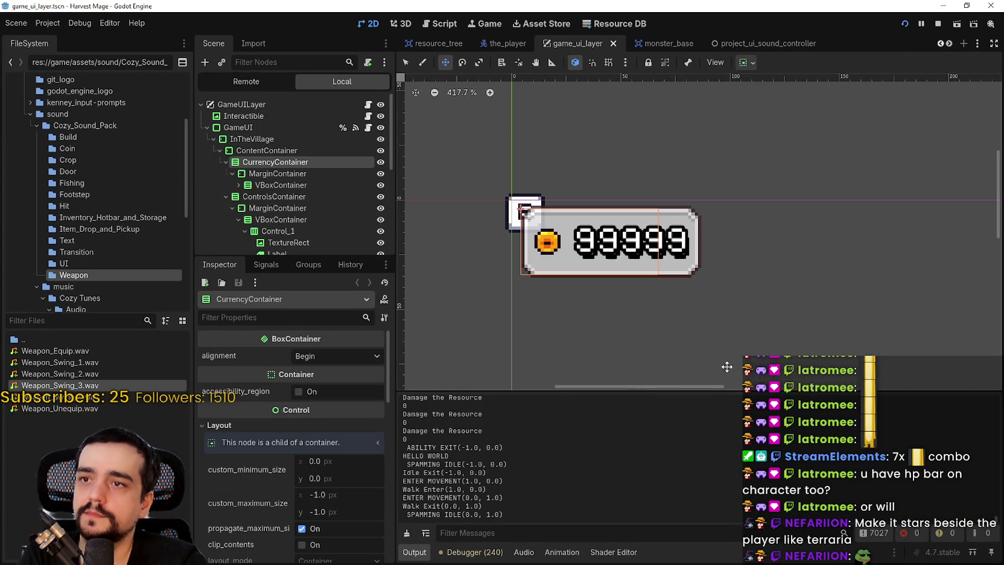
scroll(675, 296, down, 5)
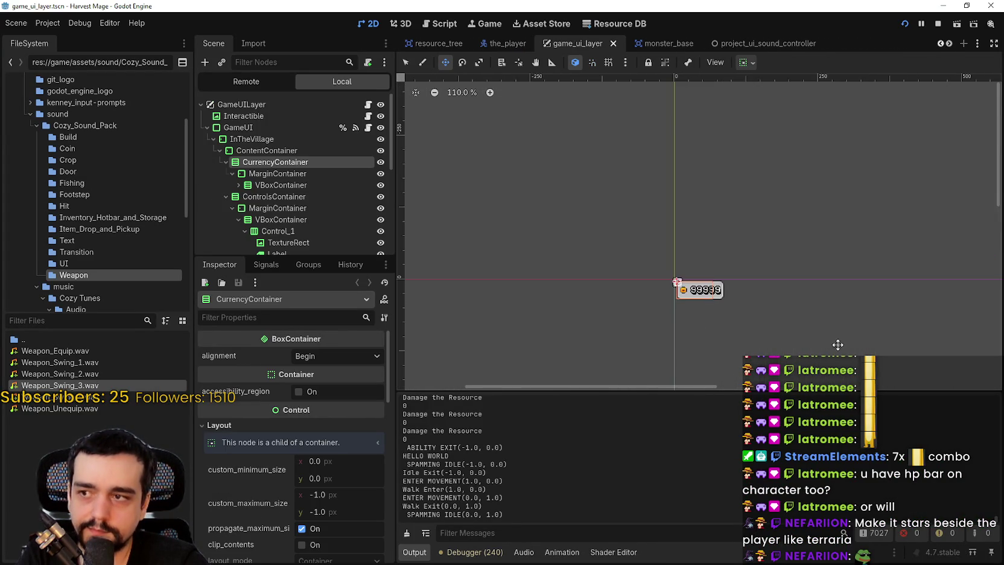
scroll(770, 216, up, 6)
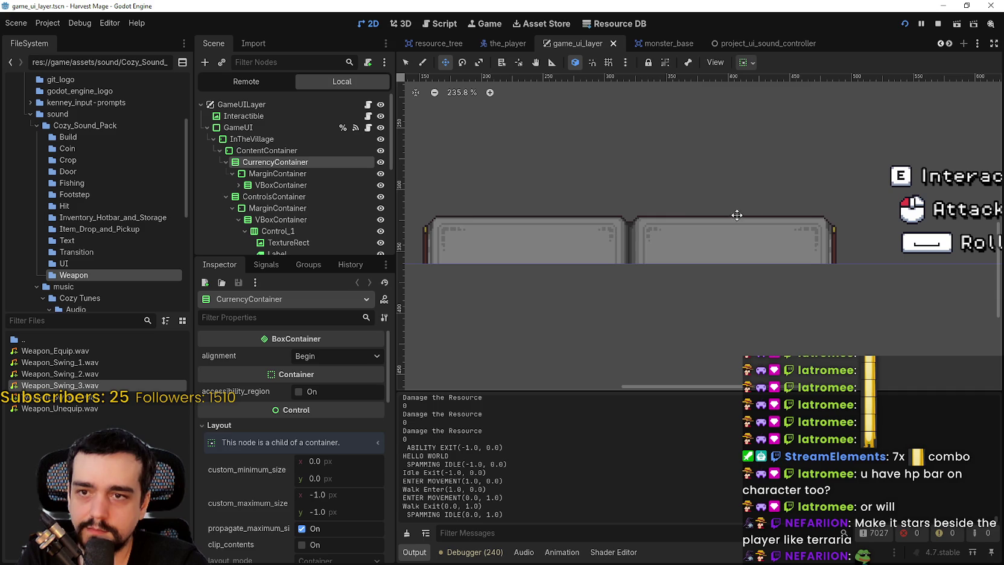
scroll(719, 211, up, 2)
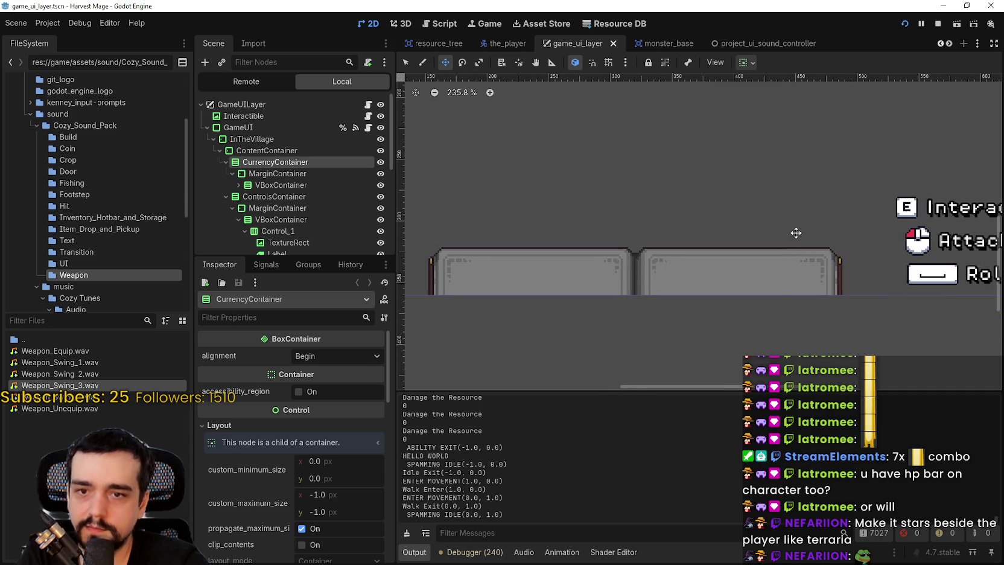
scroll(230, 124, down, 2)
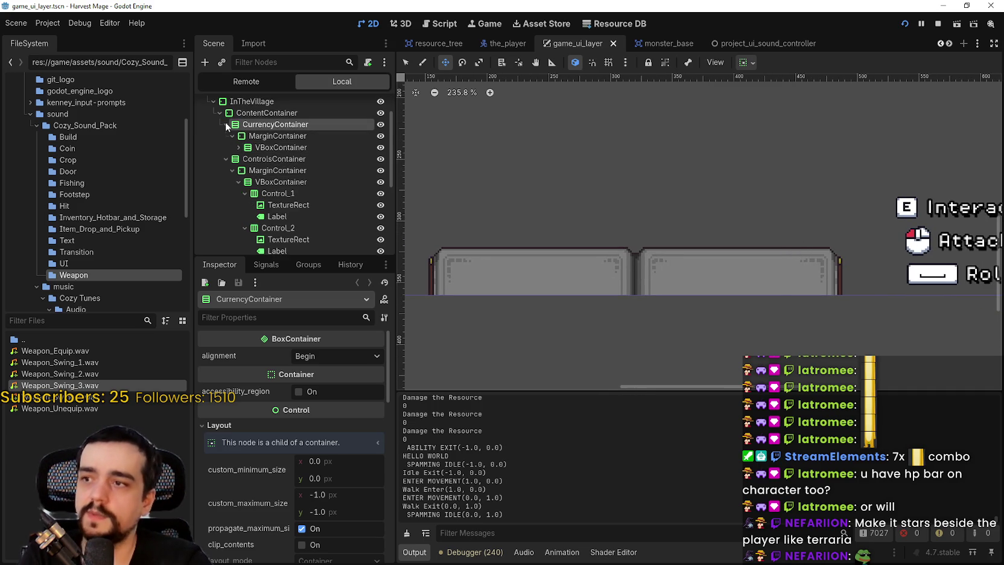
click(213, 101)
scroll(210, 105, up, 2)
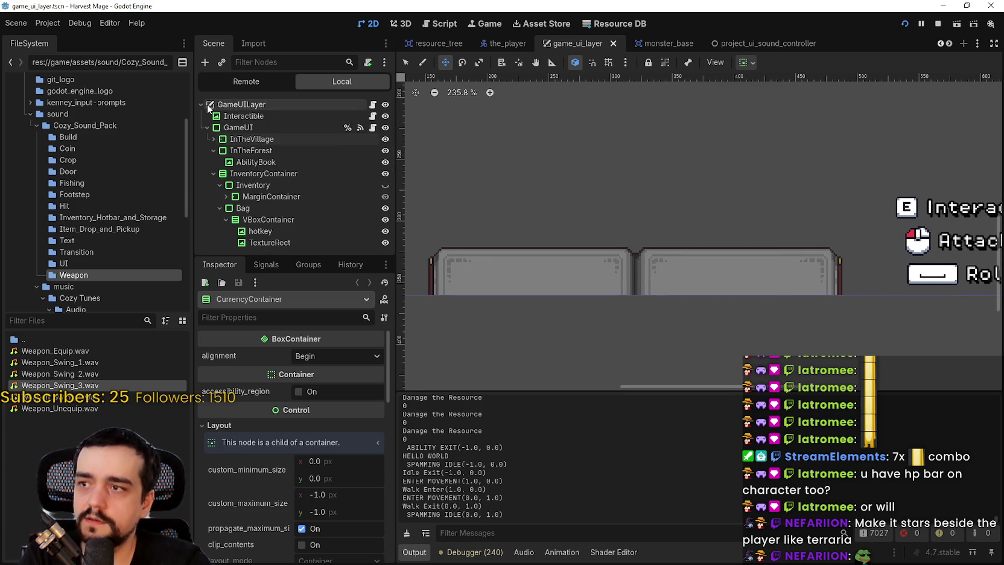
Stop the running game, collapse InventoryContainer, and bring up InTheForest's context menu
click(938, 24)
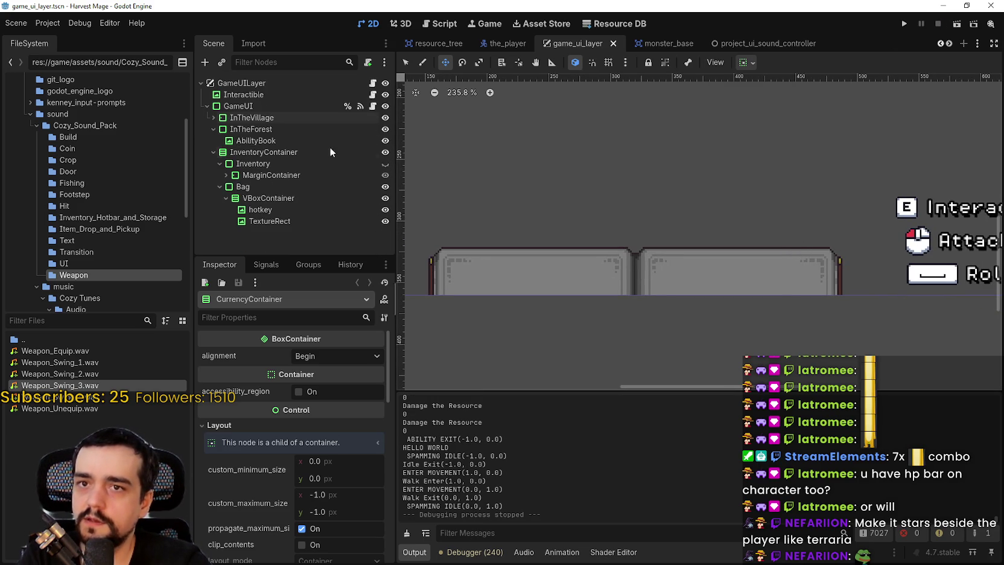
click(251, 176)
click(260, 164)
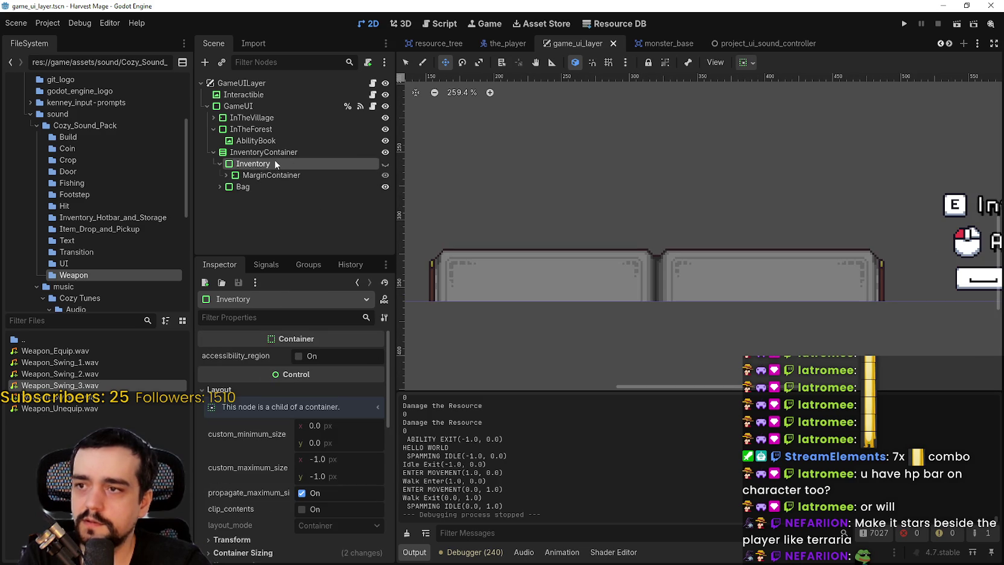
click(213, 152)
click(241, 143)
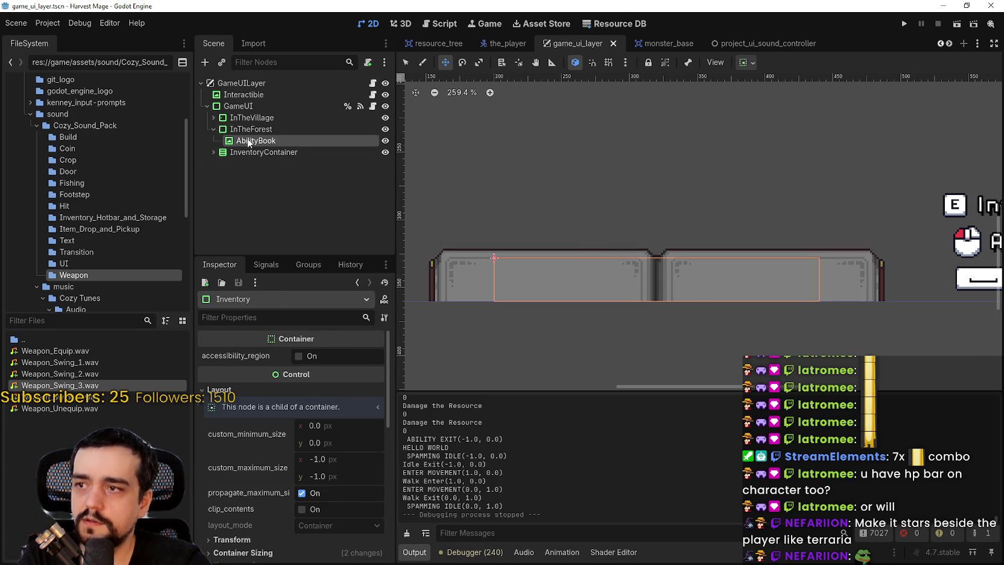
click(245, 131)
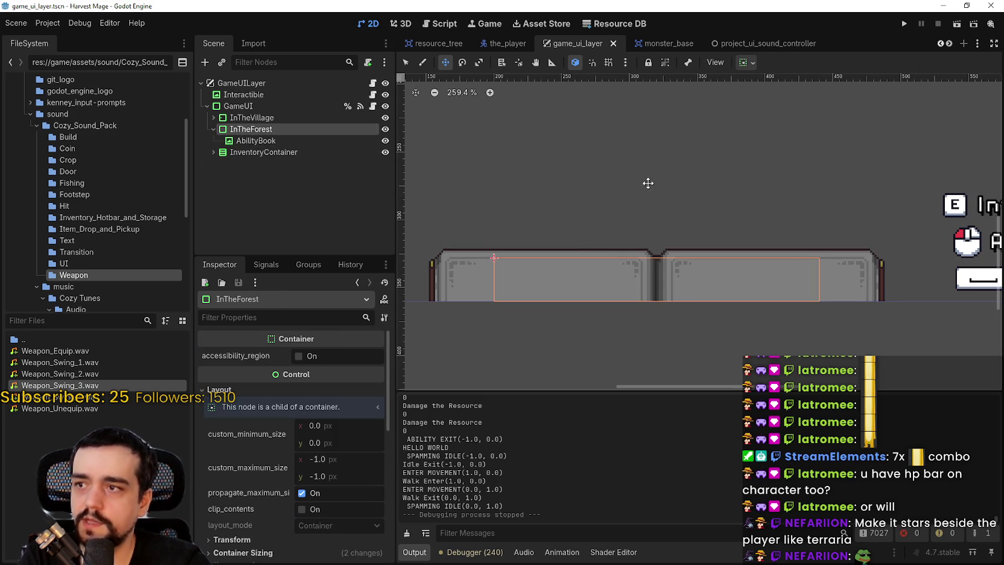
scroll(652, 234, down, 3)
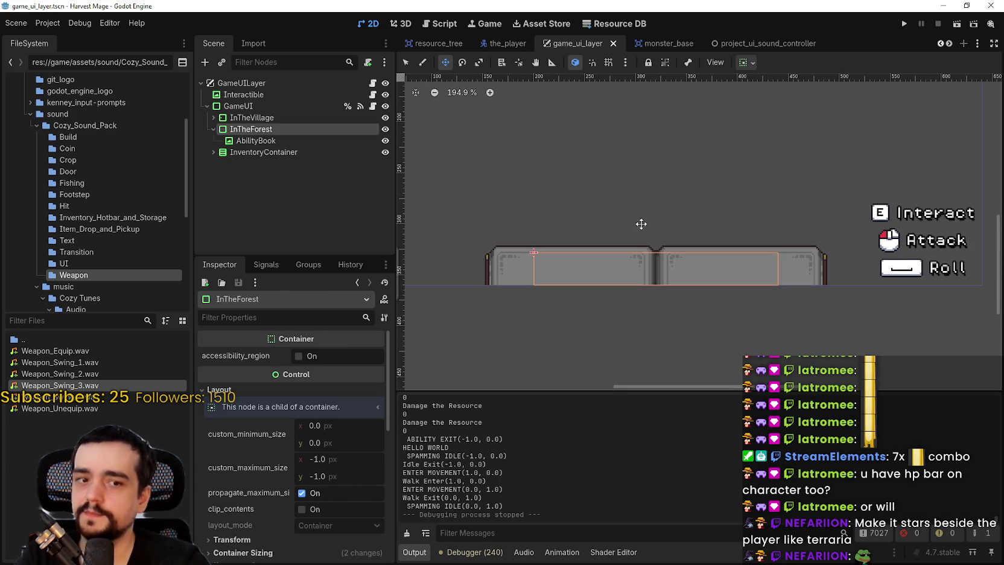
right_click(250, 130)
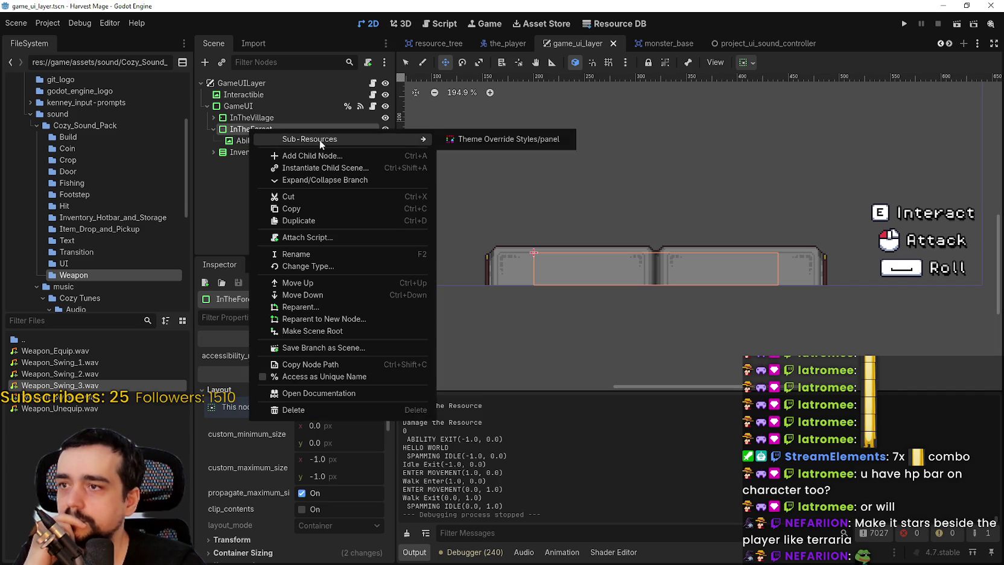
Add a VBoxContainer child under InTheForest and move AbilityBook into it
click(320, 157)
text(vbox)
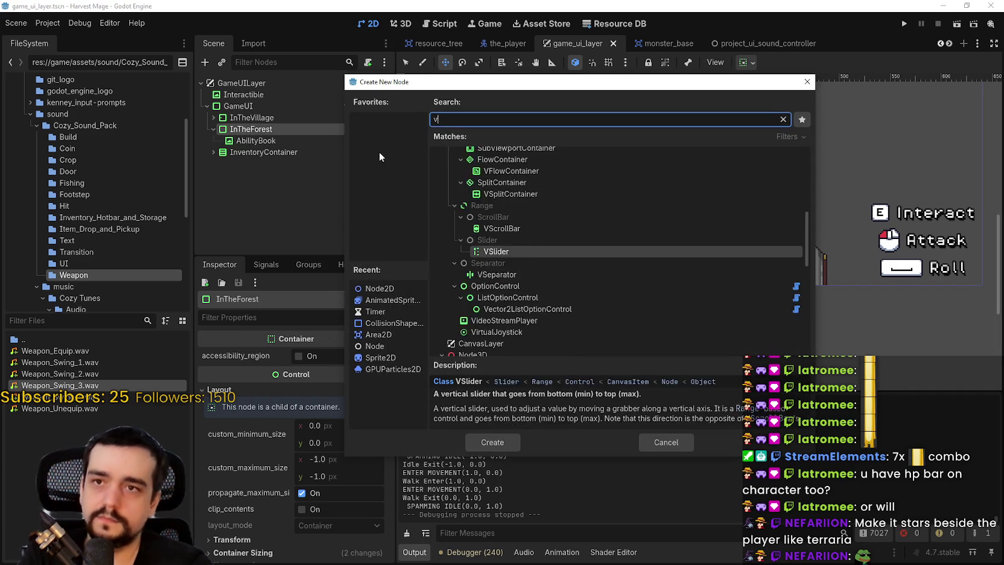
key(Return)
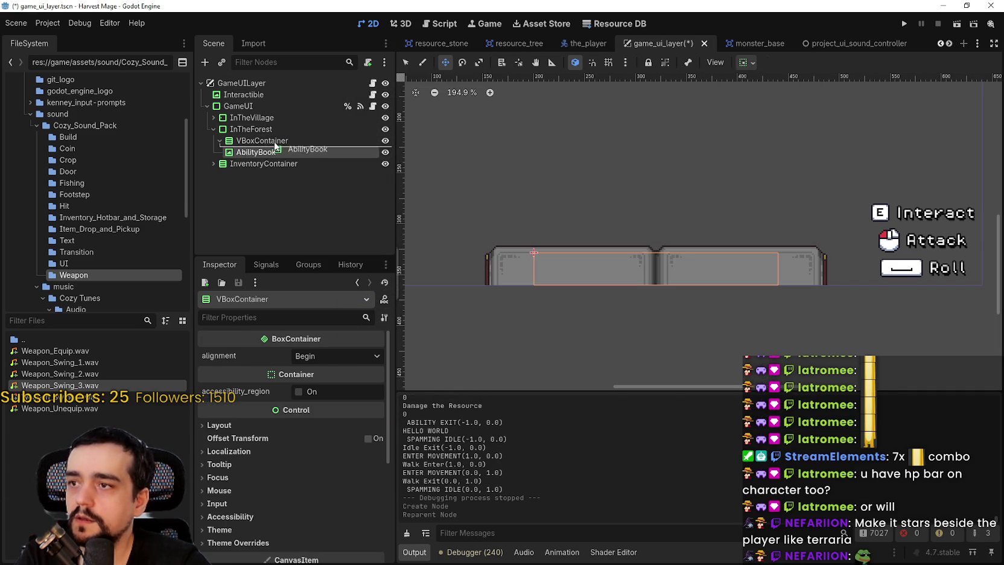
drag(280, 145, 280, 142)
Add a TextureProgressBar to the VBoxContainer and place it above AbilityBook
right_click(284, 142)
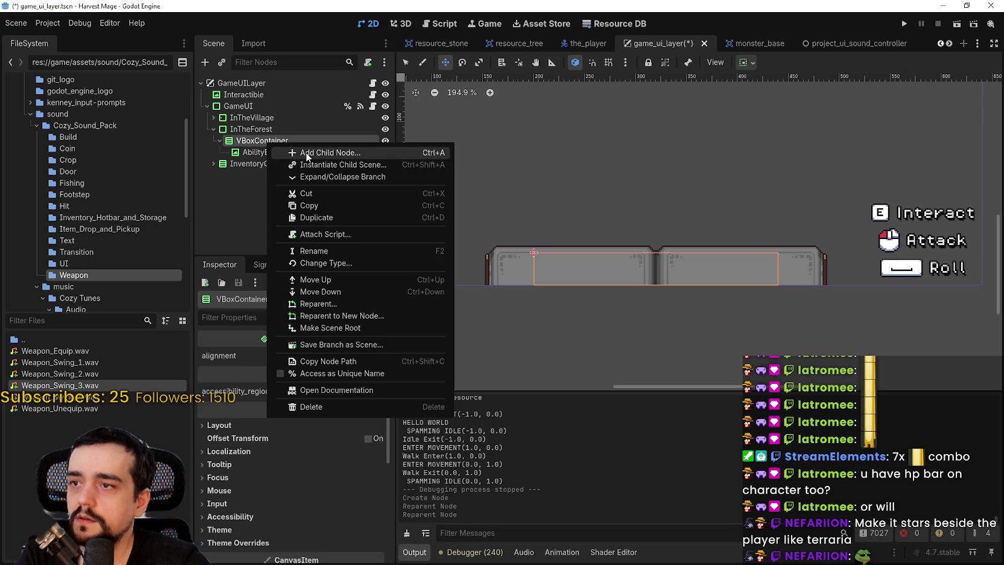
click(320, 152)
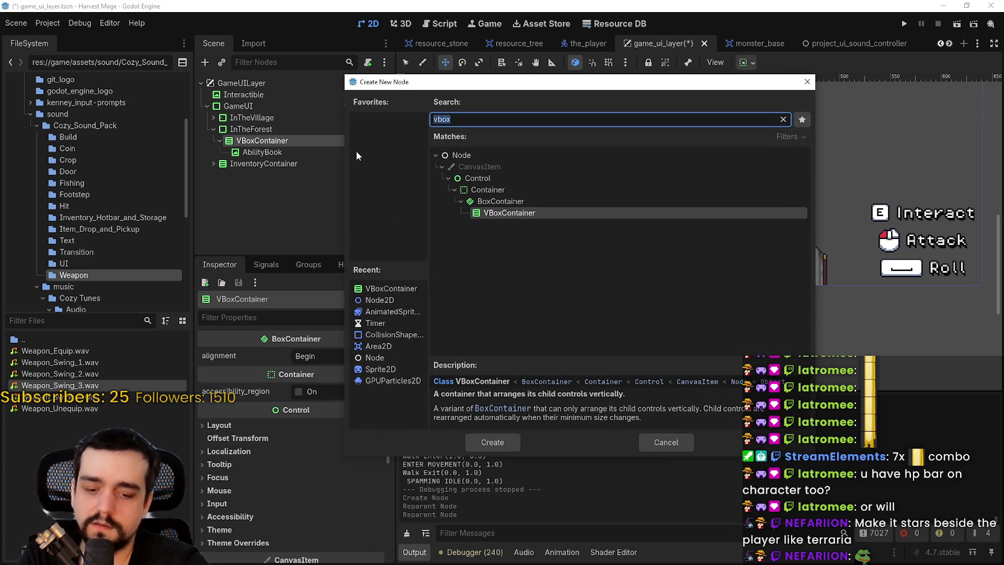
text(prog)
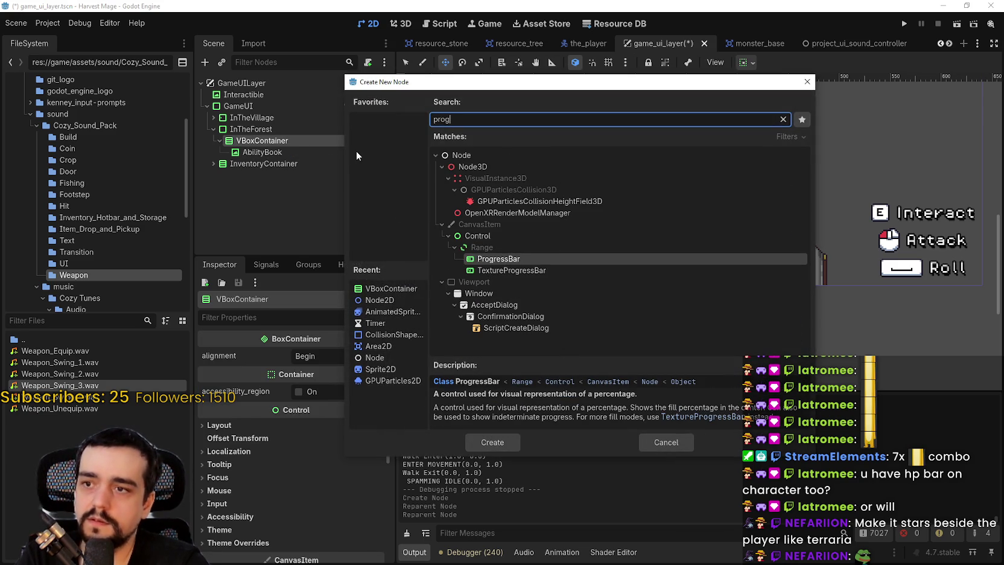
key(Down)
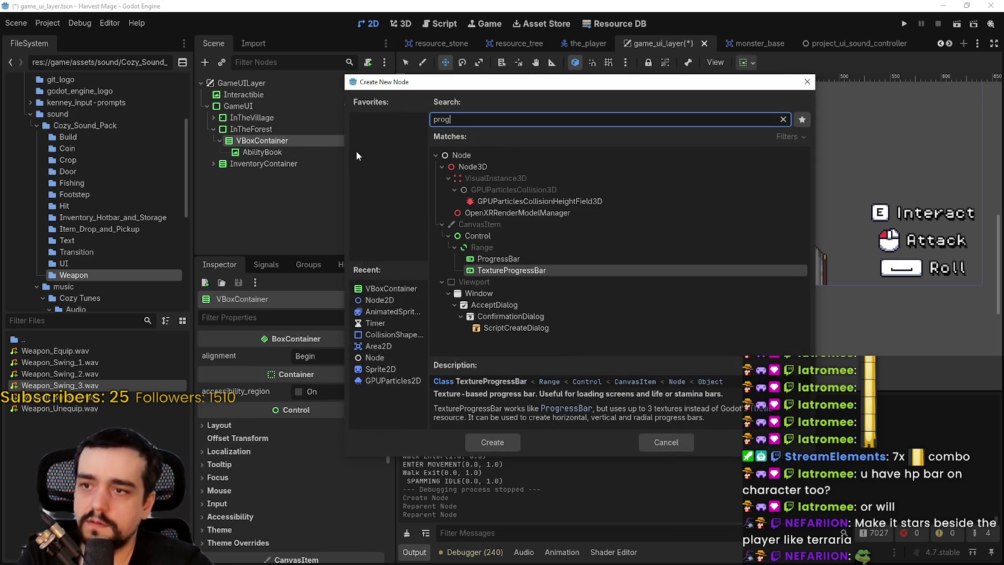
key(Return)
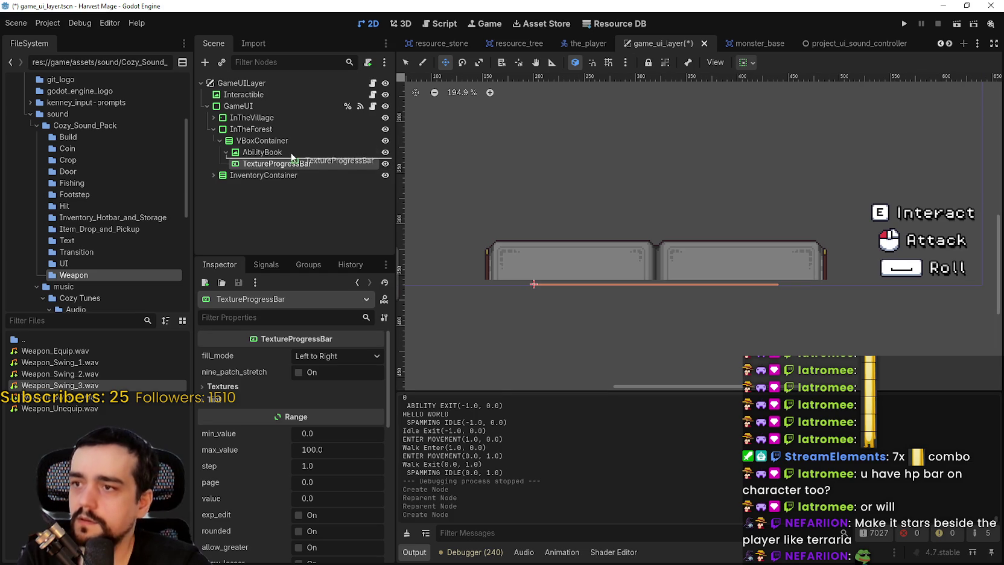
drag(294, 151, 293, 151)
scroll(605, 231, down, 1)
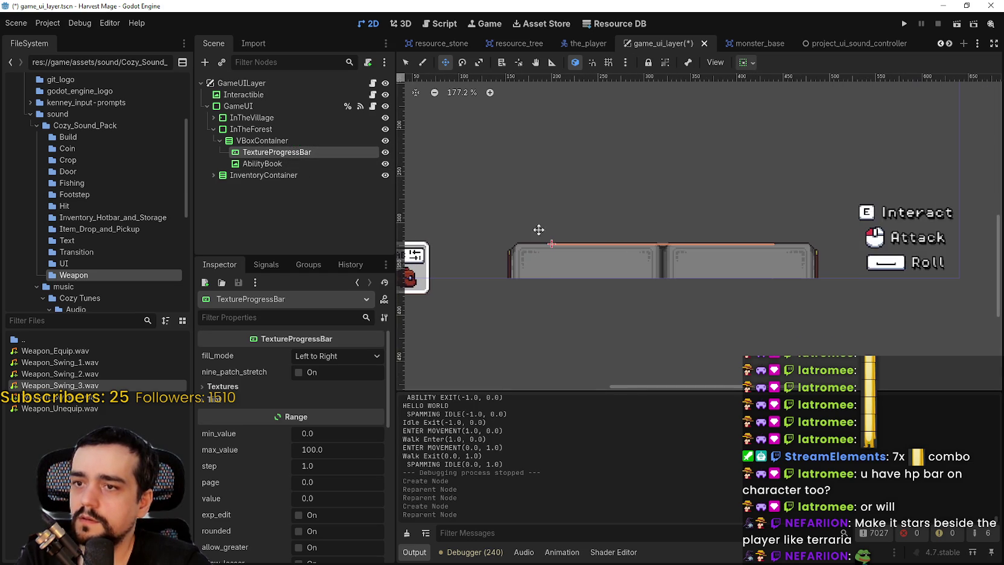
click(259, 141)
scroll(586, 243, up, 2)
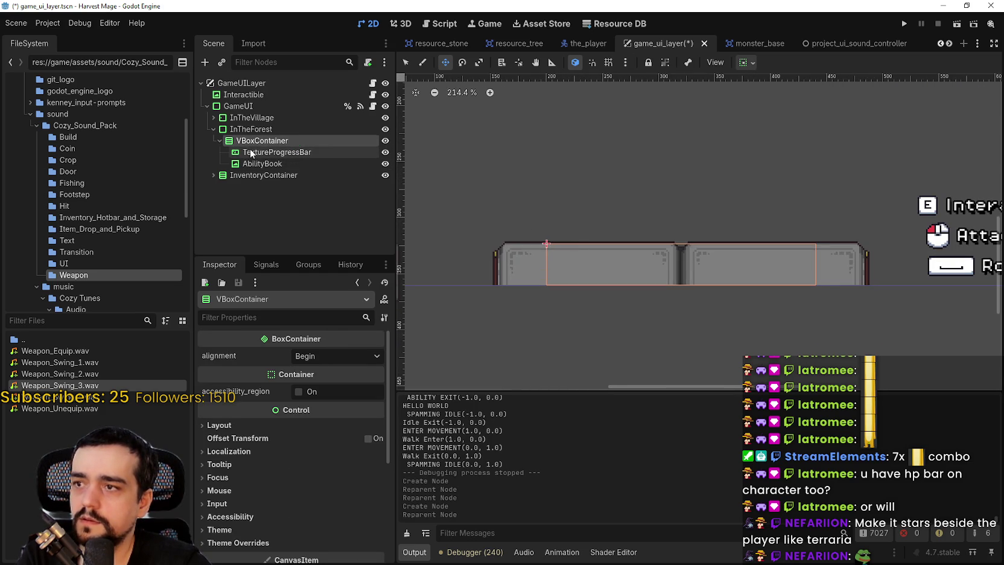
Compare TextureProgressBar's Inspector with AbilityBook's, then expand its empty under, over and progress texture slots
click(249, 152)
scroll(648, 240, up, 2)
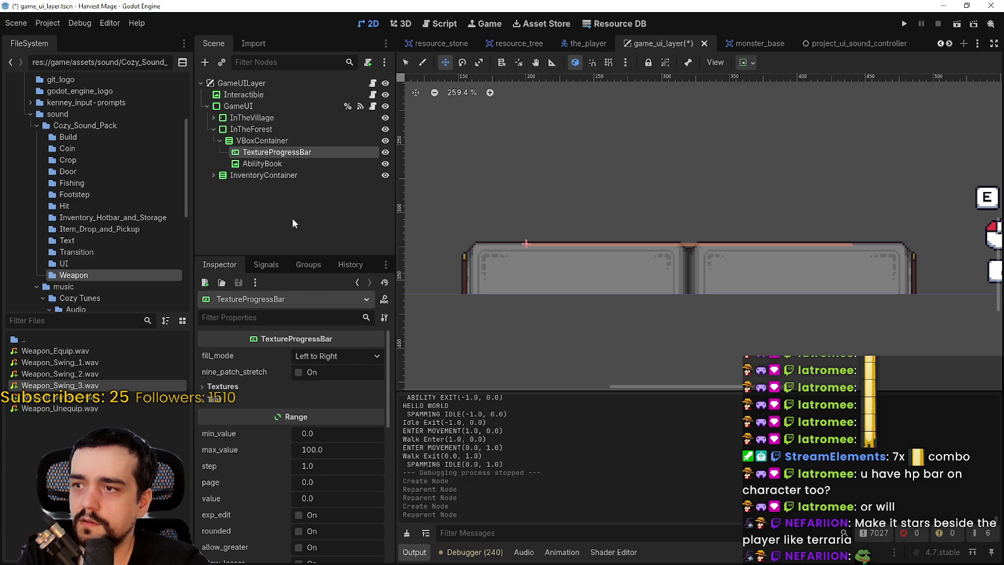
scroll(321, 465, down, 5)
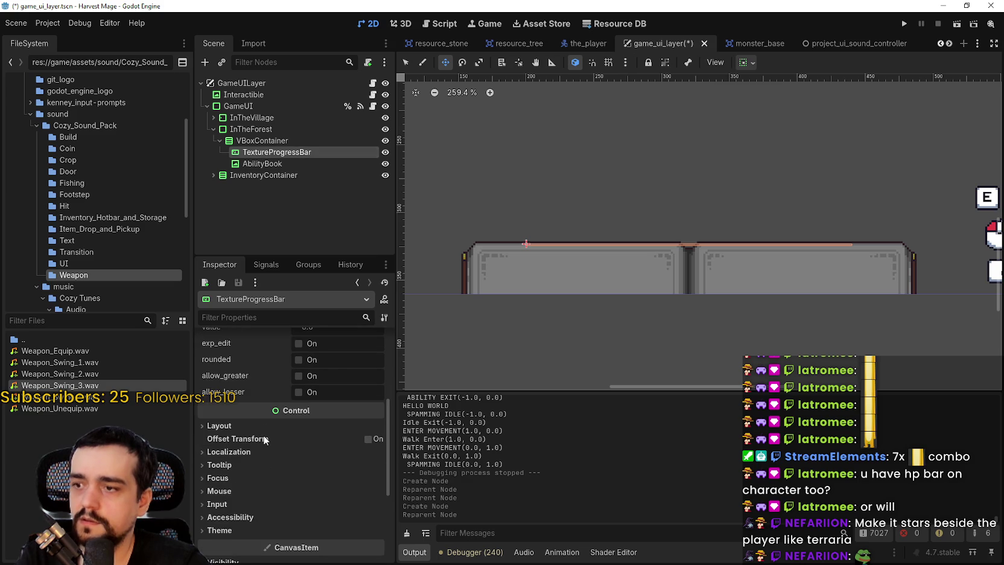
scroll(264, 440, down, 1)
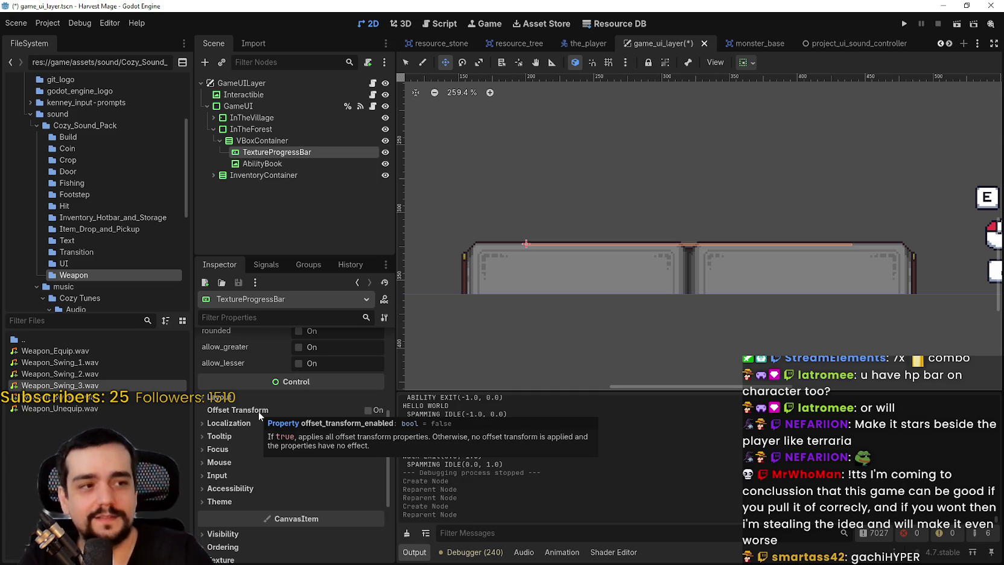
click(284, 164)
click(277, 152)
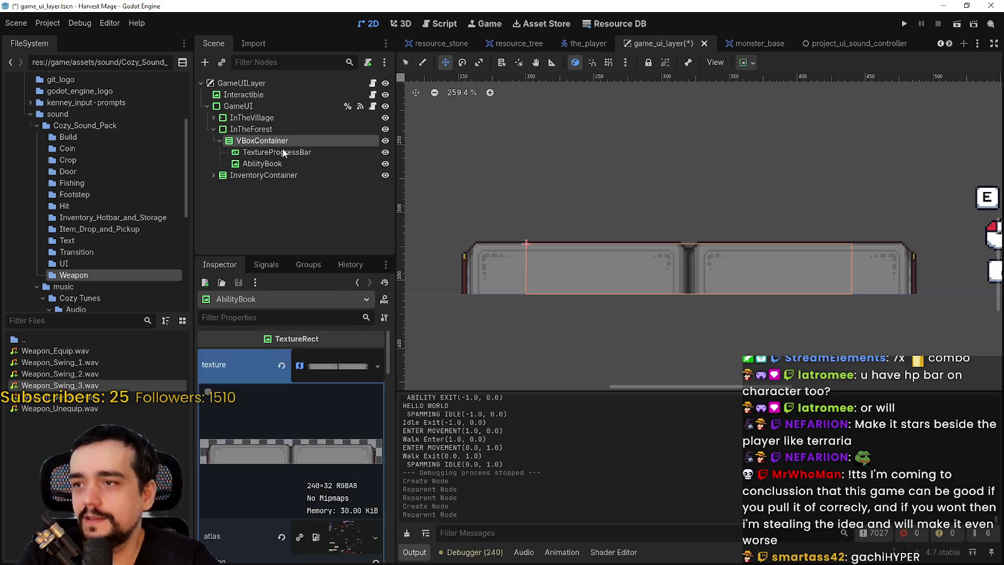
scroll(326, 461, up, 4)
scroll(322, 434, up, 2)
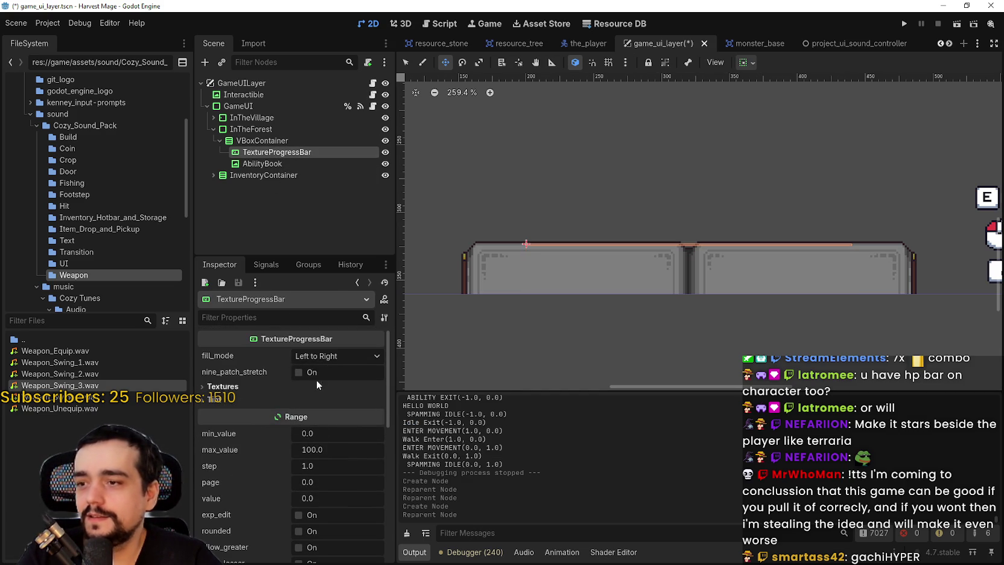
click(316, 386)
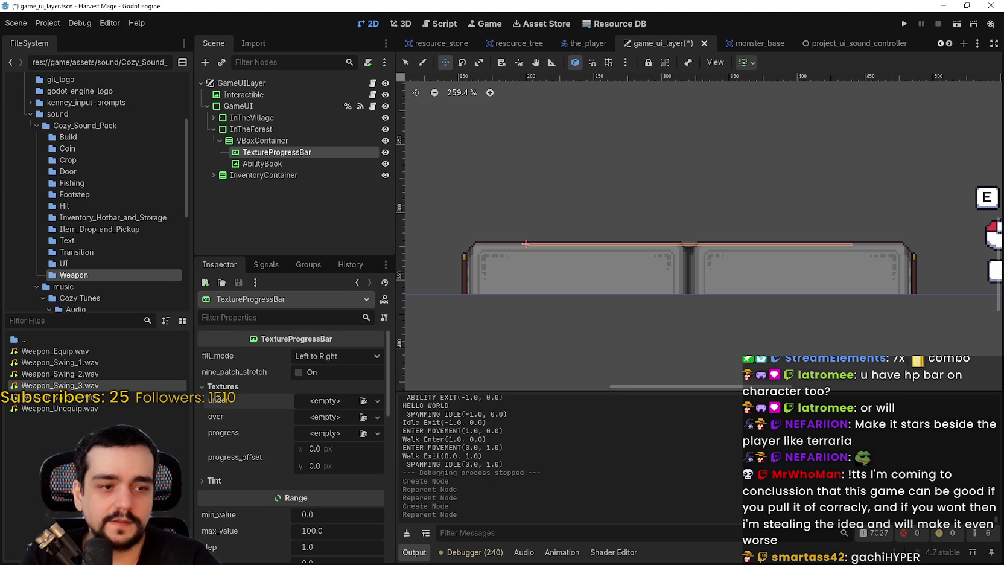
key(alt+Tab)
Zoom and pan around main_atlas.png to survey its wizard, enemy and item sprites
scroll(585, 376, down, 4)
scroll(585, 377, up, 3)
scroll(585, 377, down, 1)
scroll(585, 376, down, 2)
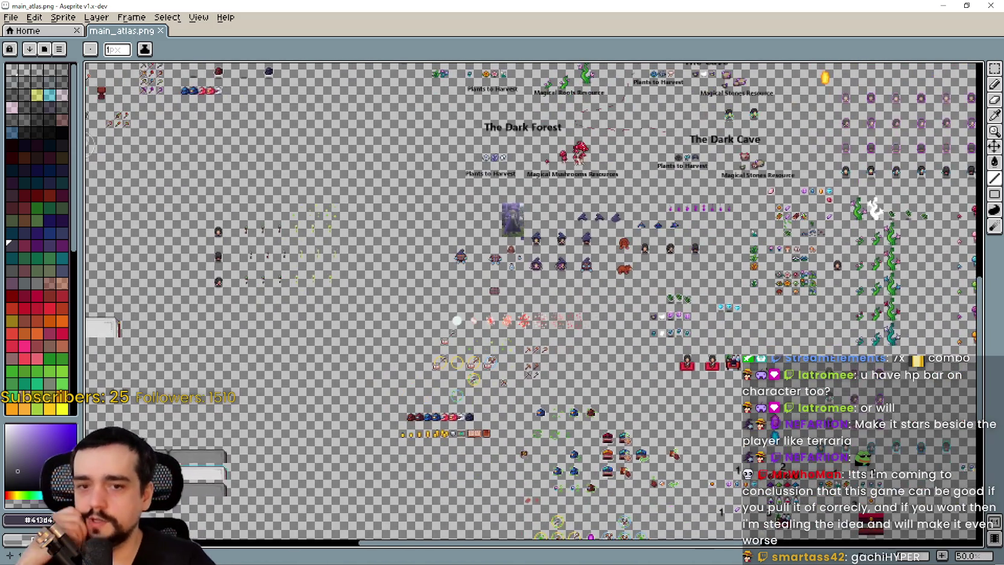
drag(748, 366, 568, 244)
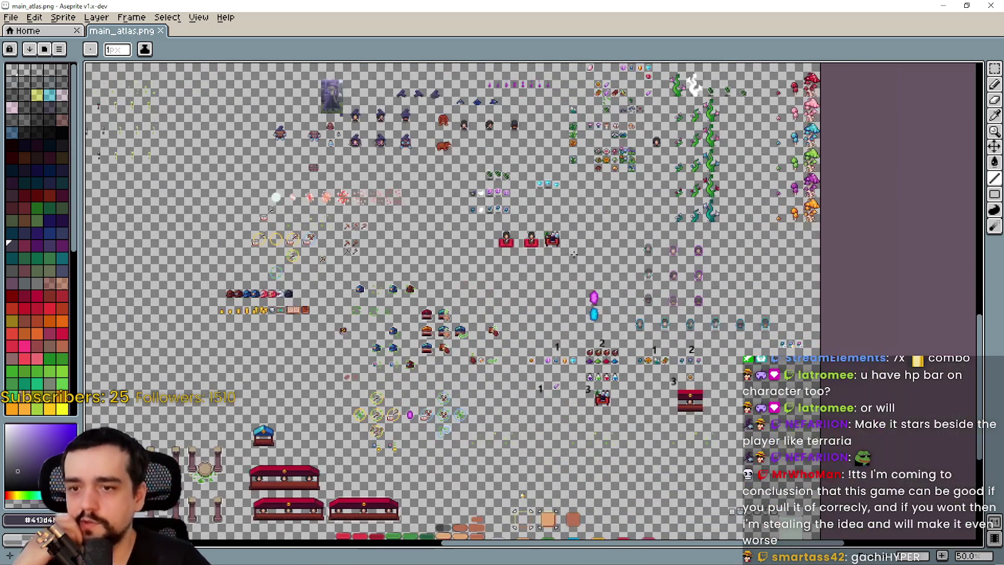
scroll(558, 420, up, 2)
mouse_move(121, 258)
mouse_down()
mouse_move(257, 184)
mouse_move(344, 169)
mouse_move(661, 296)
mouse_move(535, 329)
mouse_up()
scroll(476, 255, up, 2)
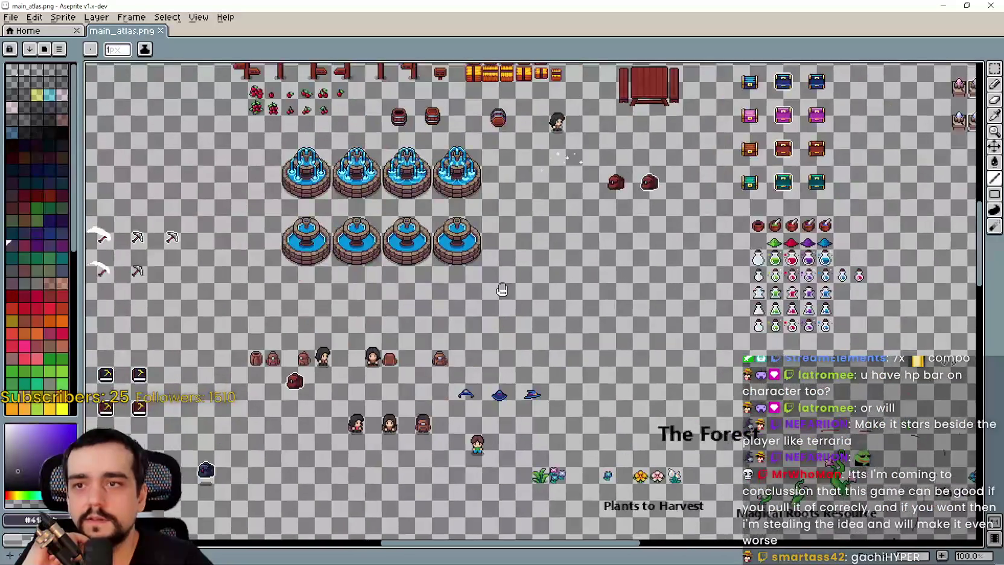
scroll(513, 275, down, 1)
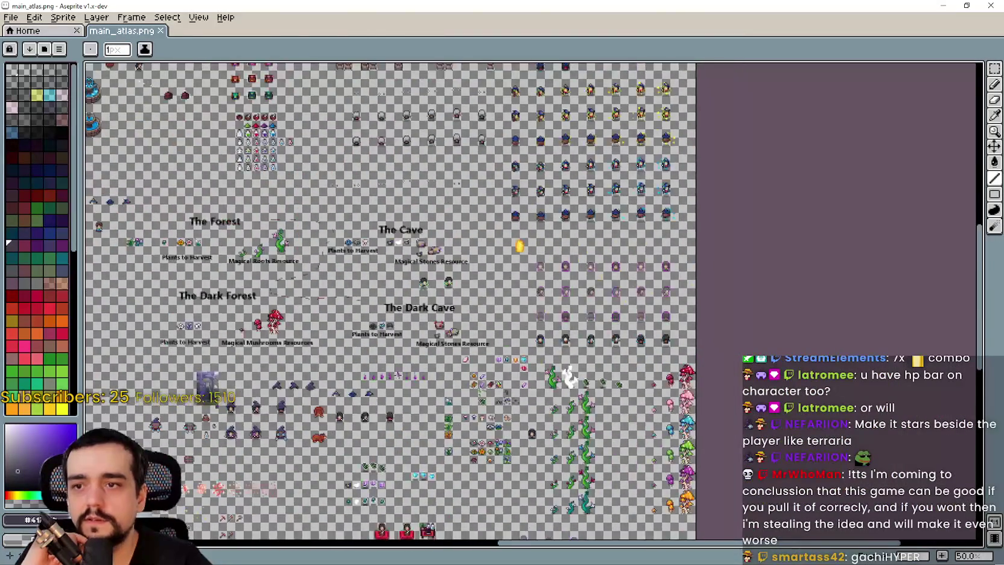
mouse_move(395, 528)
mouse_down()
mouse_move(349, 408)
mouse_move(380, 328)
mouse_move(535, 269)
mouse_move(441, 195)
mouse_move(857, 196)
mouse_up()
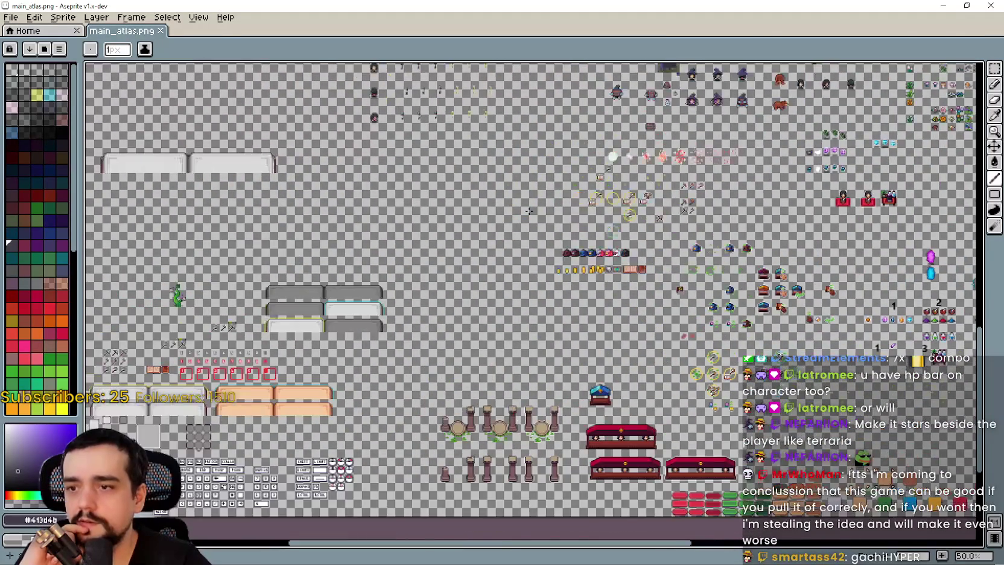
scroll(528, 210, down, 1)
scroll(458, 287, up, 2)
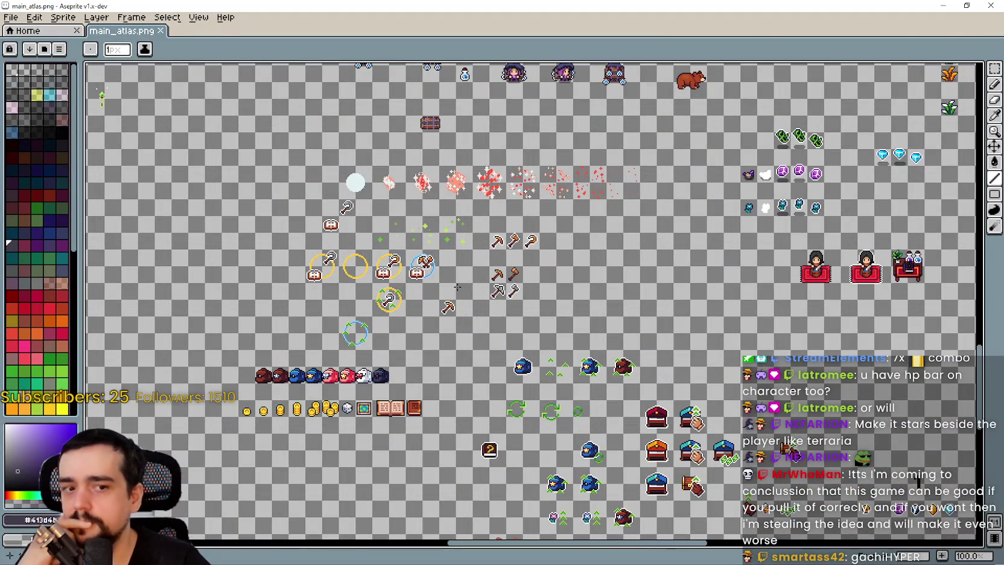
mouse_move(553, 348)
mouse_down()
mouse_move(524, 213)
mouse_move(465, 154)
mouse_up()
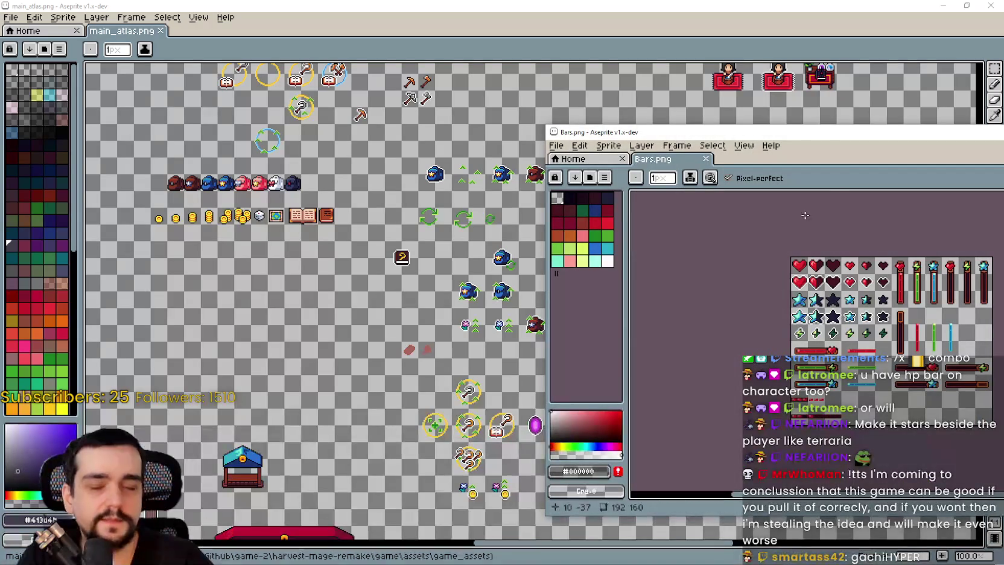
drag(816, 132, 435, 13)
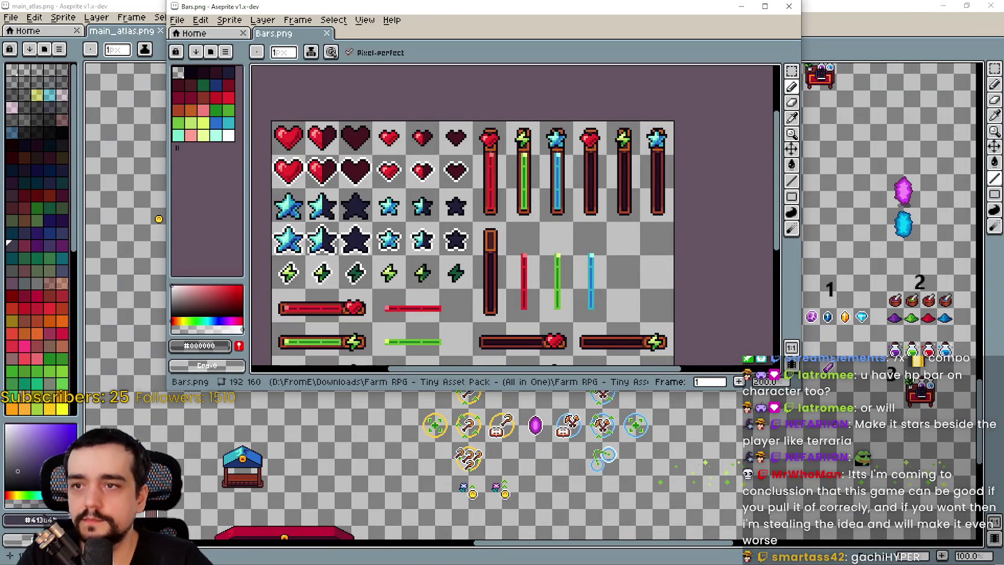
mouse_move(801, 389)
mouse_down()
mouse_move(878, 480)
mouse_move(876, 525)
mouse_up()
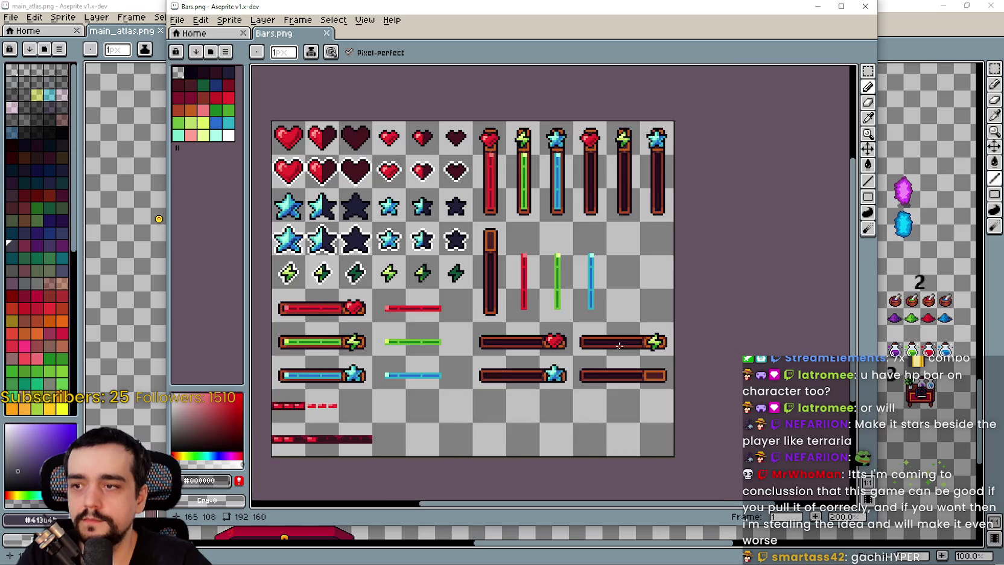
scroll(577, 294, up, 1)
scroll(577, 294, down, 1)
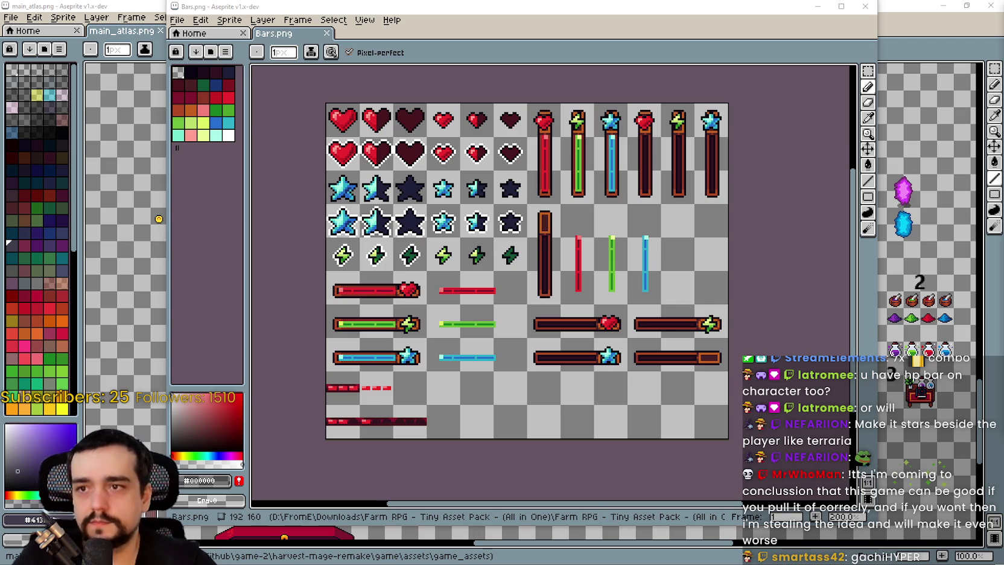
scroll(517, 188, up, 1)
scroll(556, 198, down, 1)
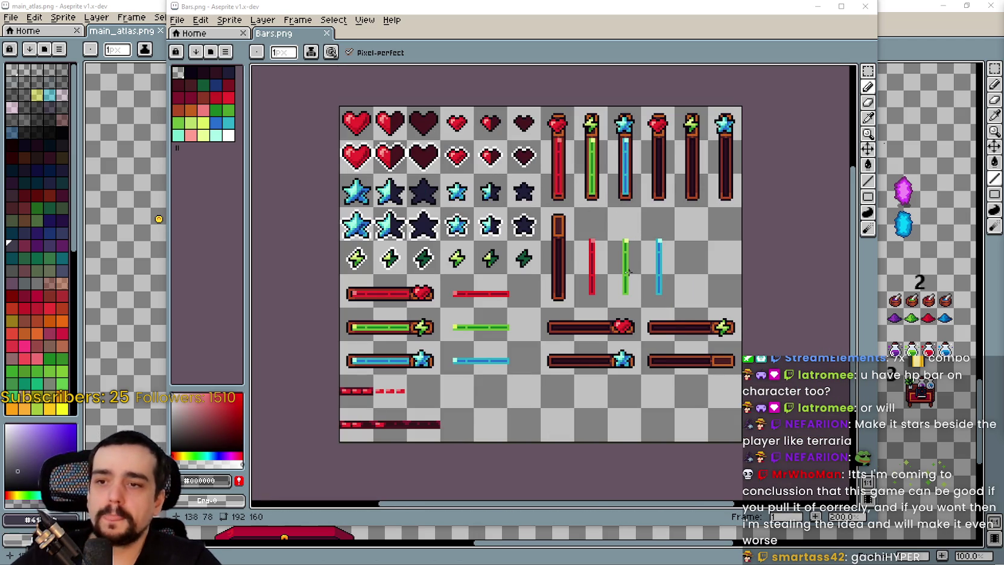
scroll(573, 354, up, 1)
scroll(633, 302, down, 1)
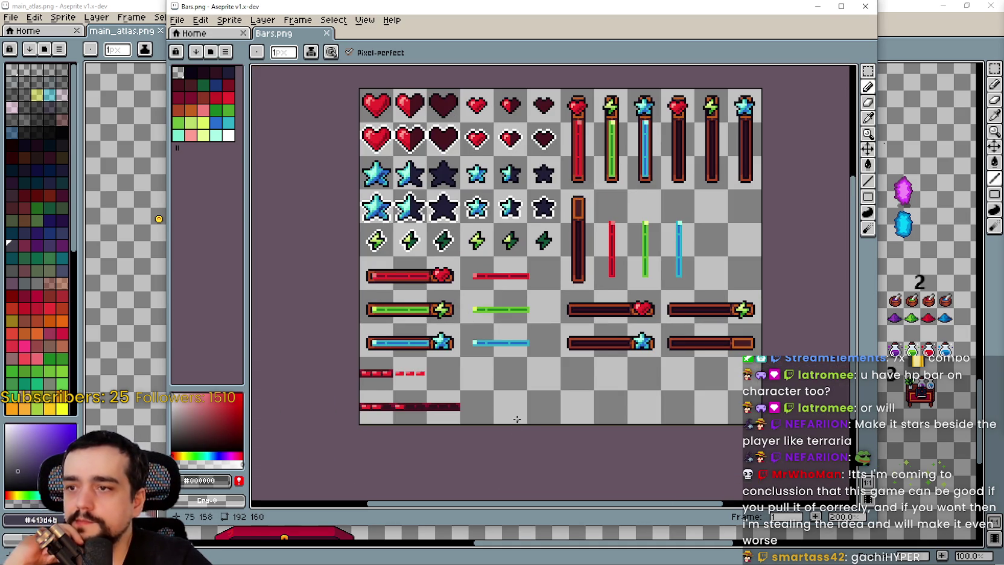
scroll(584, 228, up, 1)
scroll(627, 181, down, 1)
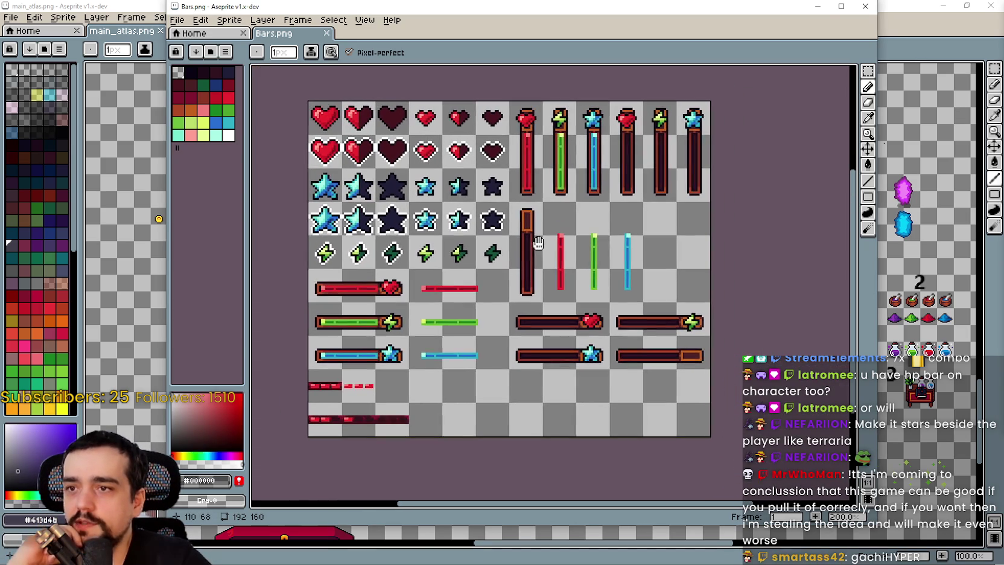
scroll(646, 120, up, 1)
scroll(603, 211, down, 2)
scroll(540, 336, up, 1)
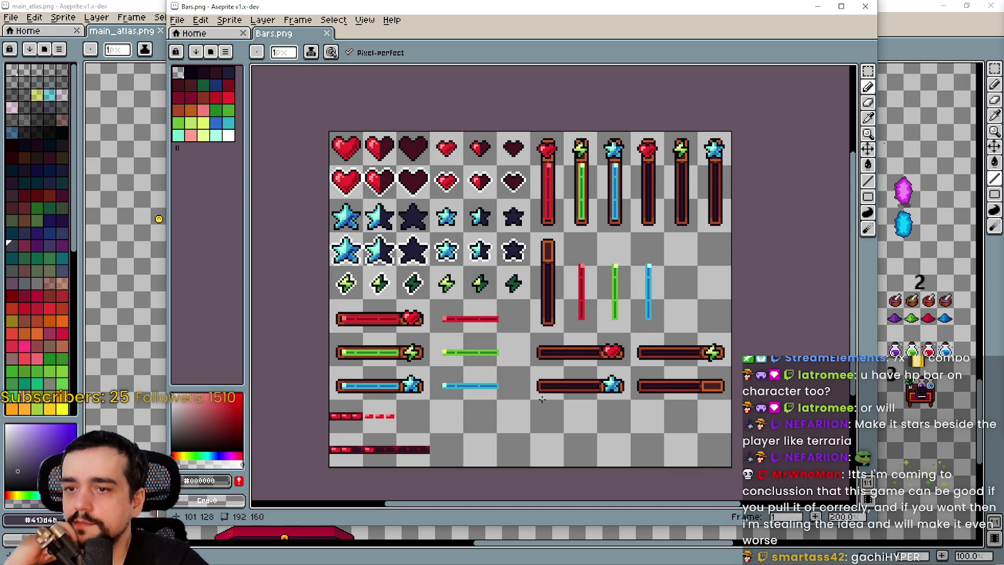
scroll(542, 395, up, 1)
mouse_move(479, 381)
mouse_down()
mouse_move(570, 345)
mouse_move(474, 424)
mouse_up()
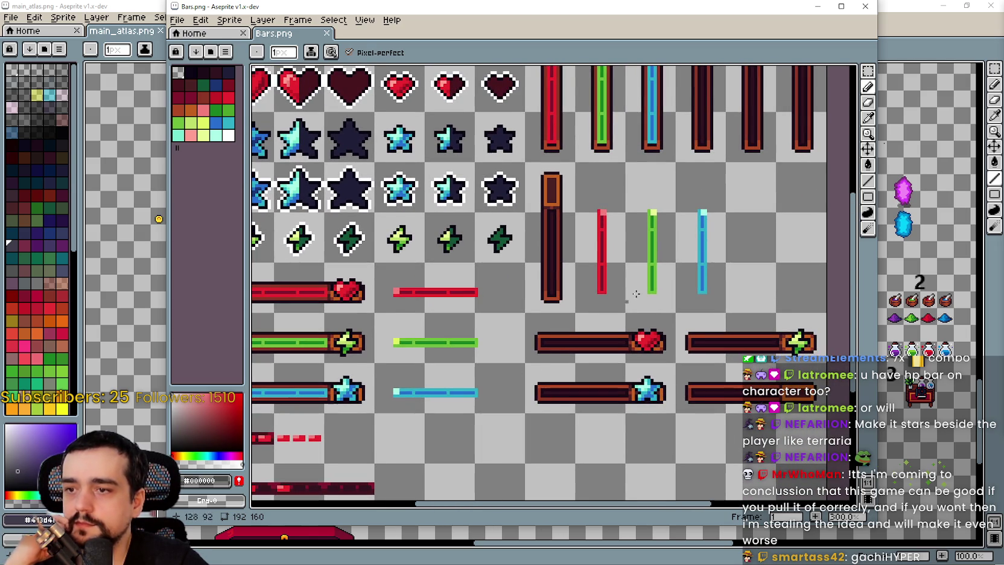
drag(701, 238, 612, 259)
scroll(640, 370, up, 2)
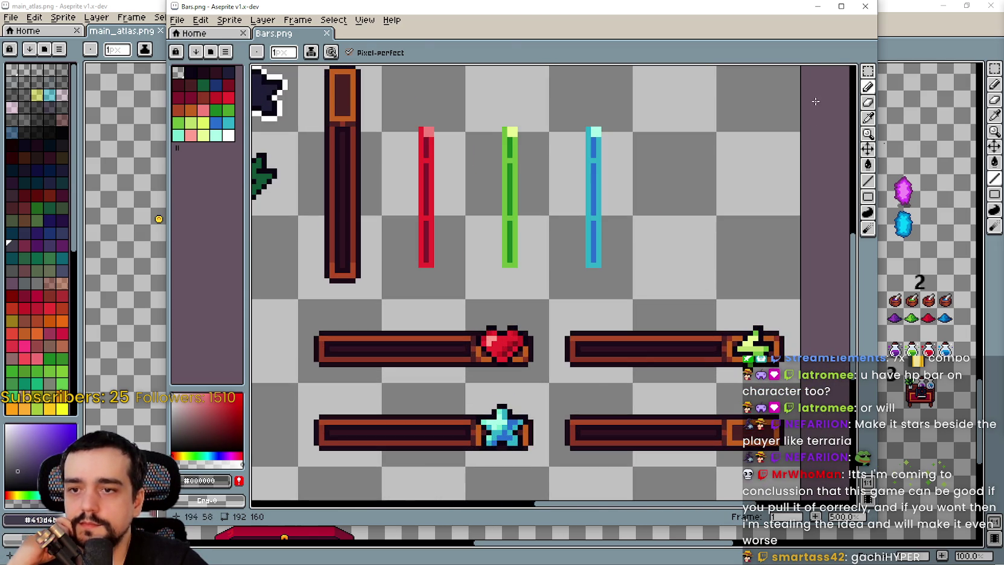
click(867, 71)
scroll(362, 181, down, 1)
scroll(328, 180, down, 1)
mouse_move(438, 181)
mouse_down()
mouse_move(418, 267)
mouse_move(418, 80)
mouse_up()
drag(533, 307, 690, 241)
scroll(404, 380, up, 2)
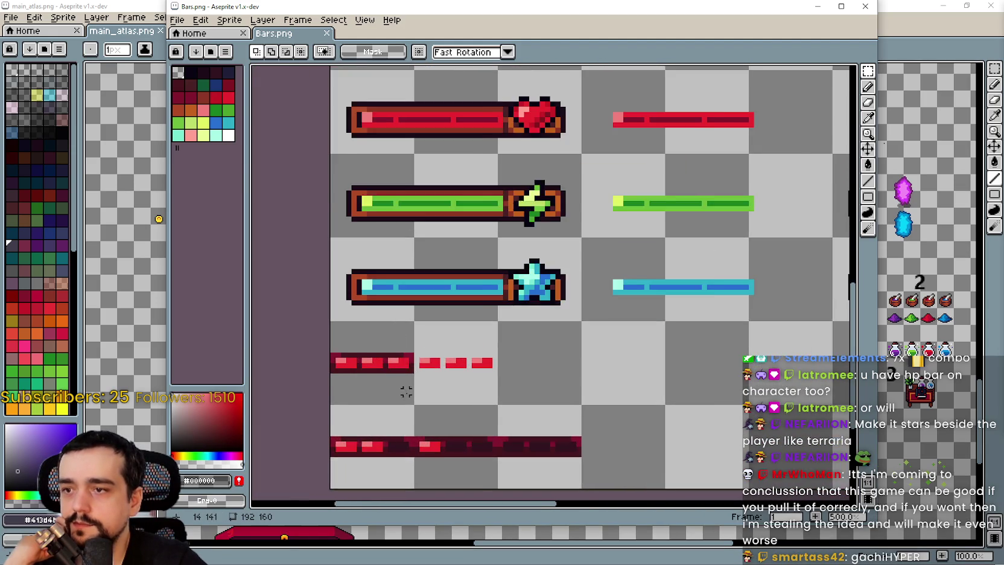
scroll(411, 374, down, 1)
scroll(416, 374, up, 1)
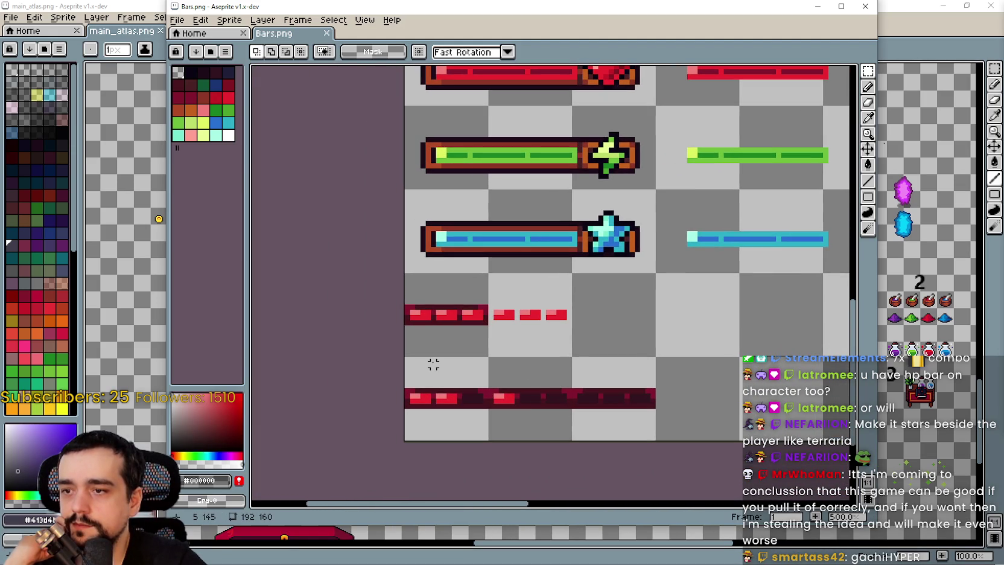
scroll(433, 364, up, 1)
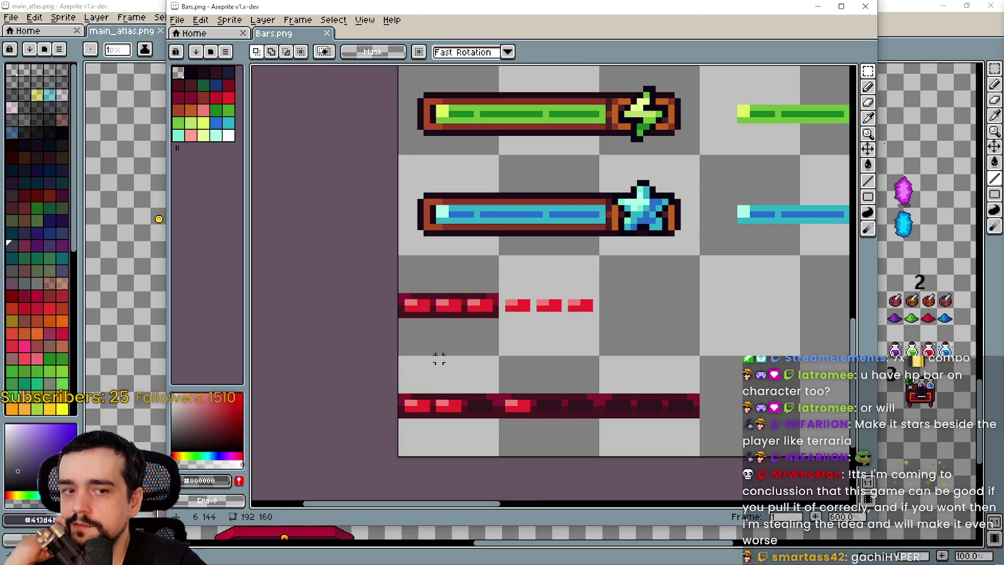
scroll(438, 358, down, 2)
scroll(442, 347, down, 1)
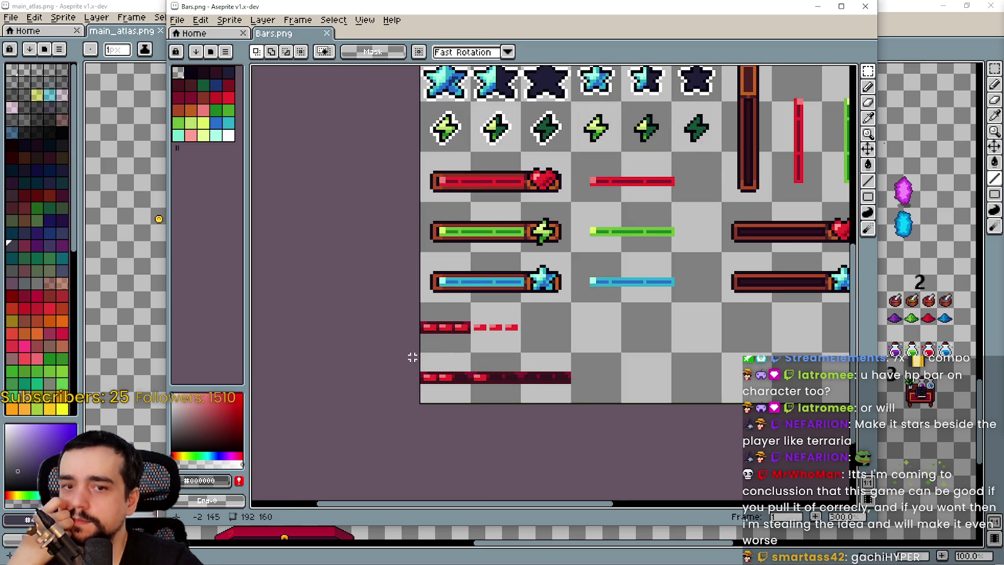
drag(698, 312, 406, 336)
drag(517, 283, 610, 337)
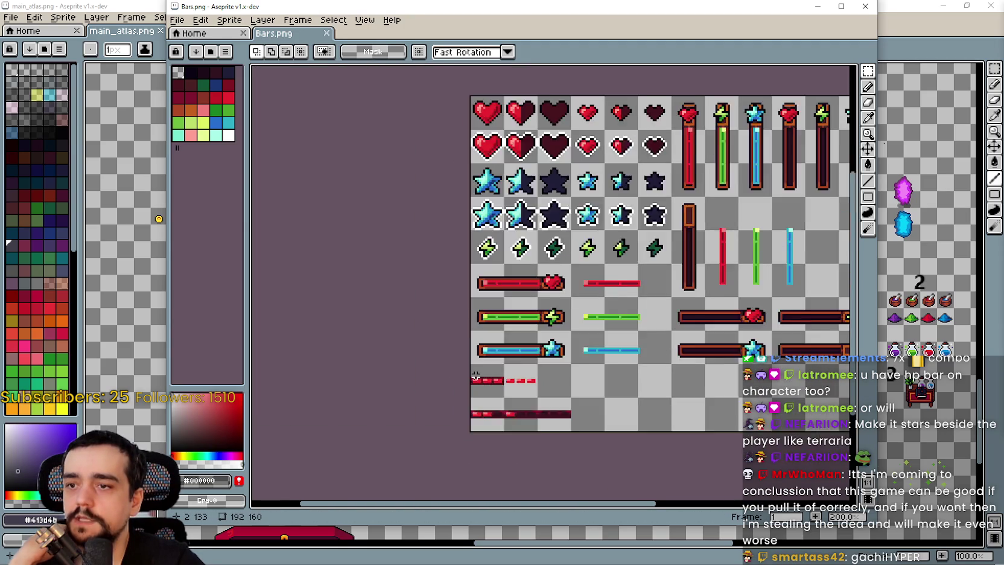
scroll(475, 377, down, 2)
scroll(474, 386, up, 4)
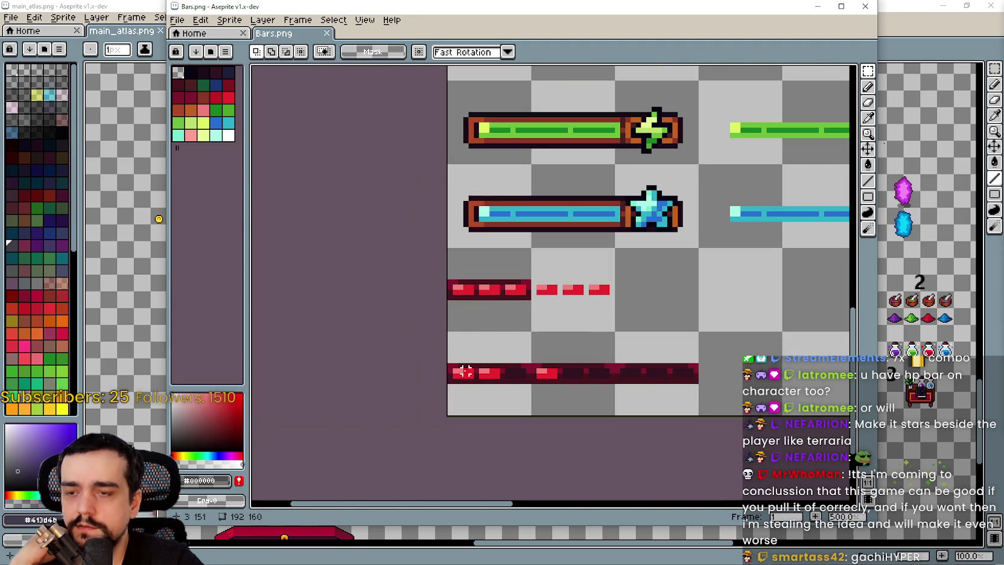
Select the small red bar-fill cell in Bars.png and copy it
drag(449, 369, 665, 374)
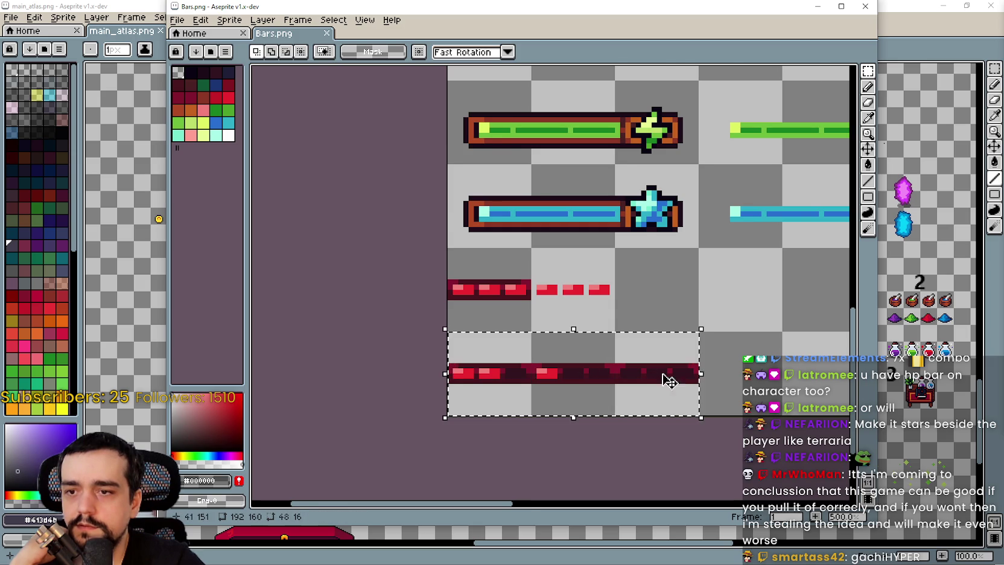
scroll(633, 422, down, 1)
key(ctrl+z)
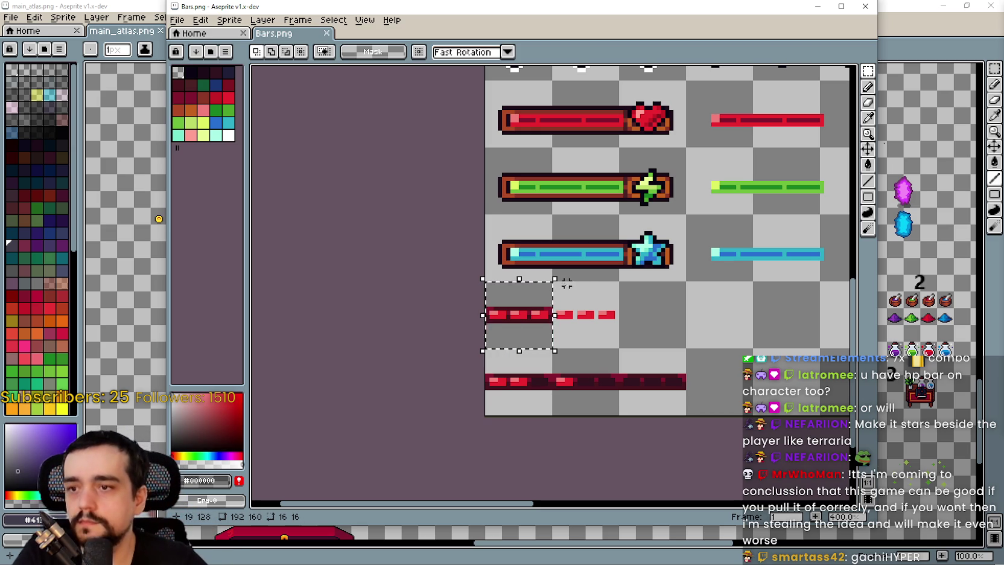
click(593, 385)
scroll(600, 376, down, 2)
drag(520, 321, 666, 379)
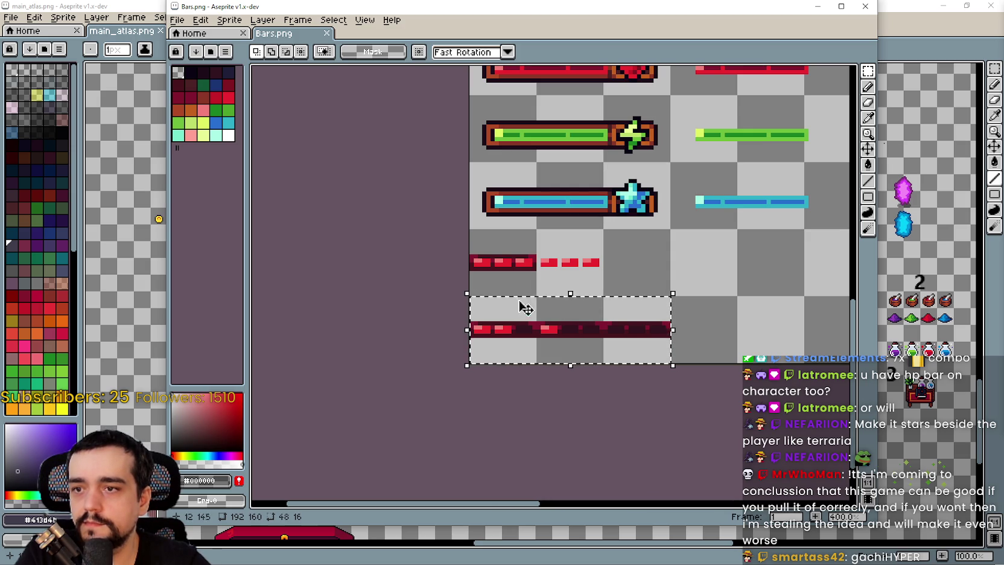
drag(477, 232, 519, 269)
key(alt+Tab)
Paste the red piece into main_atlas.png and move it just above the health bar row
drag(261, 284, 526, 321)
scroll(527, 321, down, 2)
mouse_move(470, 60)
mouse_down()
mouse_move(471, 112)
mouse_move(400, 327)
mouse_up()
scroll(302, 452, up, 4)
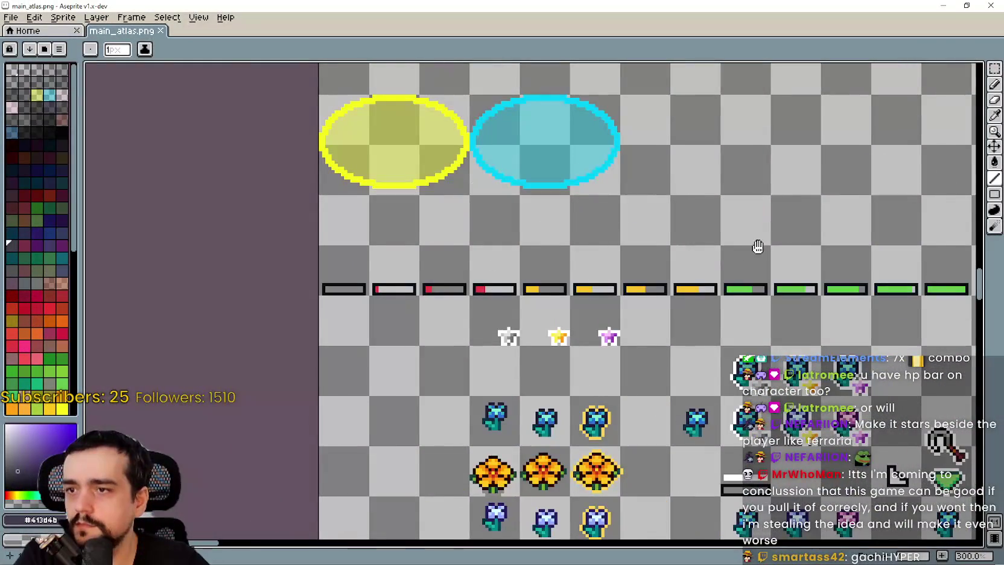
drag(758, 246, 482, 271)
scroll(605, 271, up, 1)
key(ctrl+v)
scroll(558, 297, up, 1)
mouse_move(558, 297)
mouse_down()
mouse_move(505, 251)
mouse_move(495, 220)
mouse_up()
scroll(374, 277, down, 1)
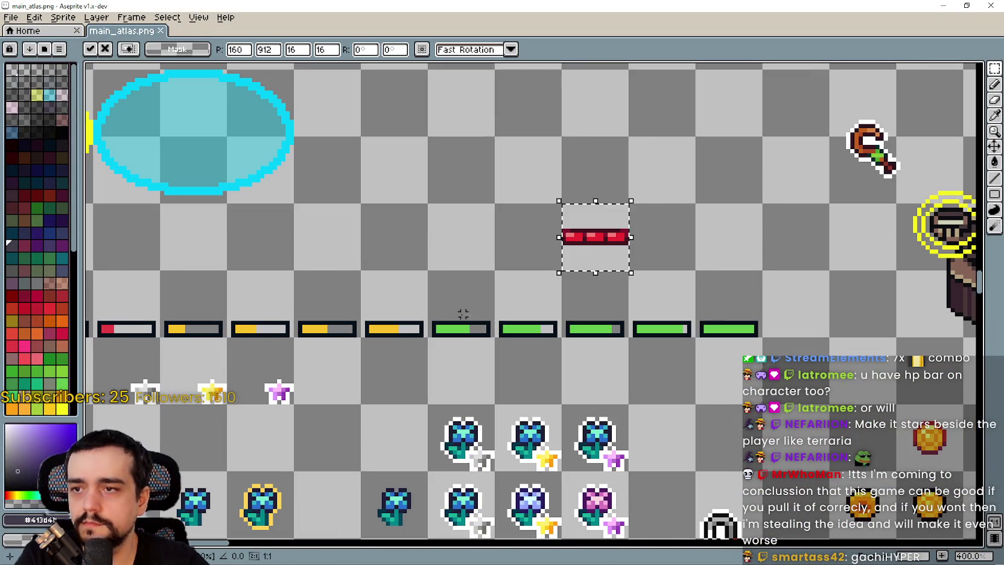
Commit the pasted red bar piece in place in main_atlas.png
click(462, 314)
scroll(467, 295, down, 1)
scroll(467, 296, up, 2)
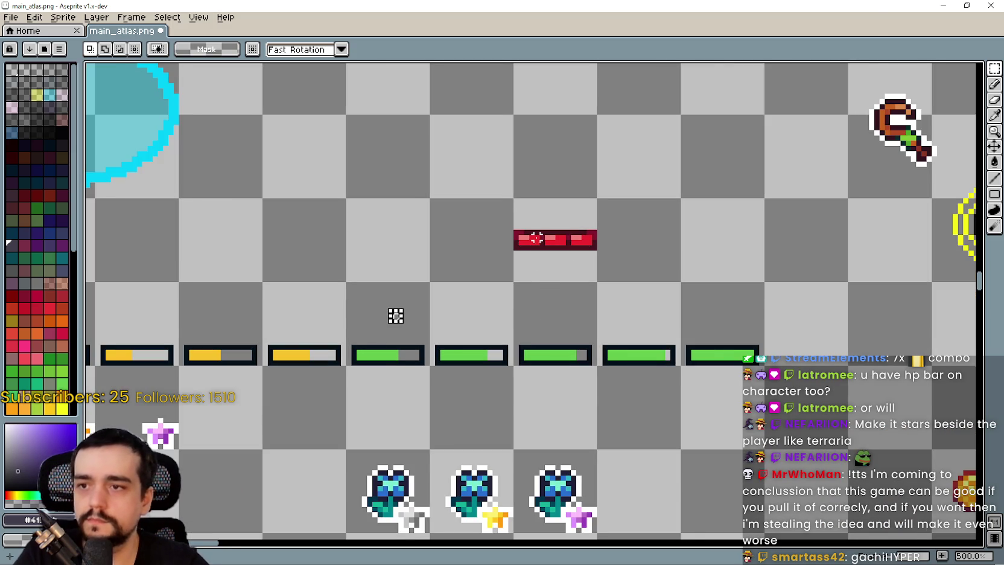
scroll(536, 238, down, 1)
Select and copy a single empty dark bar cell from Bars.png
key(alt+Tab)
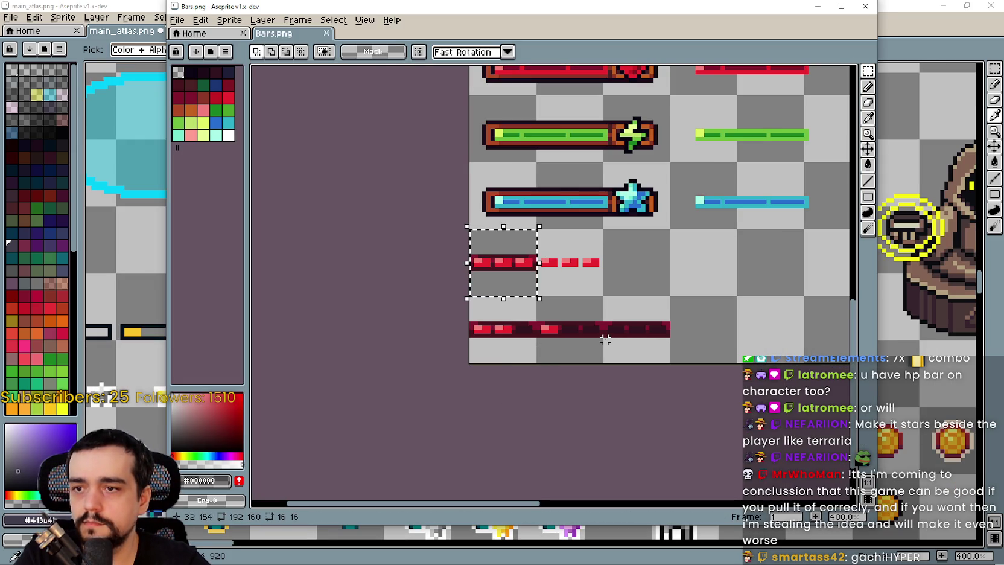
drag(663, 337, 556, 322)
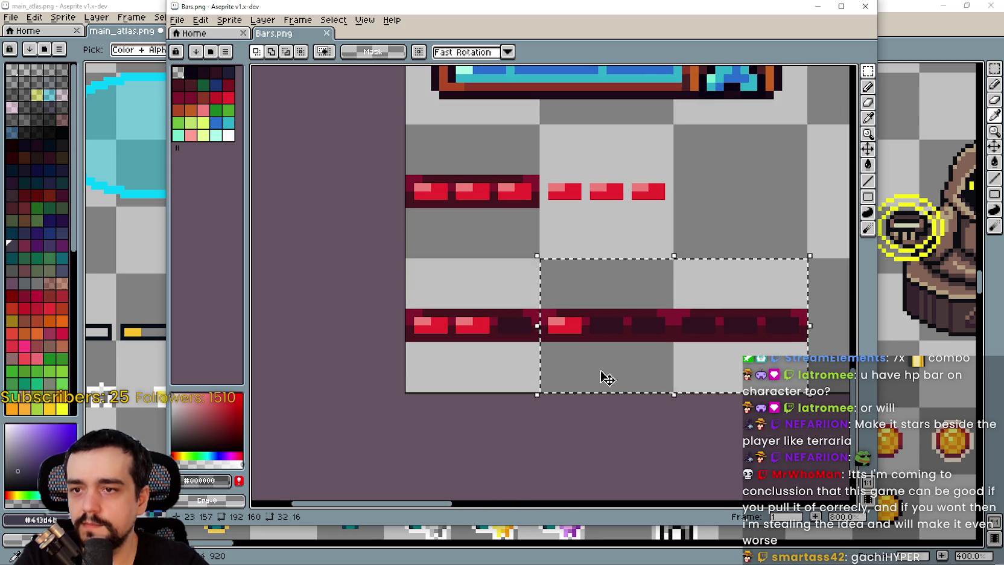
scroll(597, 368, down, 2)
key(alt+Tab)
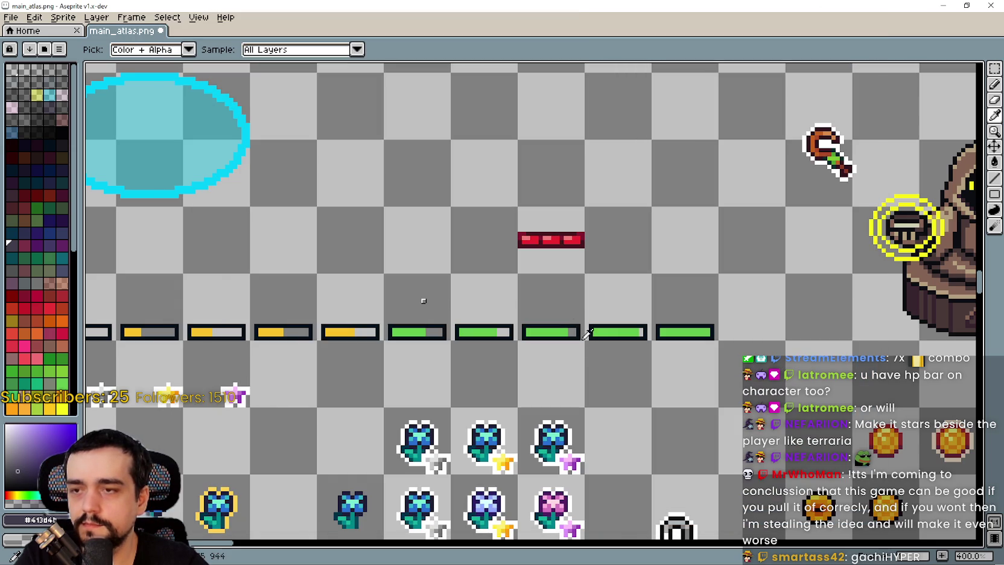
key(alt+Tab)
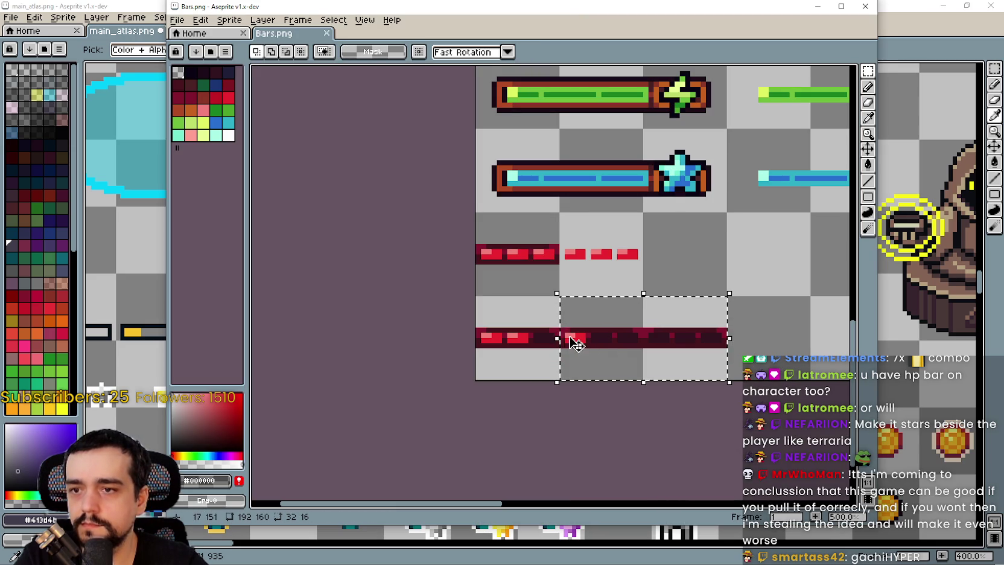
drag(669, 354, 694, 340)
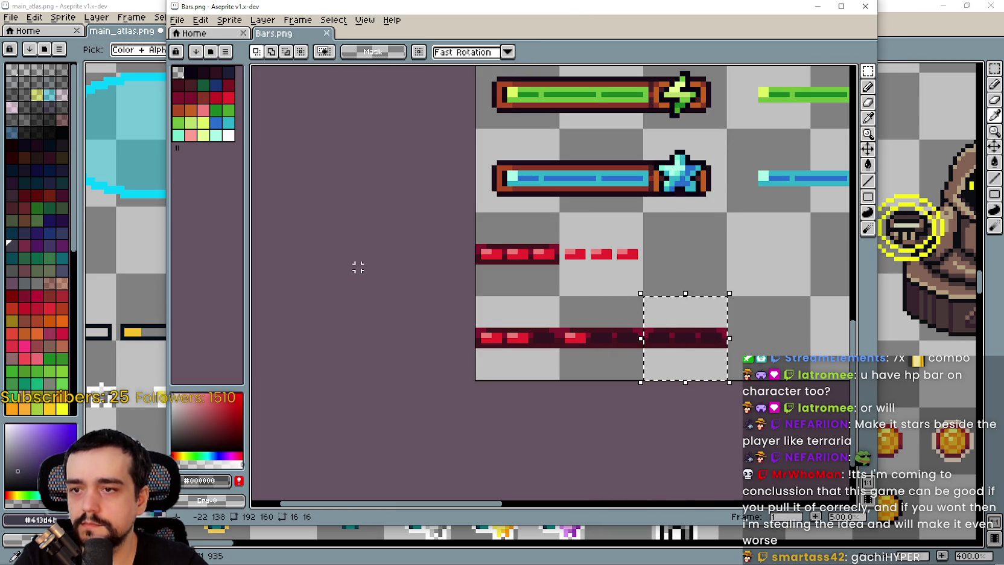
key(ctrl+c)
Paste the empty dark cell into main_atlas.png beside the red segment and commit it
key(alt+Tab)
key(ctrl+v)
drag(543, 299, 478, 227)
click(574, 280)
scroll(567, 251, up, 1)
scroll(567, 251, down, 2)
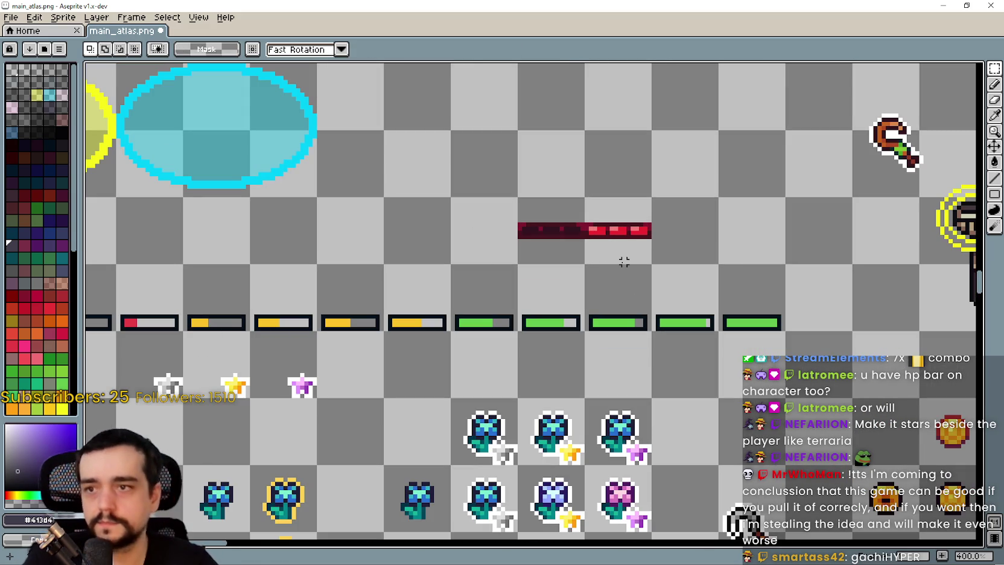
scroll(540, 261, down, 1)
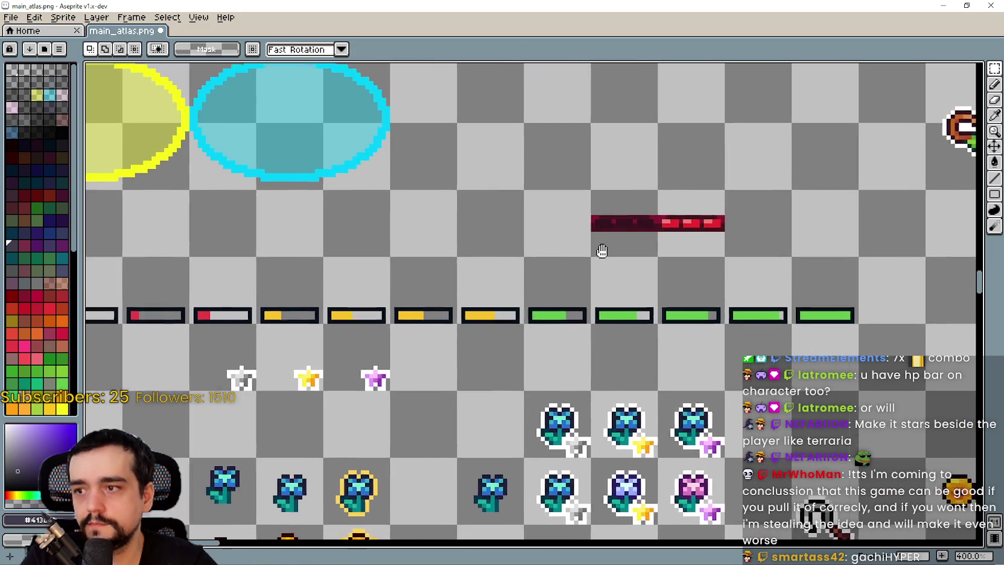
Compare Bars.png with the atlas and bring the heart-capped bar rows into view
key(alt+Tab)
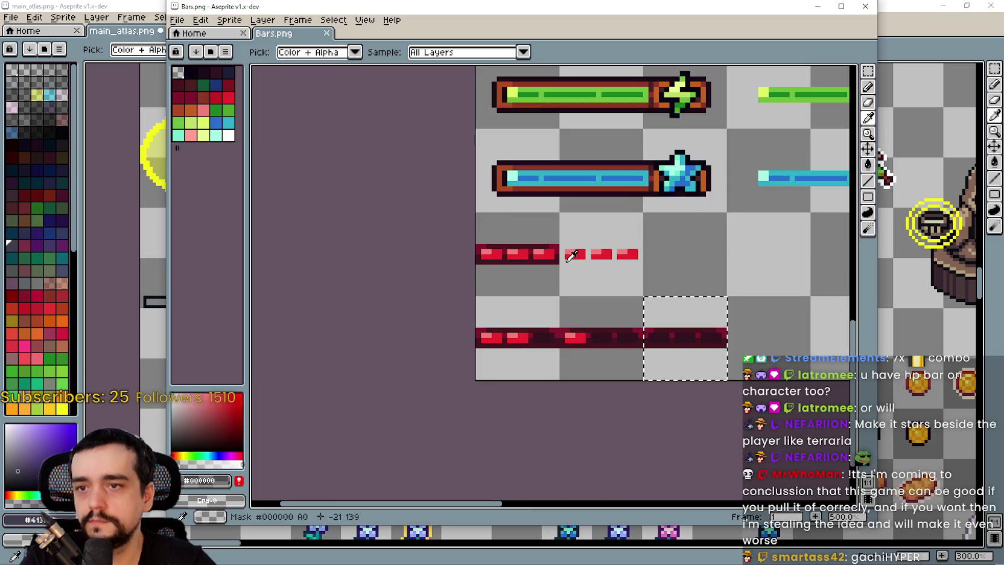
scroll(453, 282, down, 3)
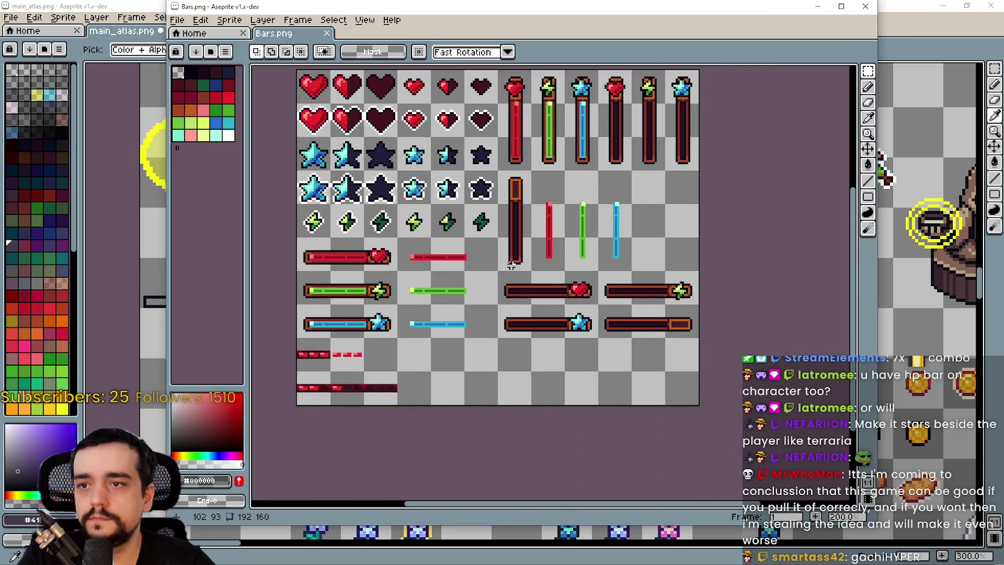
key(alt+Tab)
key(alt+Tab)
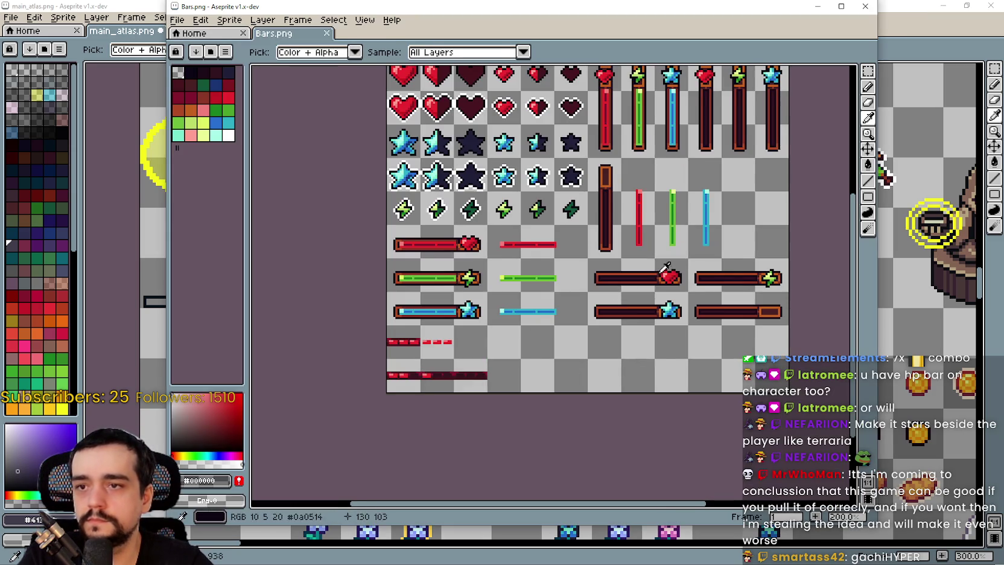
scroll(594, 302, up, 4)
scroll(595, 295, down, 1)
mouse_move(600, 294)
mouse_down()
mouse_move(585, 395)
mouse_move(679, 294)
mouse_move(665, 401)
mouse_move(641, 301)
mouse_move(548, 257)
mouse_up()
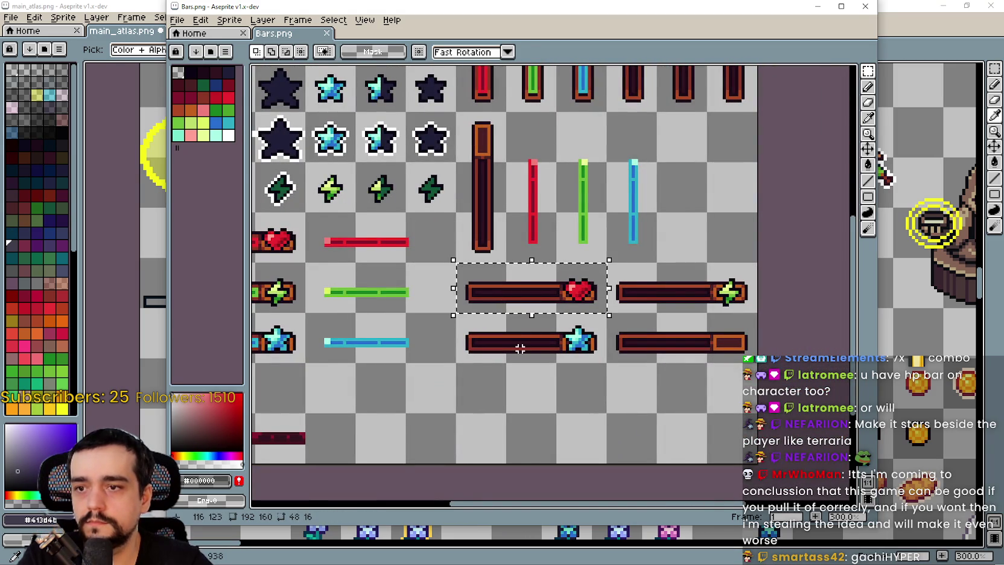
Paste the heart-capped bar frame into main_atlas.png below the red bar
key(alt+Tab)
key(ctrl+v)
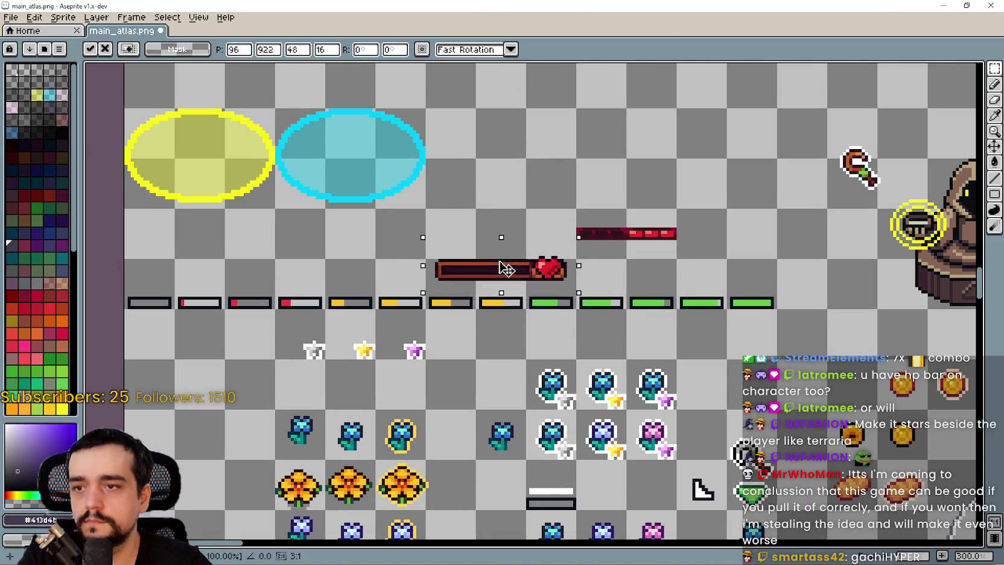
drag(488, 261, 579, 261)
Return to Bars.png and clear the heart frame selection
key(alt+Tab)
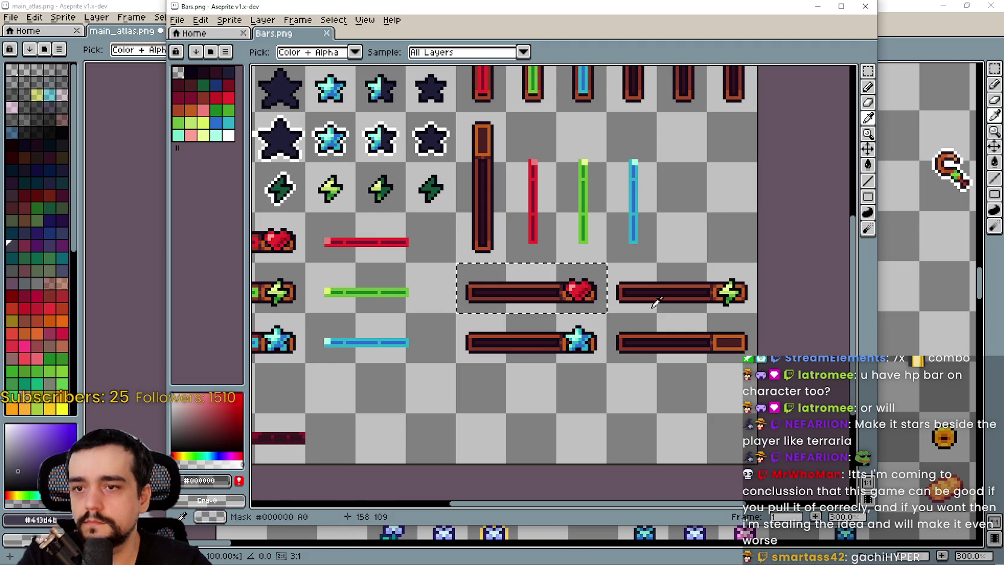
click(485, 349)
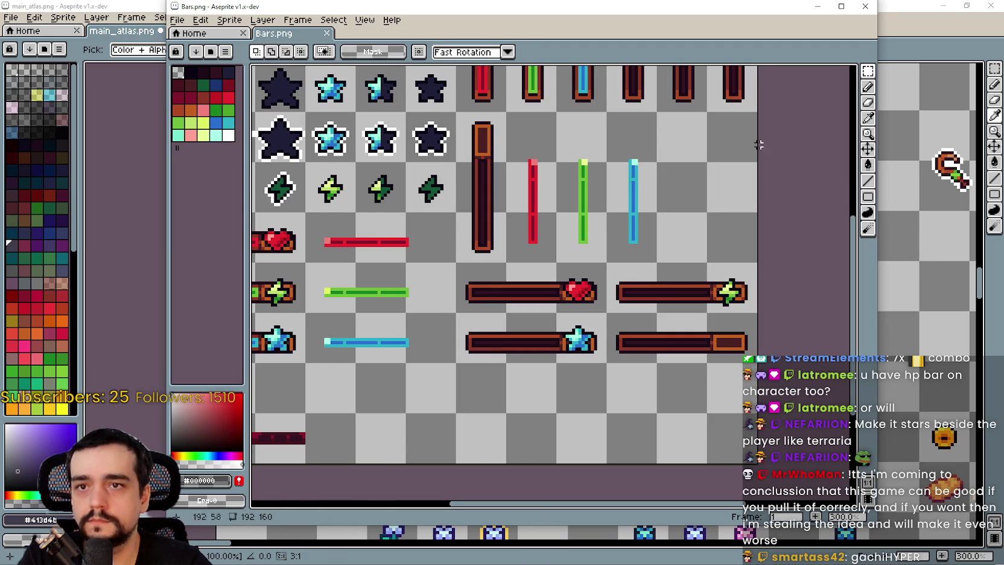
scroll(505, 365, down, 1)
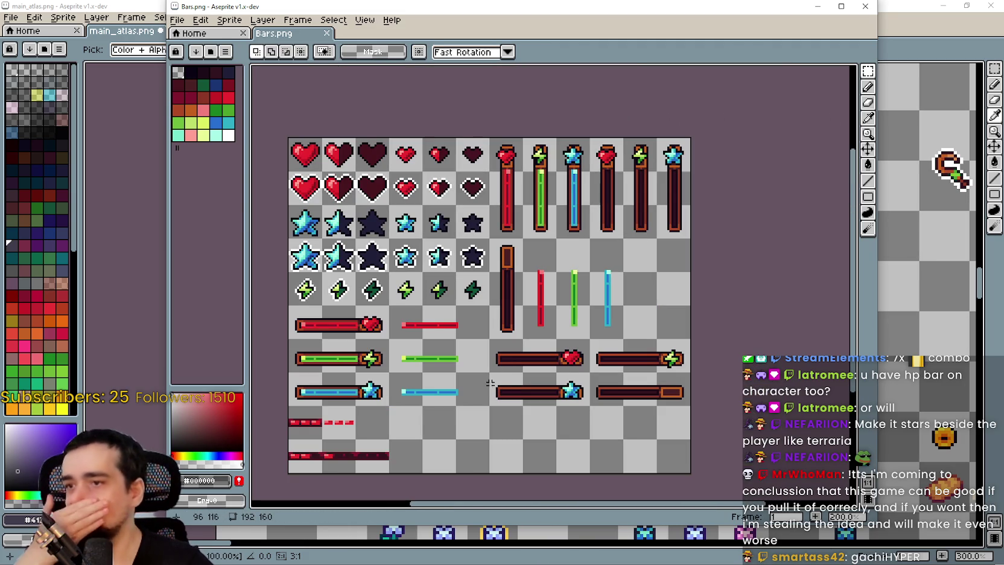
scroll(435, 375, up, 1)
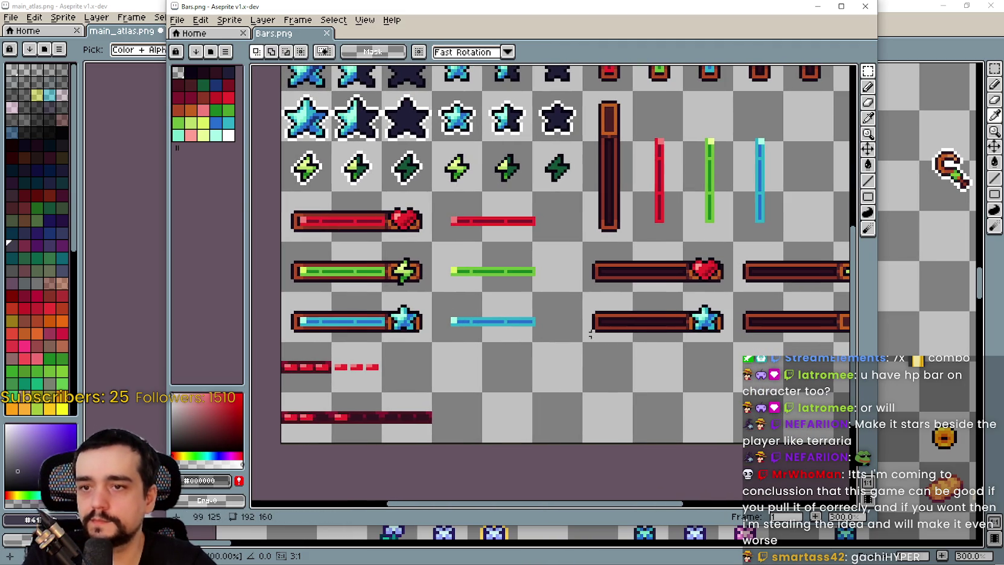